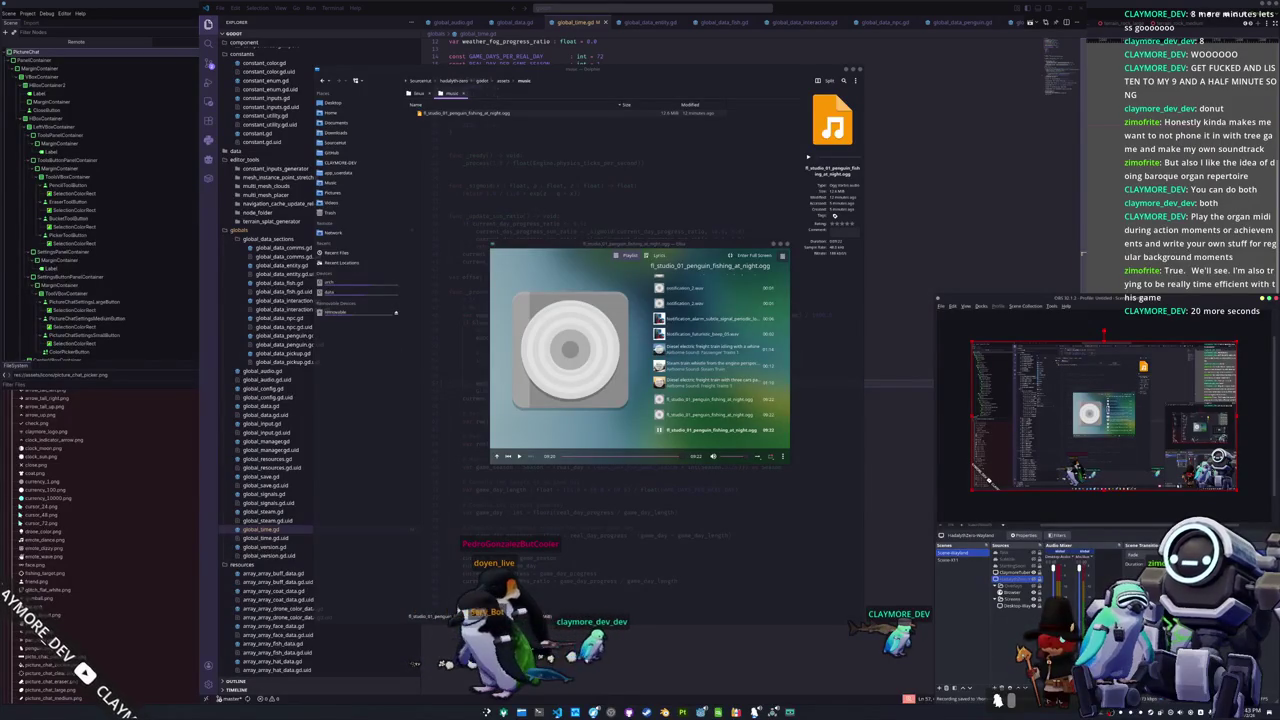
Step: Launch Kdenlive from the application launcher
{"action": "key", "text": "super"}
{"action": "key", "text": "Return"}
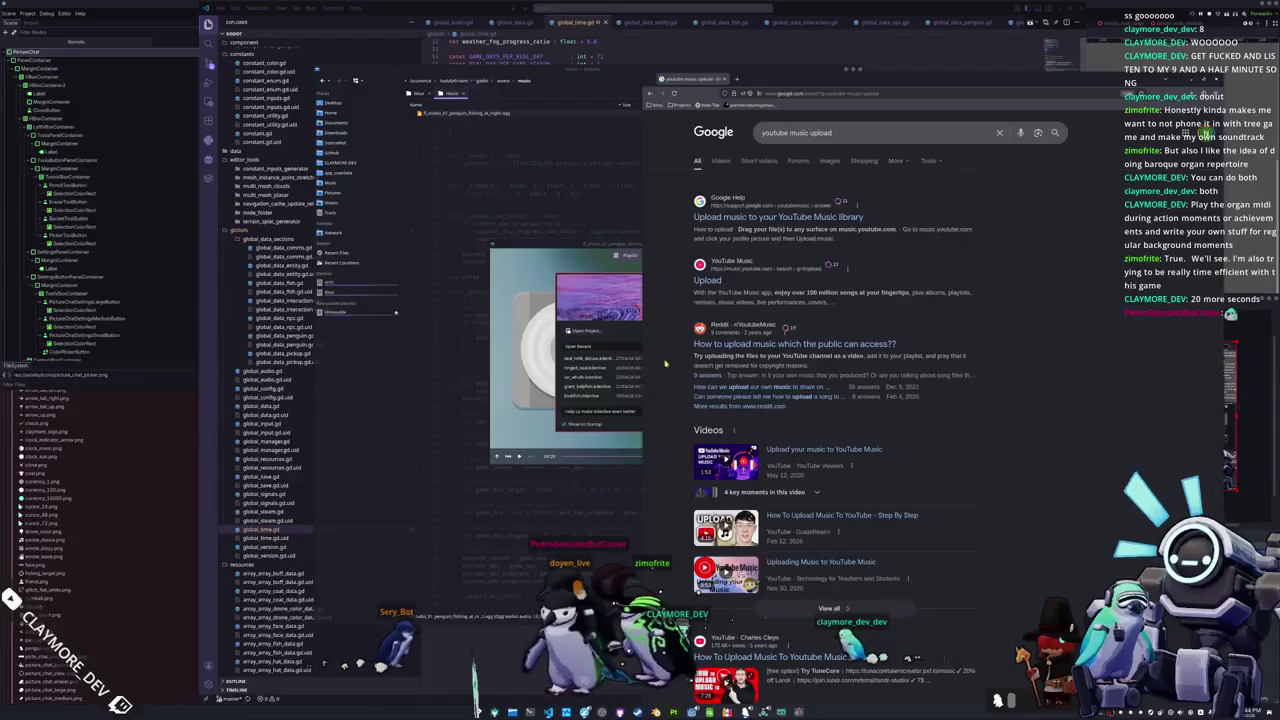
Step: Pick the first wav from the Music folder for a YouTube Music upload, dismiss the account warning, and close the window
{"action": "left_click", "coordinate": [707, 280]}
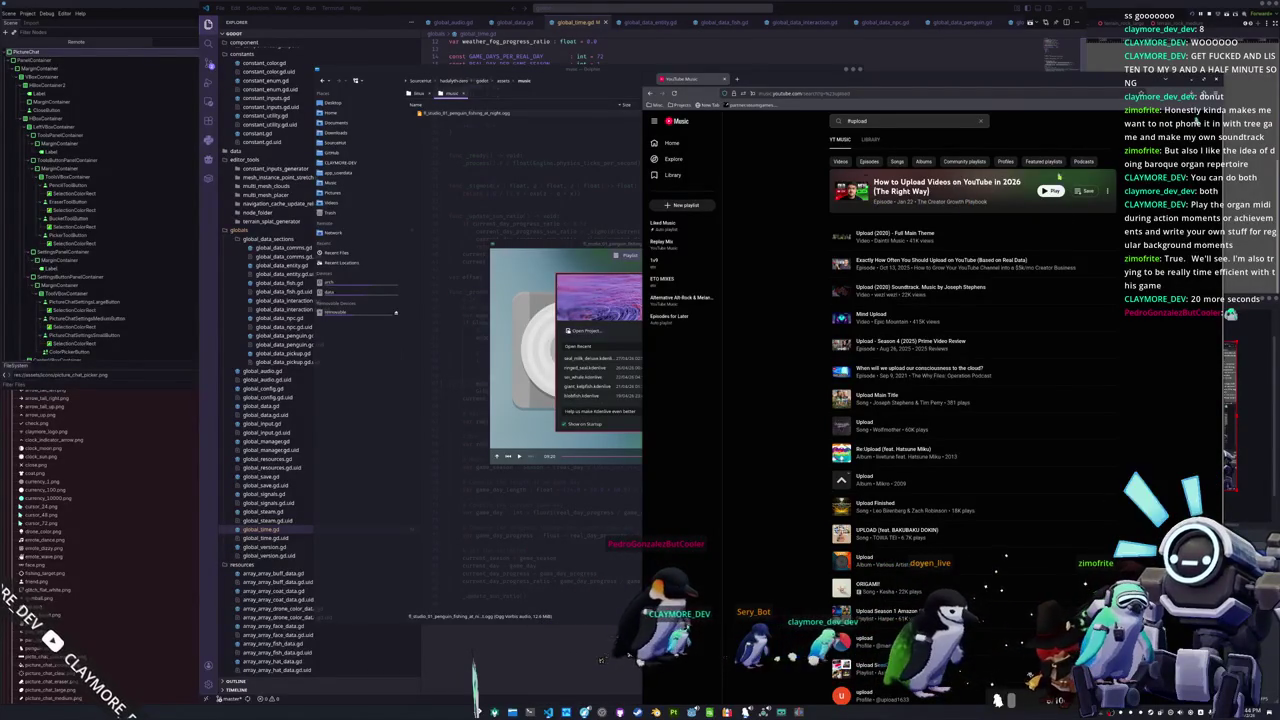
{"action": "left_click", "coordinate": [1197, 120]}
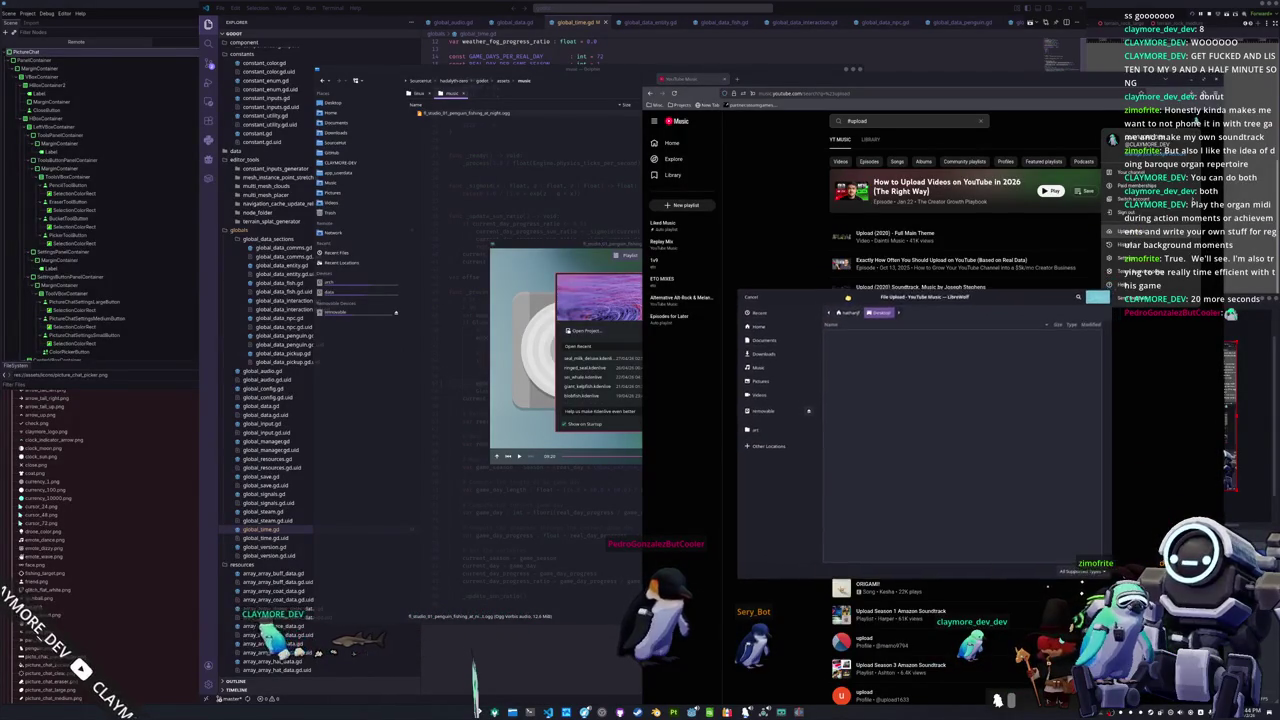
{"action": "left_click", "coordinate": [761, 375]}
{"action": "double_click", "coordinate": [865, 343]}
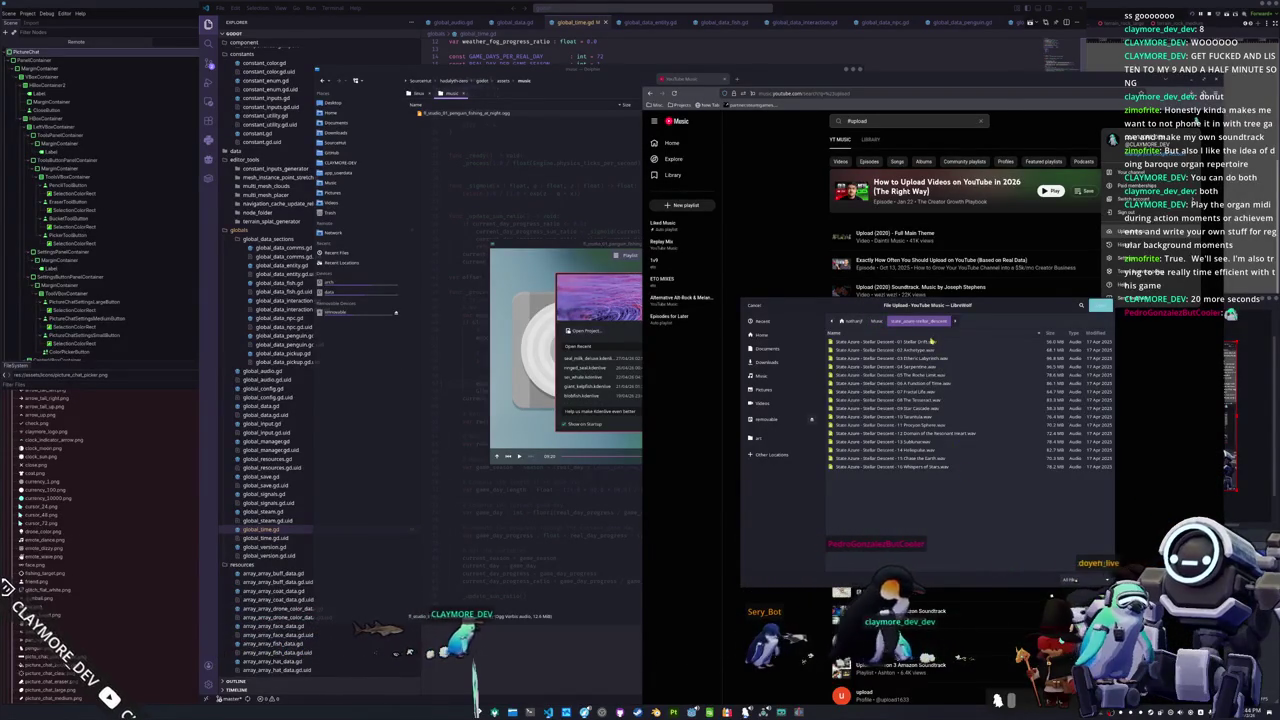
{"action": "double_click", "coordinate": [932, 341]}
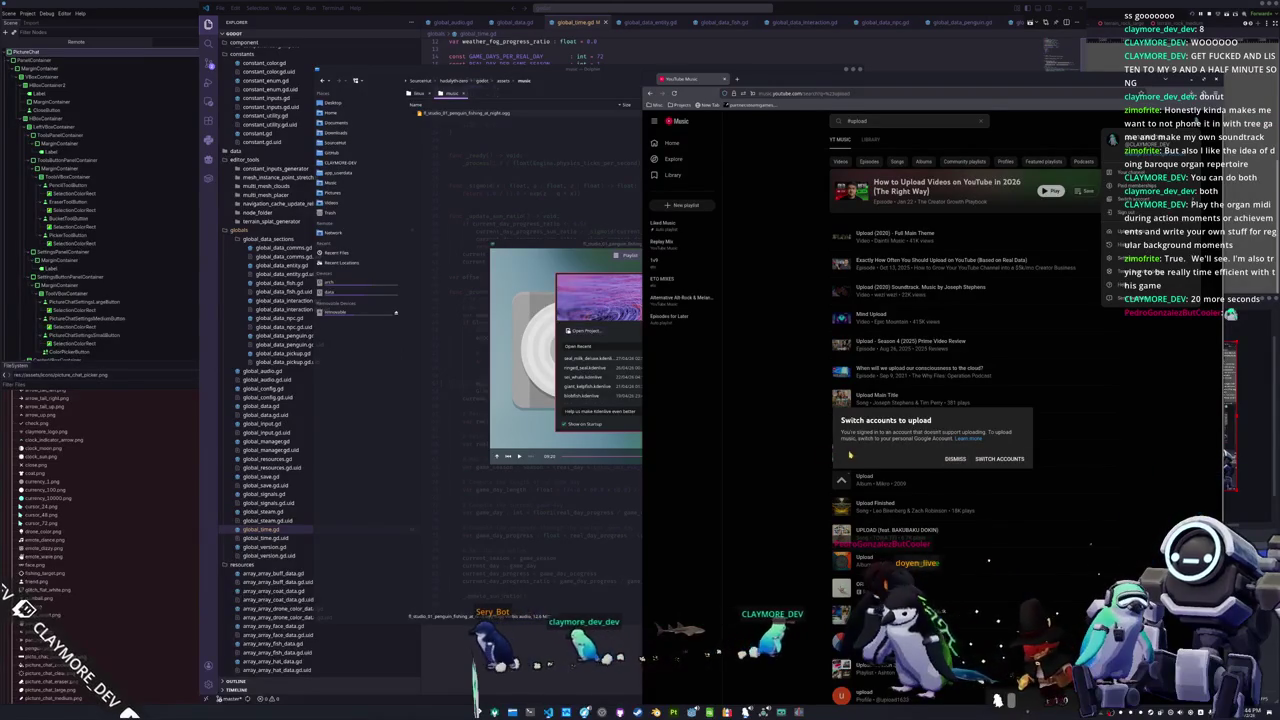
{"action": "left_click", "coordinate": [953, 460]}
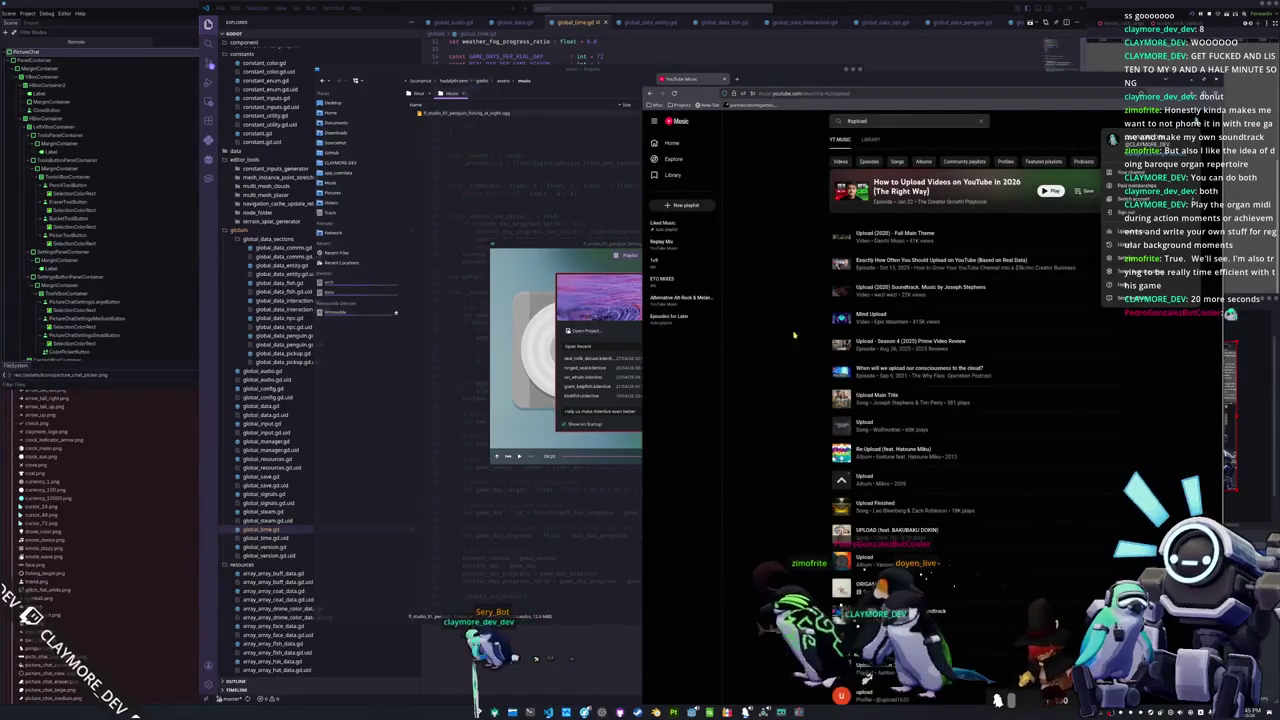
{"action": "key", "text": "ctrl+w"}
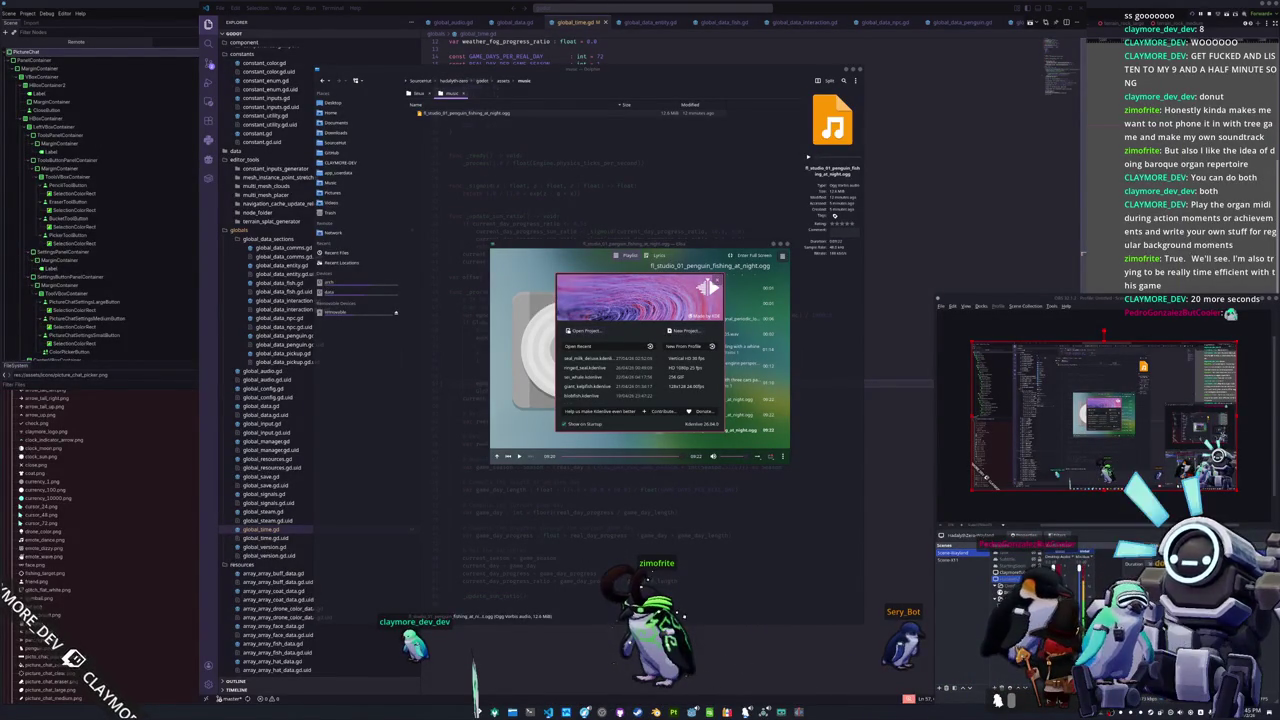
Step: Switch to YouTube Studio's Upload videos dialog and move the media player window to the left
{"action": "key", "text": "alt+Tab"}
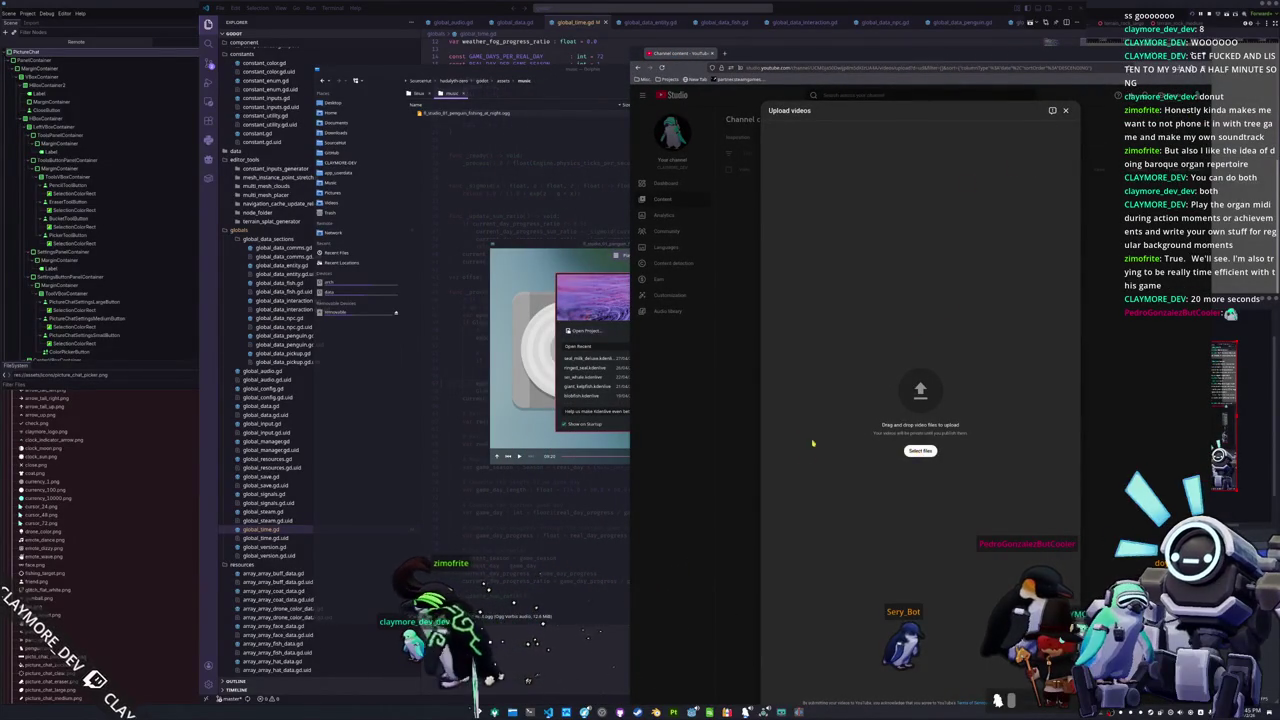
{"action": "left_click", "coordinate": [565, 268]}
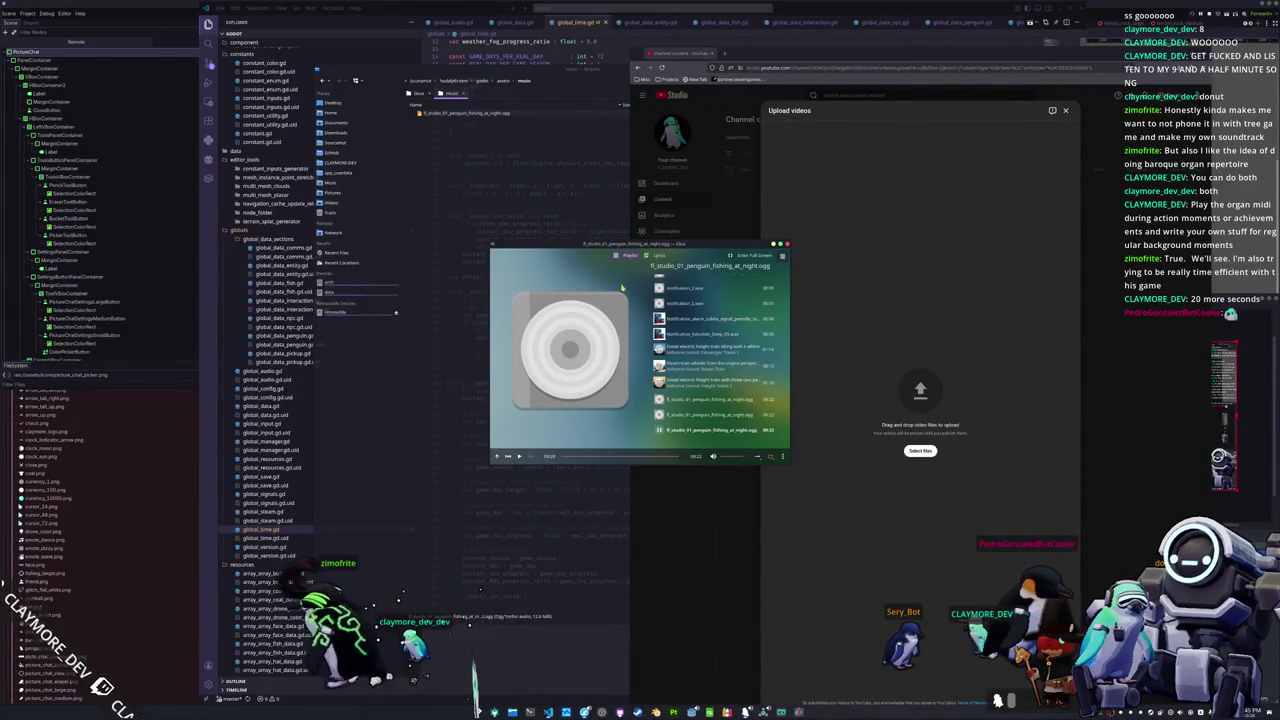
{"action": "mouse_move", "coordinate": [565, 268]}
{"action": "left_mouse_down"}
{"action": "mouse_move", "coordinate": [367, 287]}
{"action": "mouse_move", "coordinate": [138, 255]}
{"action": "left_mouse_up"}
{"action": "left_click", "coordinate": [667, 343]}
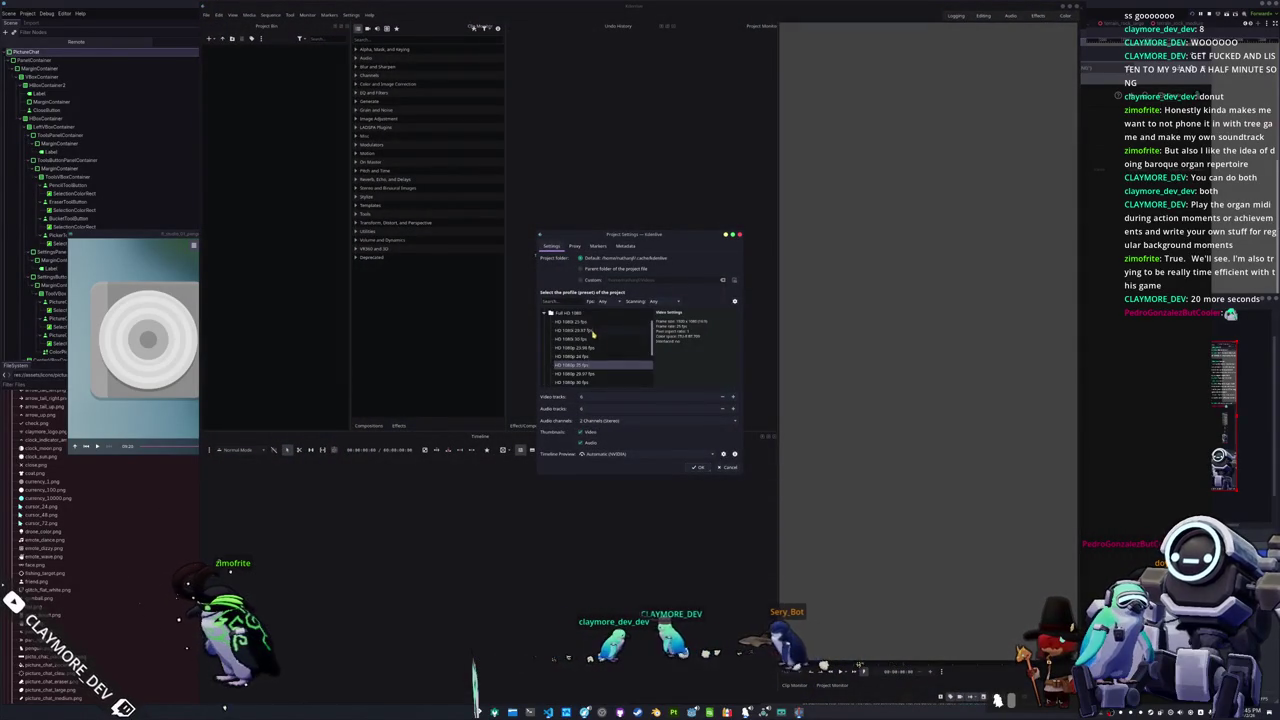
Step: Create the project with a 1440p preset from the 2.5K QHD 1440 profile group
{"action": "scroll", "coordinate": [591, 366], "scroll_direction": "up", "scroll_amount": 2}
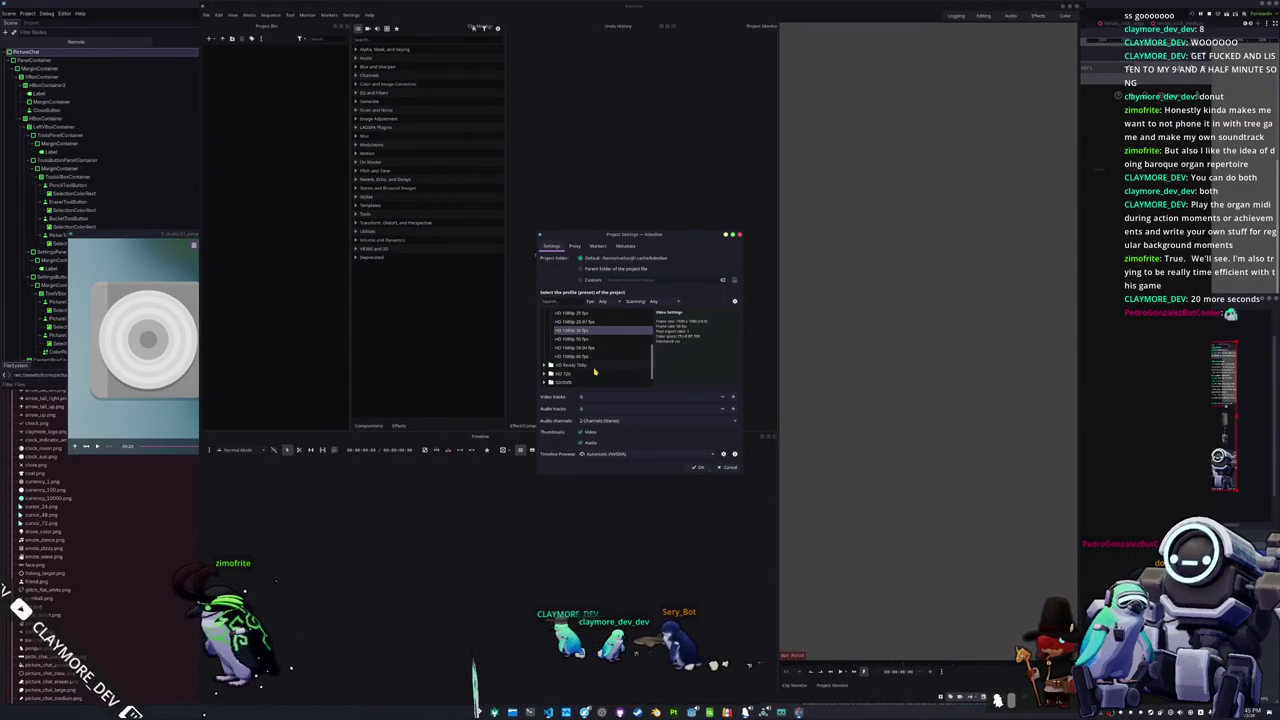
{"action": "scroll", "coordinate": [594, 368], "scroll_direction": "up", "scroll_amount": 2}
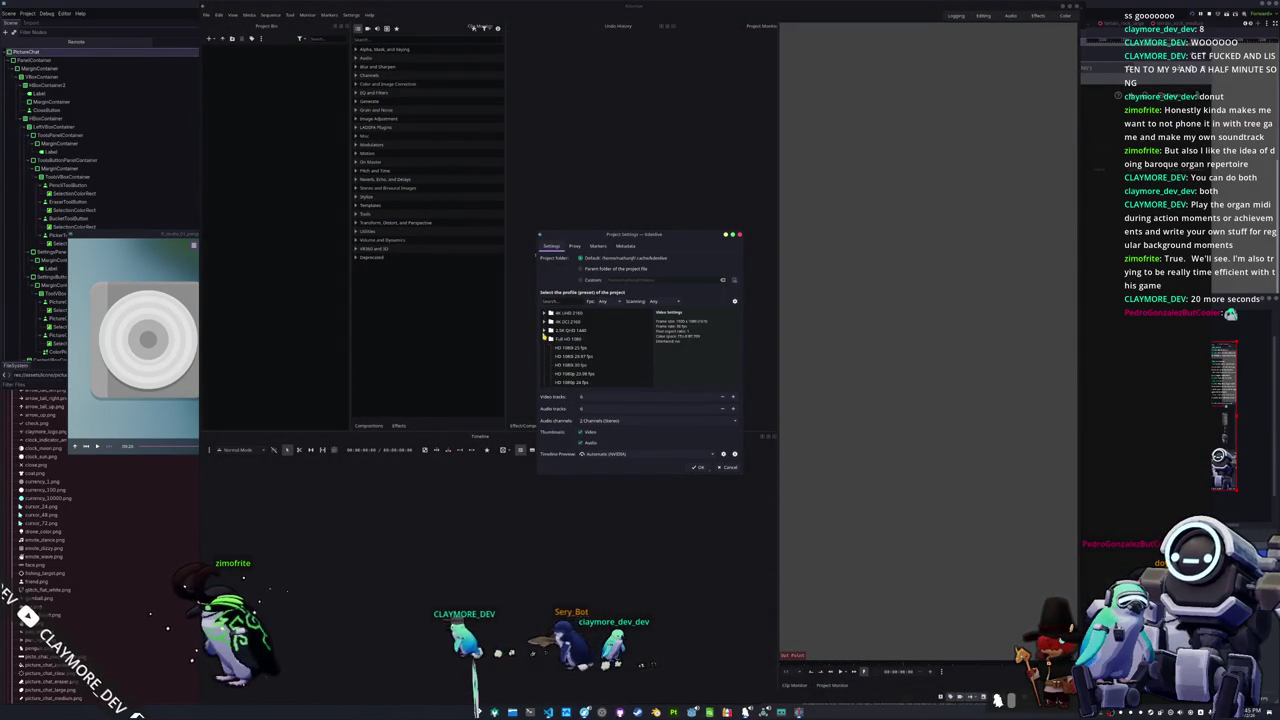
{"action": "left_click", "coordinate": [544, 330]}
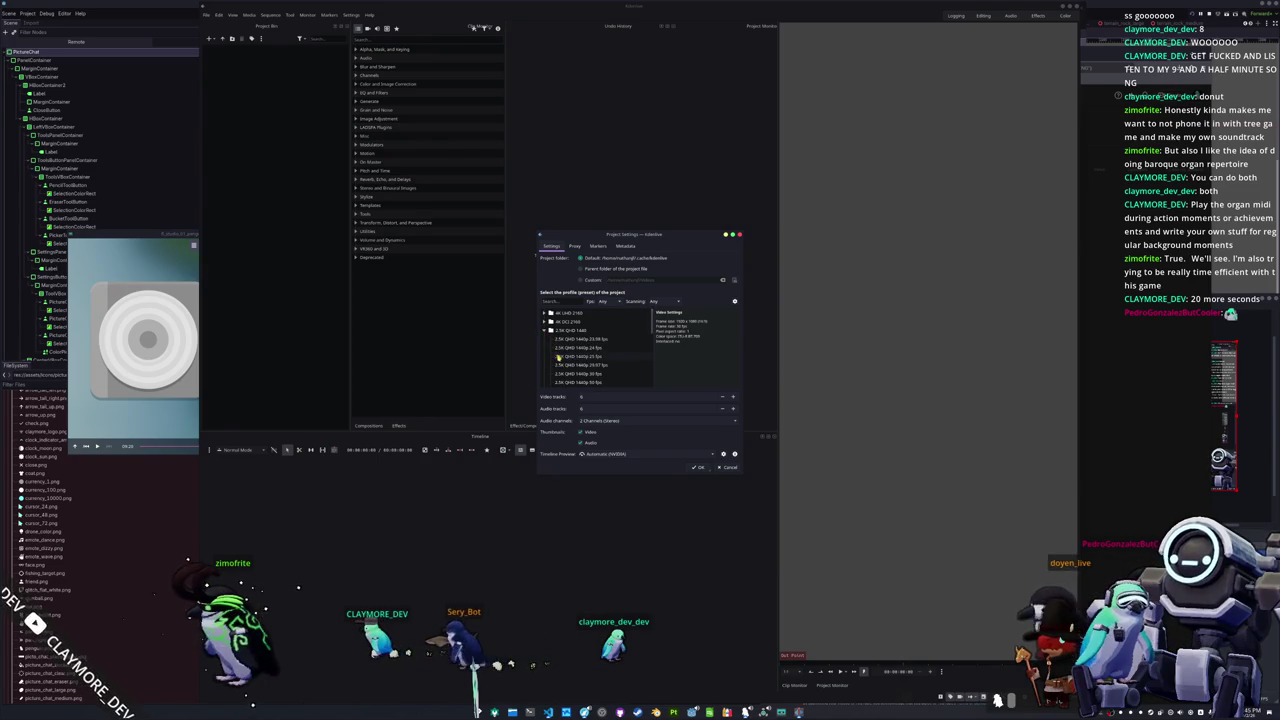
{"action": "left_click", "coordinate": [559, 357]}
{"action": "left_click", "coordinate": [569, 374]}
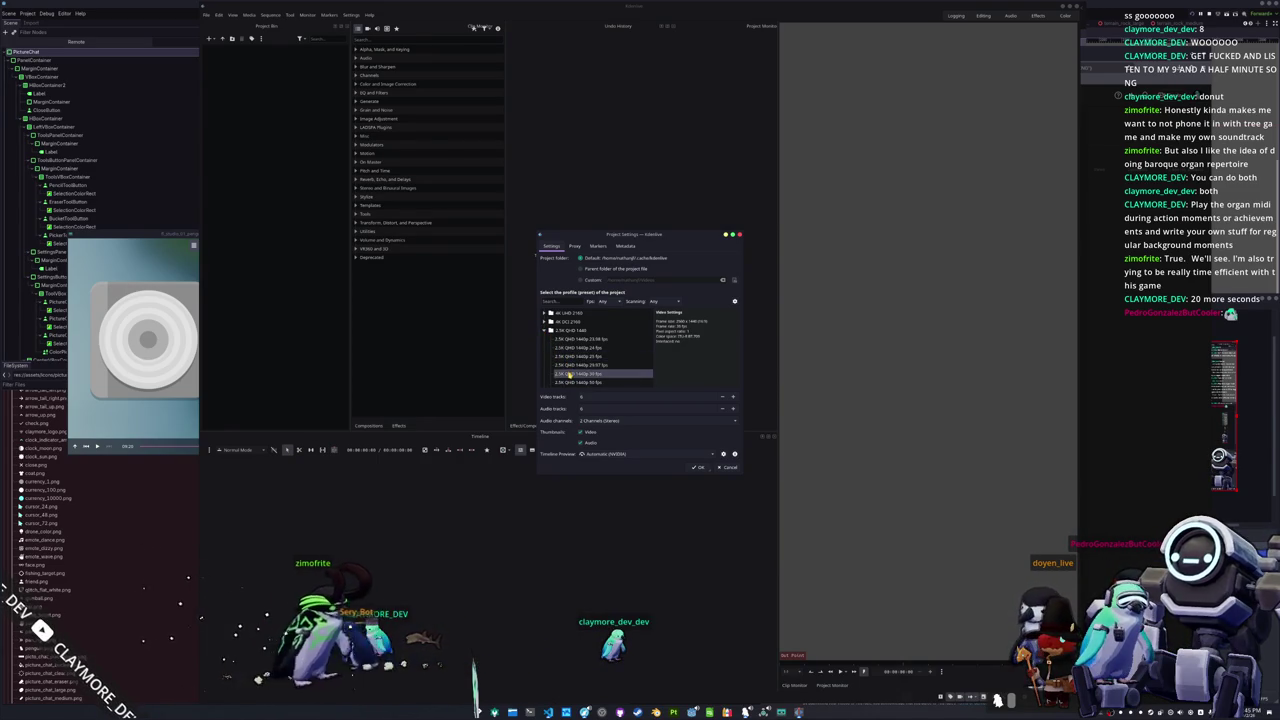
{"action": "scroll", "coordinate": [569, 374], "scroll_direction": "down", "scroll_amount": 1}
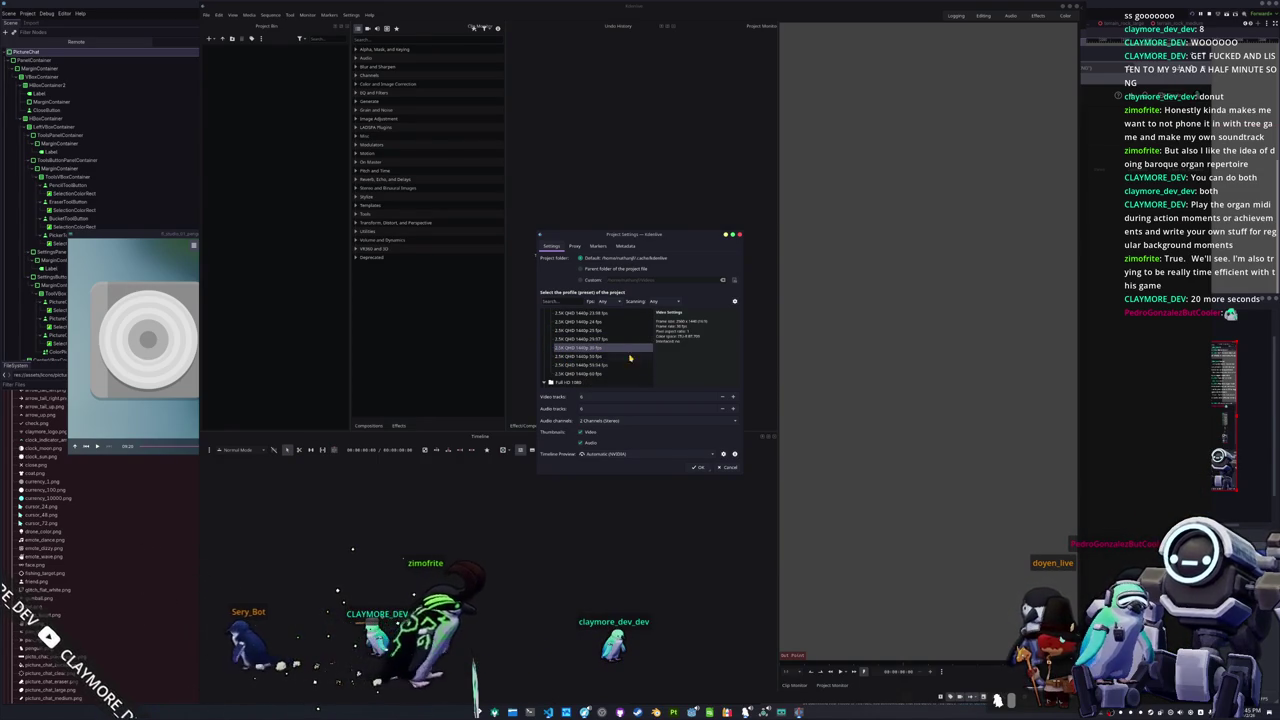
{"action": "left_click", "coordinate": [692, 467]}
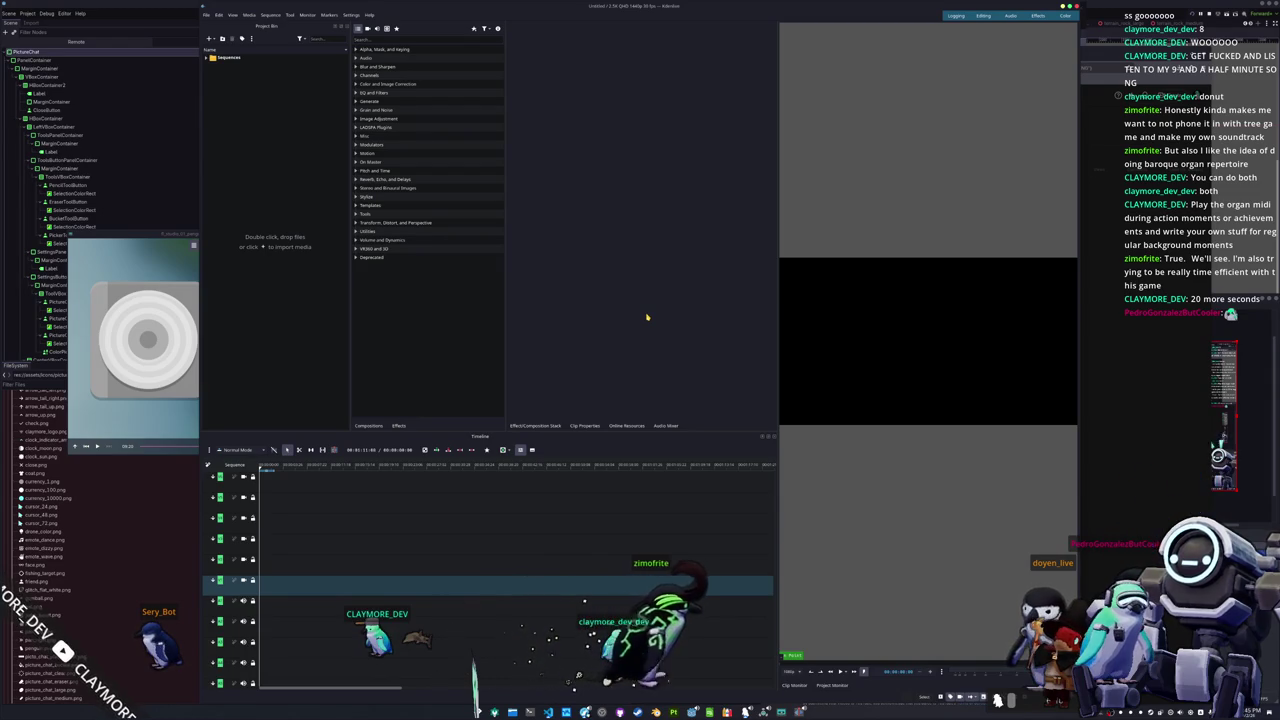
{"action": "double_click", "coordinate": [284, 400]}
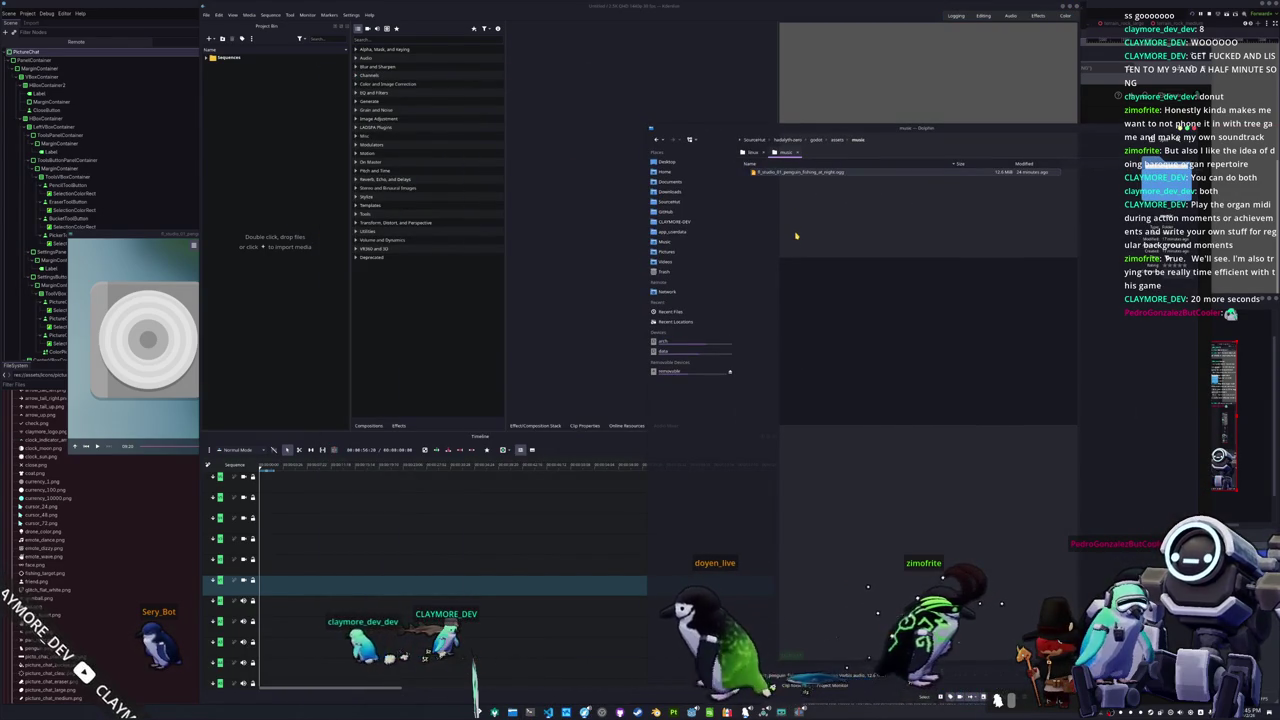
{"action": "left_click", "coordinate": [665, 261]}
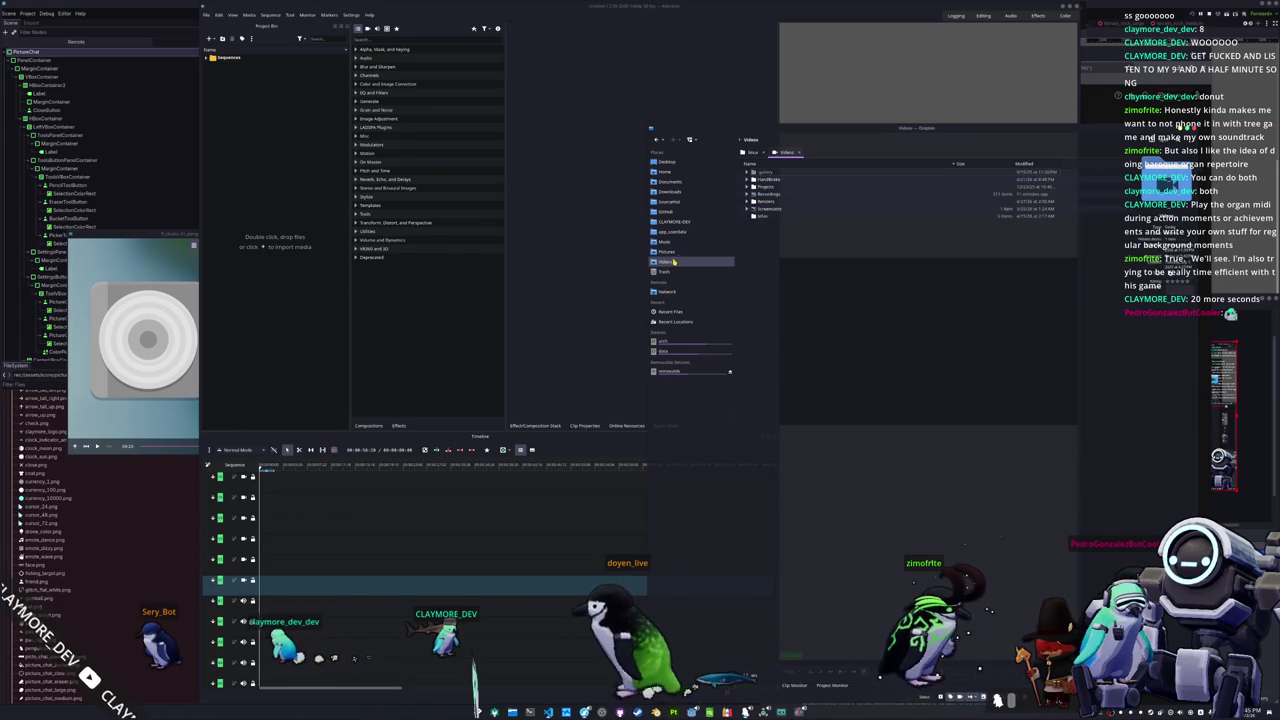
{"action": "double_click", "coordinate": [762, 194]}
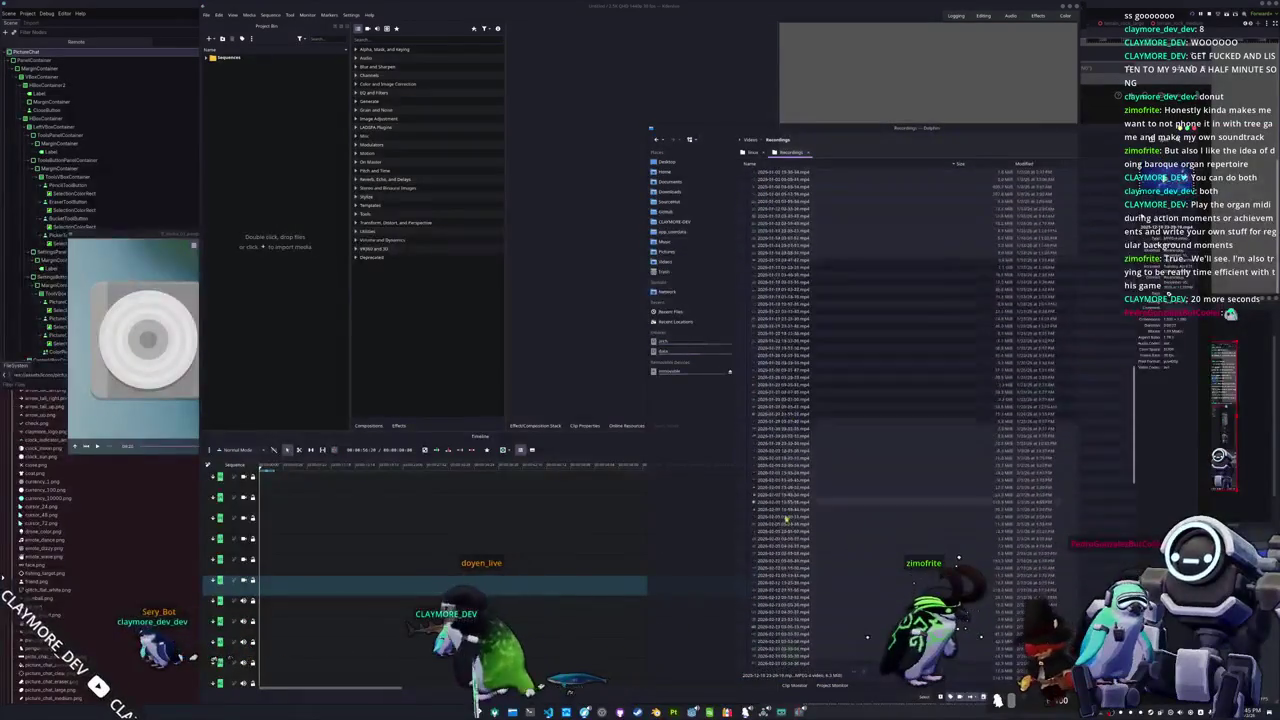
{"action": "scroll", "coordinate": [786, 518], "scroll_direction": "down", "scroll_amount": 20}
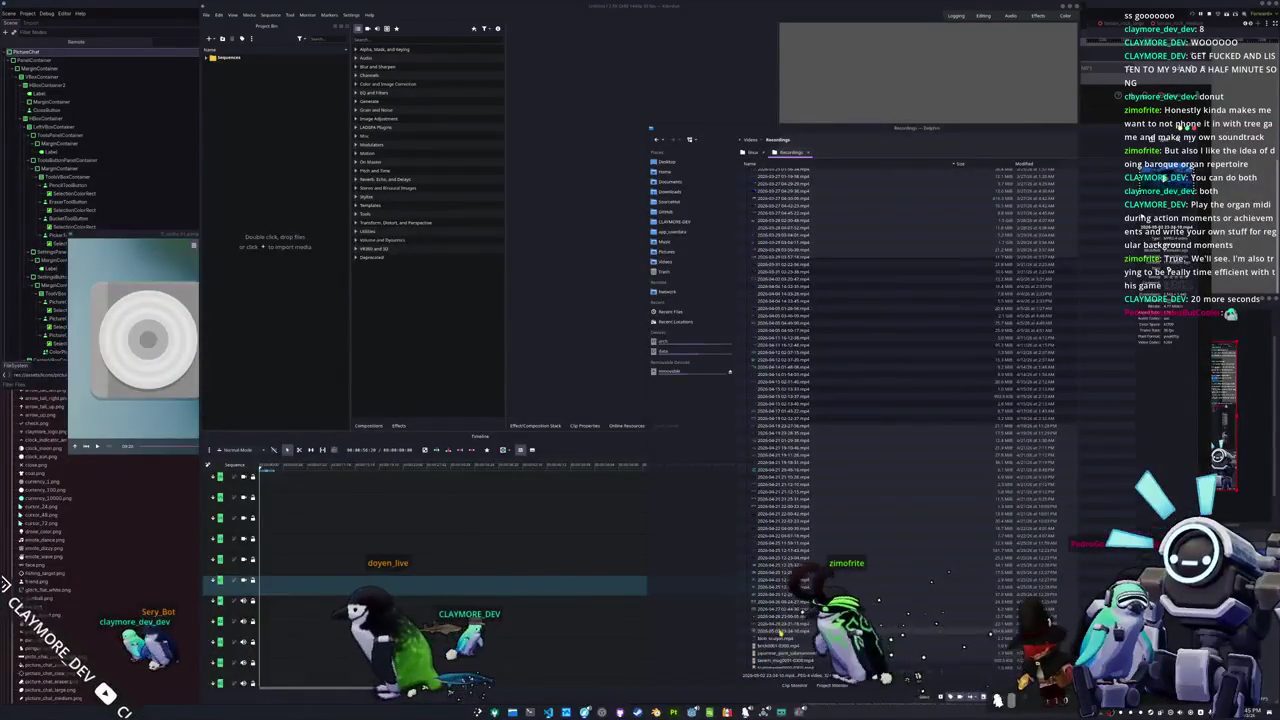
{"action": "double_click", "coordinate": [781, 630]}
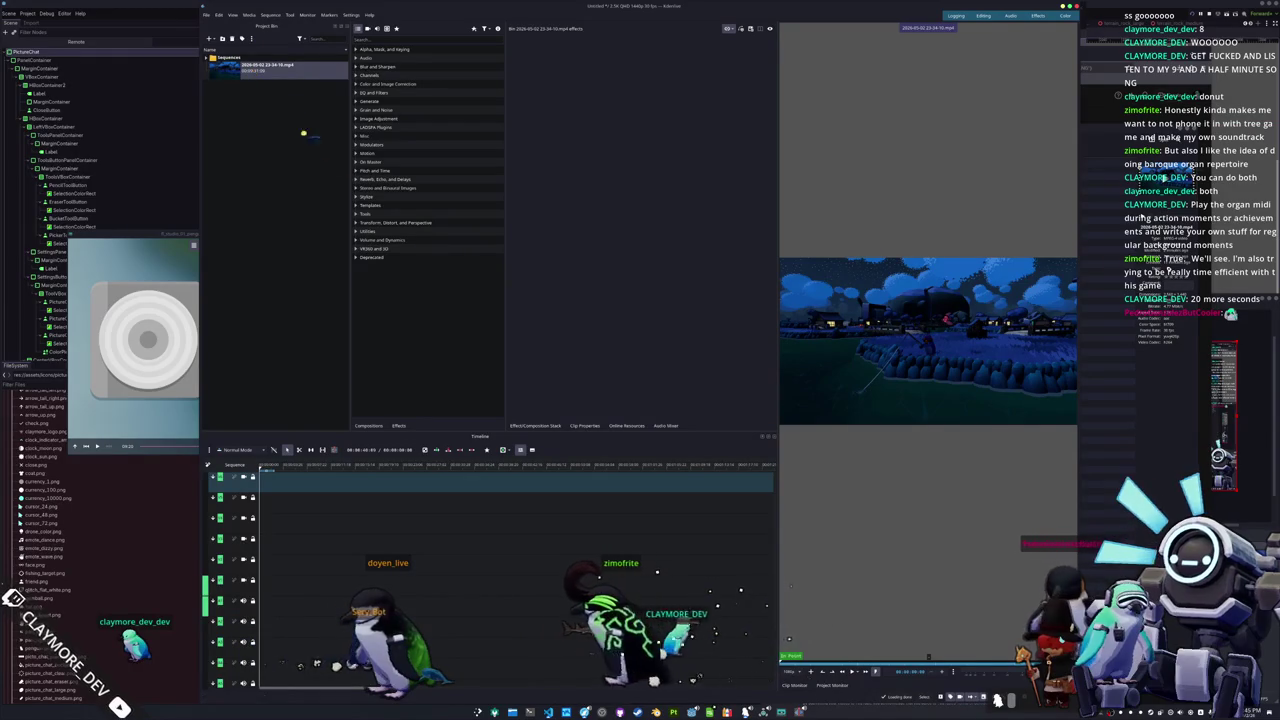
Step: Place the recording on the timeline and trim its end back to the playhead
{"action": "mouse_move", "coordinate": [303, 133]}
{"action": "left_mouse_down"}
{"action": "mouse_move", "coordinate": [280, 545]}
{"action": "mouse_move", "coordinate": [262, 590]}
{"action": "left_mouse_up"}
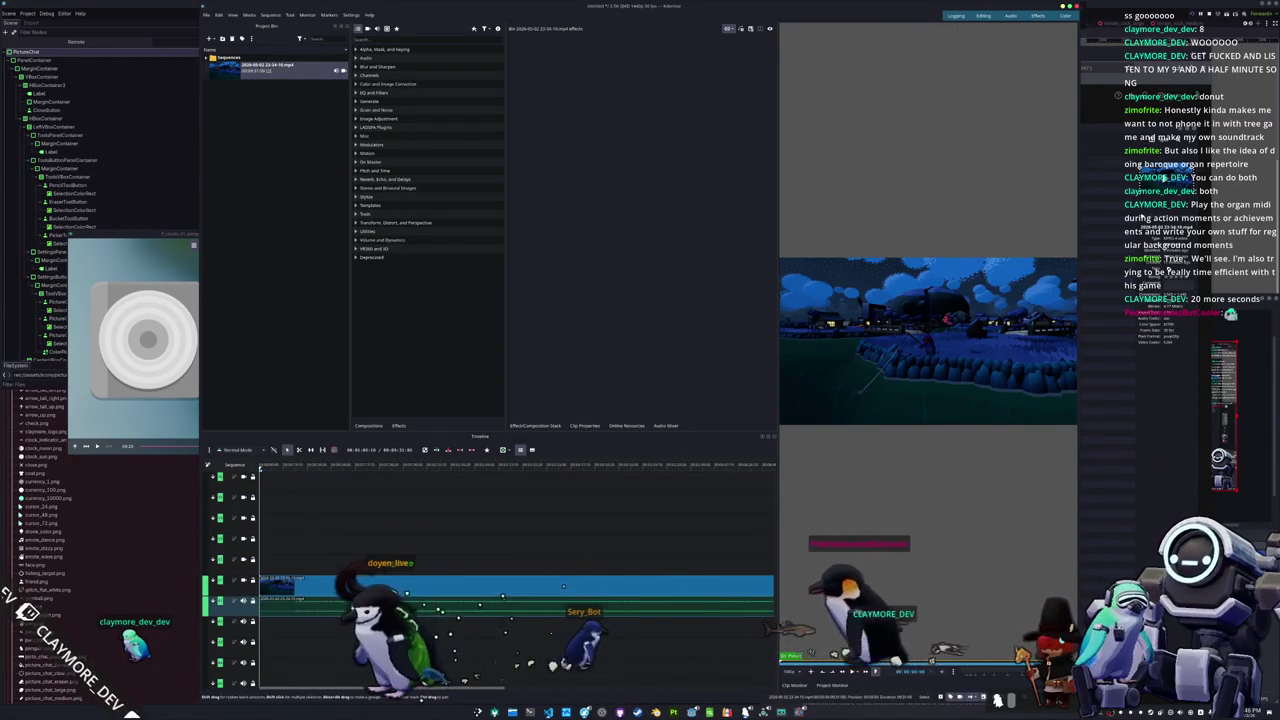
{"action": "key", "text": "minus"}
{"action": "left_click", "coordinate": [600, 480]}
{"action": "key", "text": "space"}
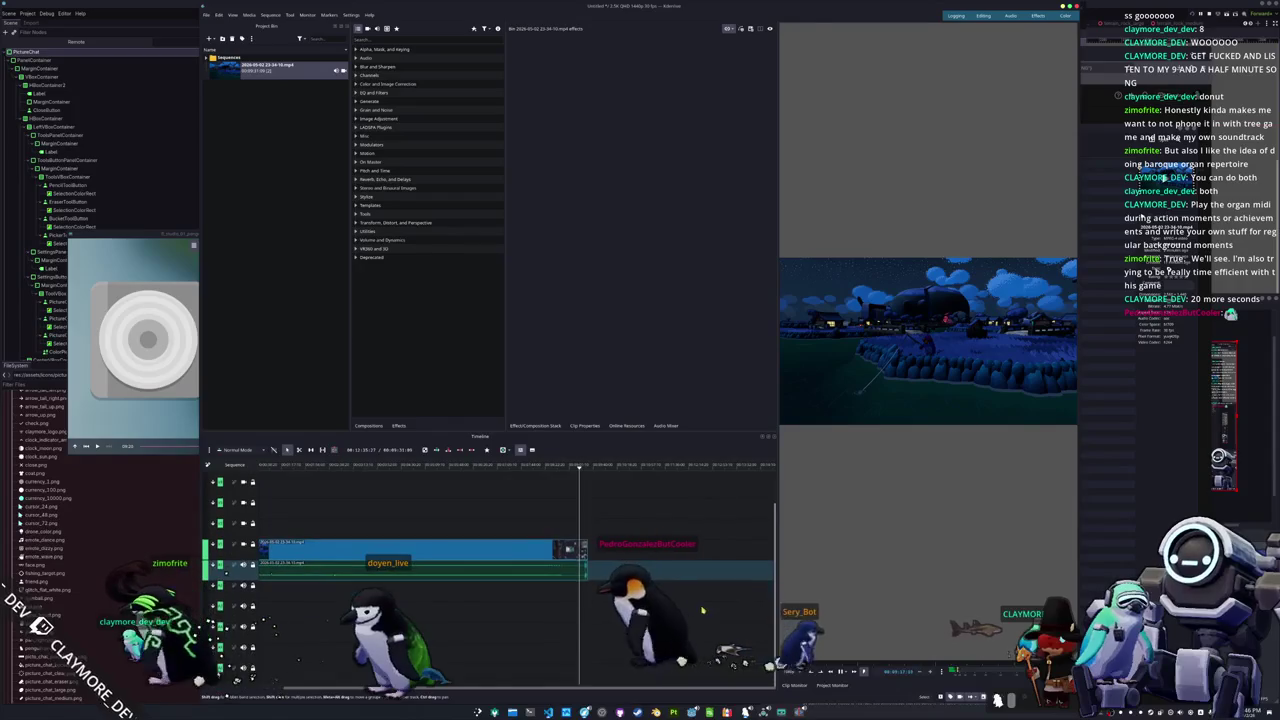
{"action": "scroll", "coordinate": [500, 530], "scroll_direction": "up", "scroll_amount": 3}
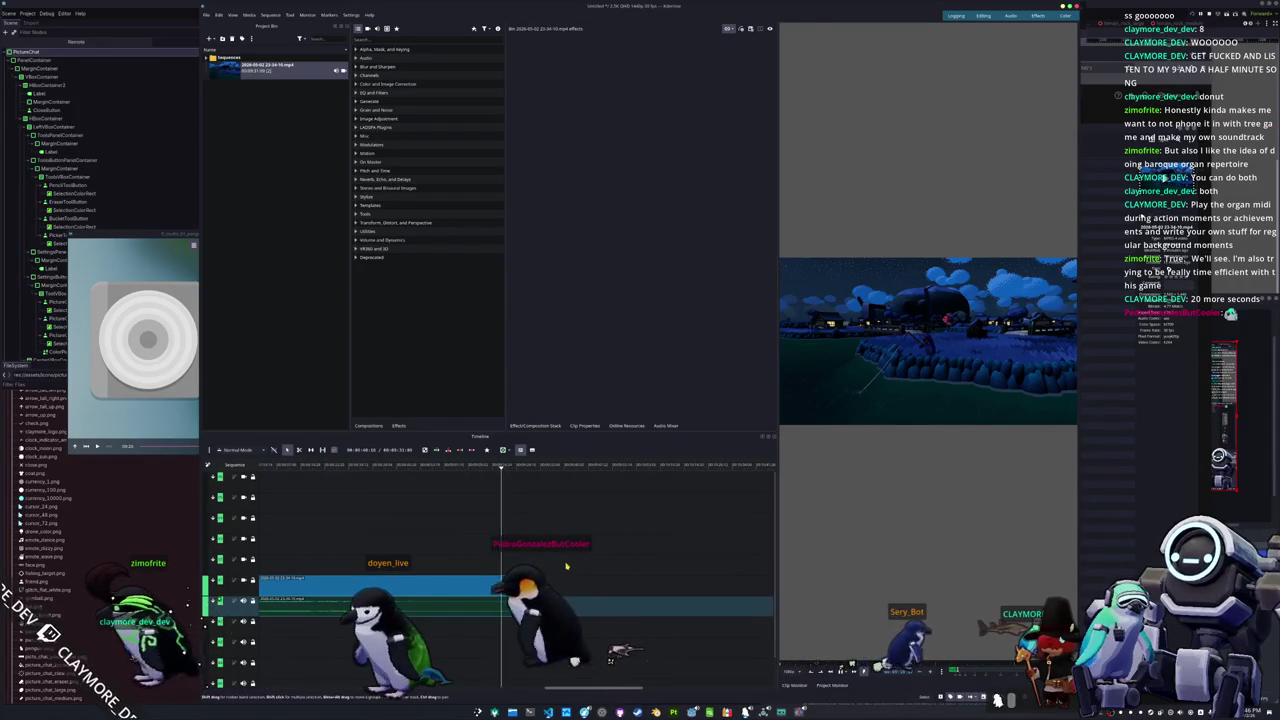
{"action": "scroll", "coordinate": [570, 556], "scroll_direction": "up", "scroll_amount": 2}
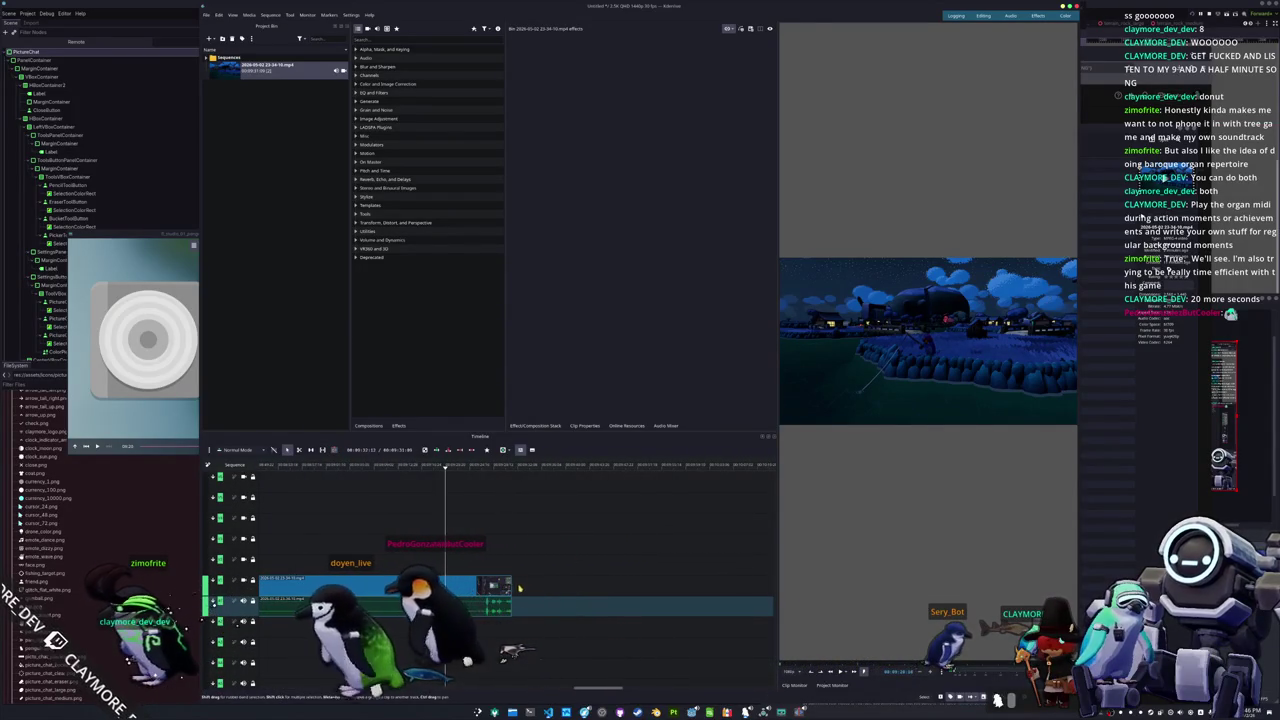
{"action": "left_click_drag", "start_coordinate": [461, 583], "coordinate": [444, 583]}
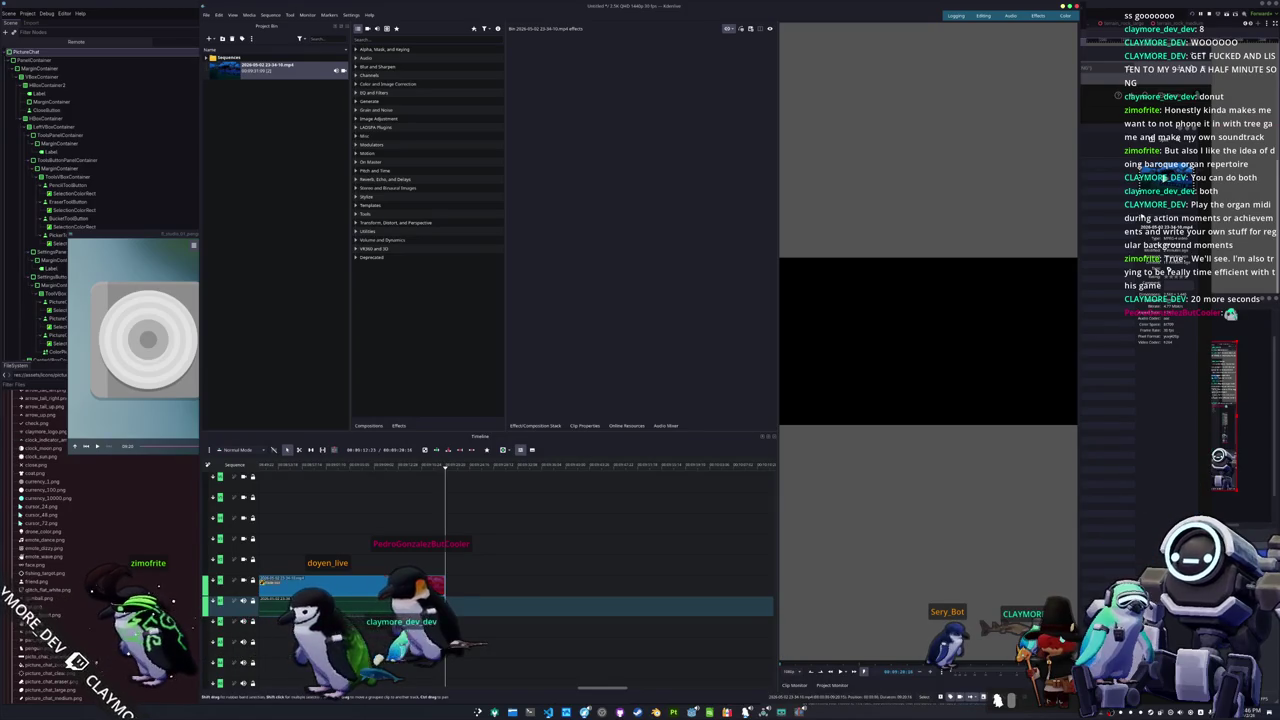
Step: Give the clip a fade out and a fade in at its start
{"action": "left_click", "coordinate": [440, 584]}
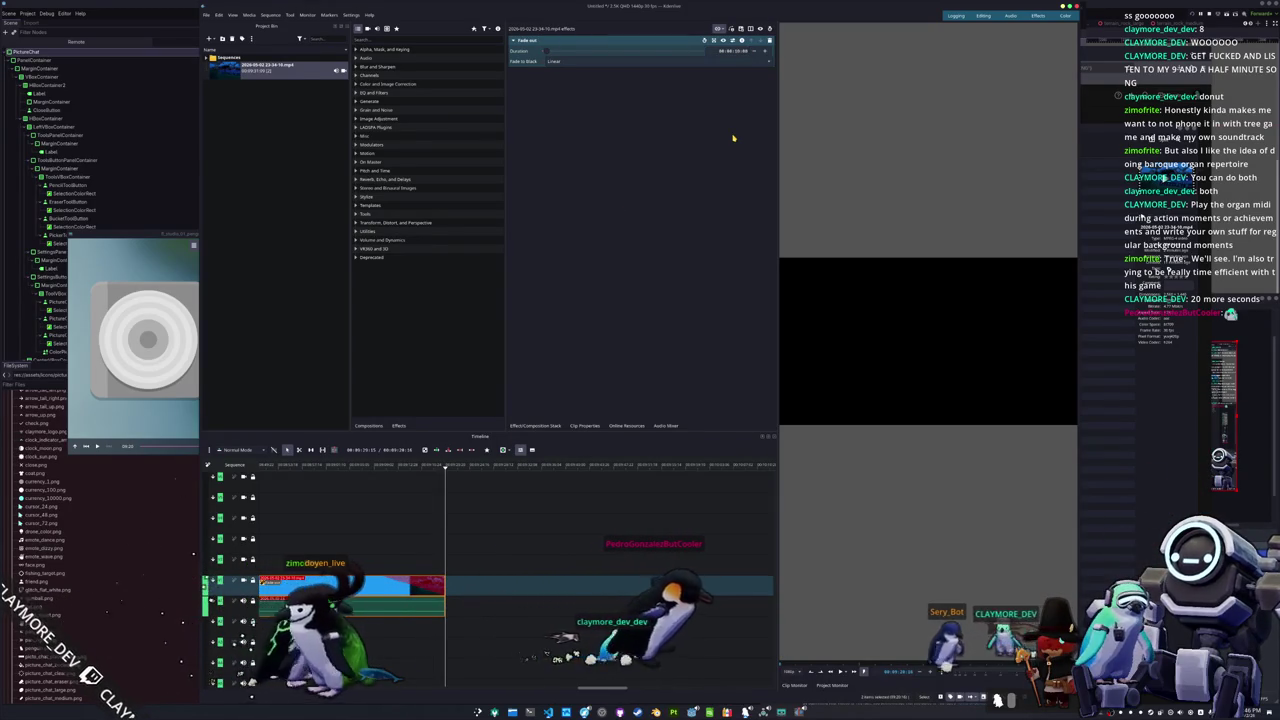
{"action": "scroll", "coordinate": [330, 601], "scroll_direction": "down", "scroll_amount": 2}
{"action": "scroll", "coordinate": [330, 601], "scroll_direction": "up", "scroll_amount": 3}
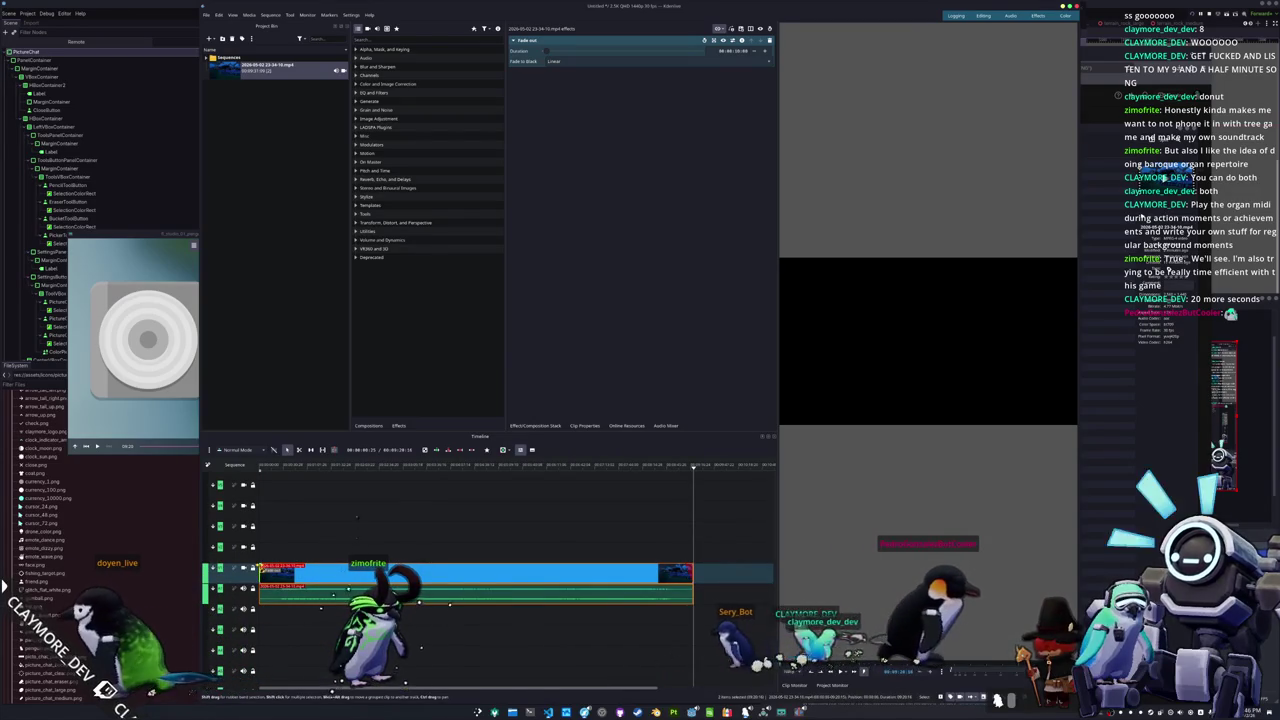
{"action": "left_click_drag", "start_coordinate": [262, 568], "coordinate": [282, 568]}
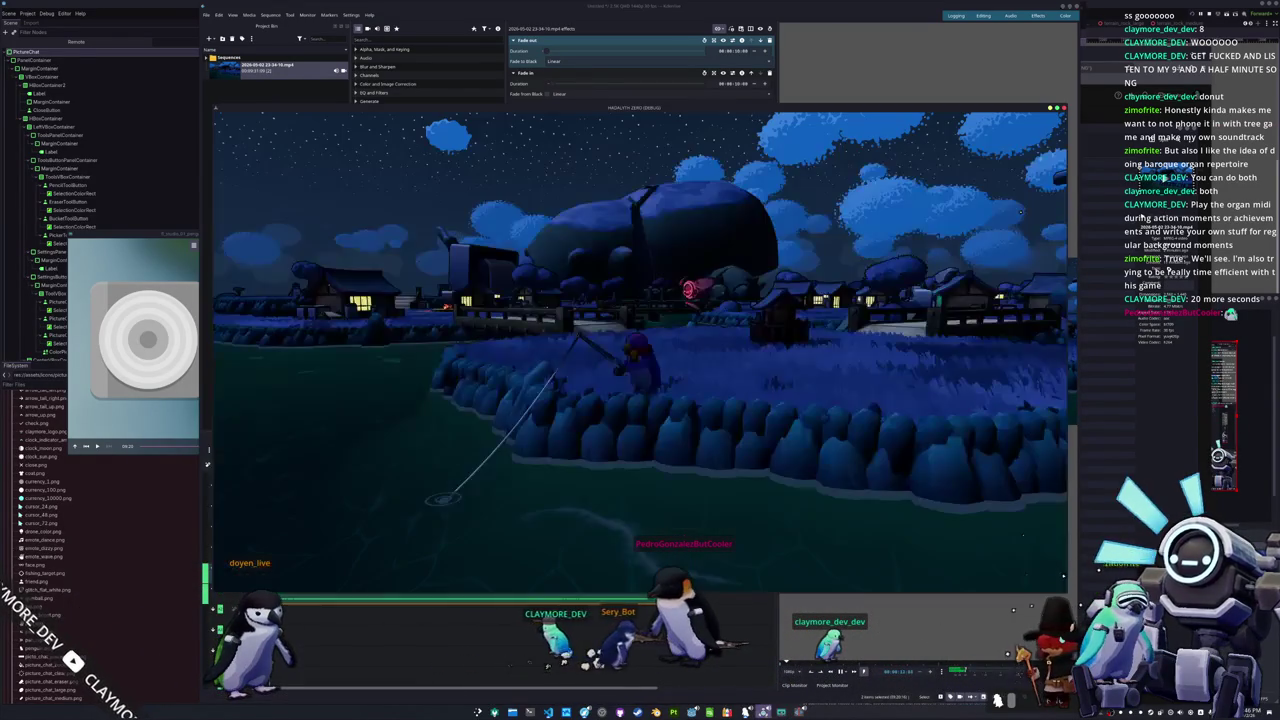
Step: Quit the game to the desktop and drag the splitter to widen Kdenlive's preview monitor
{"action": "key", "text": "Escape"}
{"action": "left_click", "coordinate": [652, 368]}
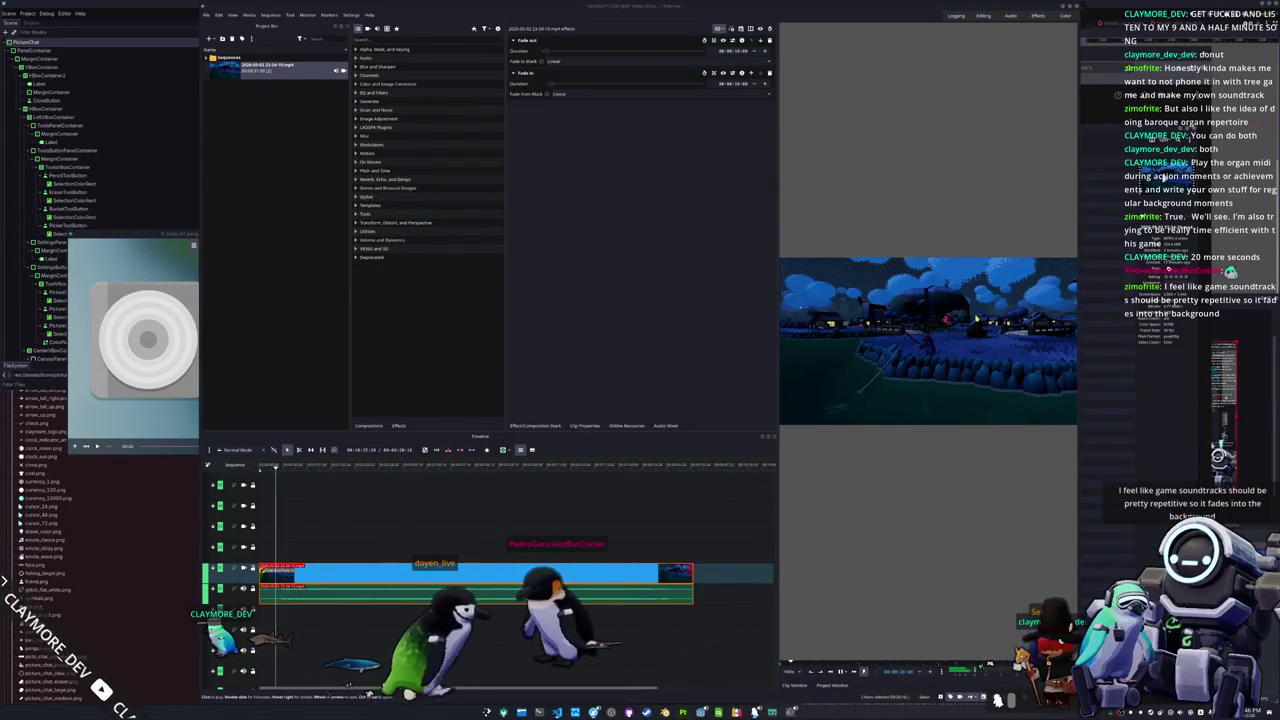
{"action": "left_click_drag", "start_coordinate": [777, 344], "coordinate": [681, 350]}
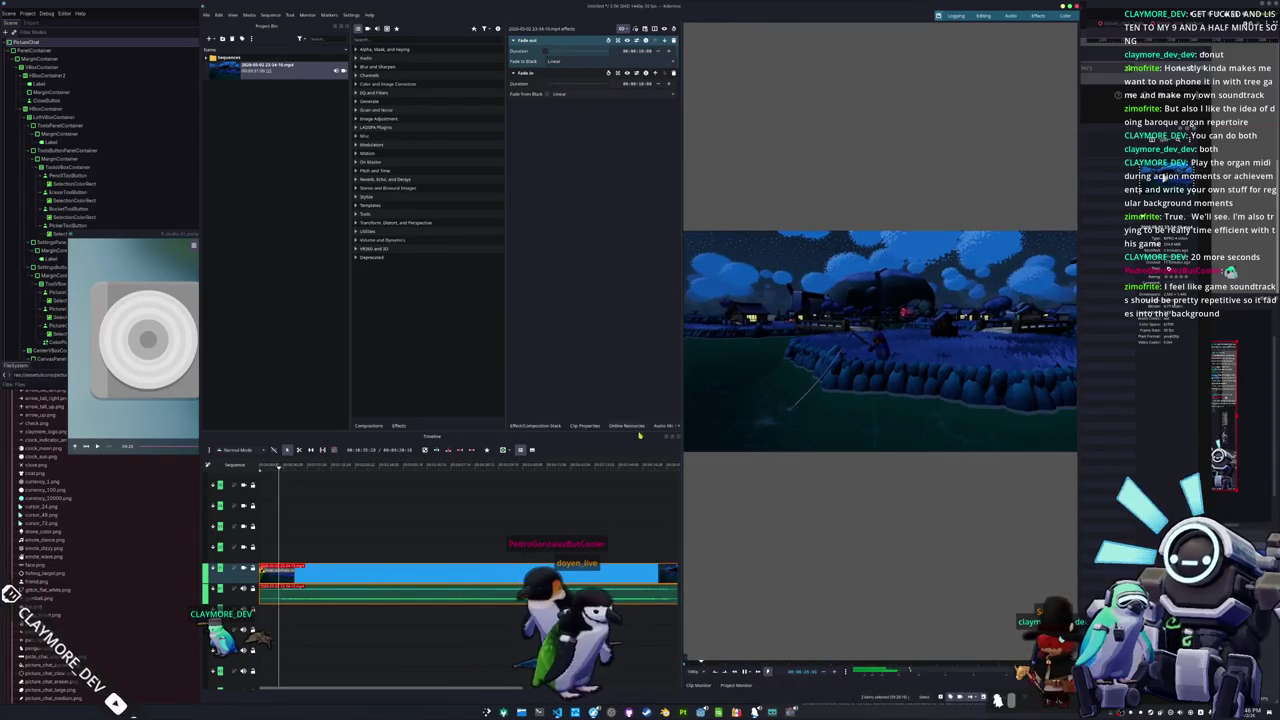
{"action": "scroll", "coordinate": [550, 540], "scroll_direction": "down", "scroll_amount": 2}
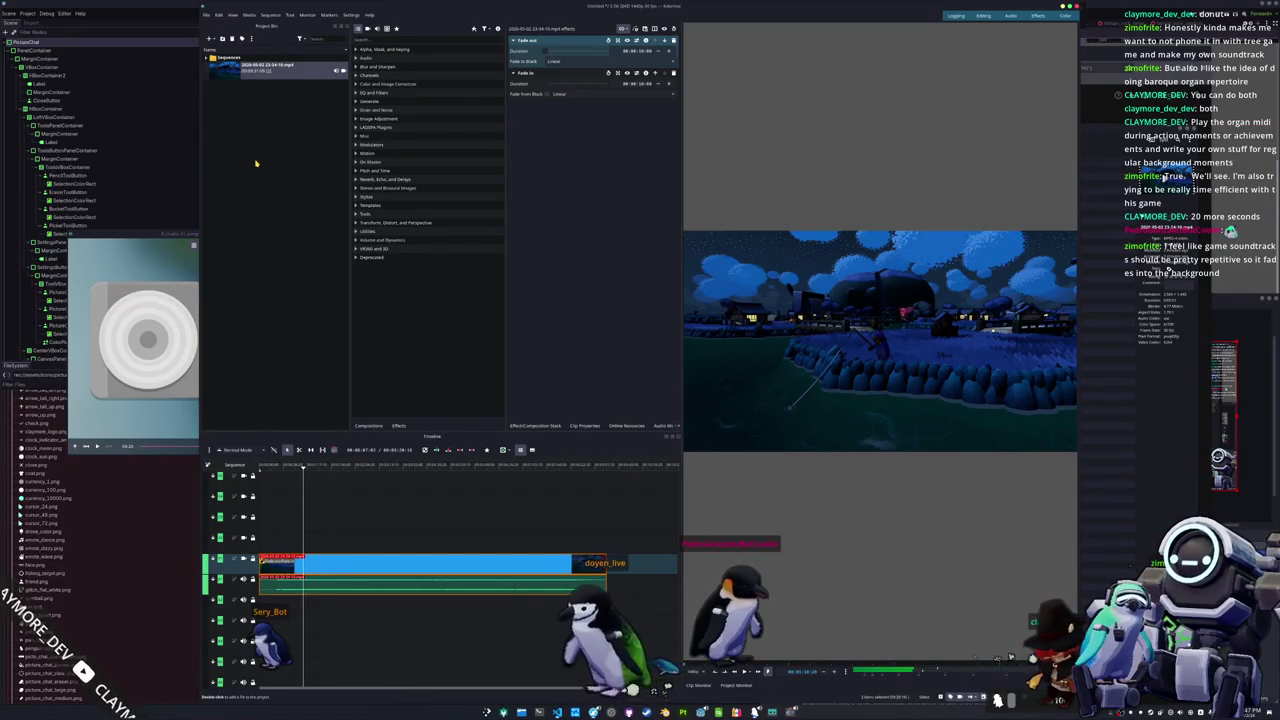
Step: Set the render output to a fishing_at_night .mp4 in Videos/Renders and start rendering to file
{"action": "left_click", "coordinate": [207, 14]}
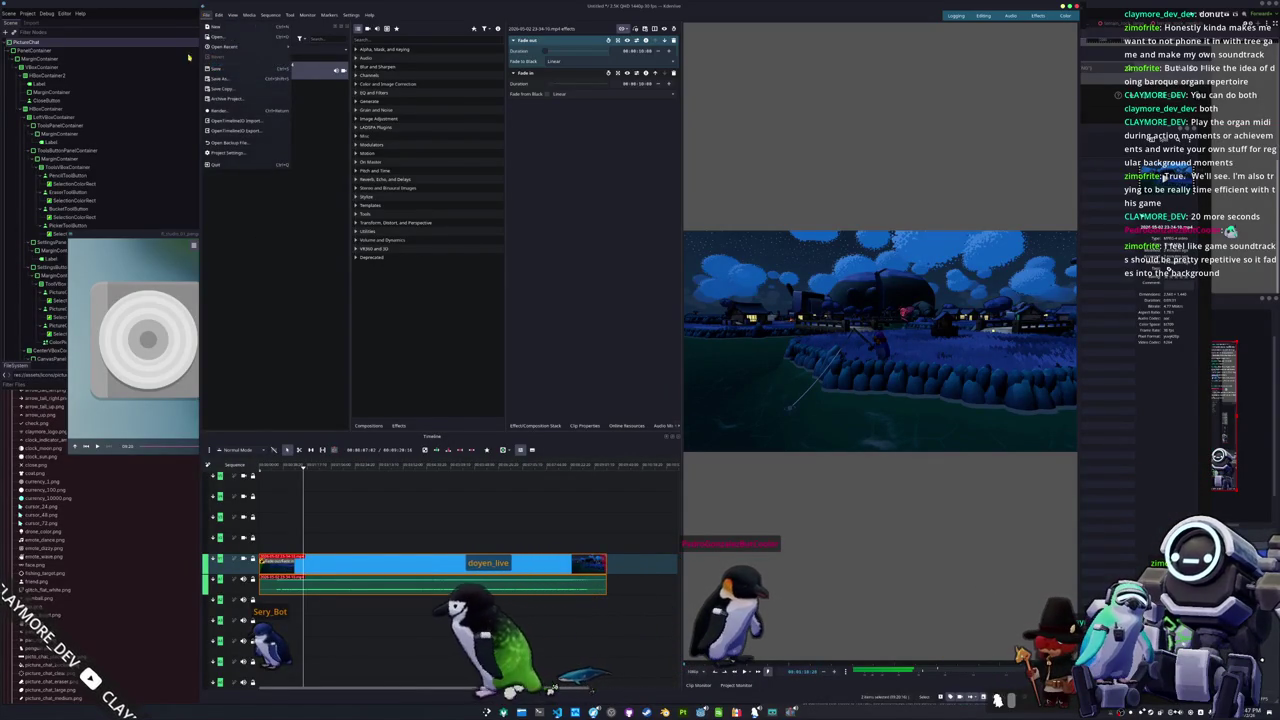
{"action": "left_click", "coordinate": [222, 110]}
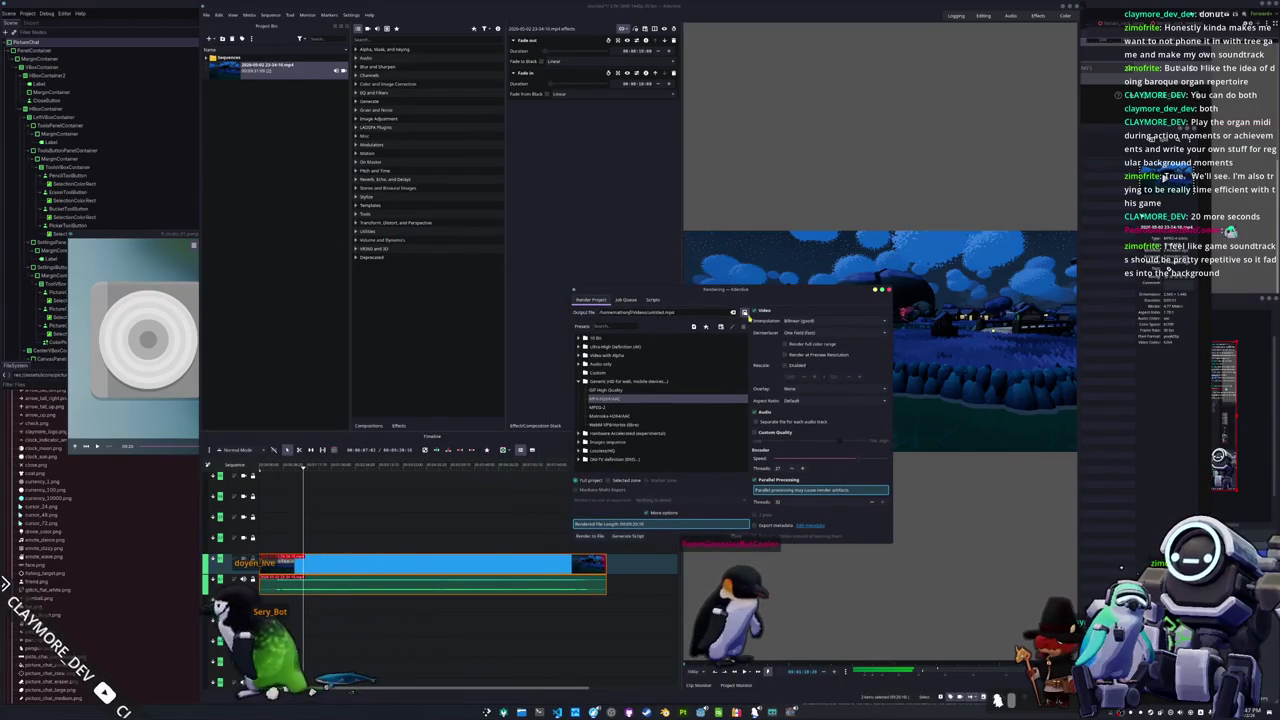
{"action": "left_click", "coordinate": [744, 312]}
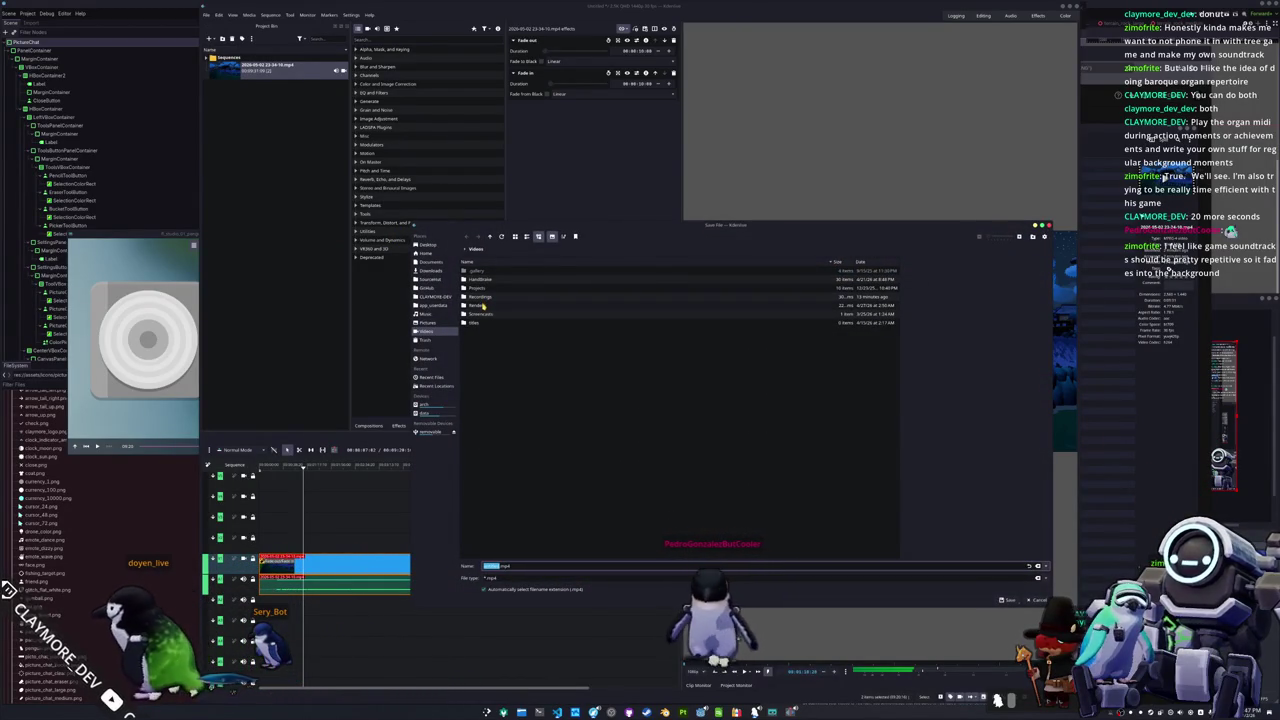
{"action": "double_click", "coordinate": [482, 306]}
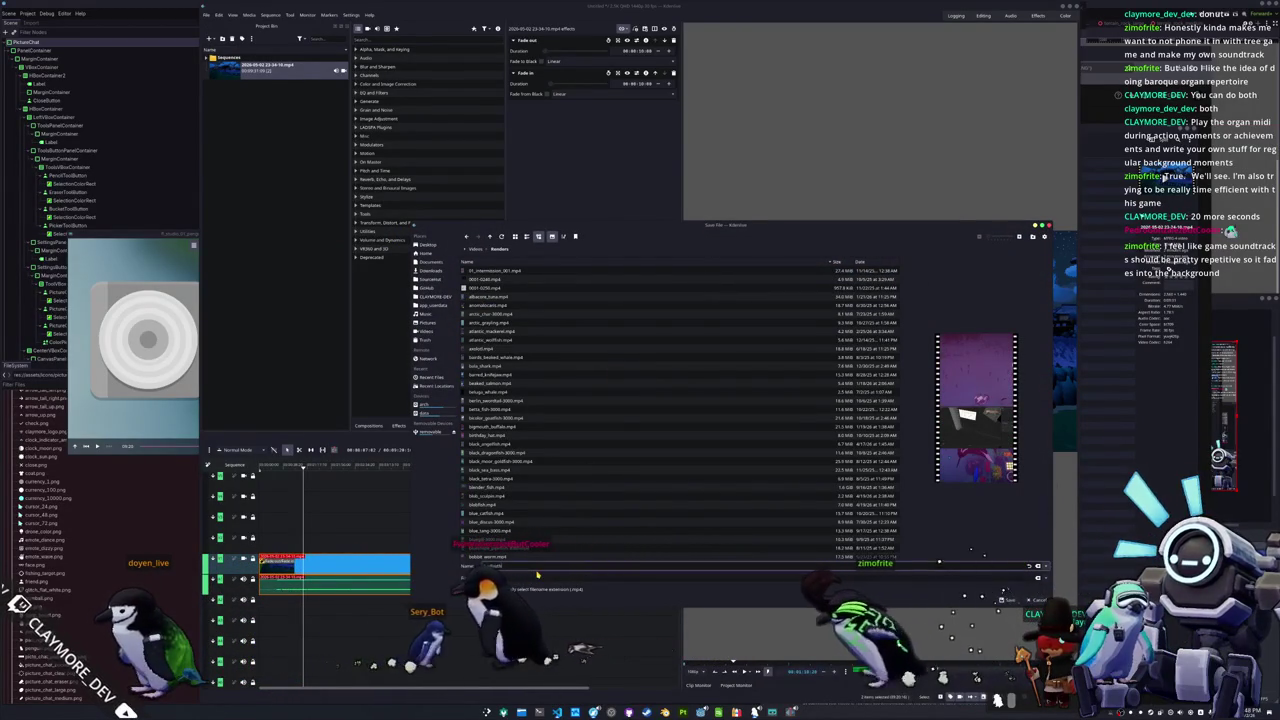
{"action": "type", "text": "bodyblock"}
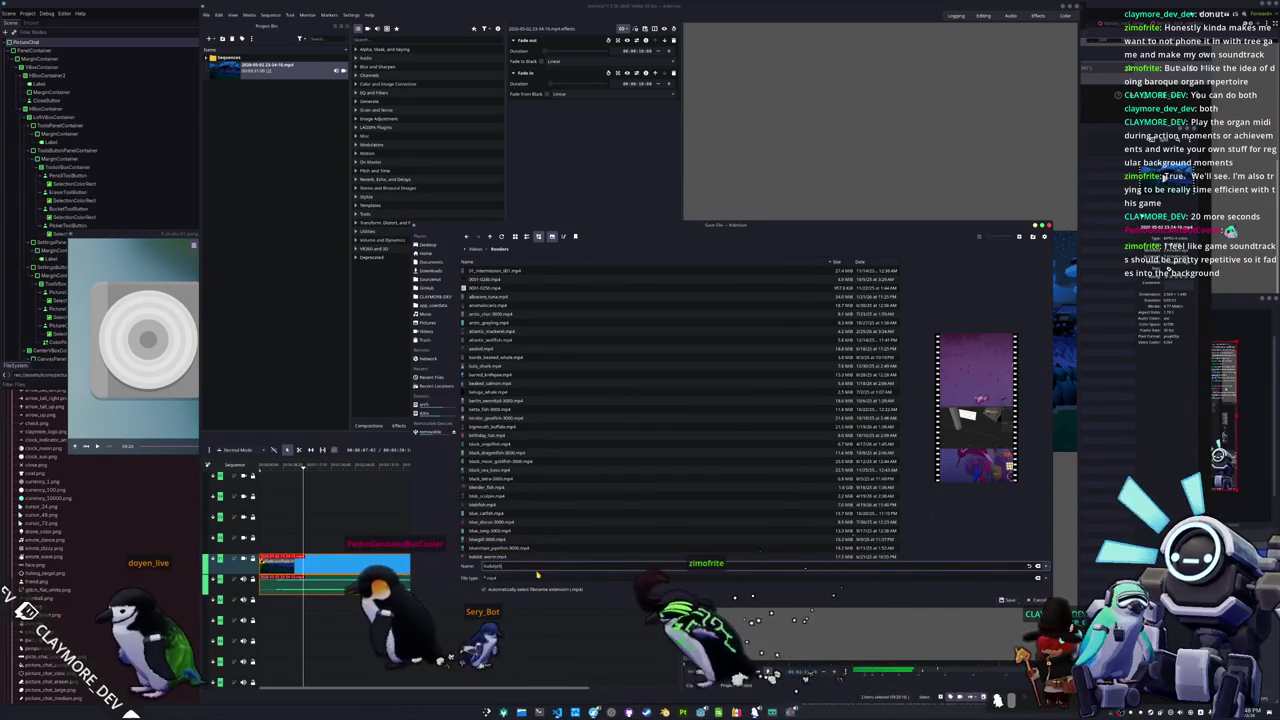
{"action": "type", "text": "oc"}
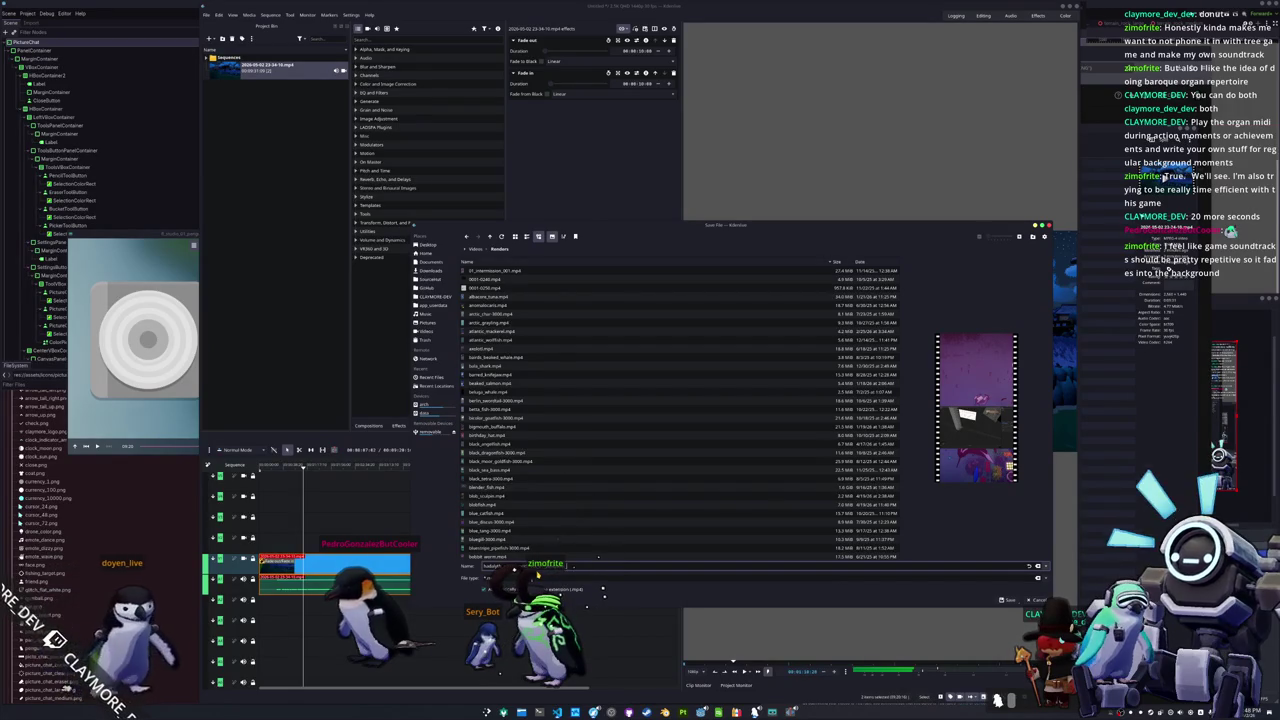
{"action": "type", "text": "ing_at_night"}
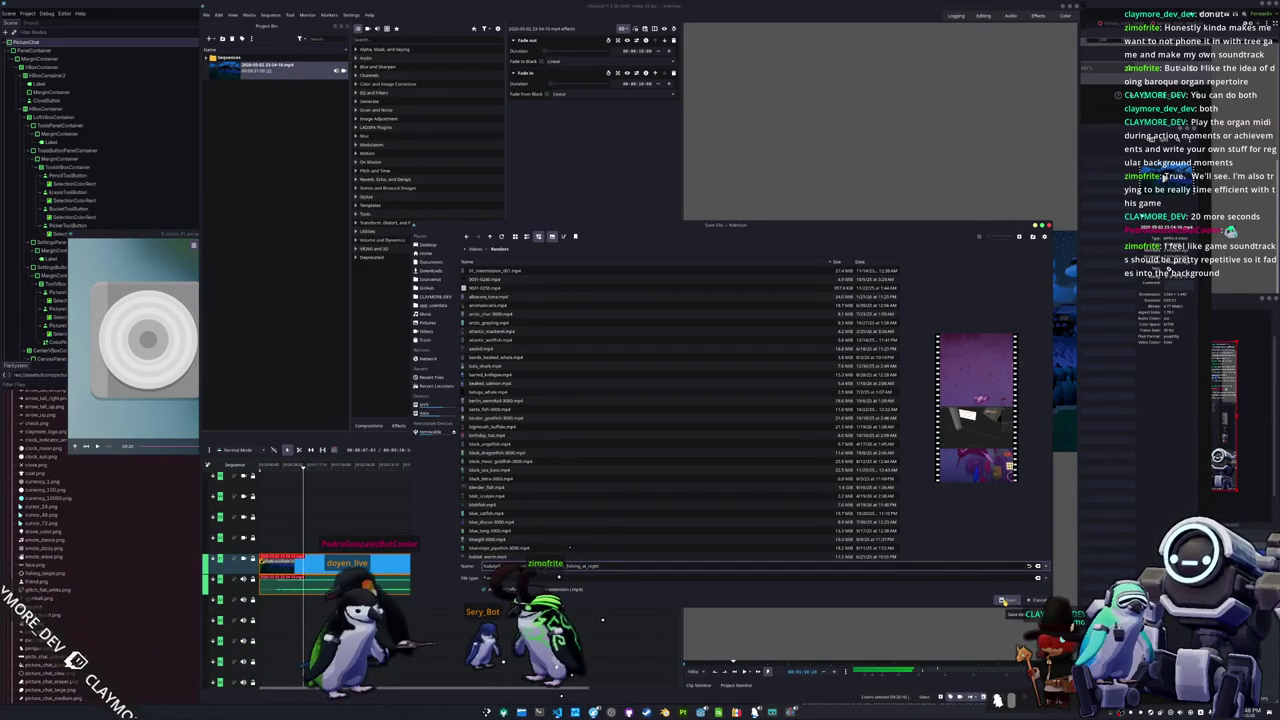
{"action": "left_click", "coordinate": [1004, 600]}
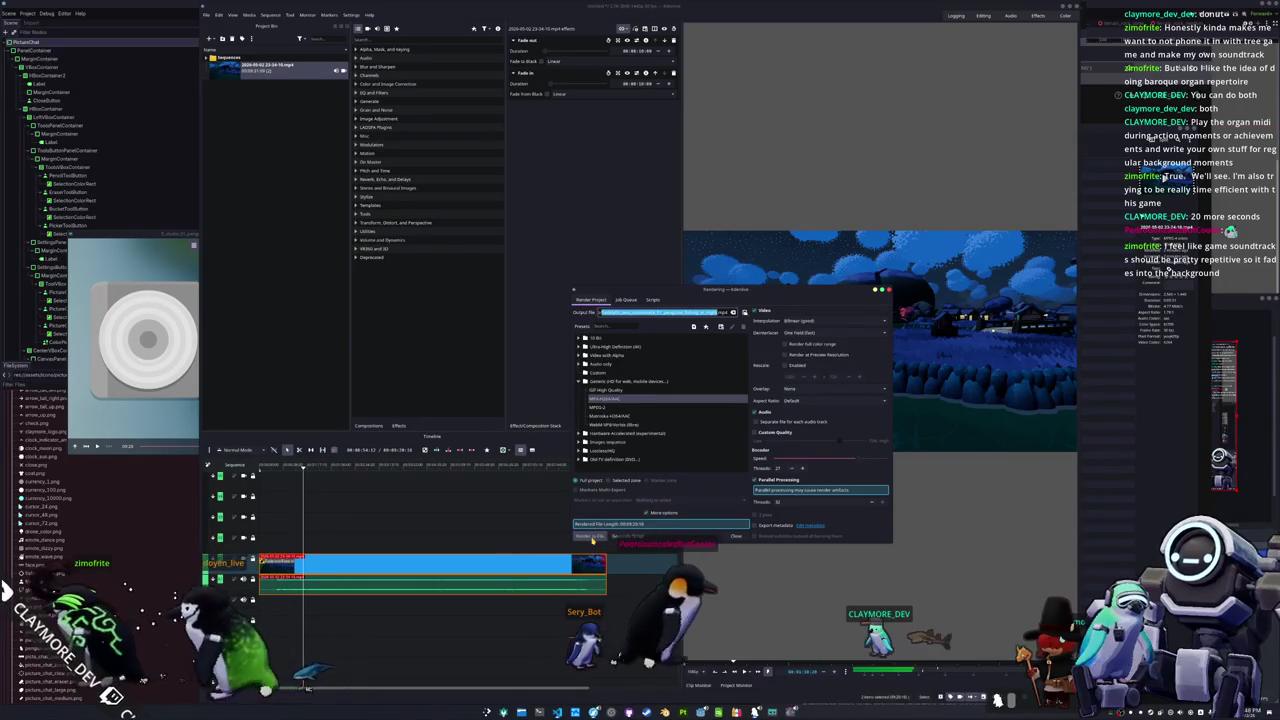
{"action": "left_click", "coordinate": [592, 538]}
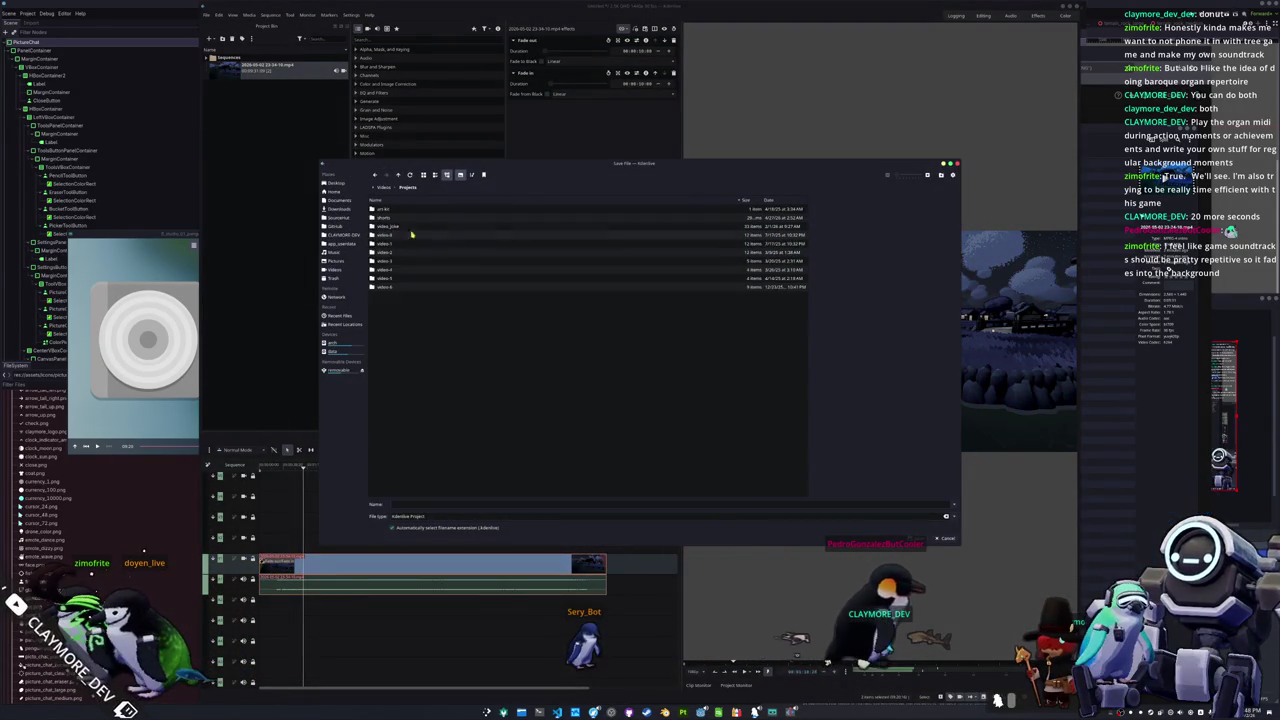
Step: Save the project in a new hadalyth_zero_soundtrack_01_penguins_fishing_at_night folder under Projects
{"action": "left_click", "coordinate": [940, 176]}
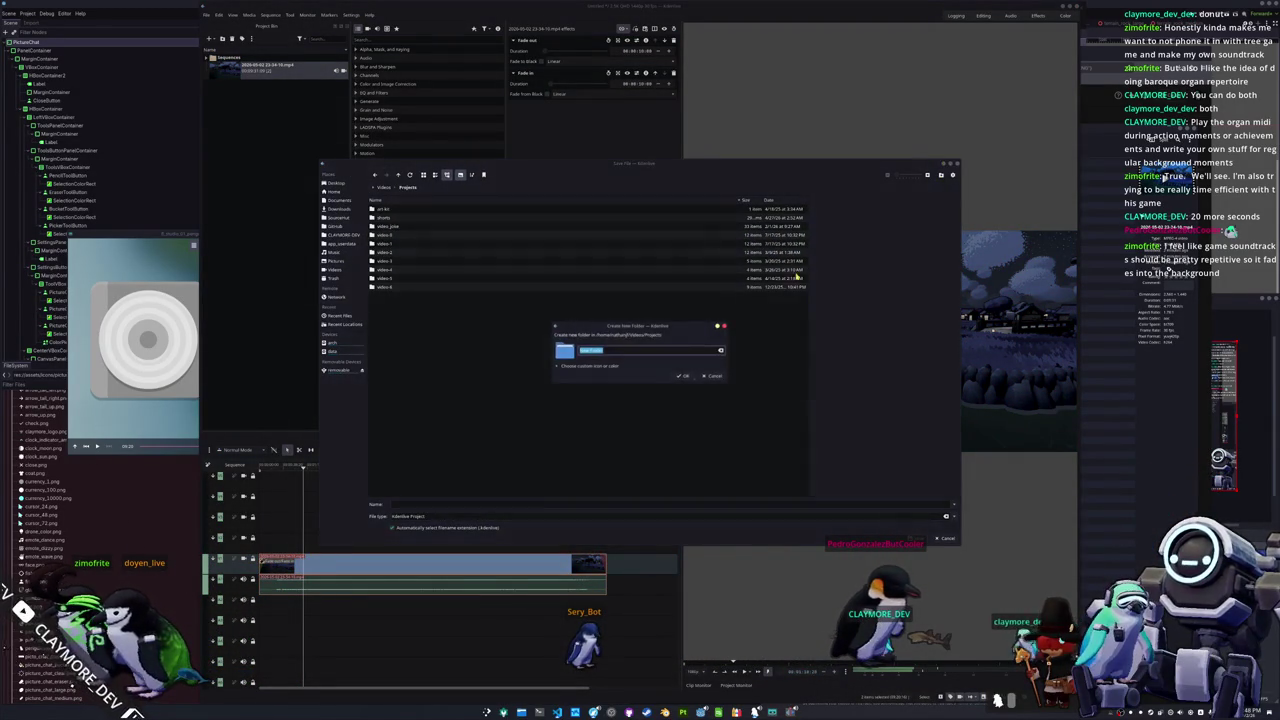
{"action": "left_click", "coordinate": [686, 377]}
{"action": "key", "text": "ctrl+v"}
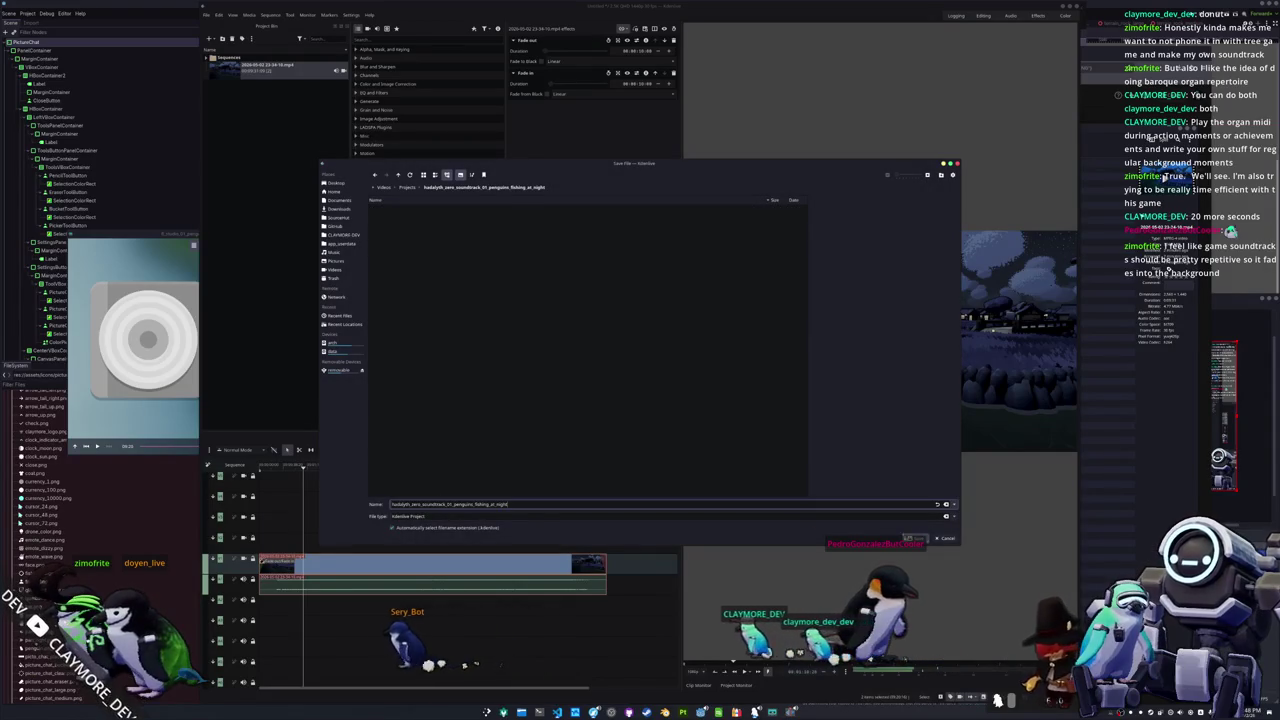
{"action": "key", "text": "Return"}
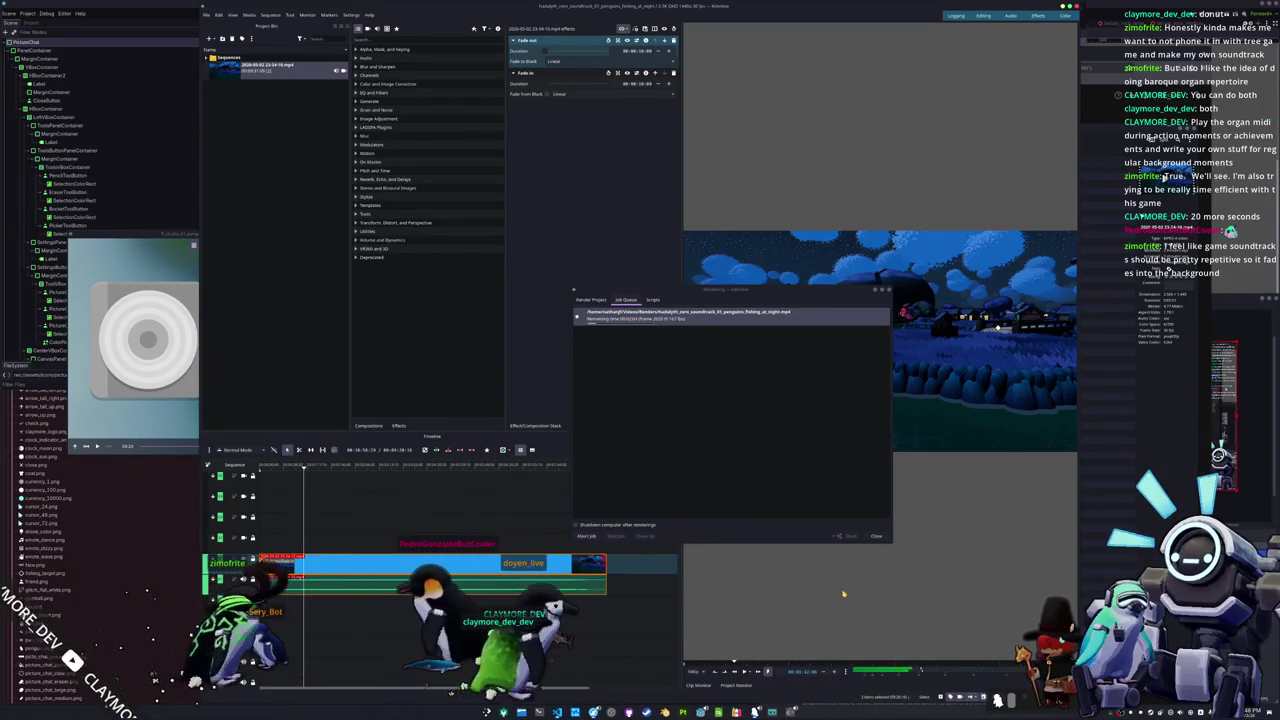
Step: Move the Rendering progress window to the lower right while the render continues
{"action": "left_click_drag", "start_coordinate": [760, 289], "coordinate": [900, 482]}
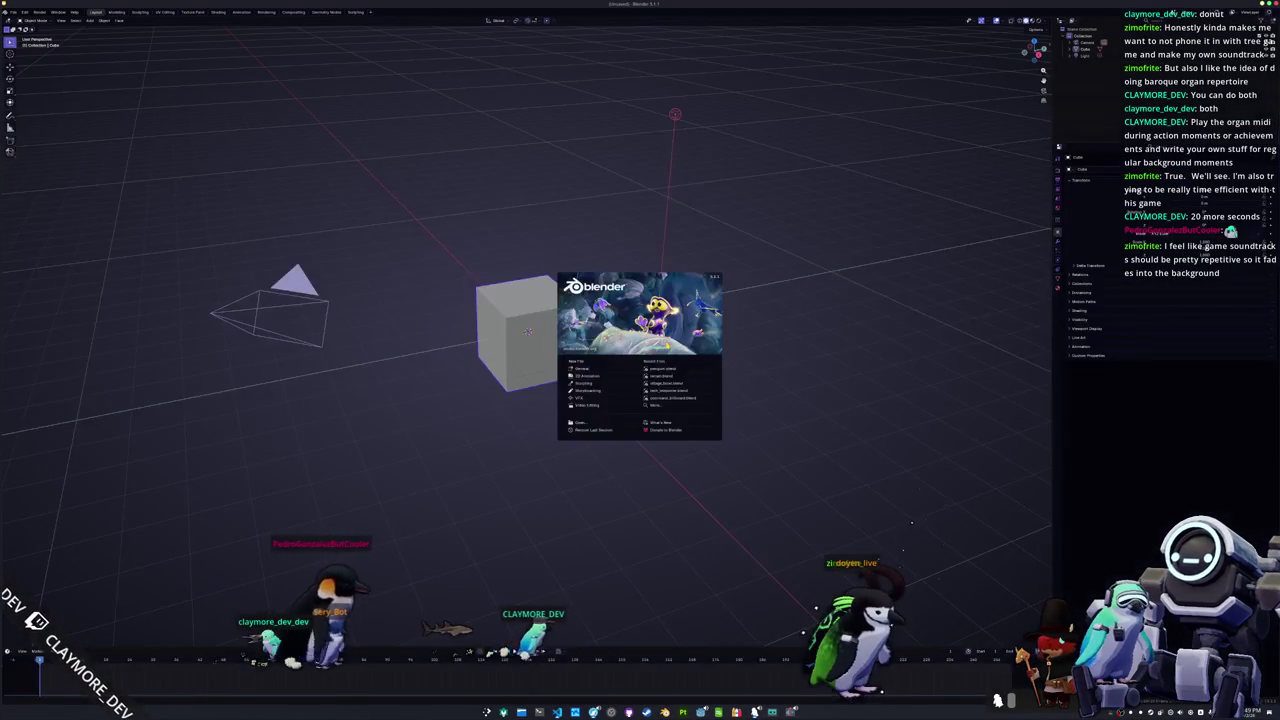
Step: Open the logo .blend file from the game's assets logo folder via the splash's file browser
{"action": "left_click", "coordinate": [655, 404]}
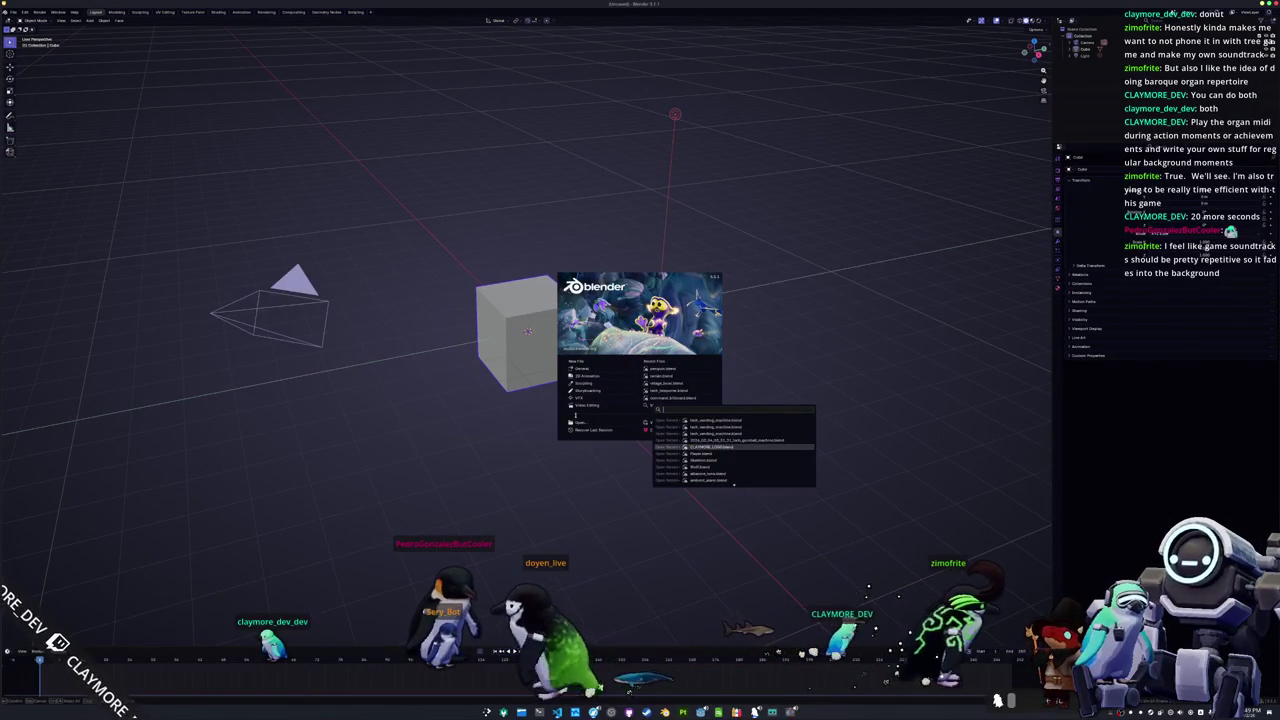
{"action": "left_click", "coordinate": [579, 426]}
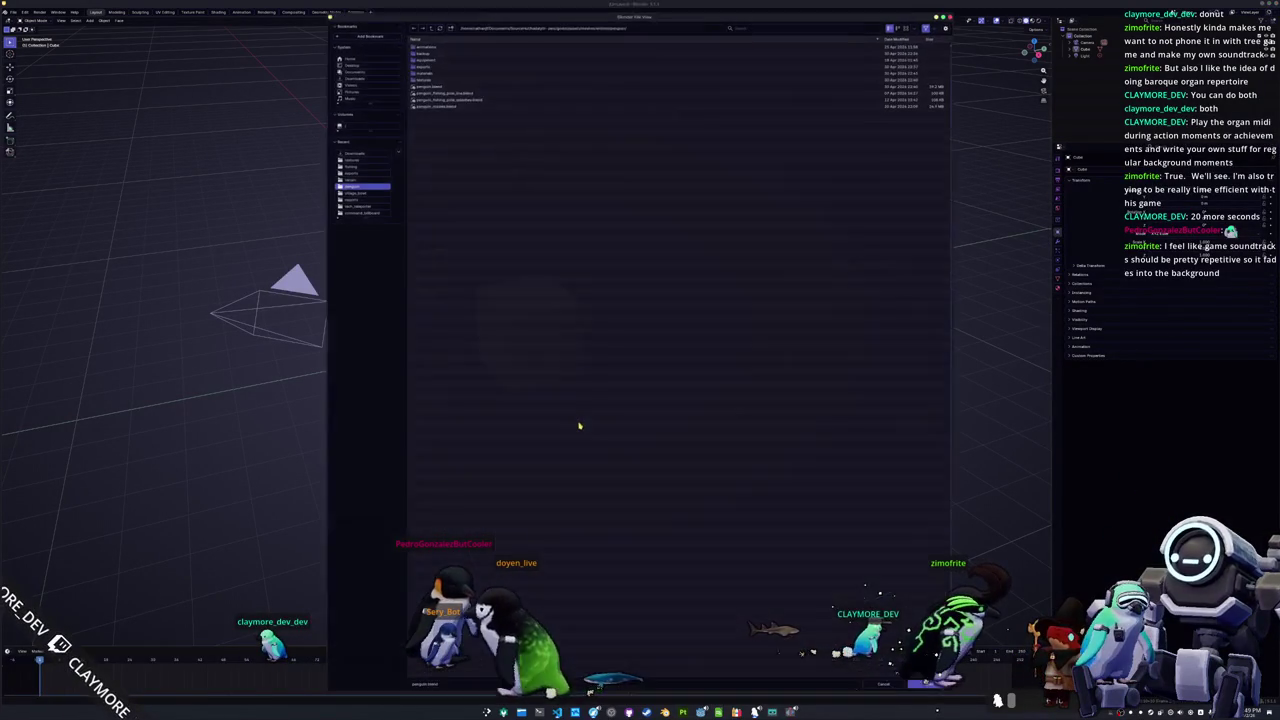
{"action": "left_click", "coordinate": [431, 25]}
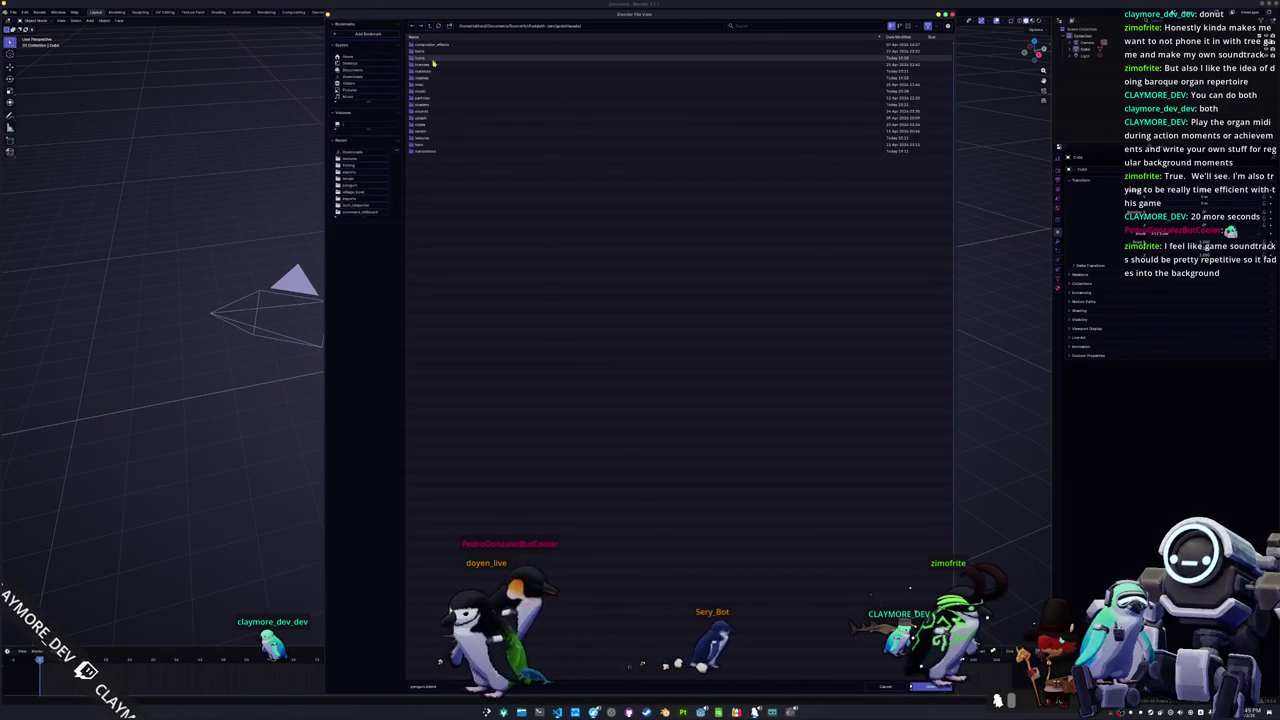
{"action": "left_click", "coordinate": [434, 58]}
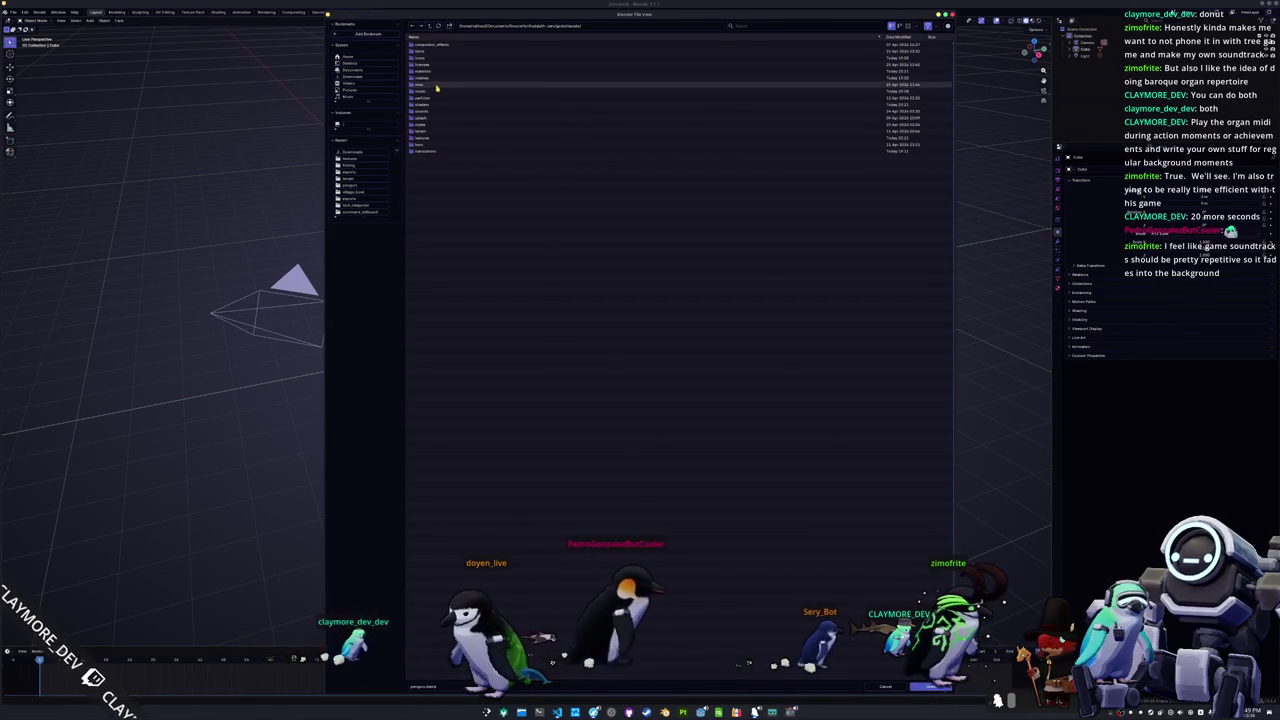
{"action": "left_click", "coordinate": [438, 86]}
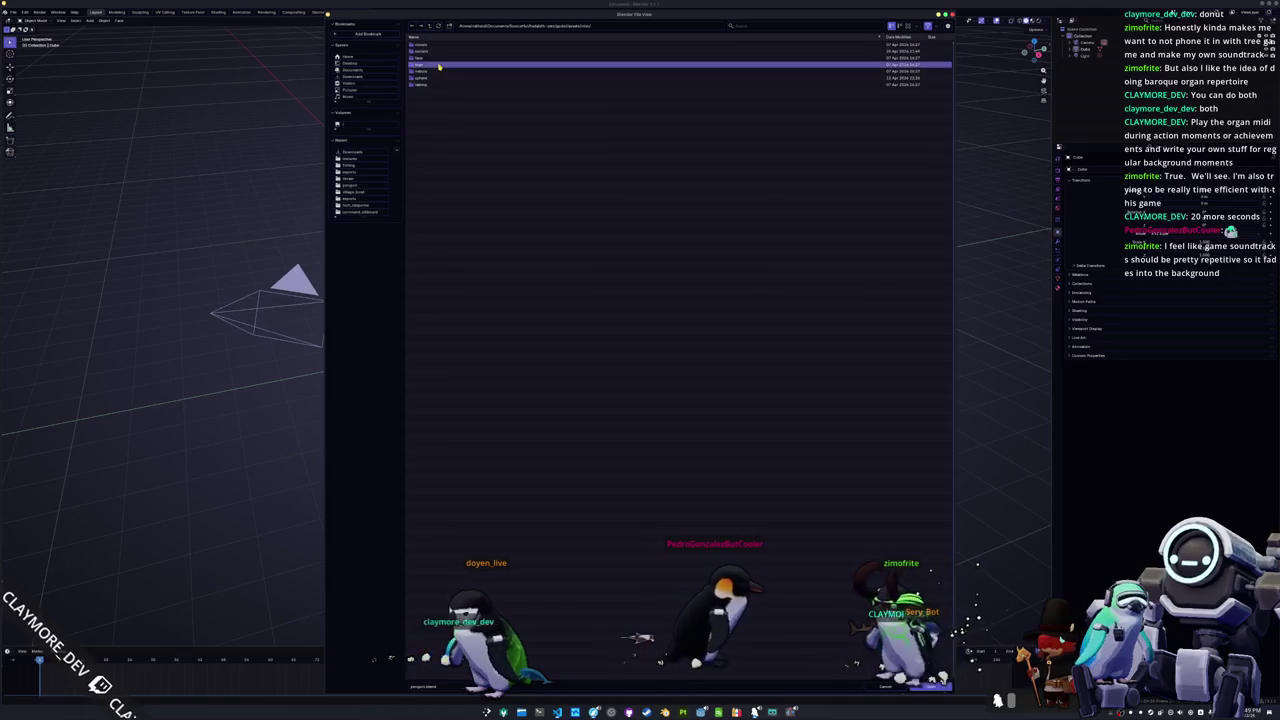
{"action": "double_click", "coordinate": [434, 55]}
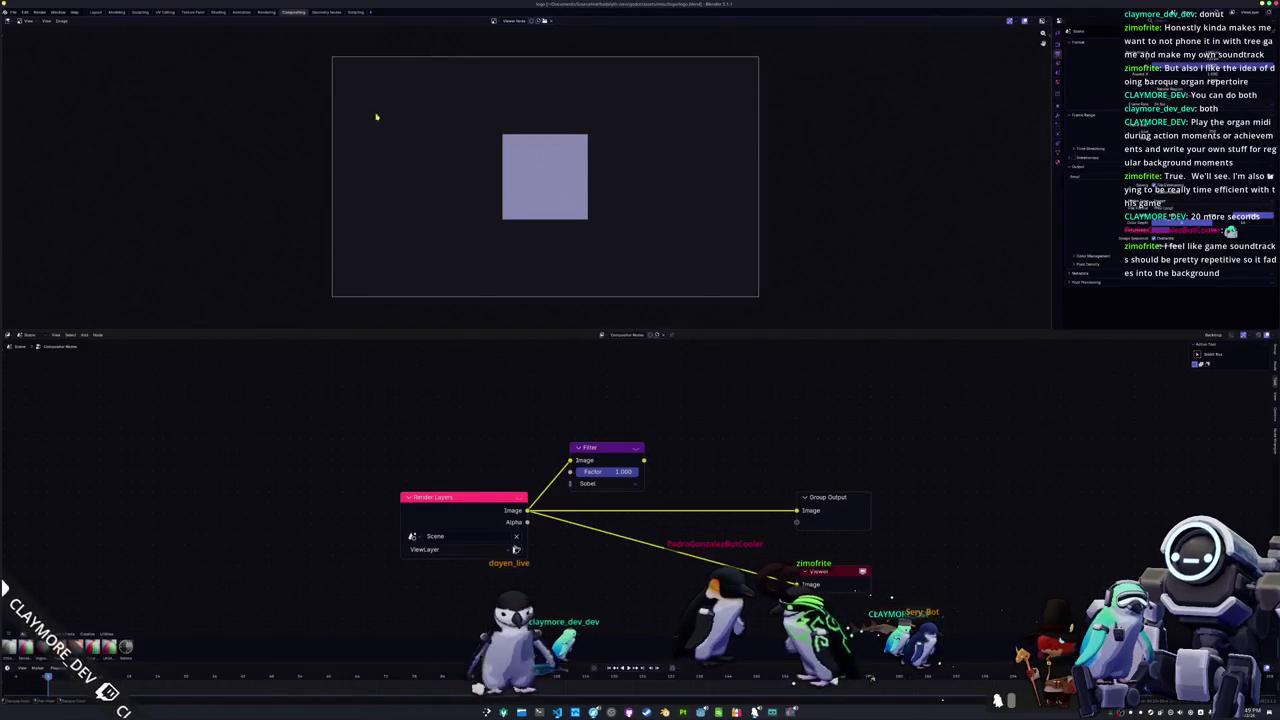
Step: In the Layout workspace, add a new Text object over the HADALYTH ZERO logo and browse for its font
{"action": "key", "text": "ctrl+Page_Down"}
{"action": "key", "text": "ctrl+Page_Down"}
{"action": "key", "text": "ctrl+Page_Down"}
{"action": "scroll", "coordinate": [498, 240], "scroll_direction": "up", "scroll_amount": 2}
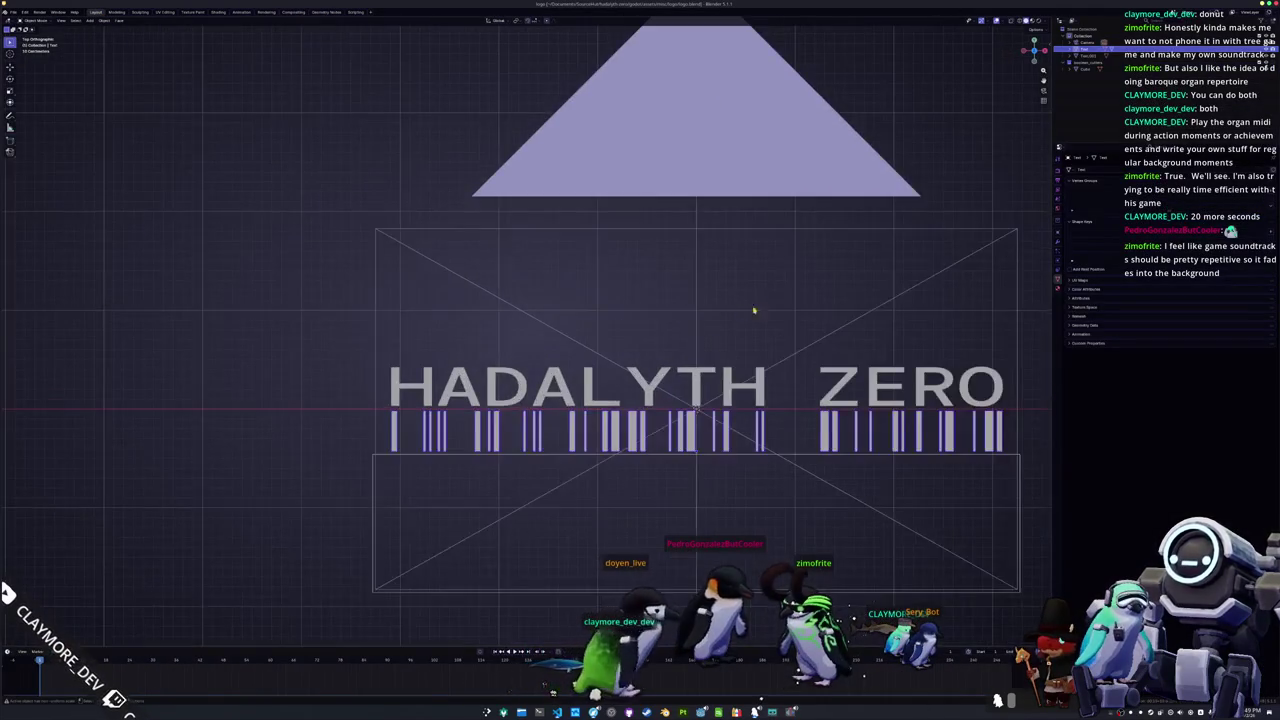
{"action": "left_click", "coordinate": [988, 320]}
{"action": "key", "text": "shift+a"}
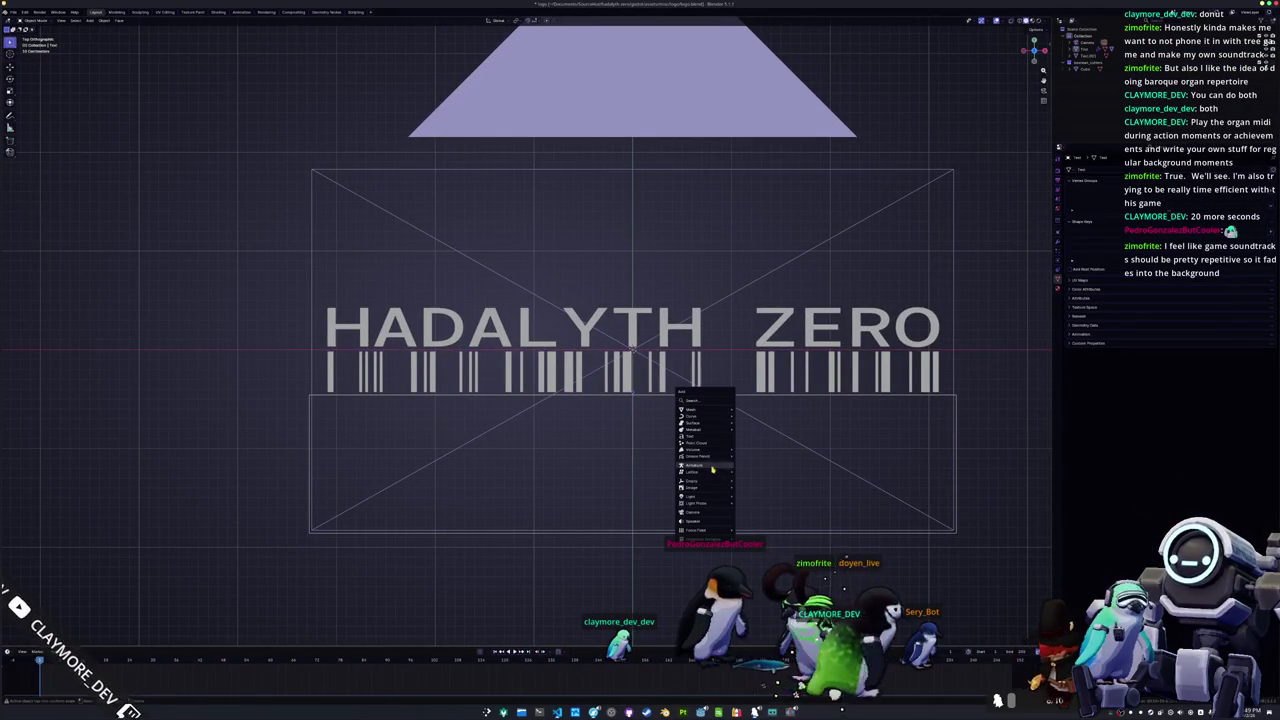
{"action": "left_click", "coordinate": [706, 438]}
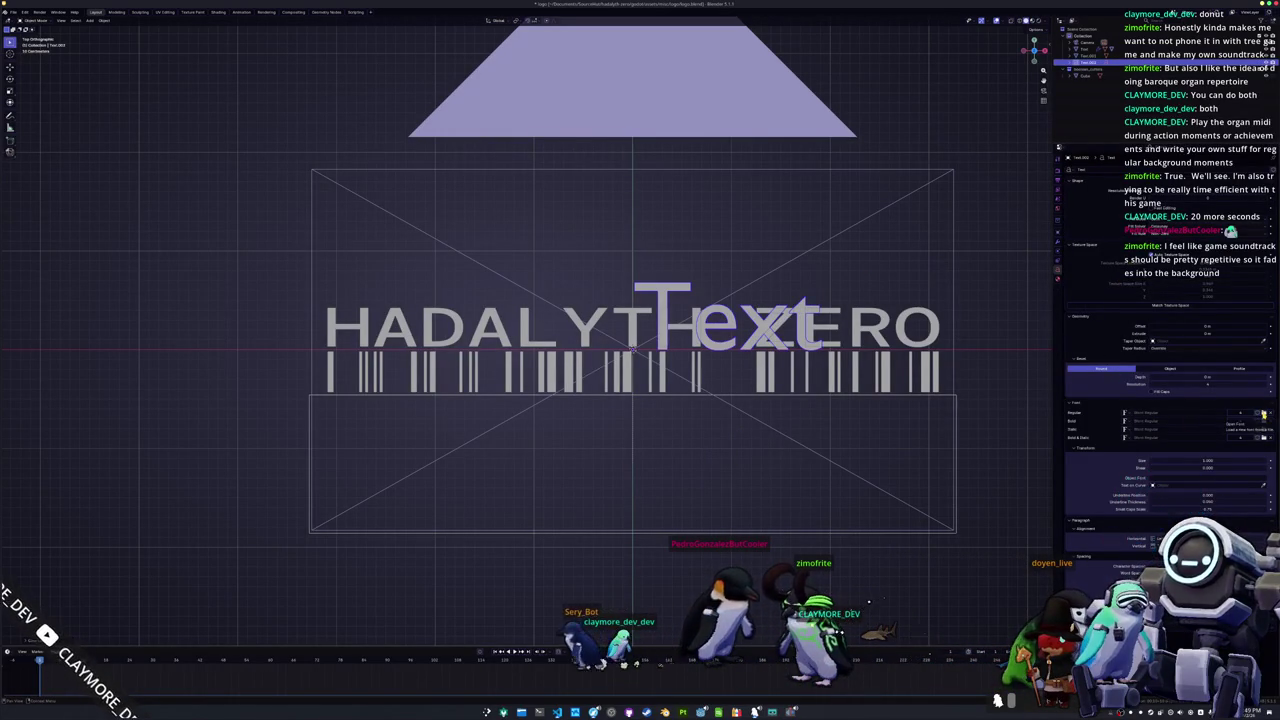
{"action": "left_click", "coordinate": [1263, 413]}
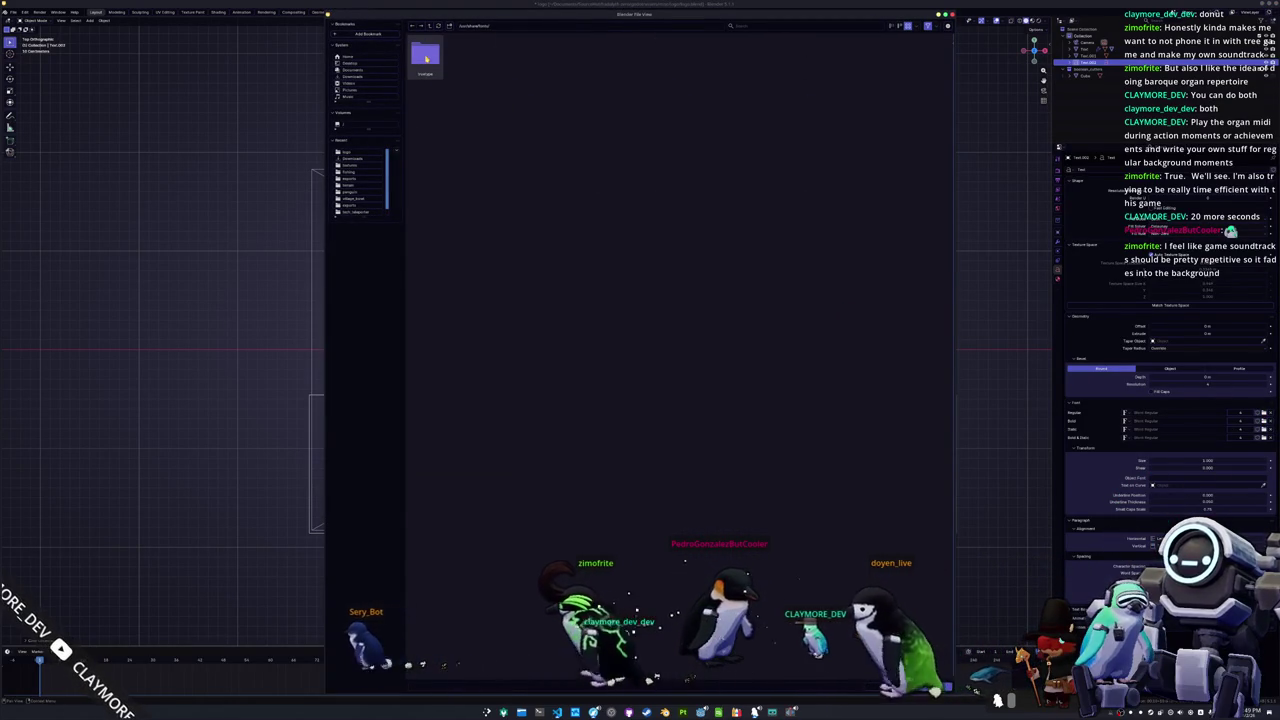
Step: Search the system font folders under /usr/share in a detailed list view
{"action": "double_click", "coordinate": [425, 55]}
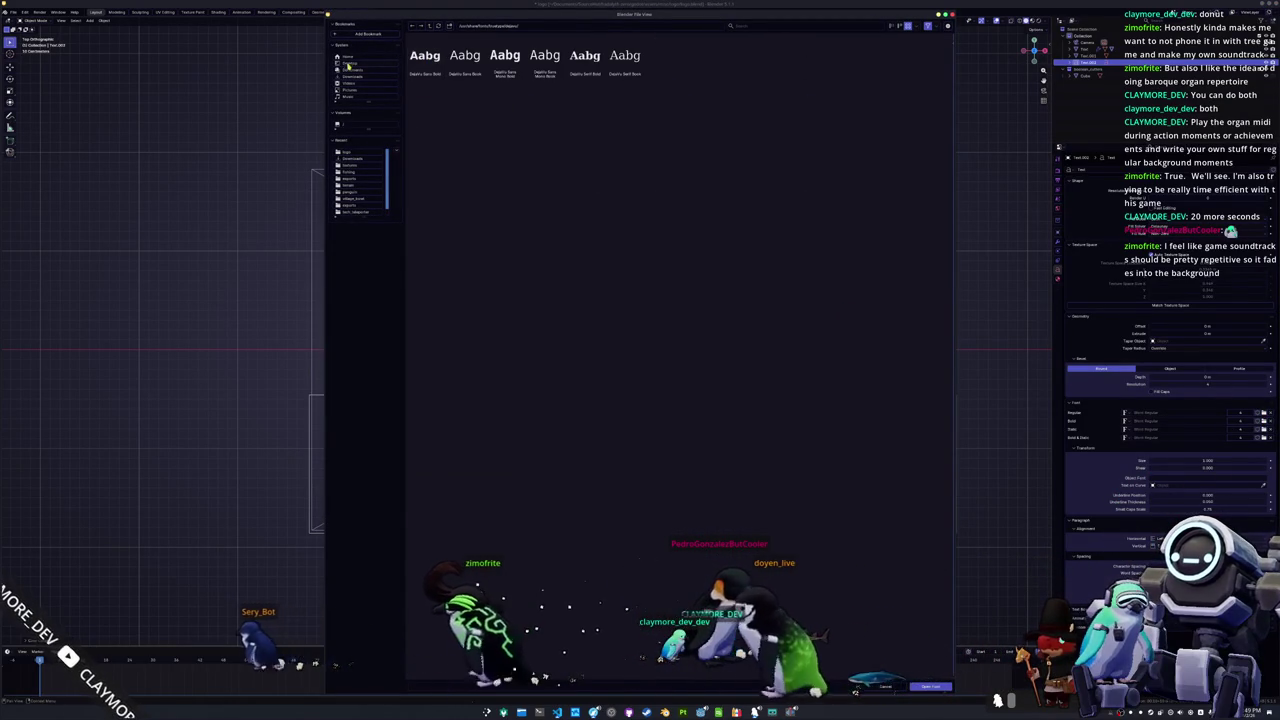
{"action": "left_click", "coordinate": [347, 58]}
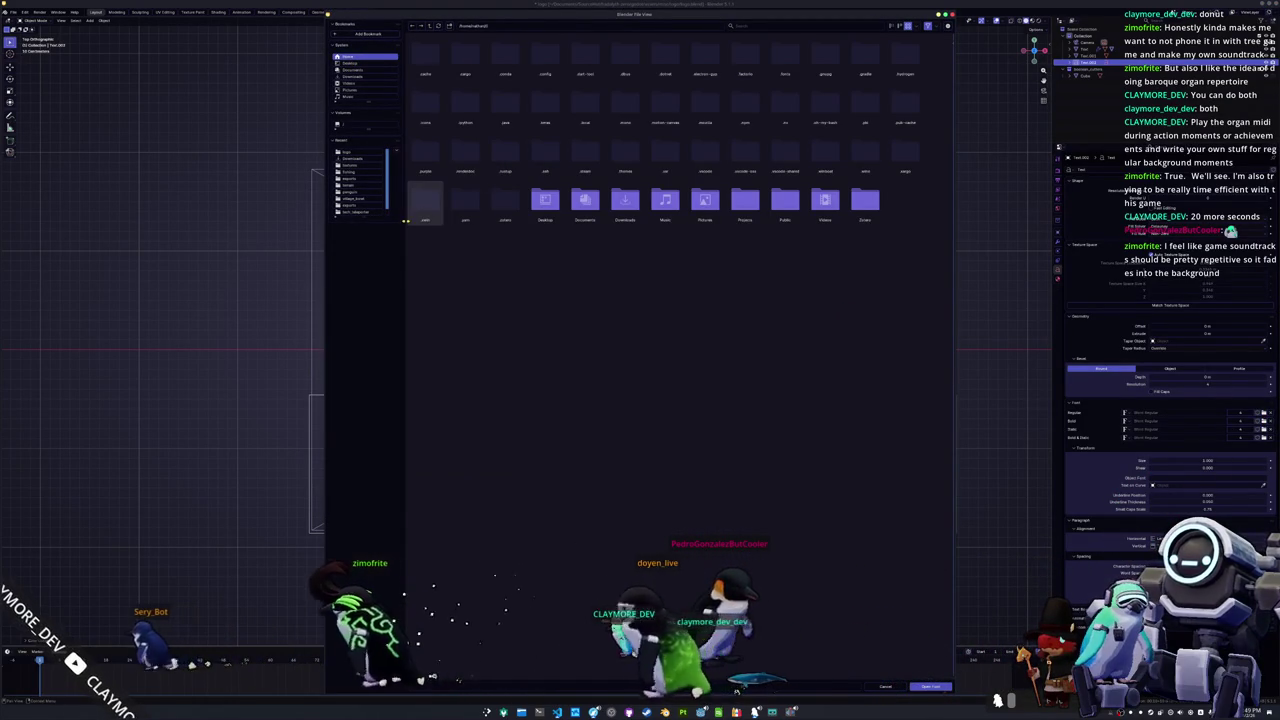
{"action": "double_click", "coordinate": [422, 205]}
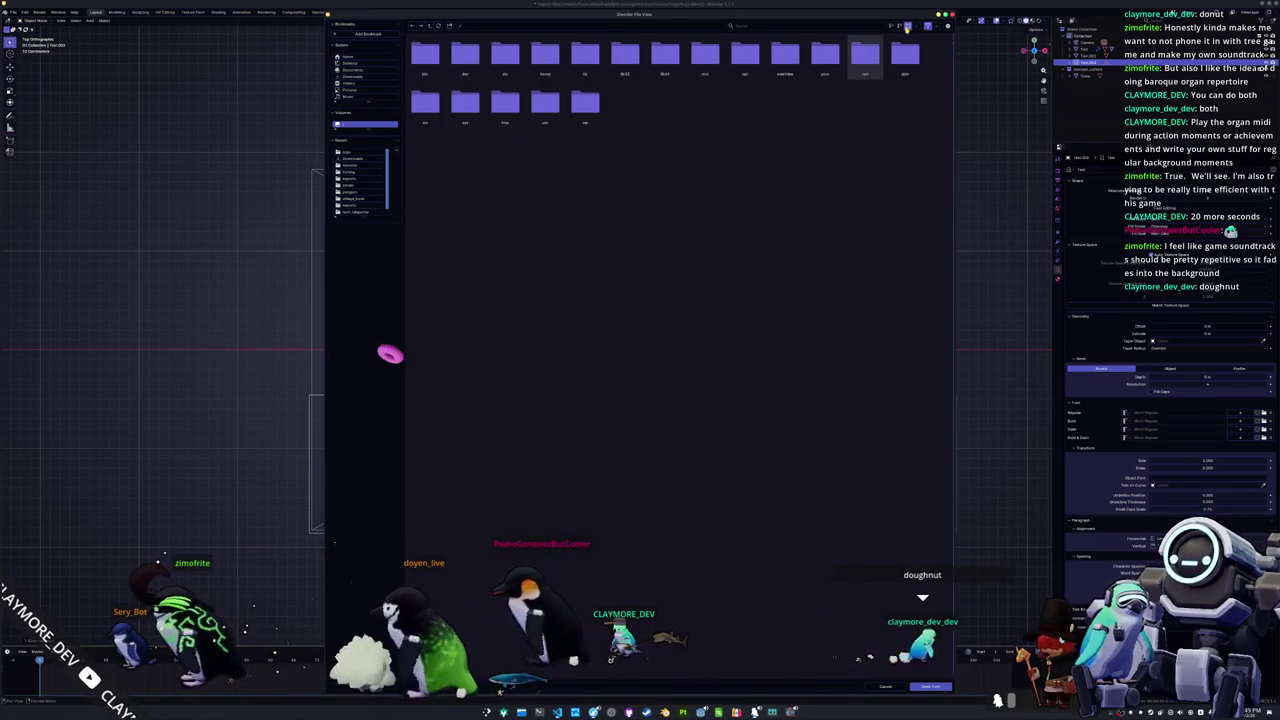
{"action": "left_click", "coordinate": [891, 26]}
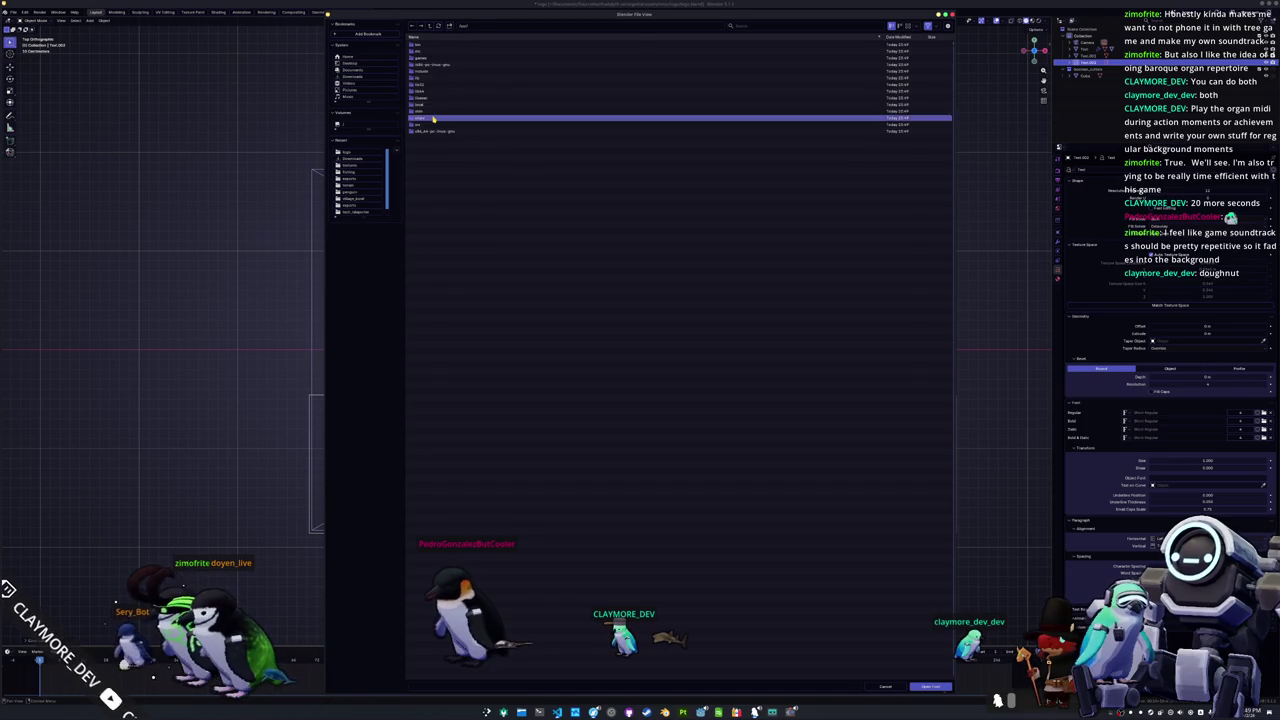
{"action": "left_click", "coordinate": [433, 119]}
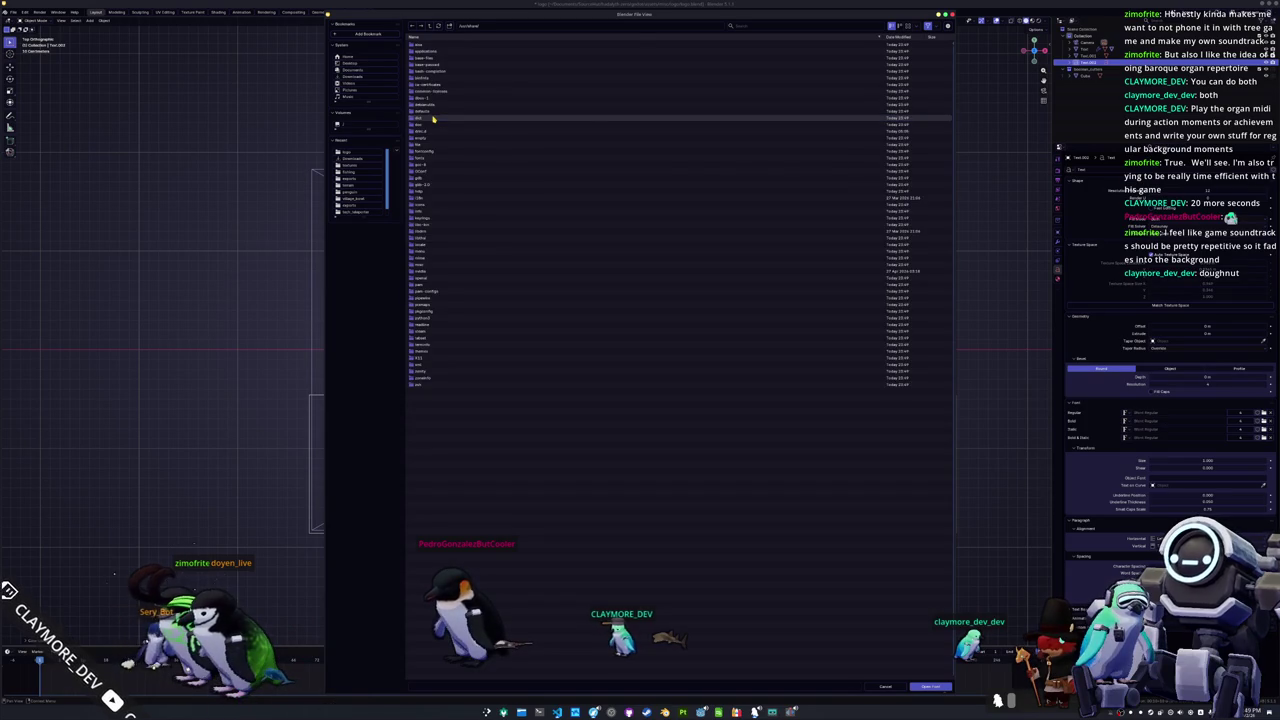
{"action": "left_click", "coordinate": [434, 160]}
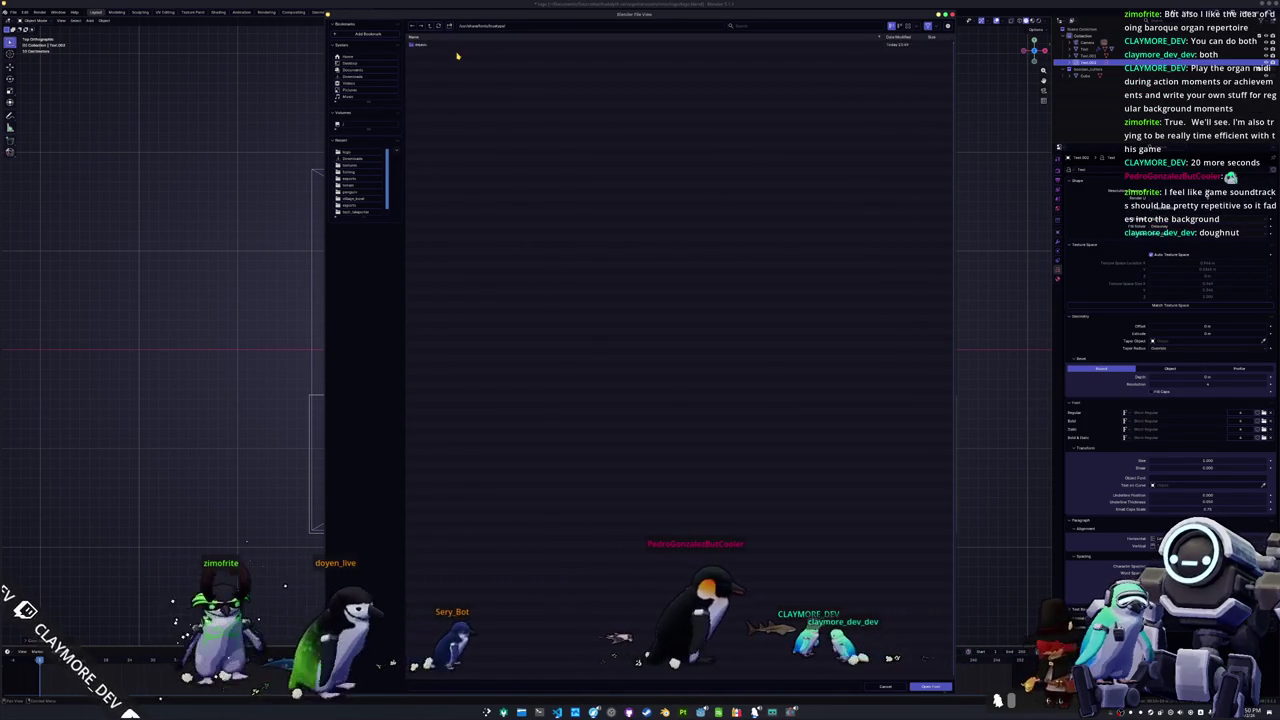
{"action": "left_click", "coordinate": [456, 44]}
{"action": "left_click", "coordinate": [430, 27]}
{"action": "left_click", "coordinate": [430, 27]}
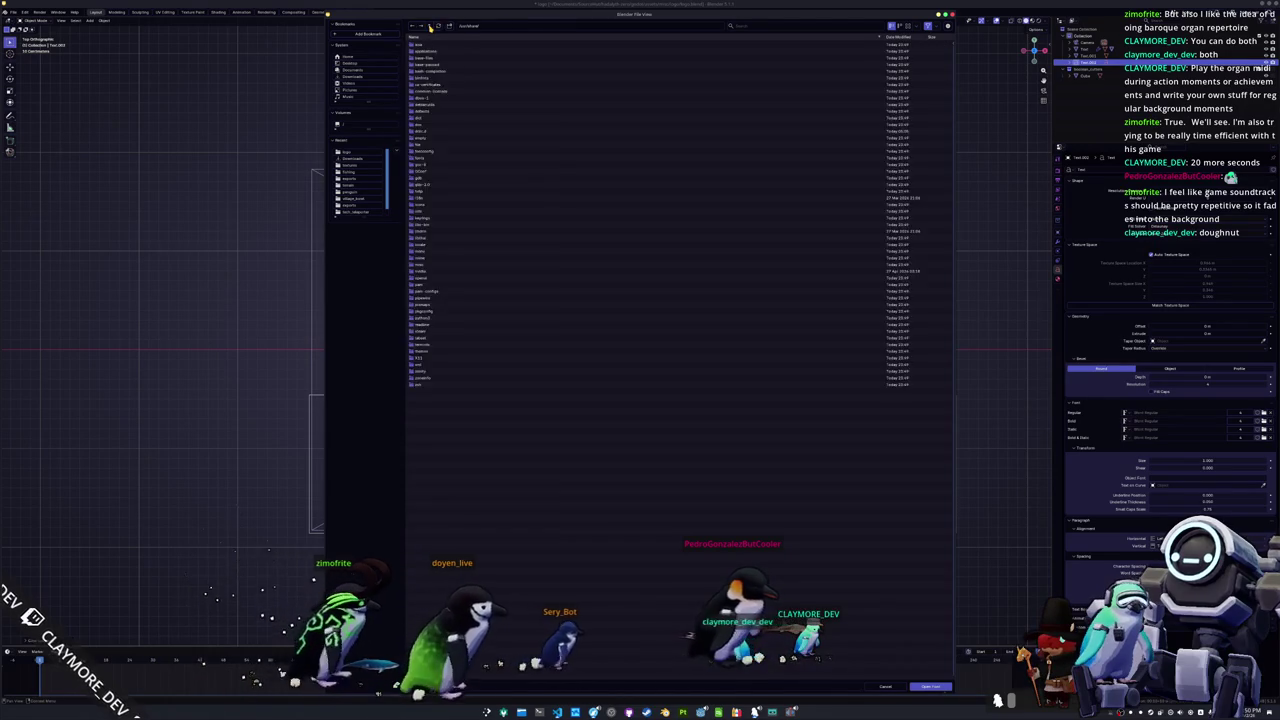
{"action": "left_click", "coordinate": [430, 27]}
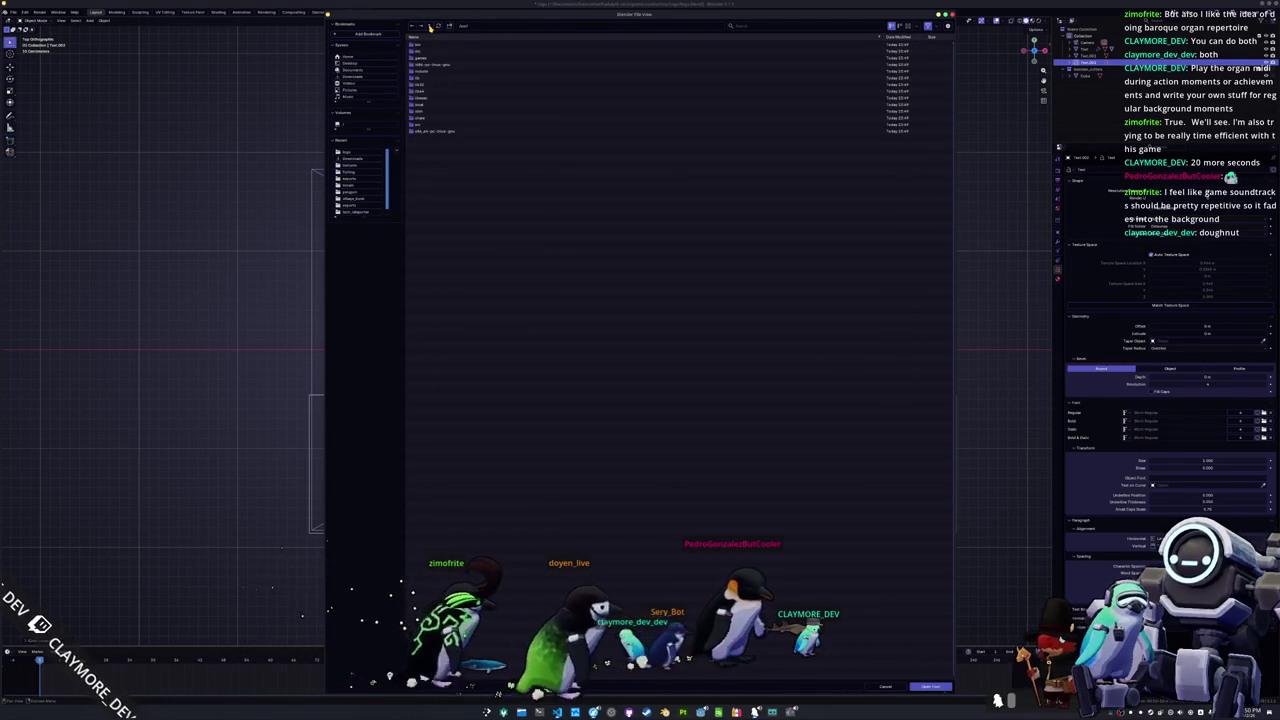
{"action": "left_click", "coordinate": [431, 105]}
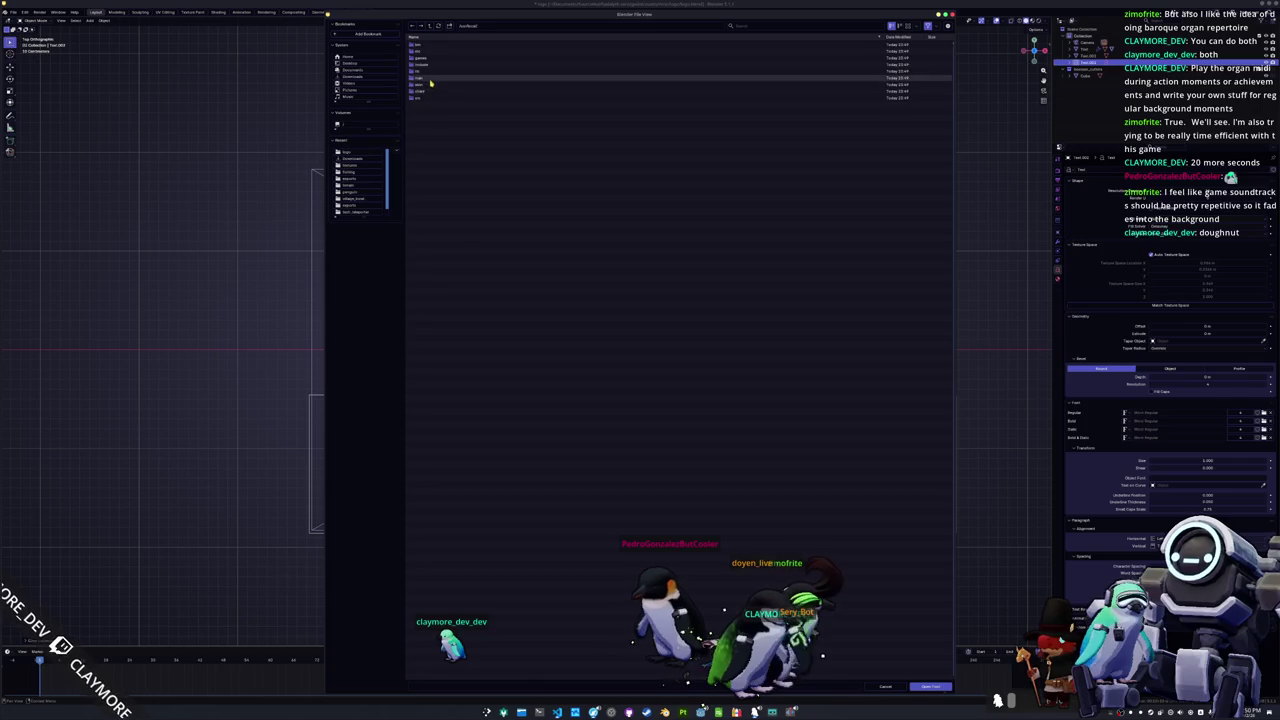
{"action": "left_click", "coordinate": [429, 91]}
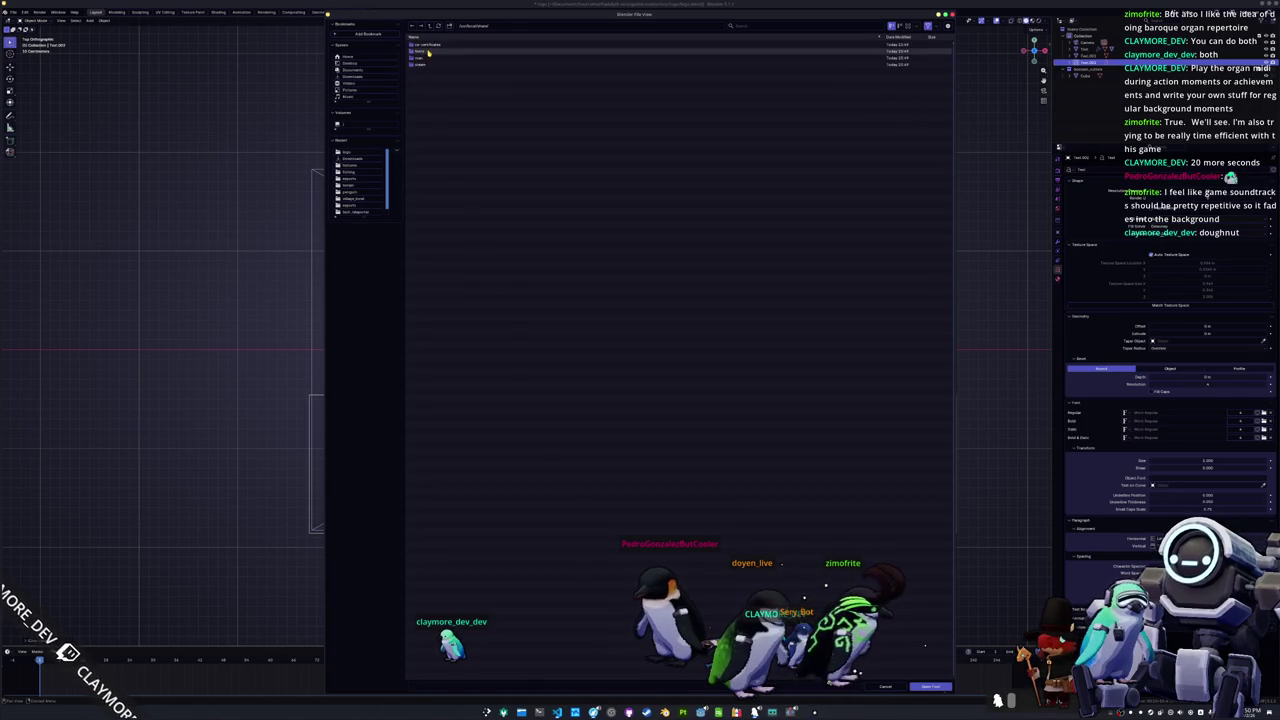
{"action": "left_click", "coordinate": [428, 53]}
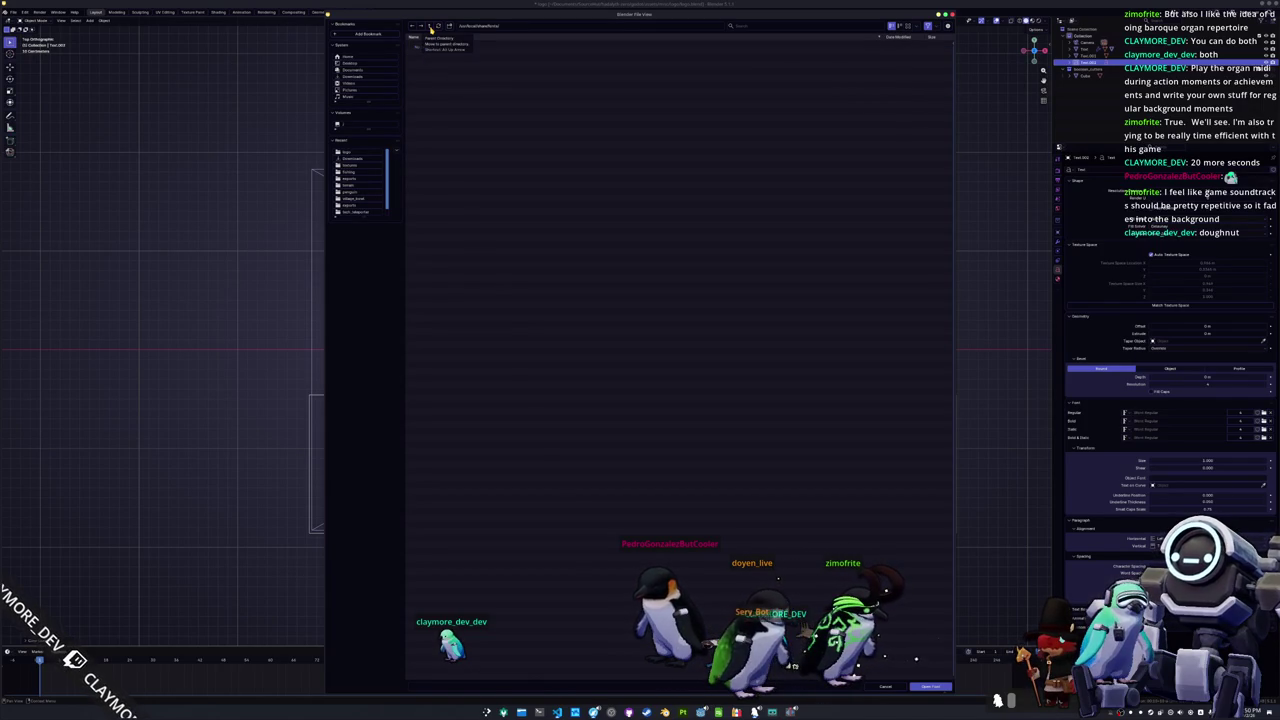
{"action": "left_click", "coordinate": [431, 29]}
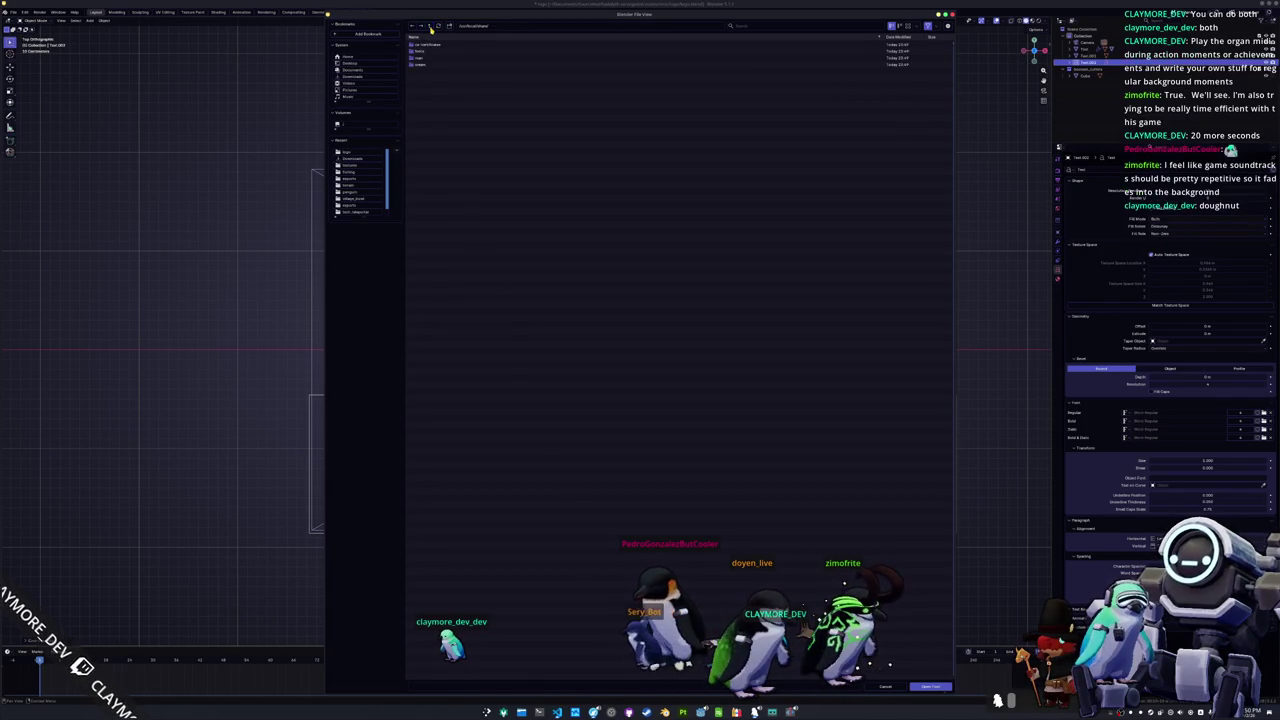
Step: Look through the share folders in the home directory for font files
{"action": "left_click", "coordinate": [364, 58]}
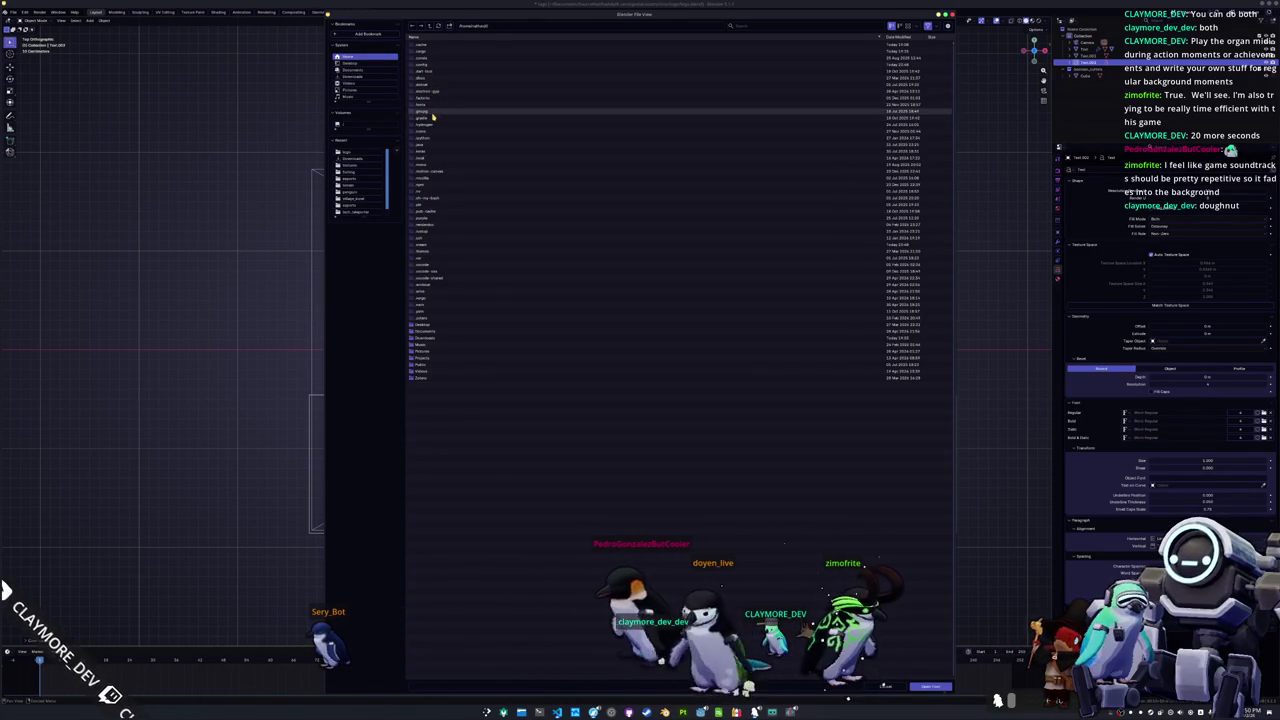
{"action": "key", "text": "Down"}
{"action": "key", "text": "Down"}
{"action": "key", "text": "Down"}
{"action": "key", "text": "Return"}
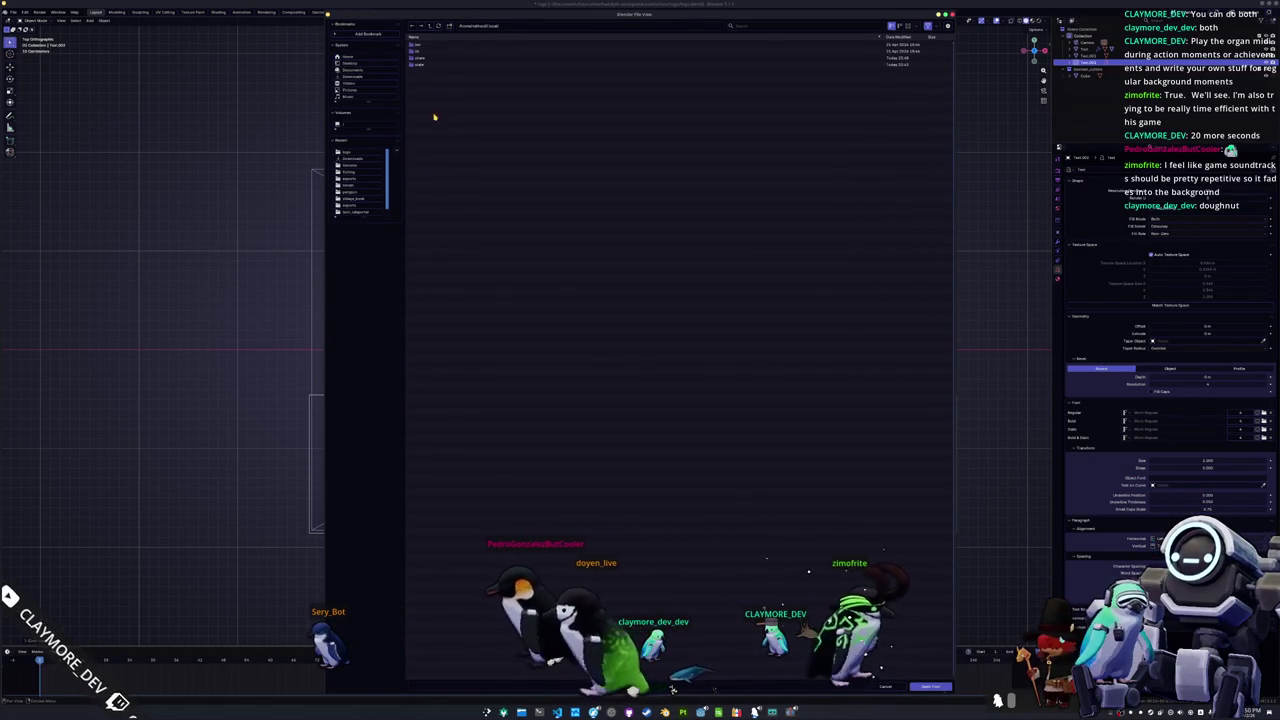
{"action": "double_click", "coordinate": [428, 63]}
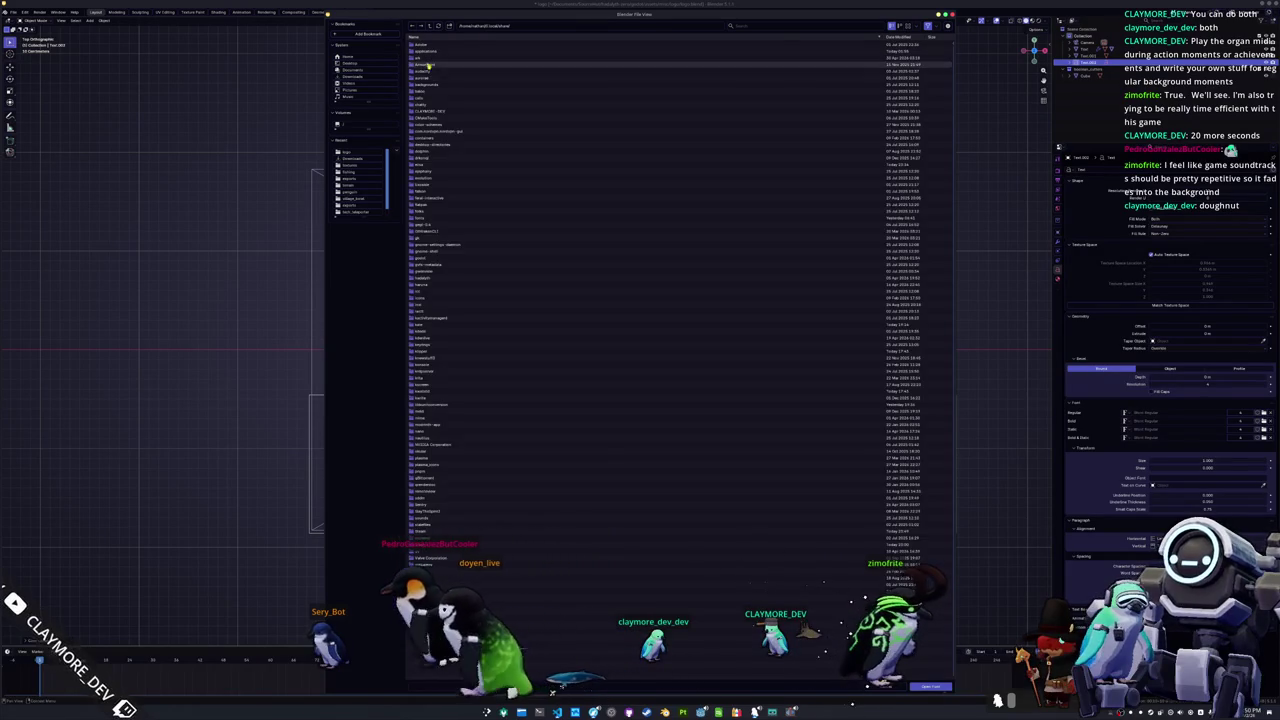
{"action": "left_click", "coordinate": [428, 219]}
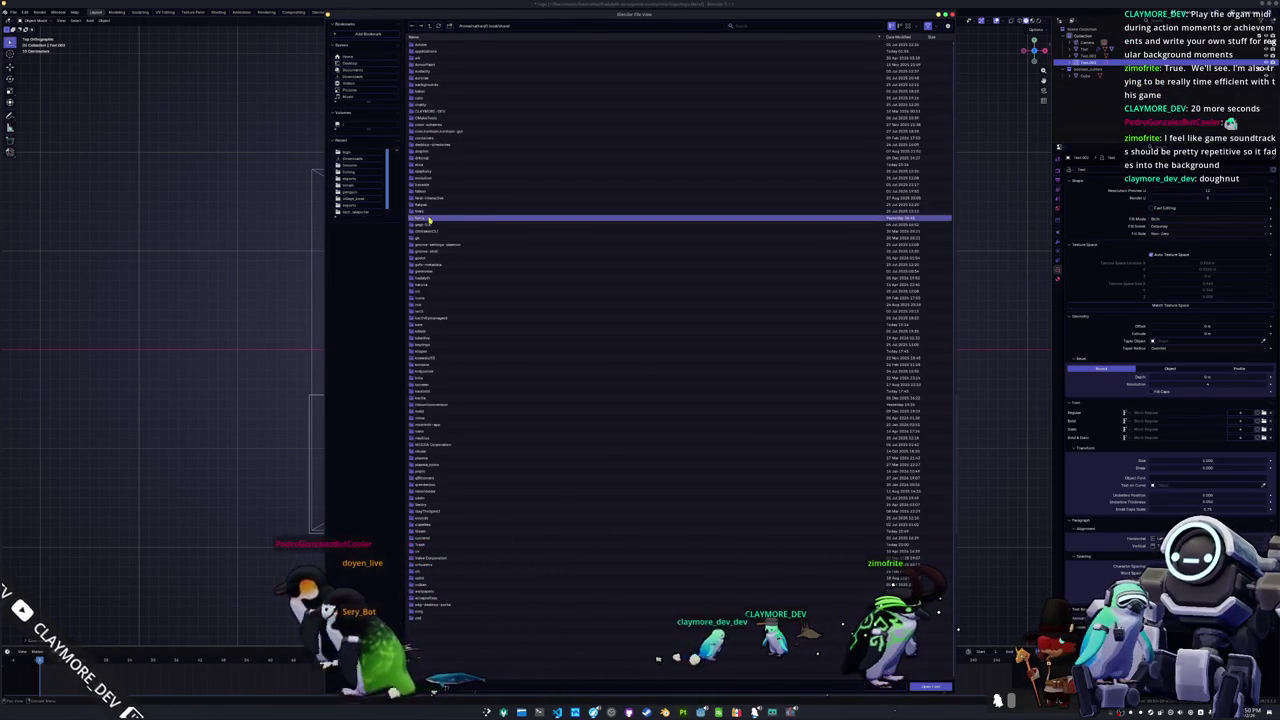
{"action": "double_click", "coordinate": [428, 219]}
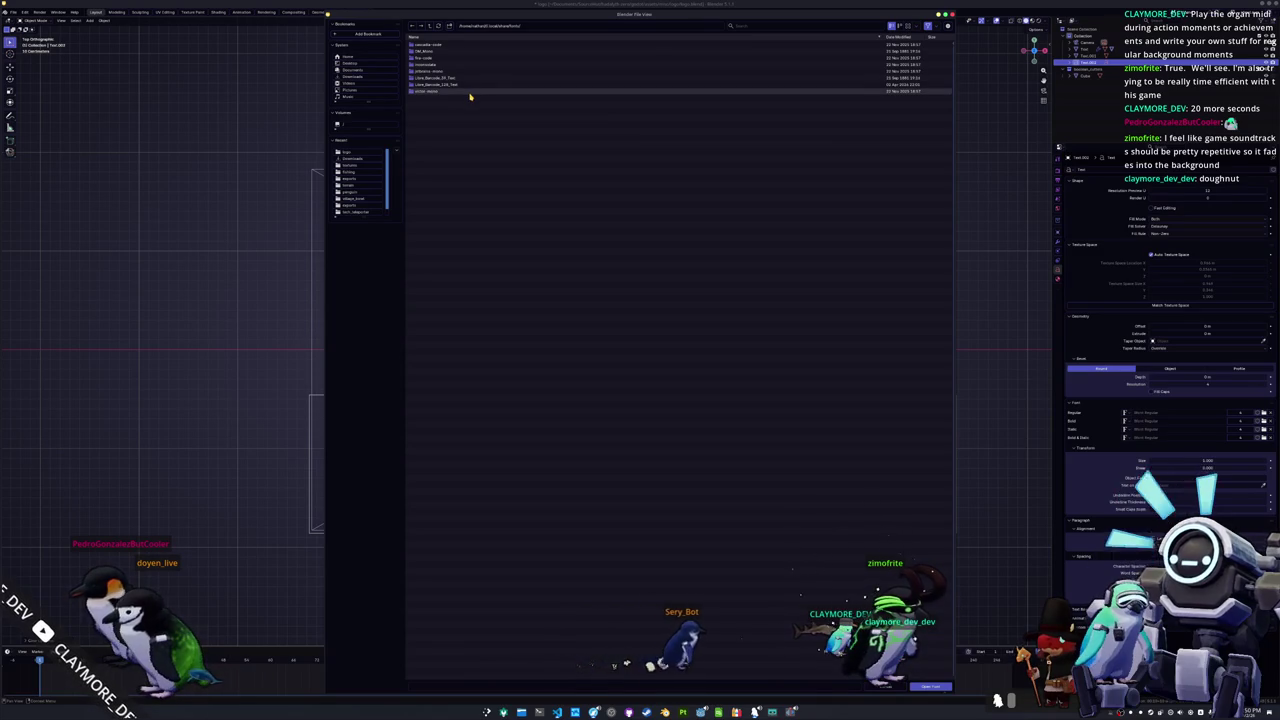
Step: Load the first font file from the game project's assets/fonts folder in Documents as the Regular font
{"action": "left_click", "coordinate": [347, 70]}
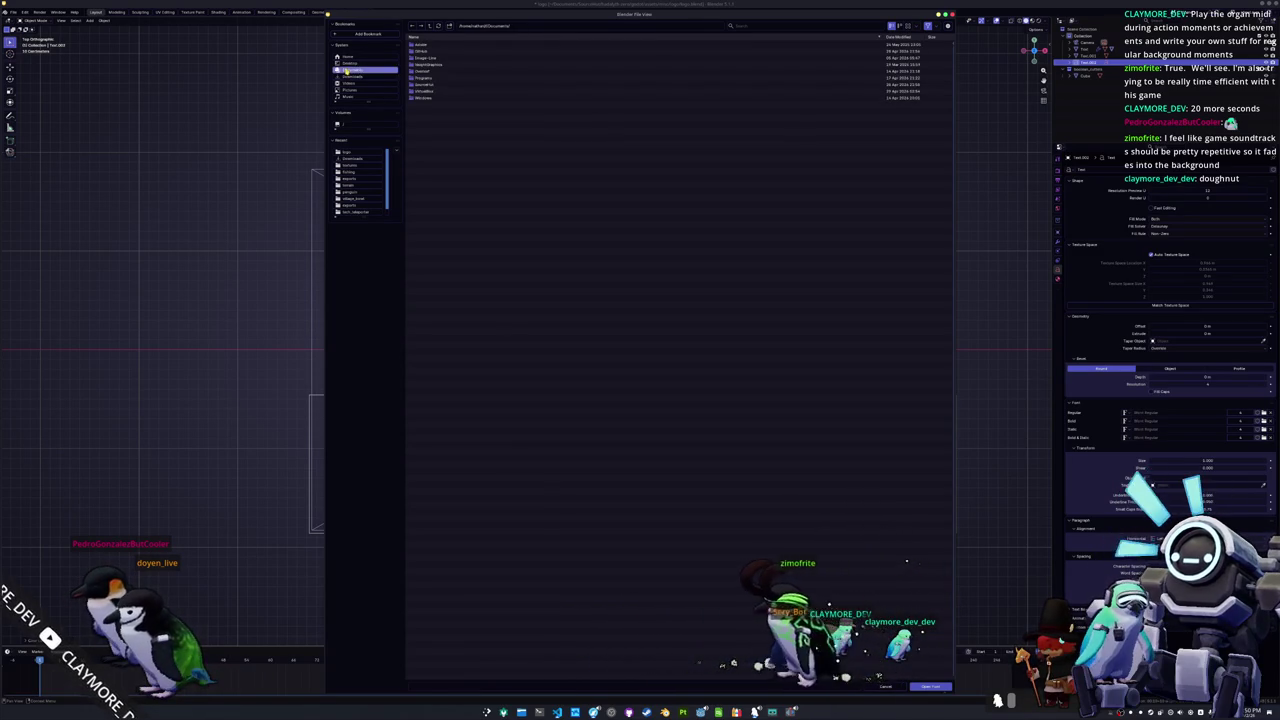
{"action": "double_click", "coordinate": [441, 100]}
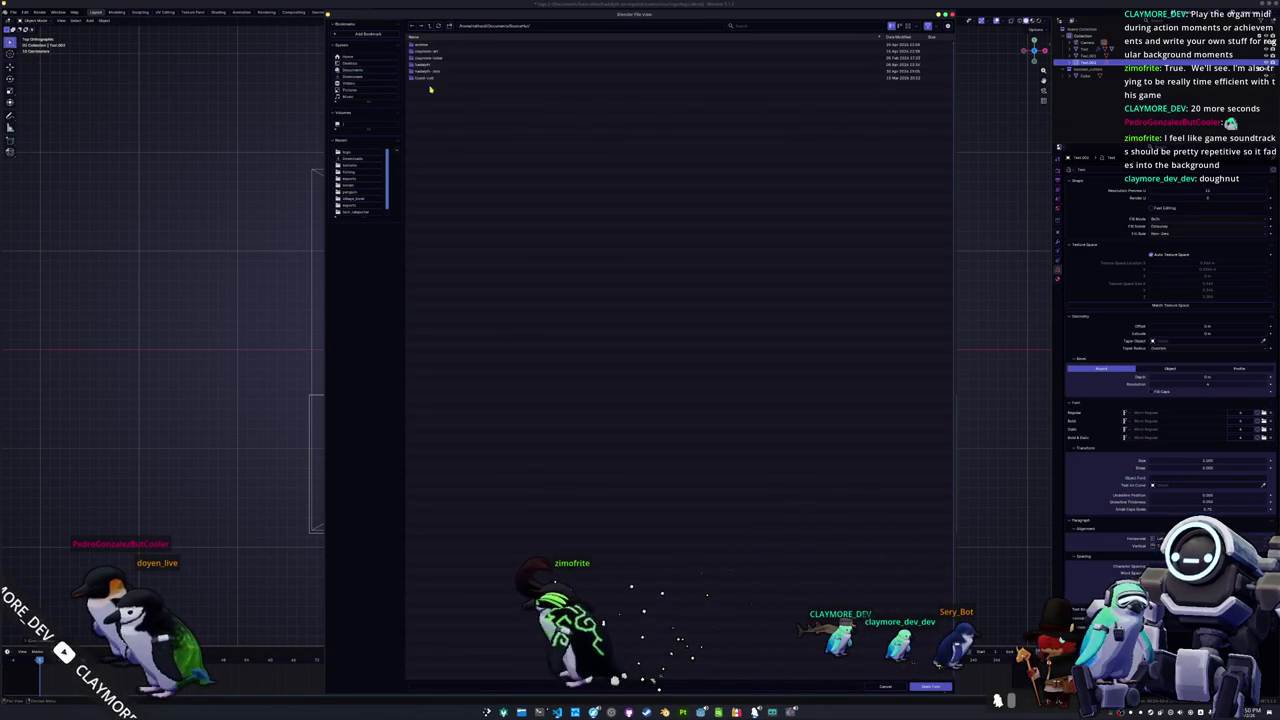
{"action": "double_click", "coordinate": [430, 71]}
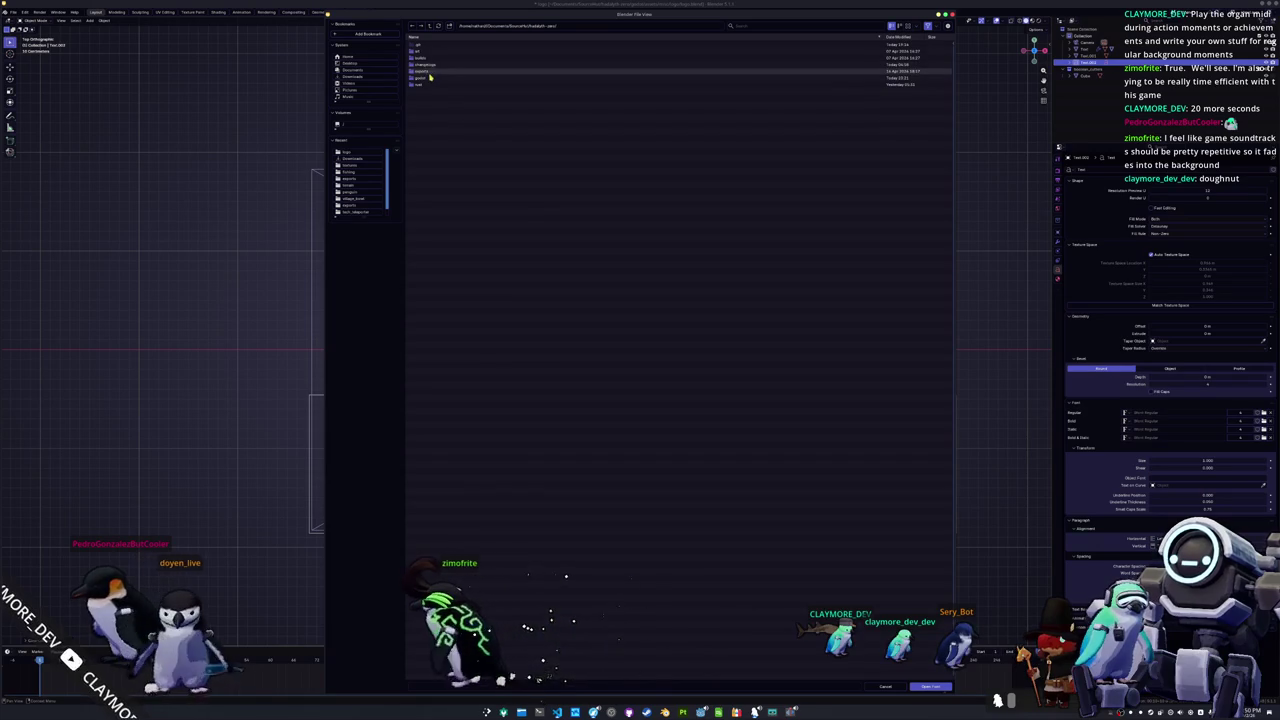
{"action": "double_click", "coordinate": [430, 78]}
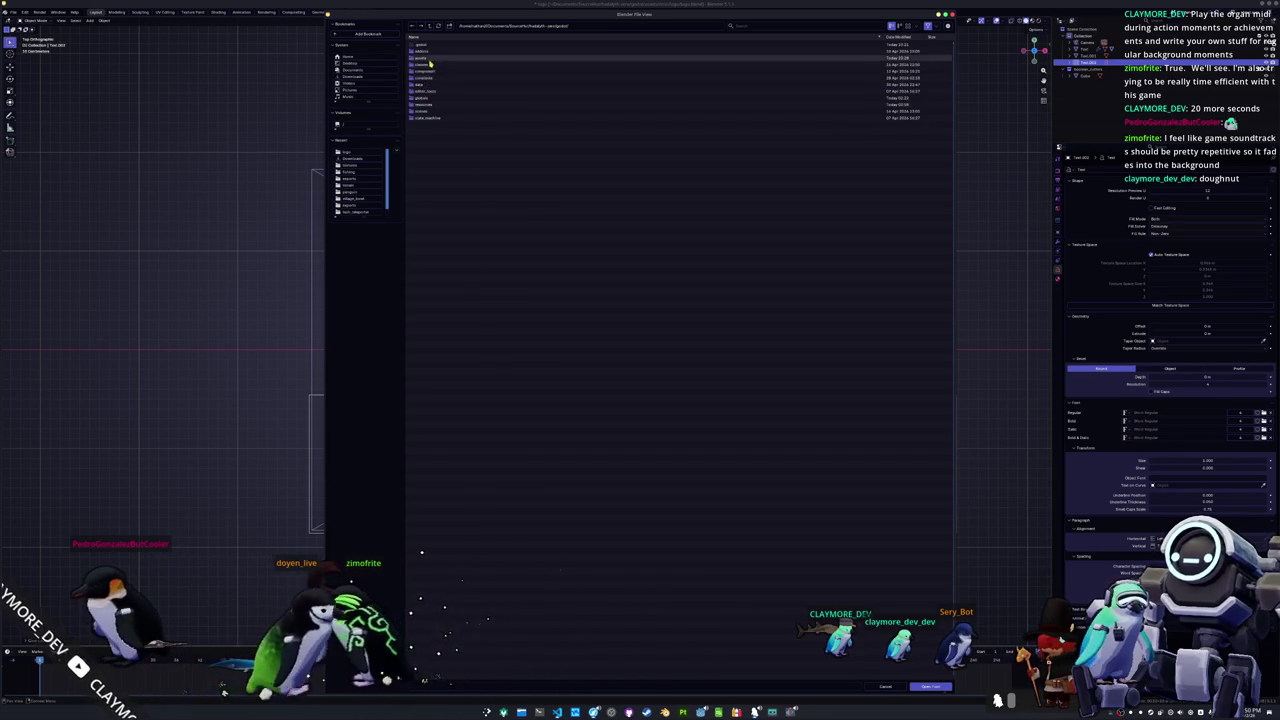
{"action": "double_click", "coordinate": [430, 63]}
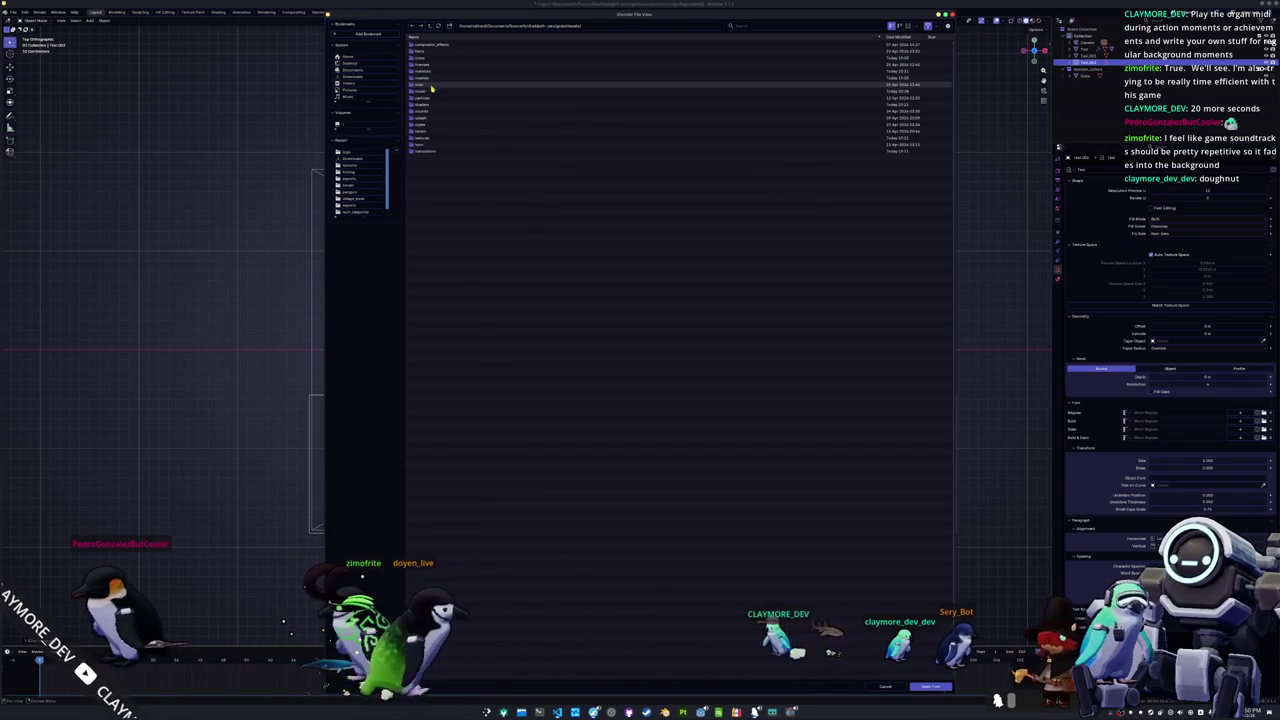
{"action": "double_click", "coordinate": [422, 51]}
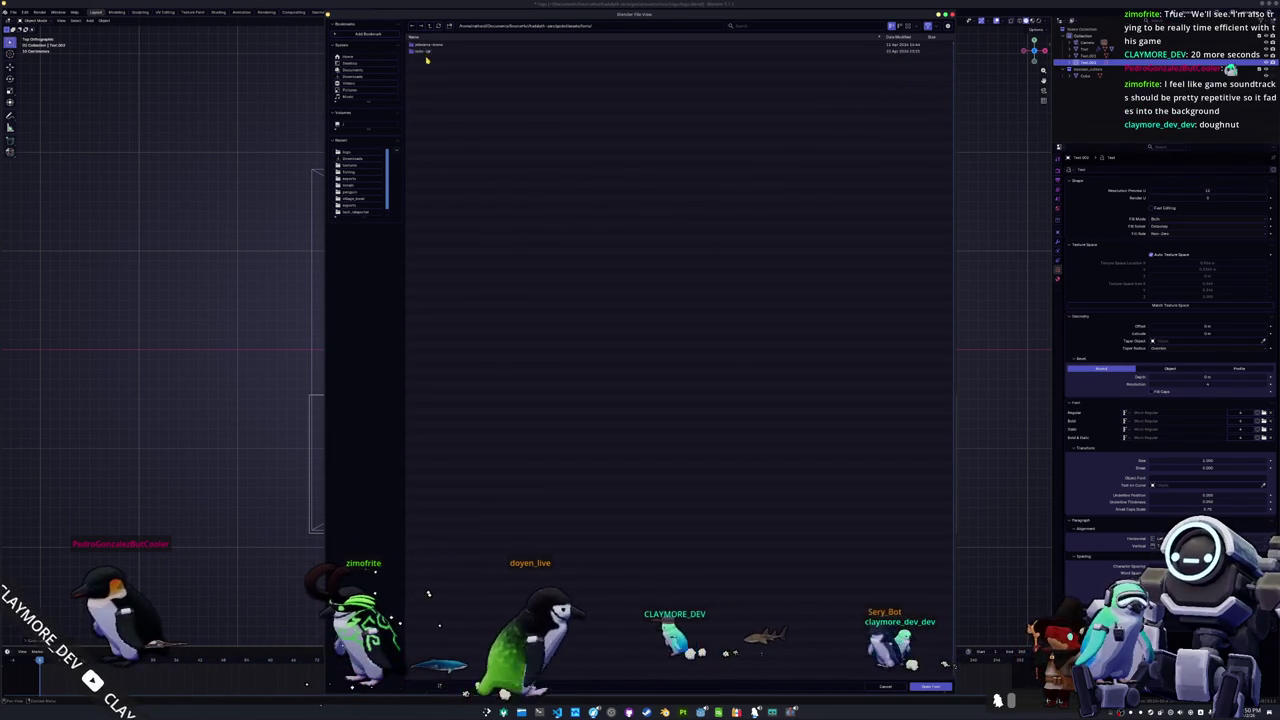
{"action": "double_click", "coordinate": [425, 52]}
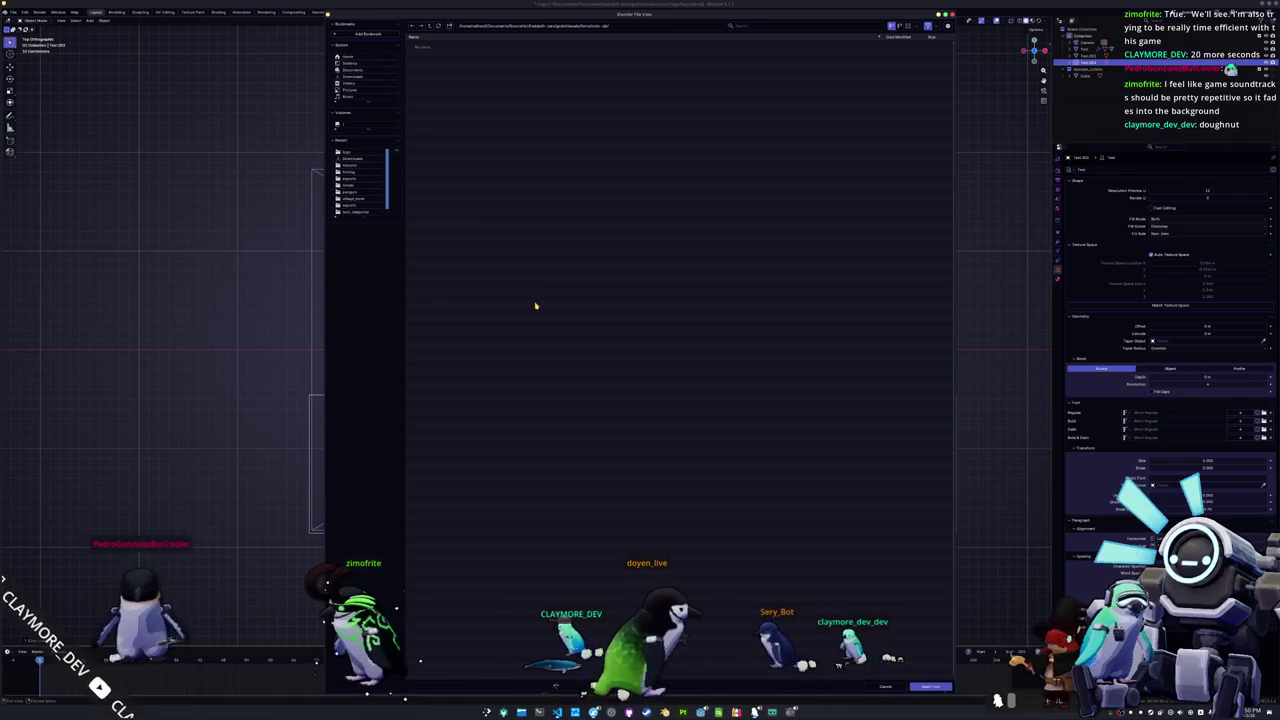
{"action": "left_click", "coordinate": [928, 27]}
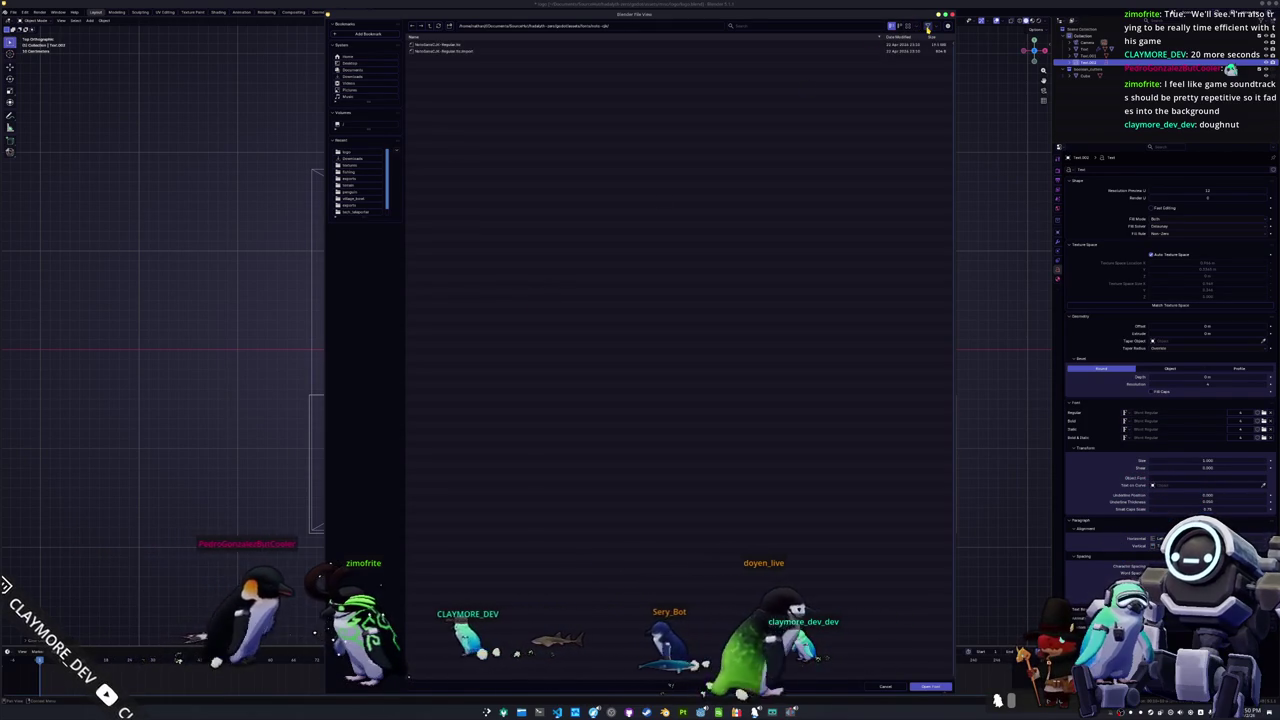
{"action": "left_click", "coordinate": [462, 46]}
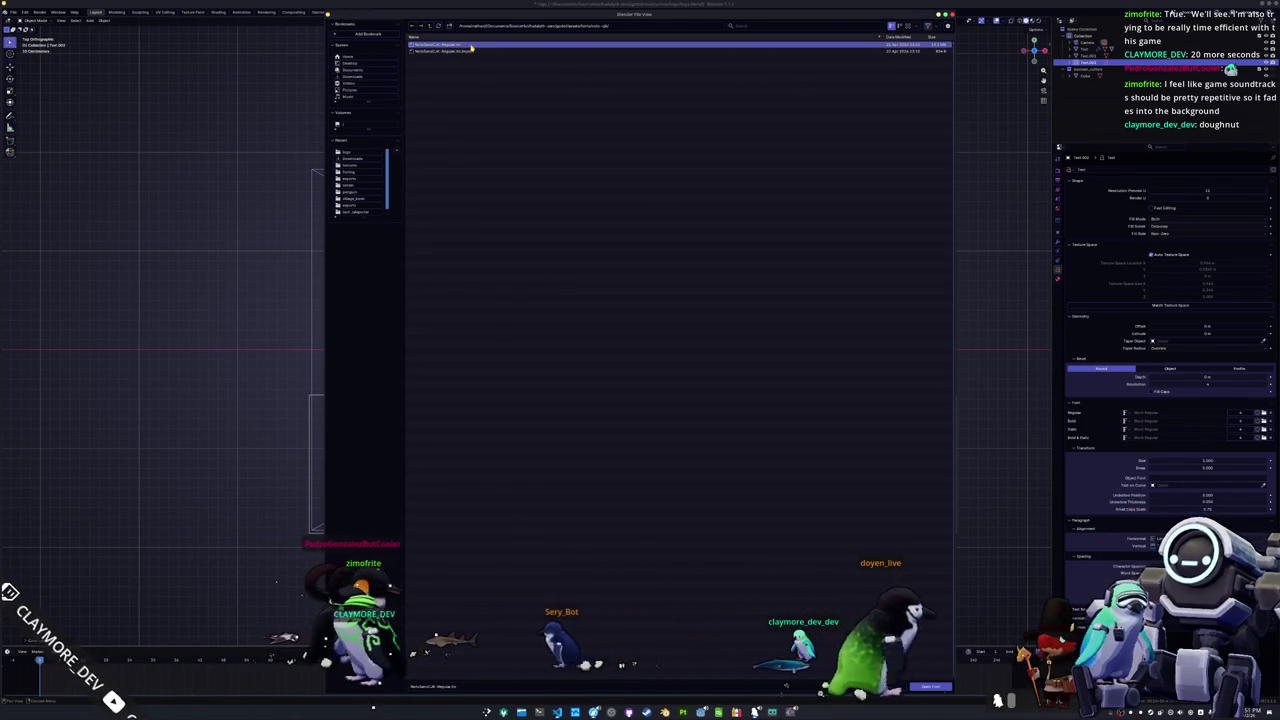
{"action": "double_click", "coordinate": [471, 47]}
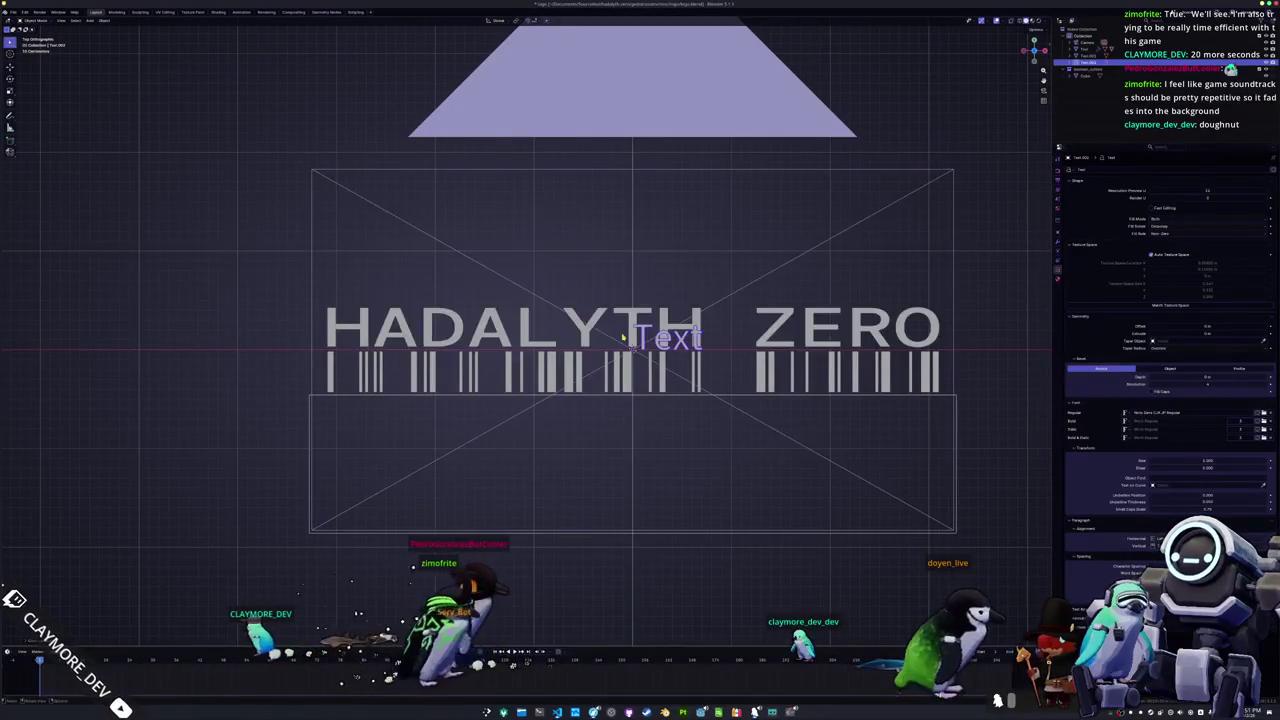
Step: Delete the stray 'Text' string from the text object in Edit Mode
{"action": "scroll", "coordinate": [765, 369], "scroll_direction": "up", "scroll_amount": 2}
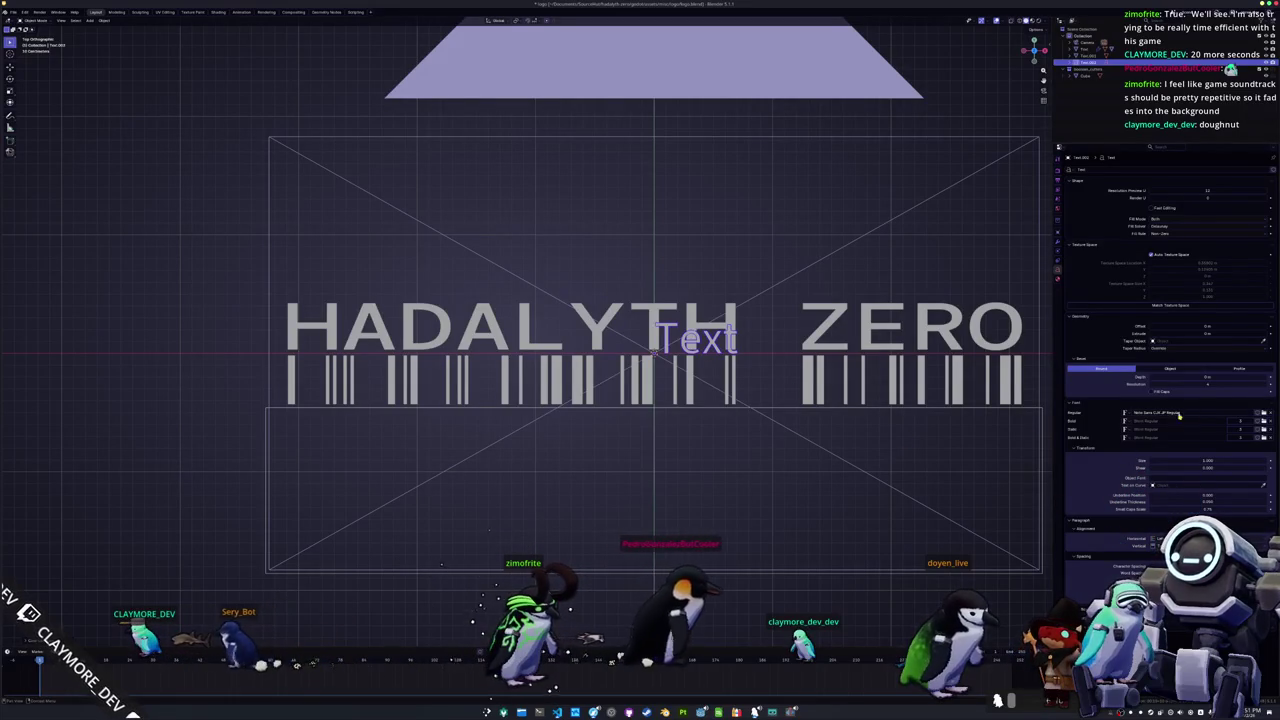
{"action": "key", "text": "Tab"}
{"action": "key", "text": "ctrl+a"}
{"action": "key", "text": "BackSpace"}
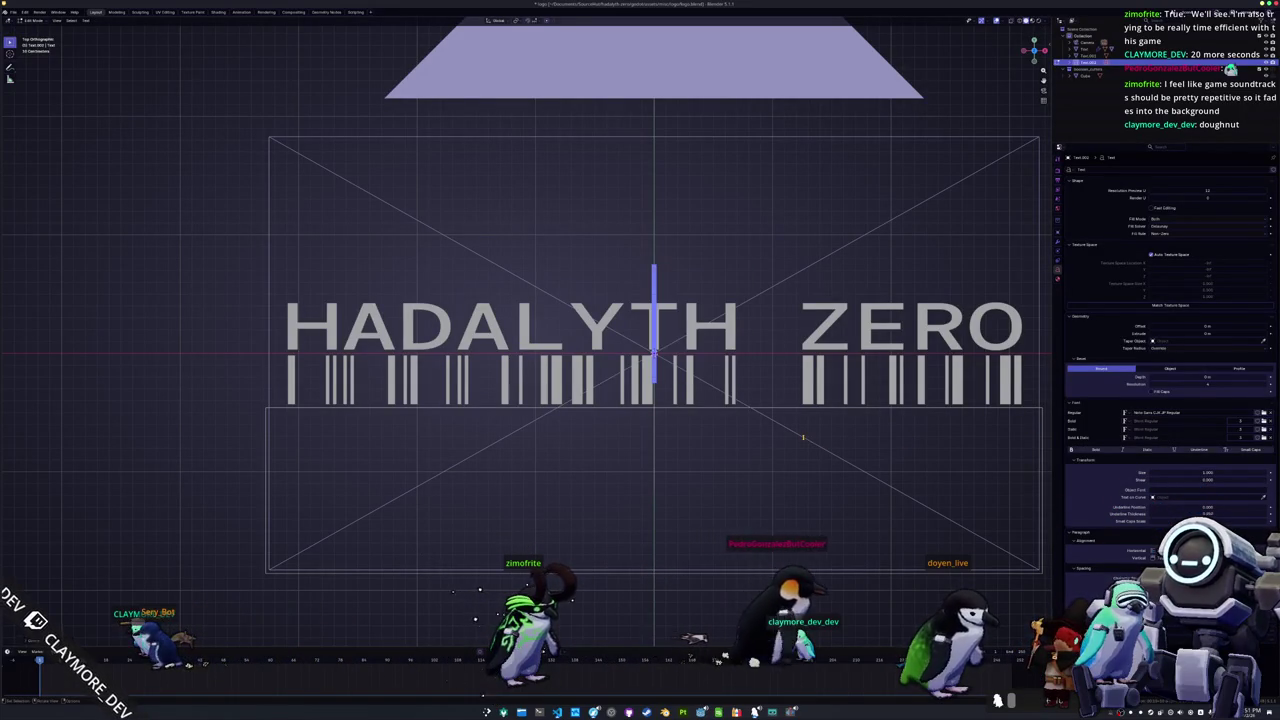
Step: In Godot, open the user_interface scene through the quick resource search
{"action": "left_click", "coordinate": [700, 711]}
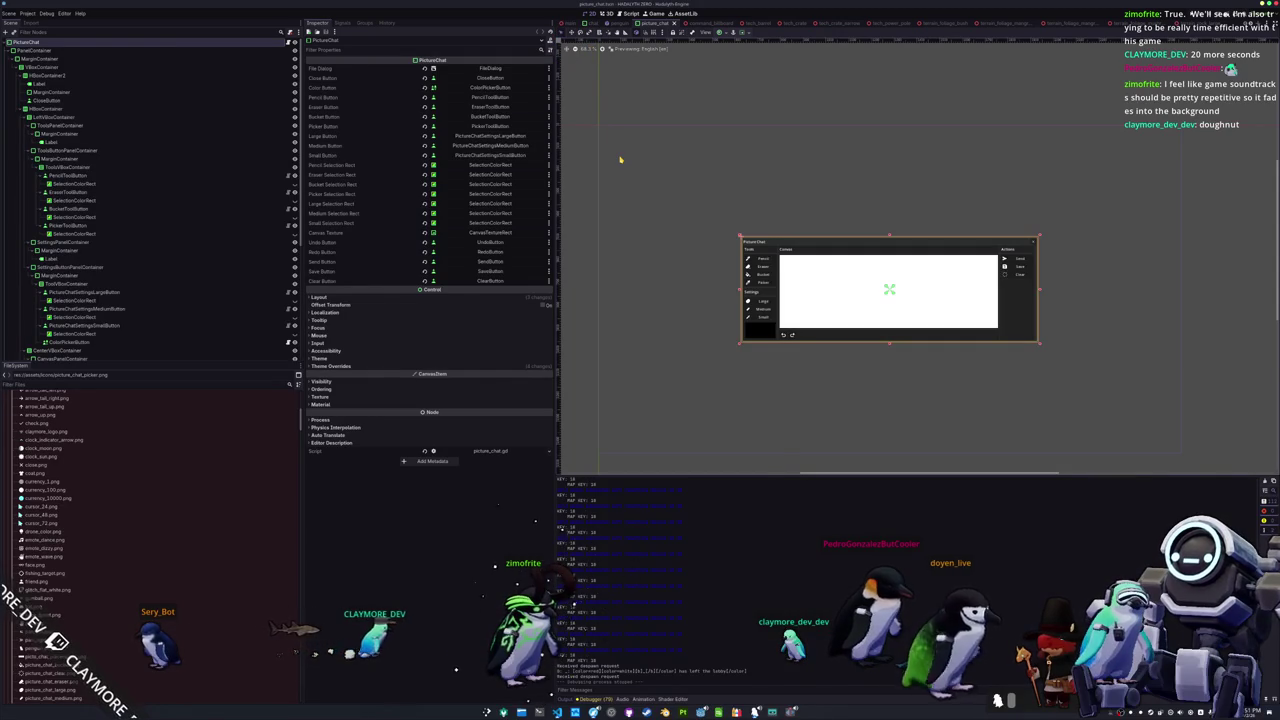
{"action": "key", "text": "shift+alt+o"}
{"action": "type", "text": "user_interf"}
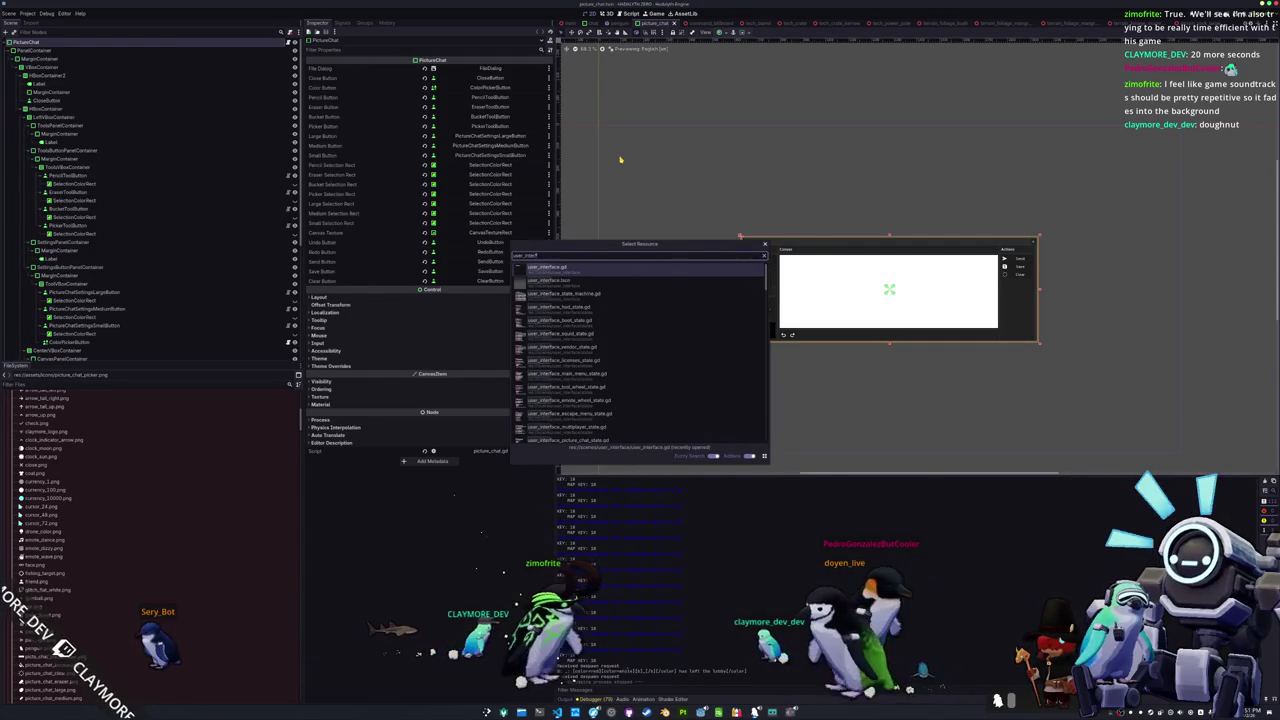
{"action": "type", "text": "ace"}
{"action": "key", "text": "Down"}
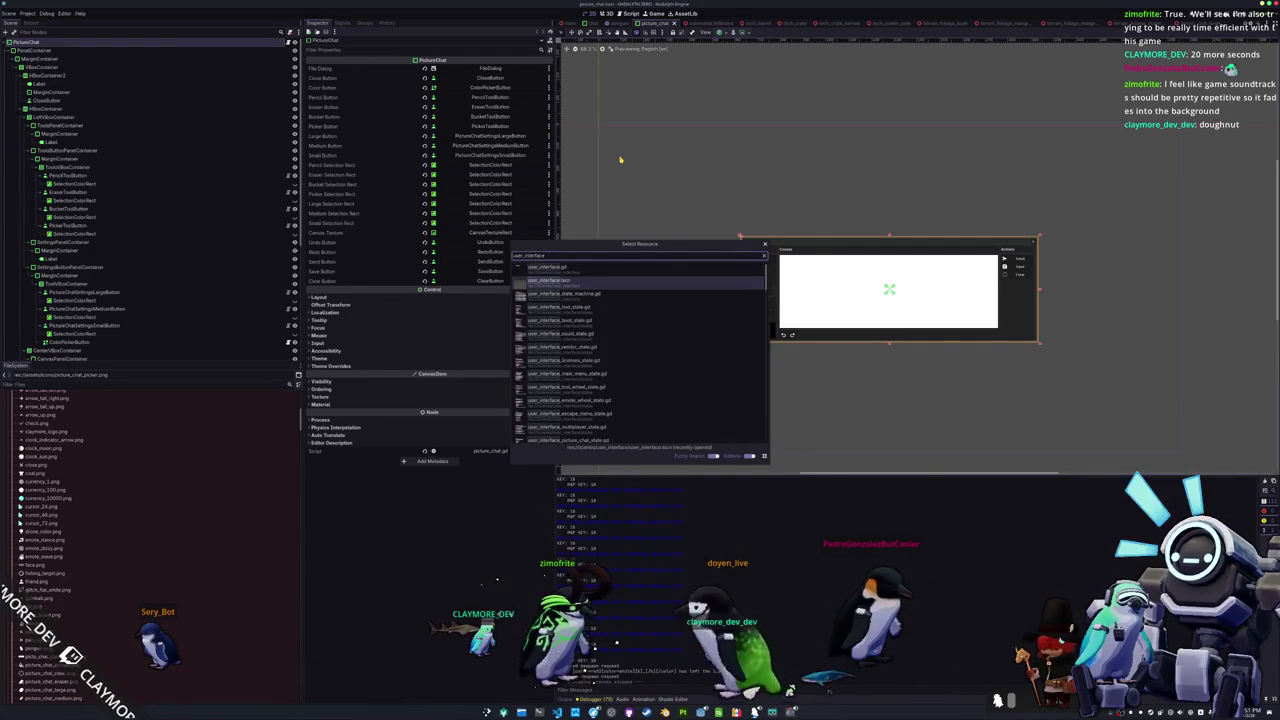
{"action": "key", "text": "Return"}
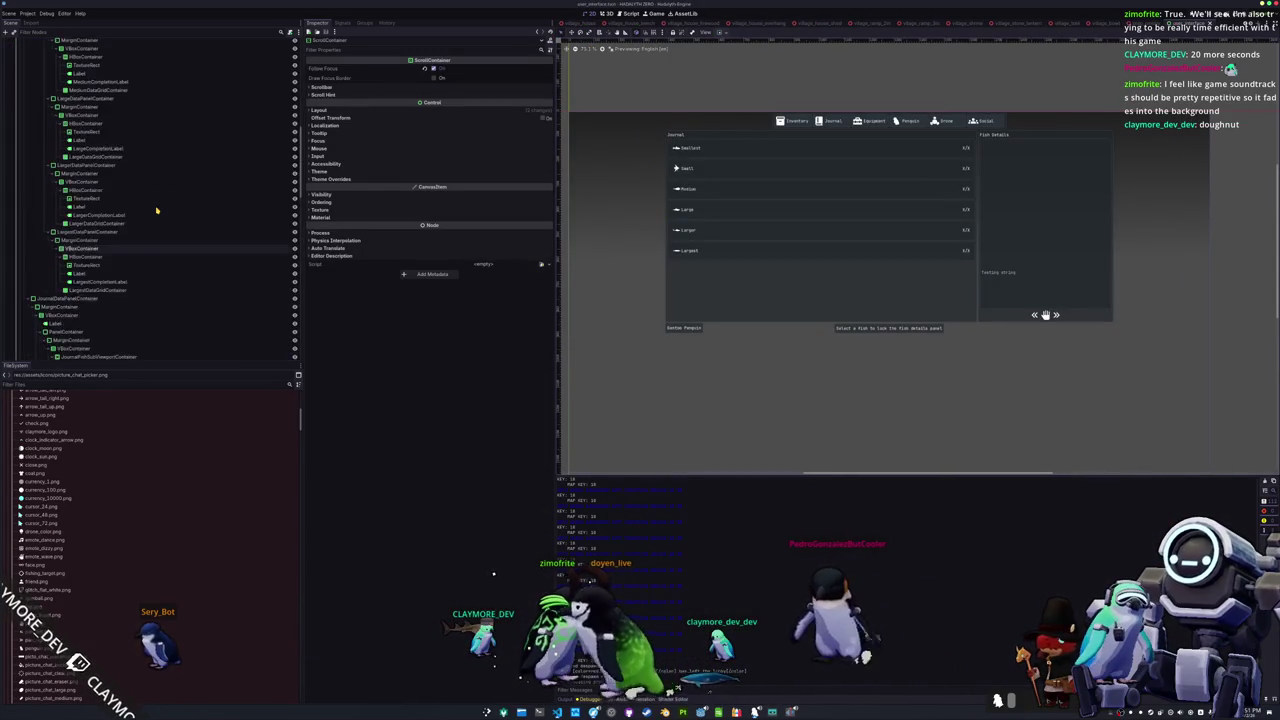
Step: Hide the TabMenuRoot panel so the main title screen shows, then collapse its branch
{"action": "scroll", "coordinate": [60, 110], "scroll_direction": "up", "scroll_amount": 10}
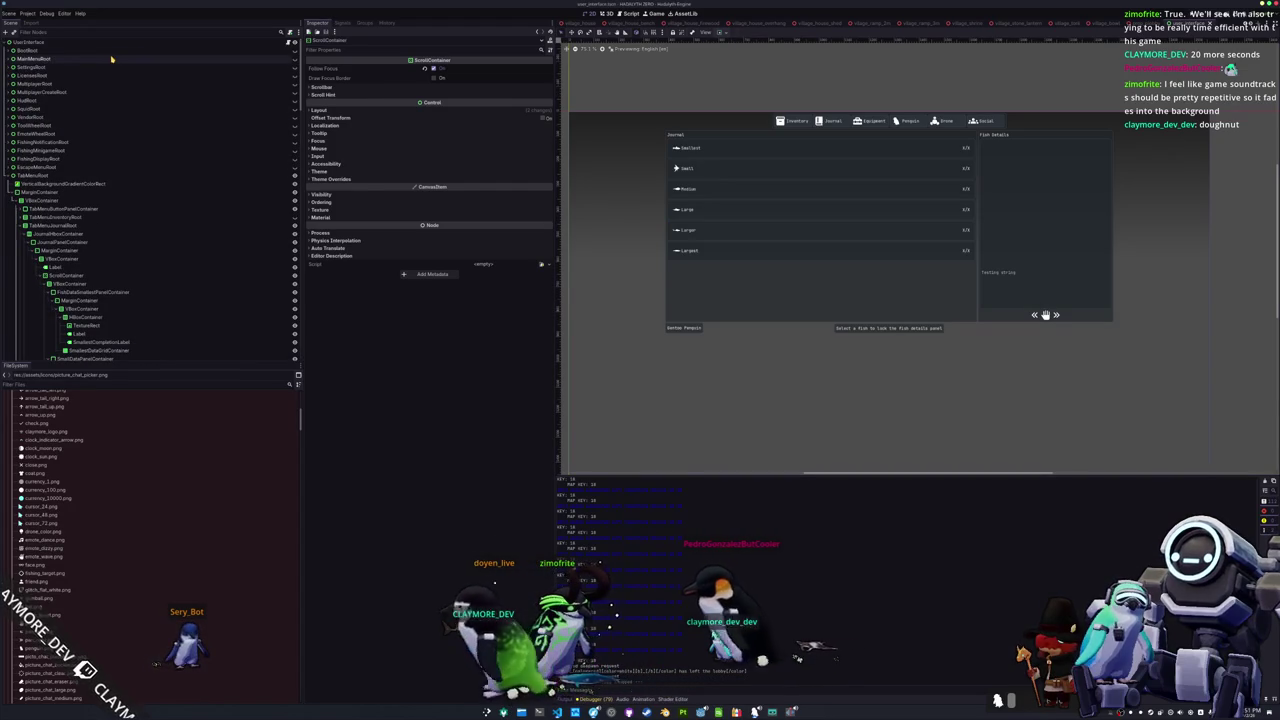
{"action": "left_click", "coordinate": [112, 59]}
{"action": "left_click", "coordinate": [296, 60]}
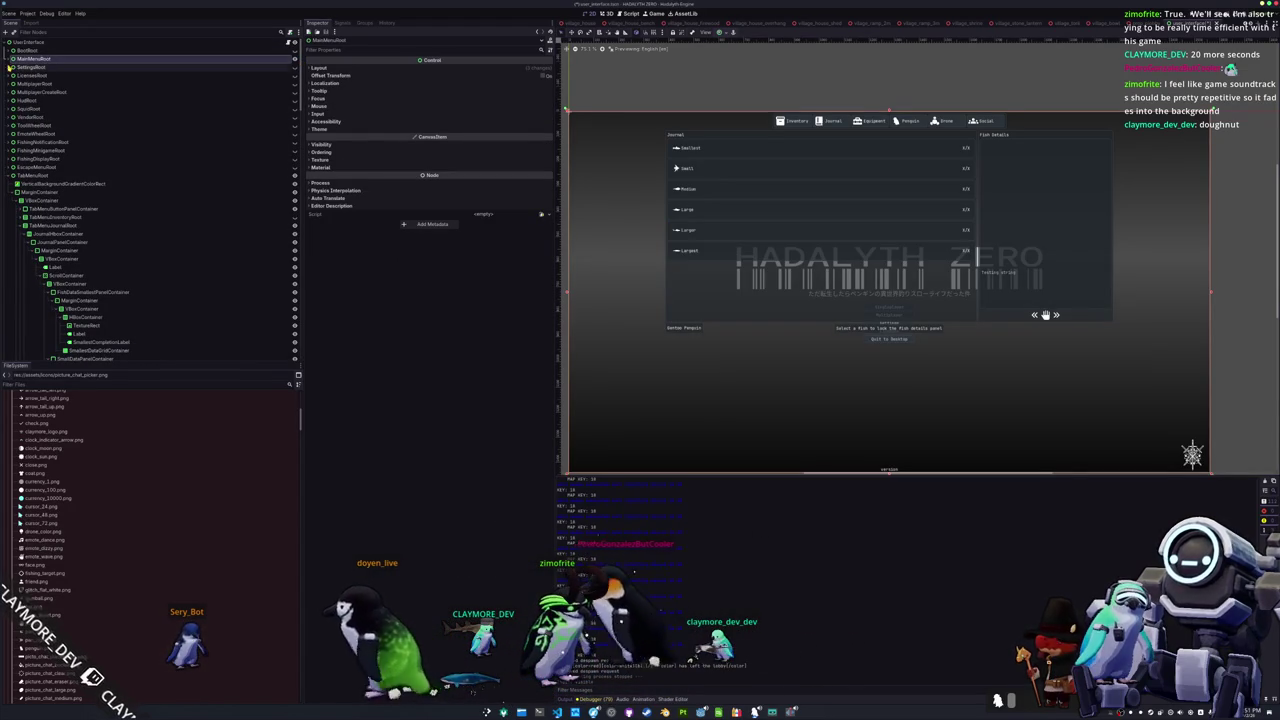
{"action": "left_click", "coordinate": [9, 177]}
{"action": "left_click", "coordinate": [294, 175]}
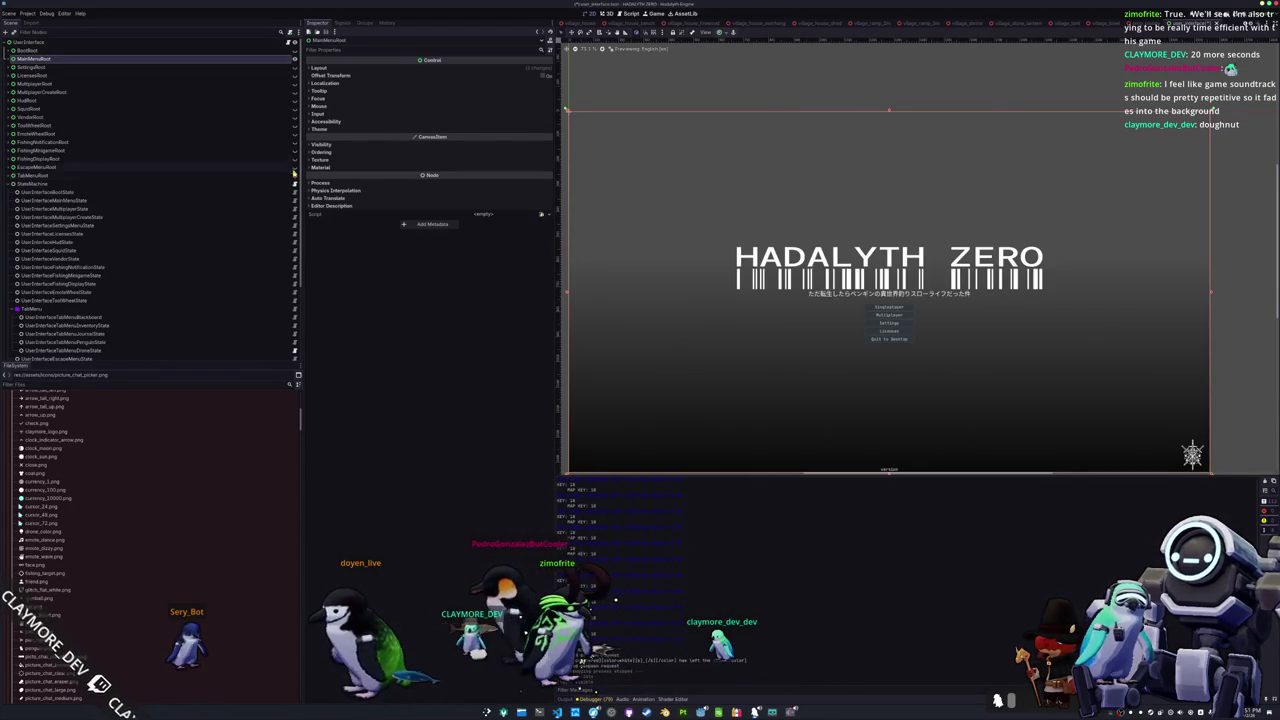
Step: Expand MainMenuRoot and select the Japanese subtitle label's Text field in the Inspector
{"action": "left_click", "coordinate": [6, 59]}
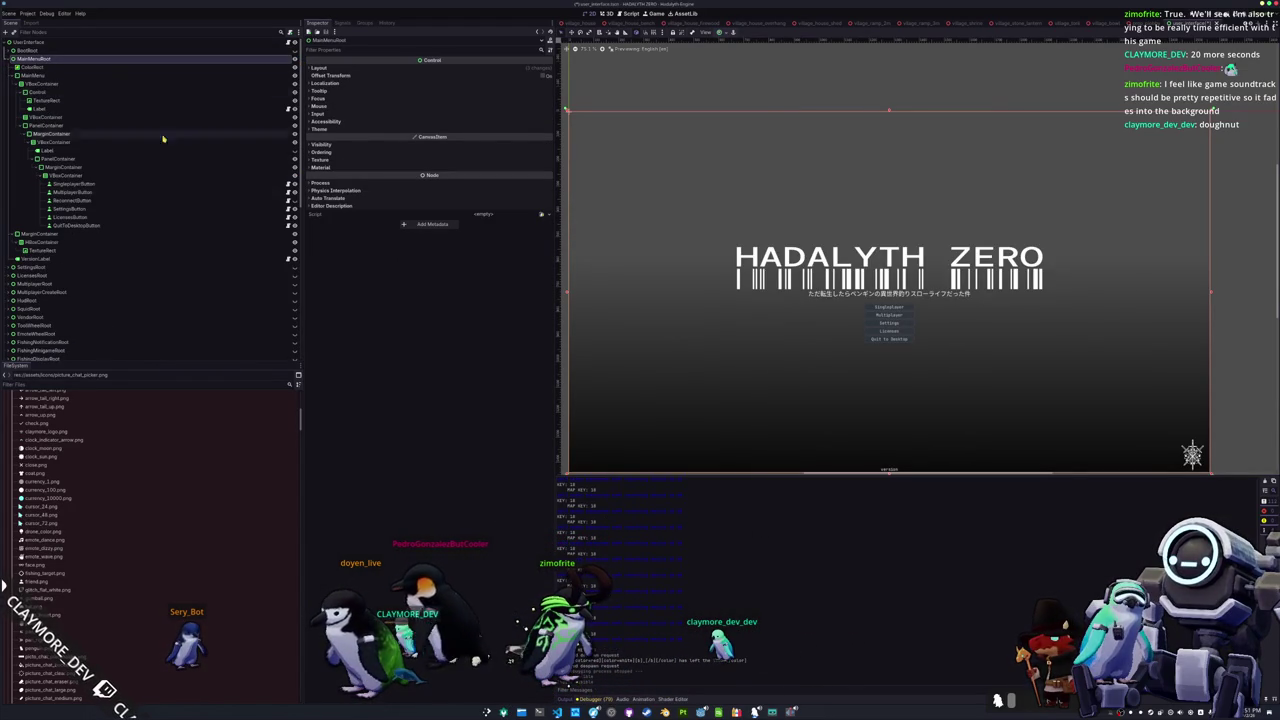
{"action": "left_click", "coordinate": [835, 295]}
{"action": "left_click", "coordinate": [460, 97]}
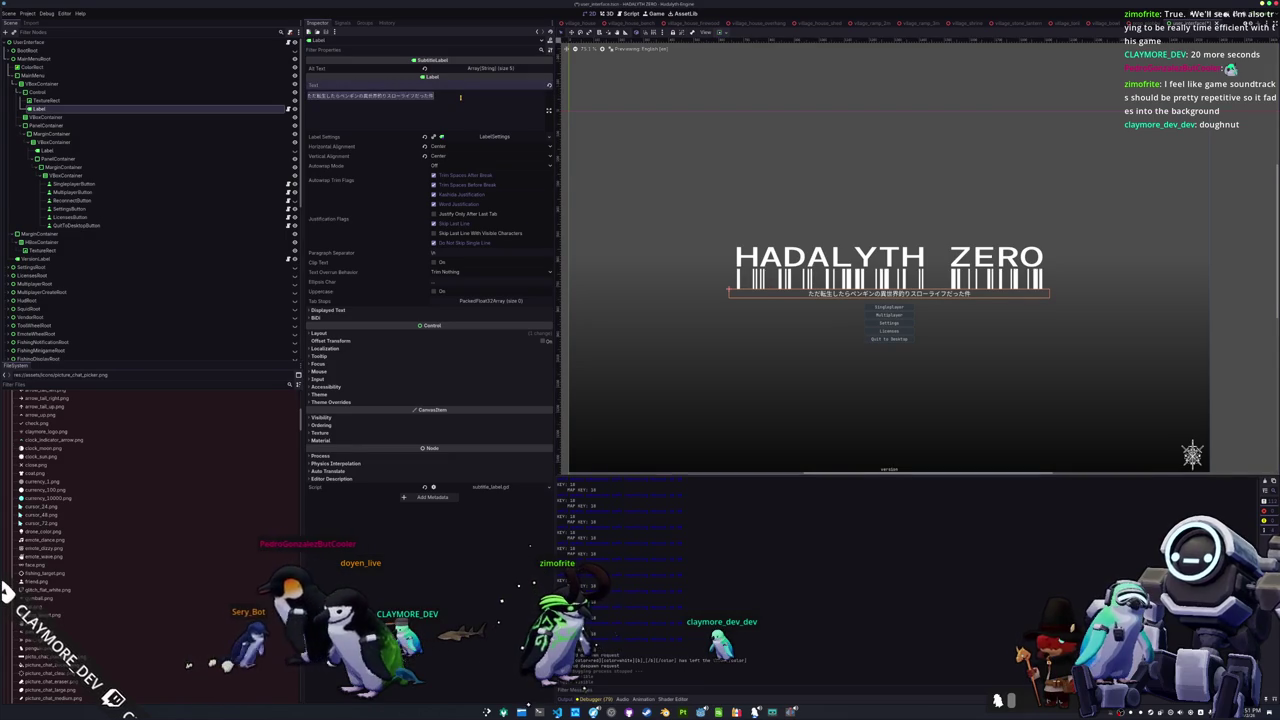
Step: Paste the copied Japanese subtitle into the Blender text object
{"action": "left_click", "coordinate": [664, 712]}
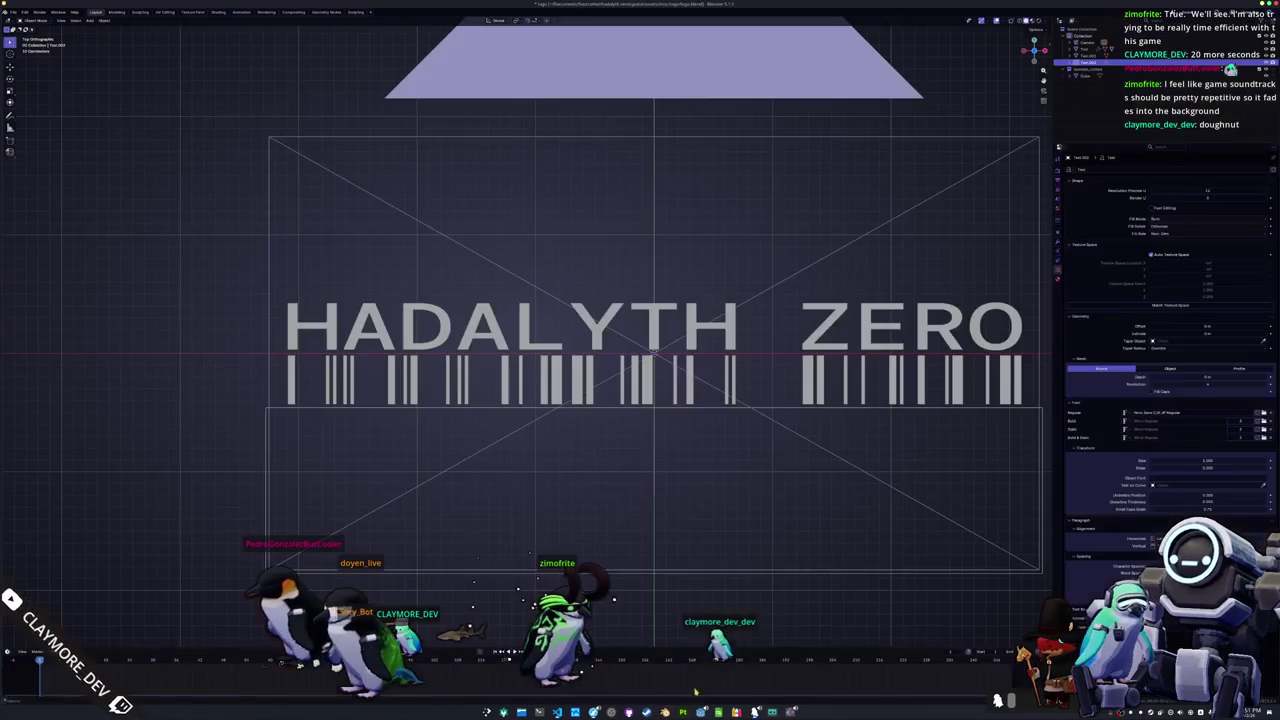
{"action": "key", "text": "Tab"}
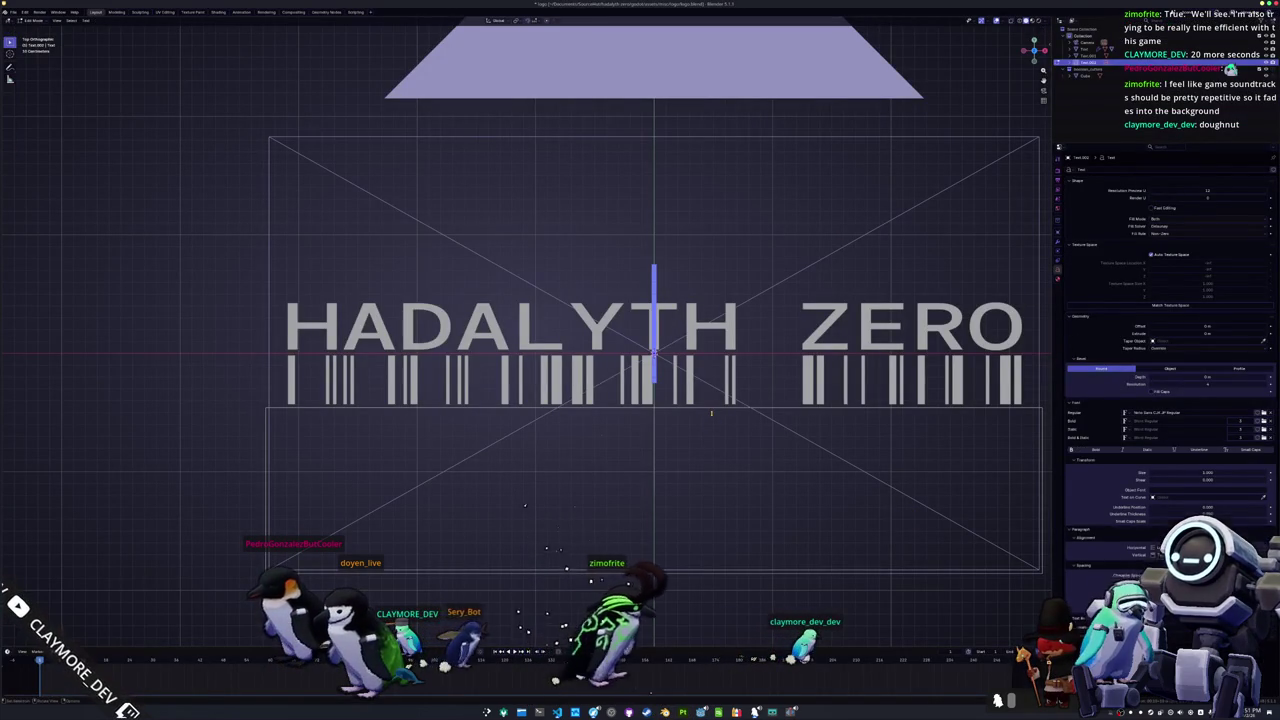
{"action": "key", "text": "ctrl+v"}
{"action": "key", "text": "Tab"}
Step: Set the subtitle's paragraph alignment to Center horizontally and adjust its vertical alignment
{"action": "scroll", "coordinate": [724, 407], "scroll_direction": "down", "scroll_amount": 4}
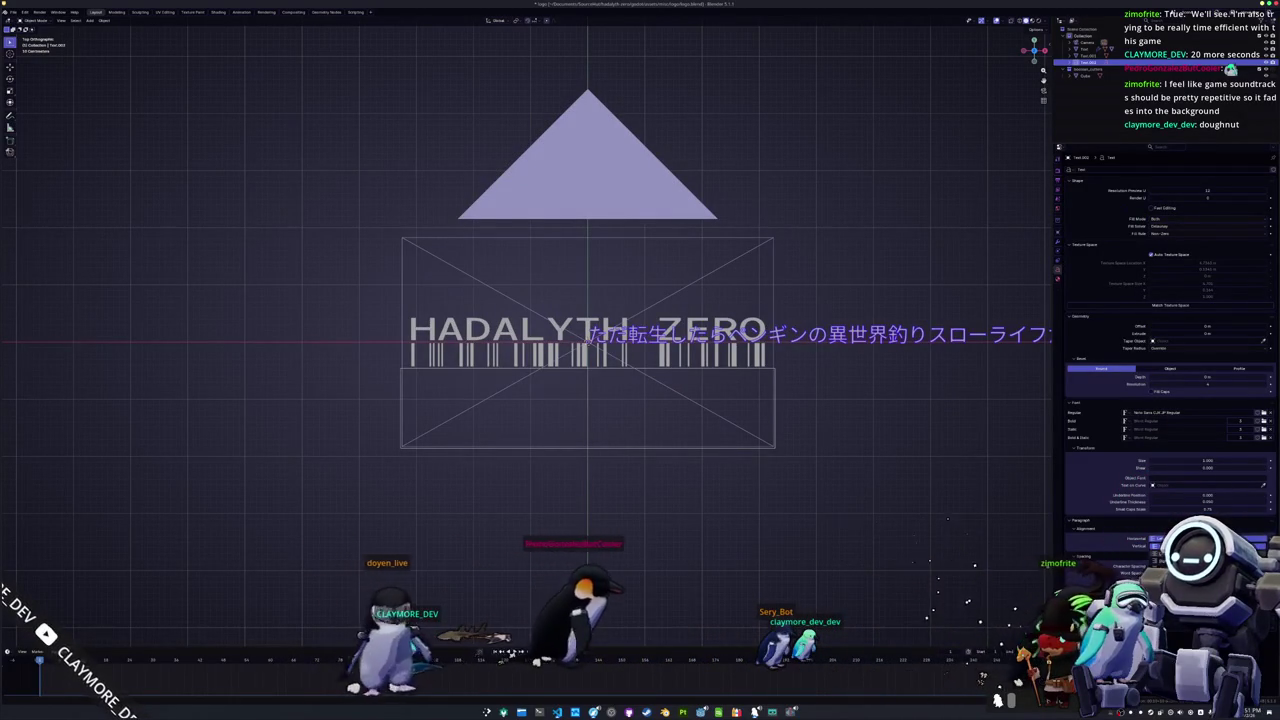
{"action": "left_click", "coordinate": [1185, 538]}
{"action": "left_click", "coordinate": [1200, 546]}
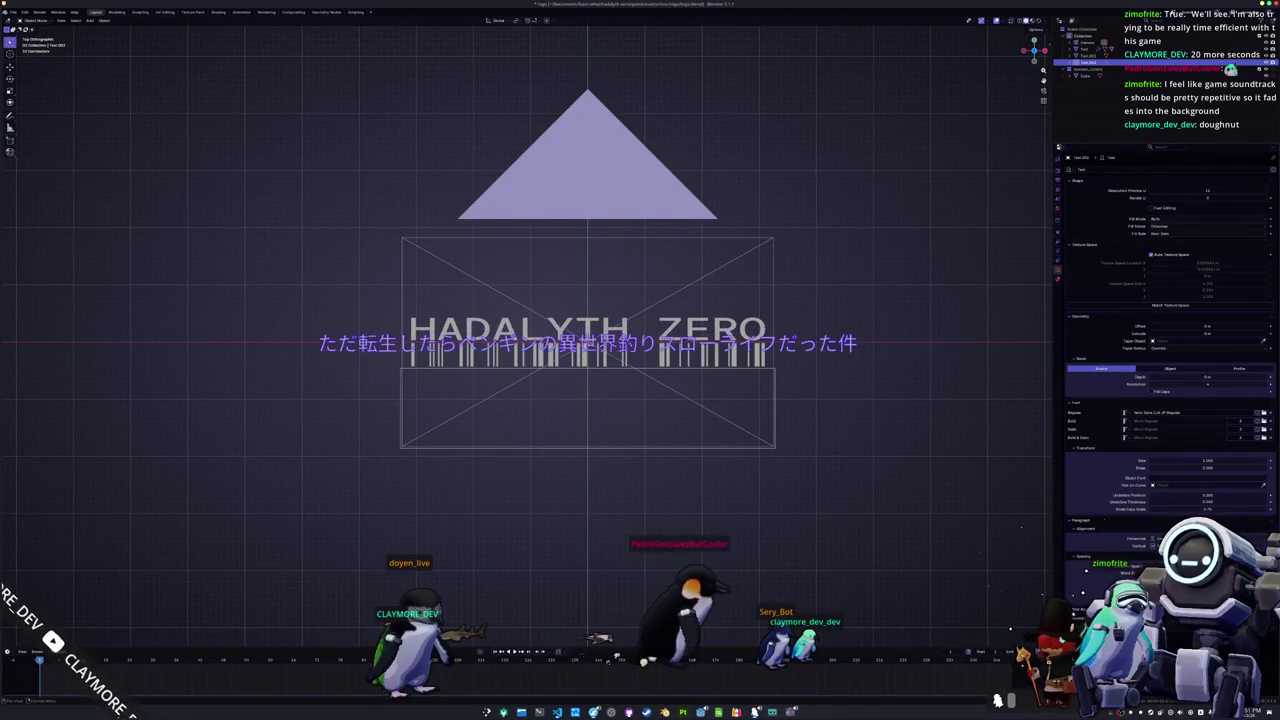
{"action": "key", "text": "Tab"}
{"action": "scroll", "coordinate": [819, 380], "scroll_direction": "up", "scroll_amount": 3}
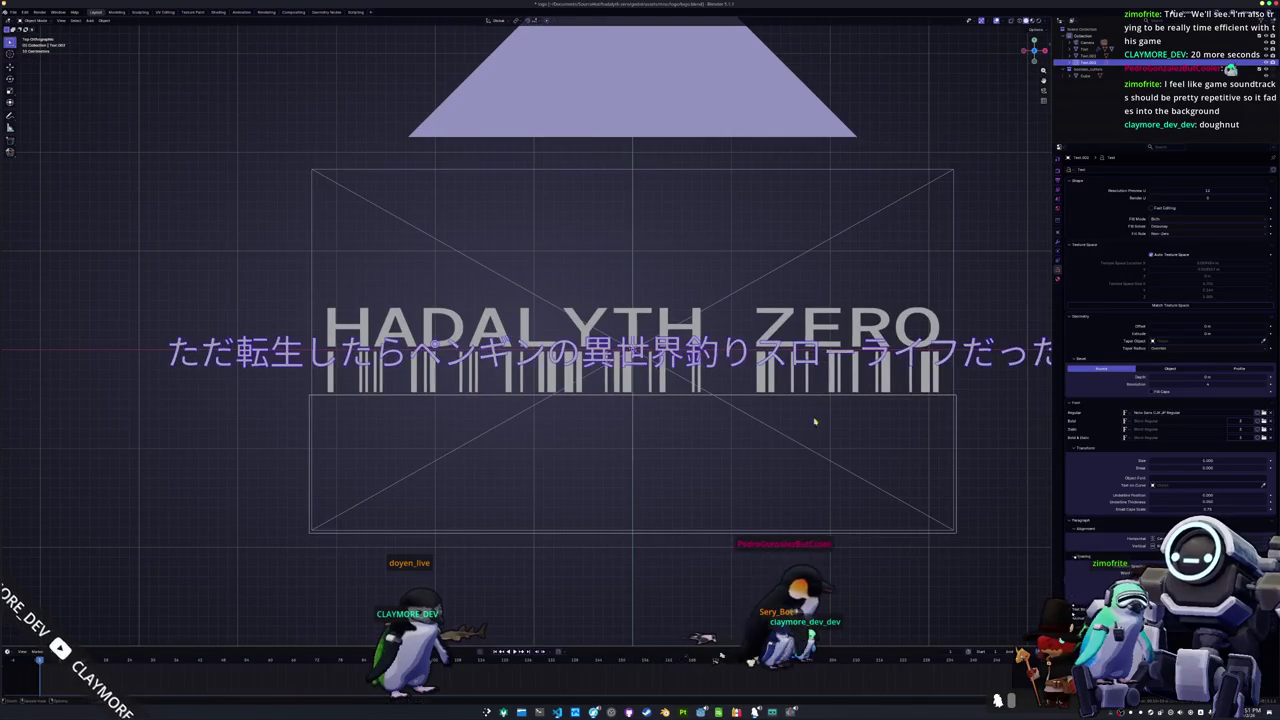
{"action": "key", "text": "Tab"}
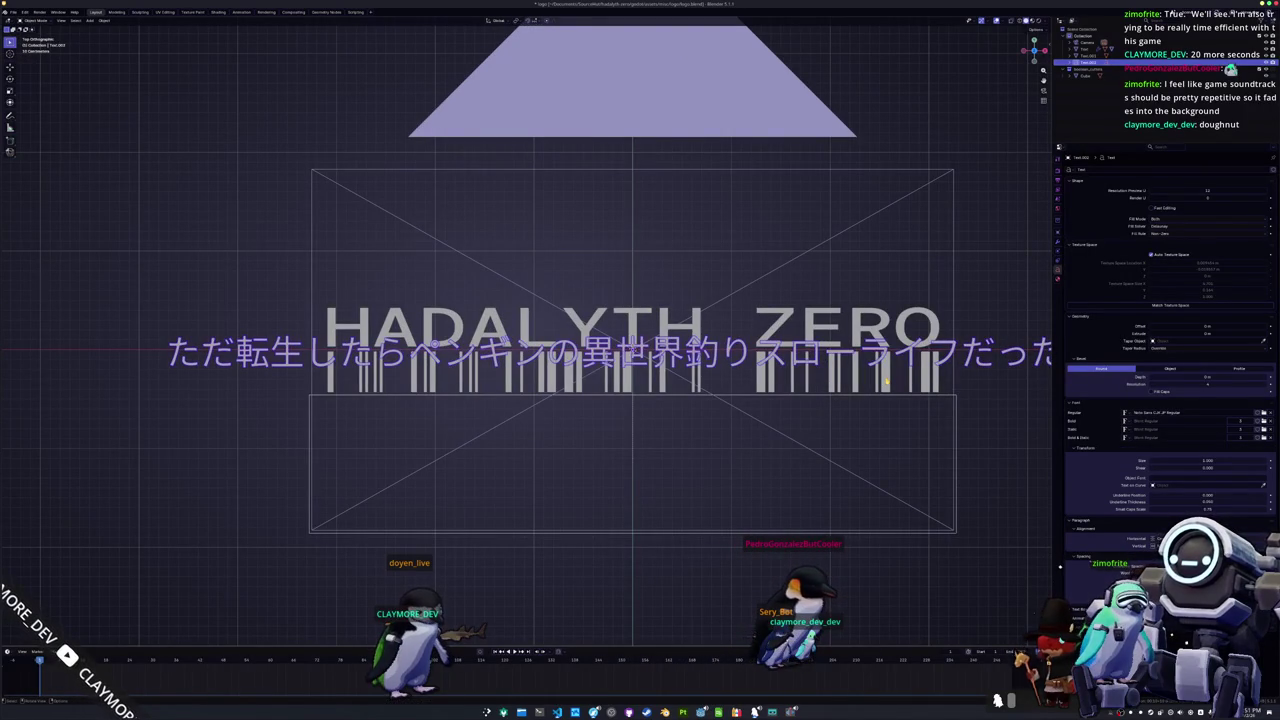
Step: Move the subtitle along Z and shrink it beneath the barcode, comparing with the Godot menu
{"action": "key", "text": "g"}
{"action": "key", "text": "z"}
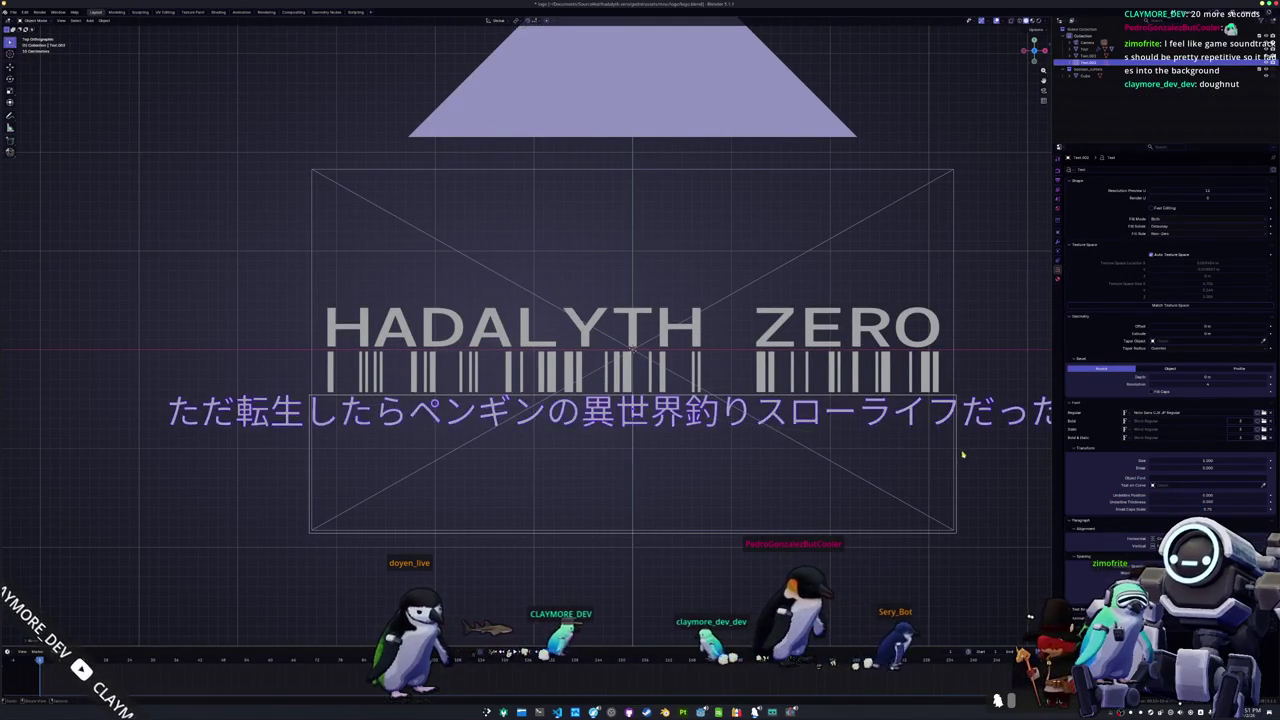
{"action": "key", "text": "s"}
{"action": "left_click", "coordinate": [773, 436]}
{"action": "key", "text": "alt+Tab"}
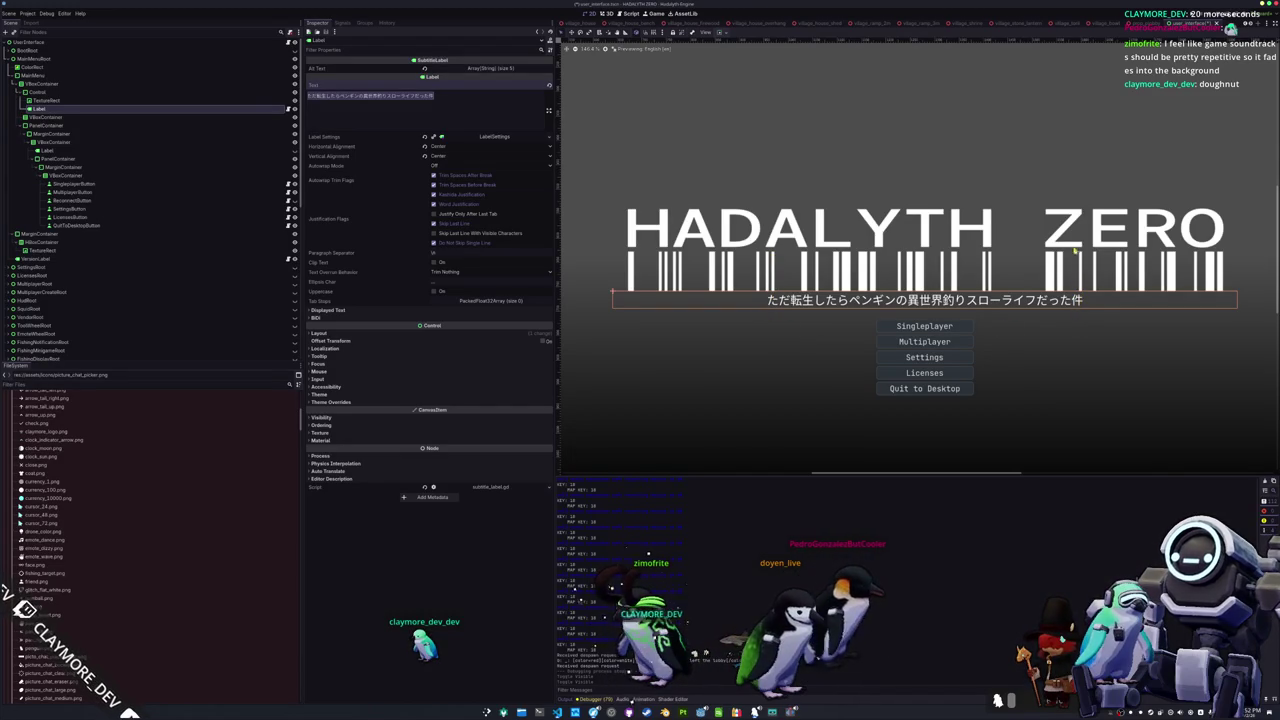
{"action": "key", "text": "alt+Tab"}
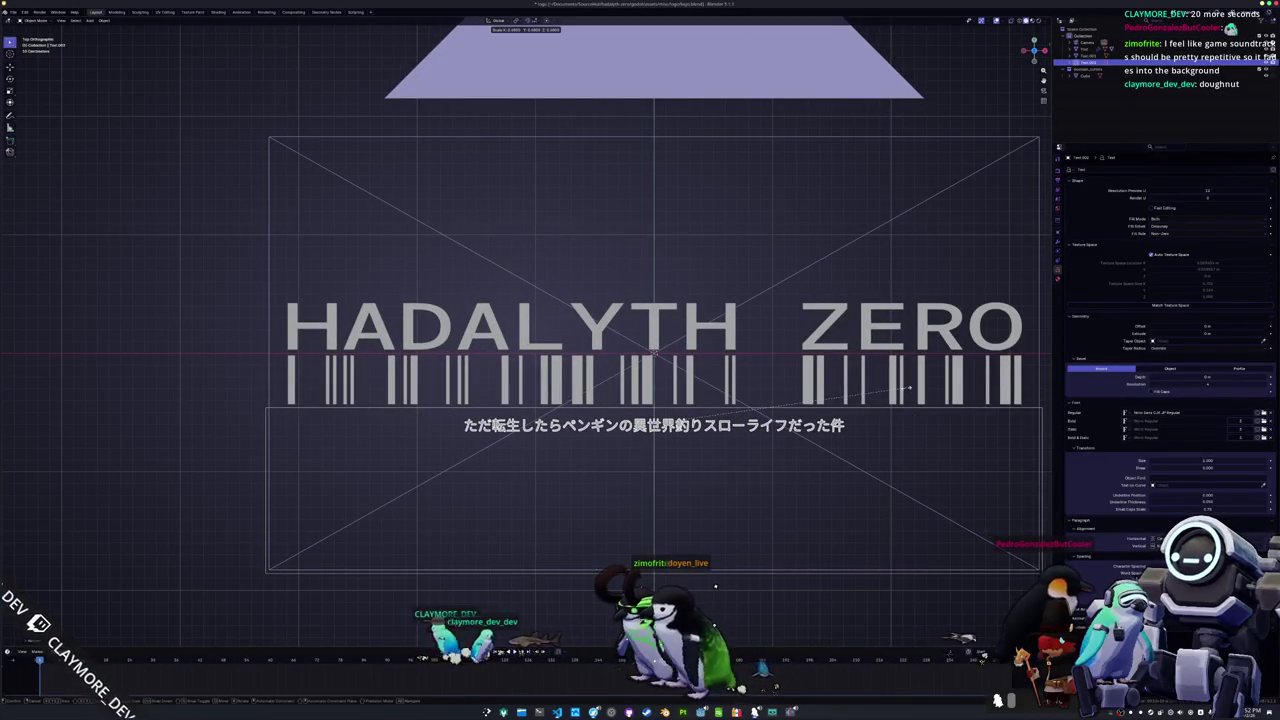
Step: Confirm the subtitle's scale and move it vertically along Z
{"action": "left_click", "coordinate": [970, 386]}
{"action": "key", "text": "g"}
{"action": "key", "text": "z"}
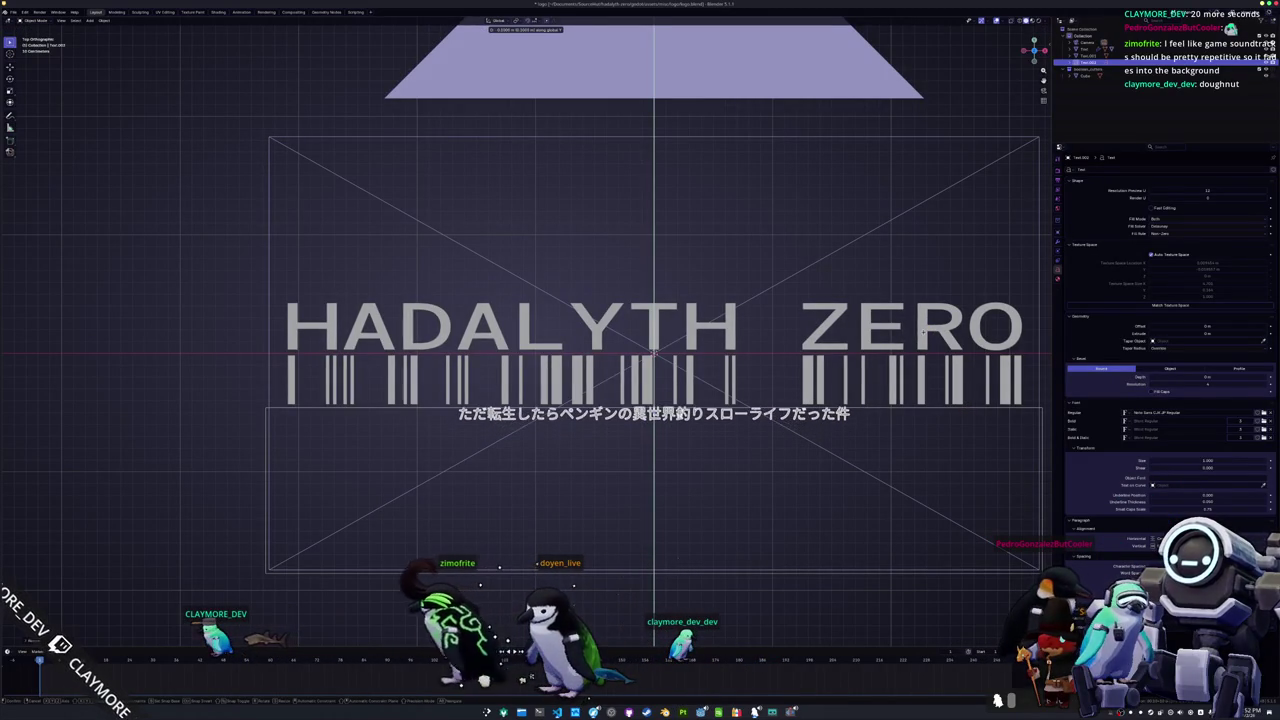
{"action": "left_click", "coordinate": [871, 446]}
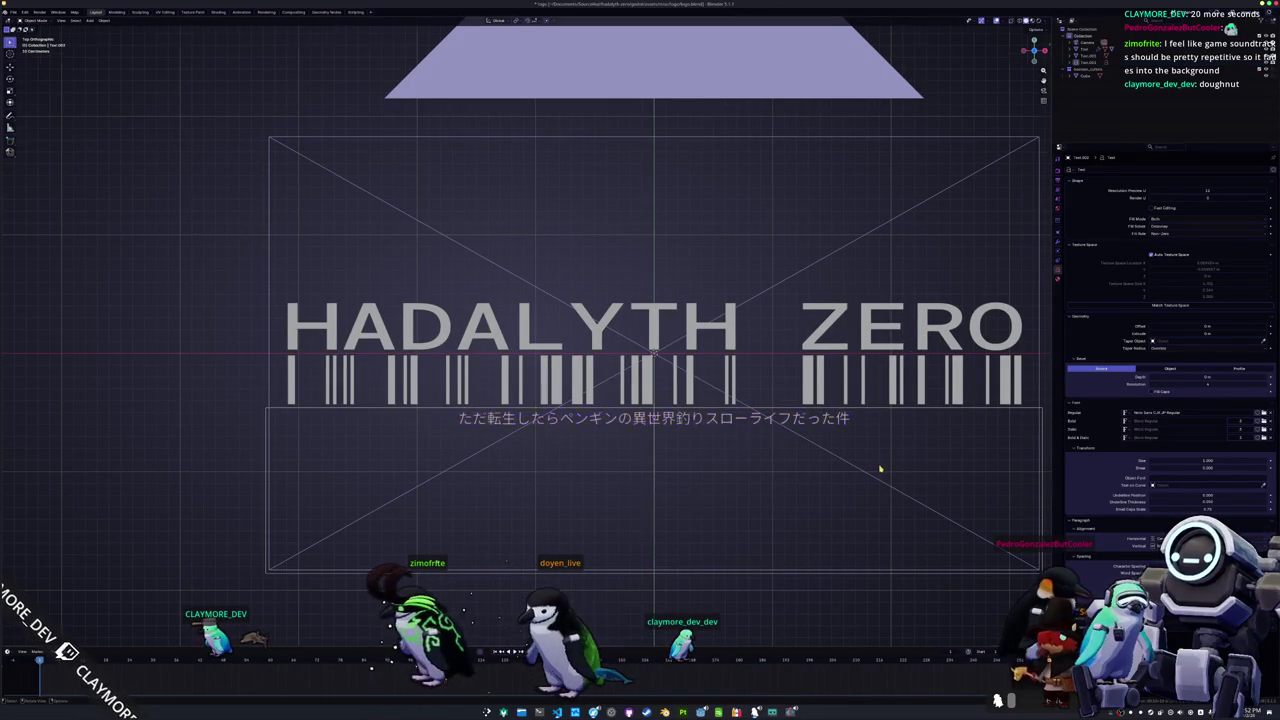
{"action": "scroll", "coordinate": [880, 468], "scroll_direction": "down", "scroll_amount": 5}
{"action": "scroll", "coordinate": [757, 408], "scroll_direction": "up", "scroll_amount": 5}
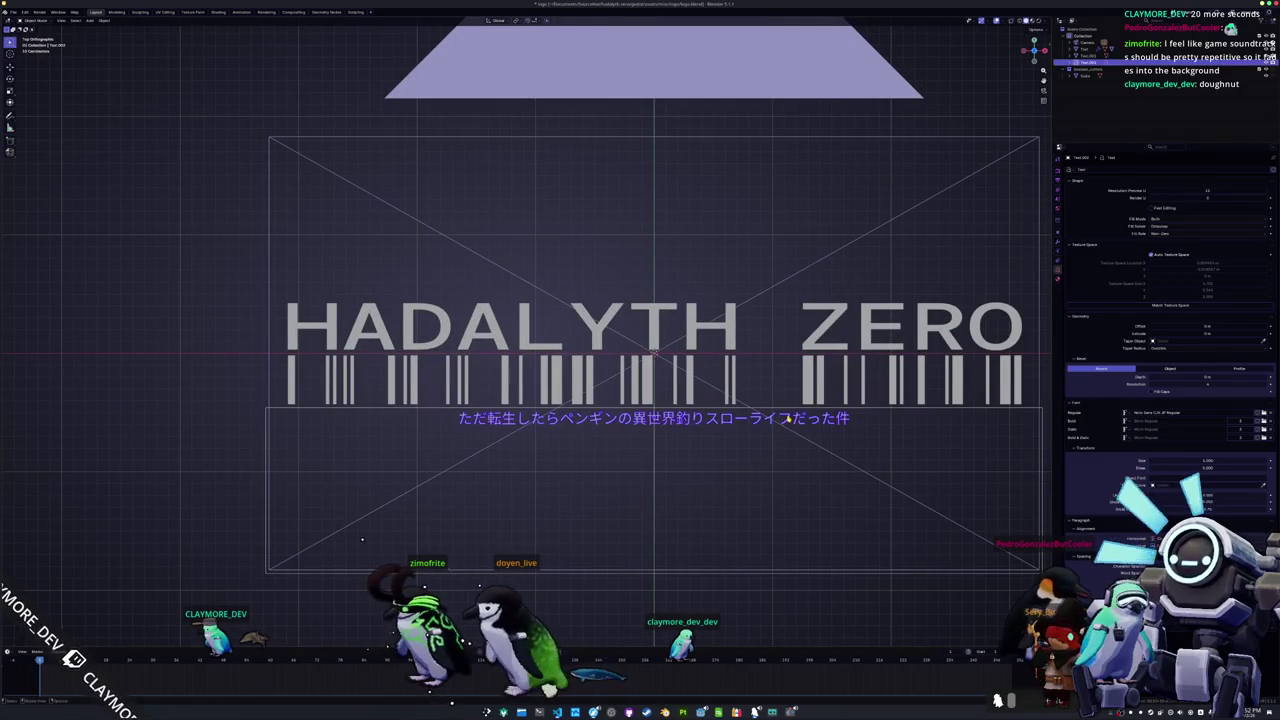
Step: Scale the subtitle up about 1.85× and nudge it along Y just under the barcode
{"action": "key", "text": "s"}
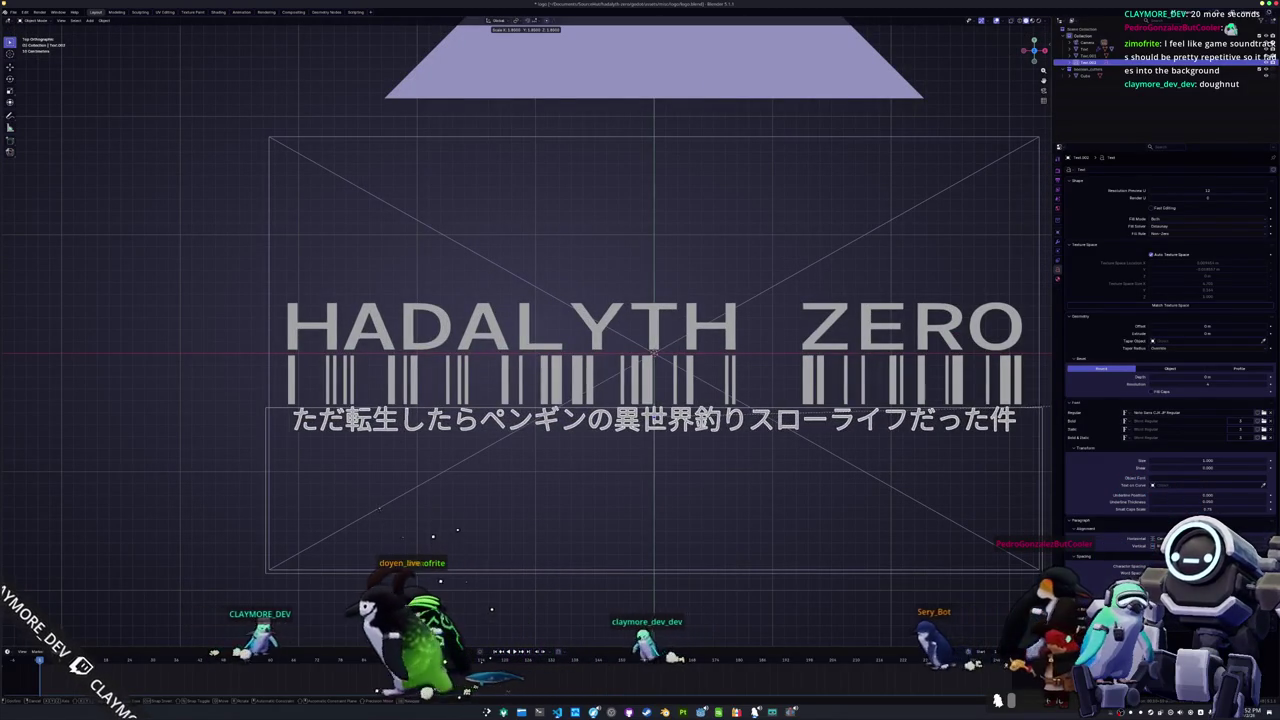
{"action": "key", "text": "Return"}
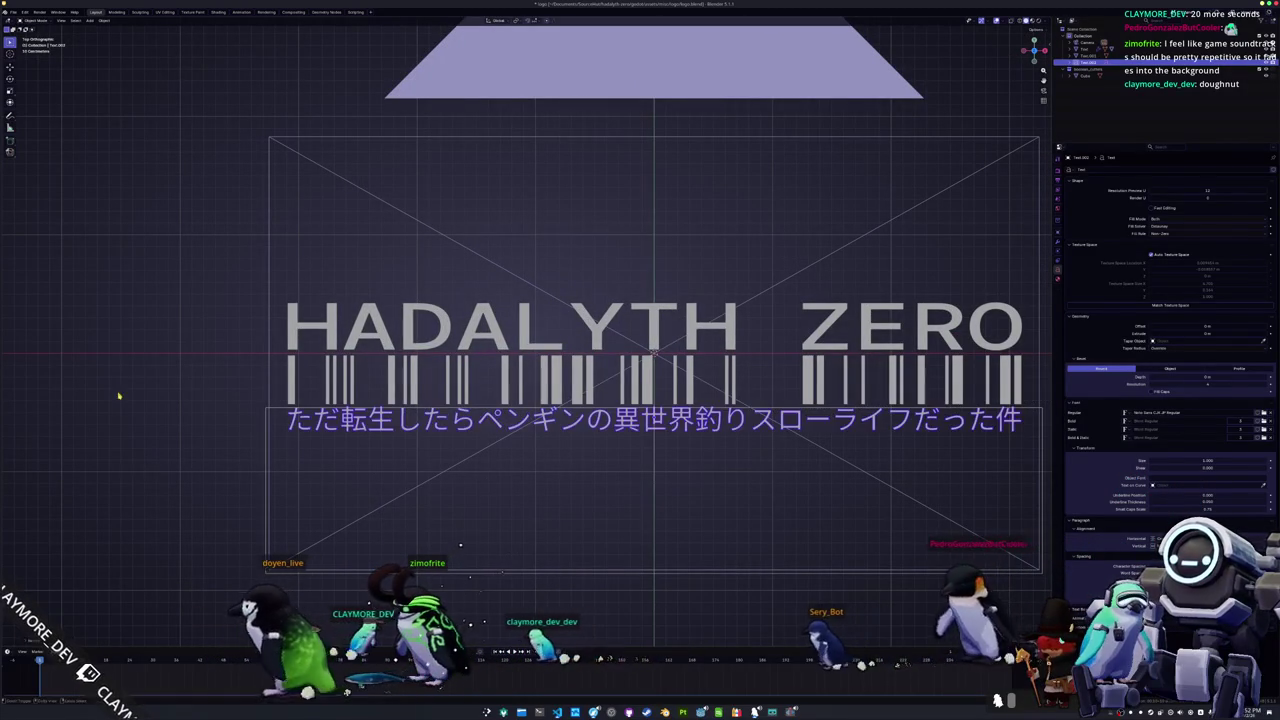
{"action": "key", "text": "g"}
{"action": "key", "text": "z"}
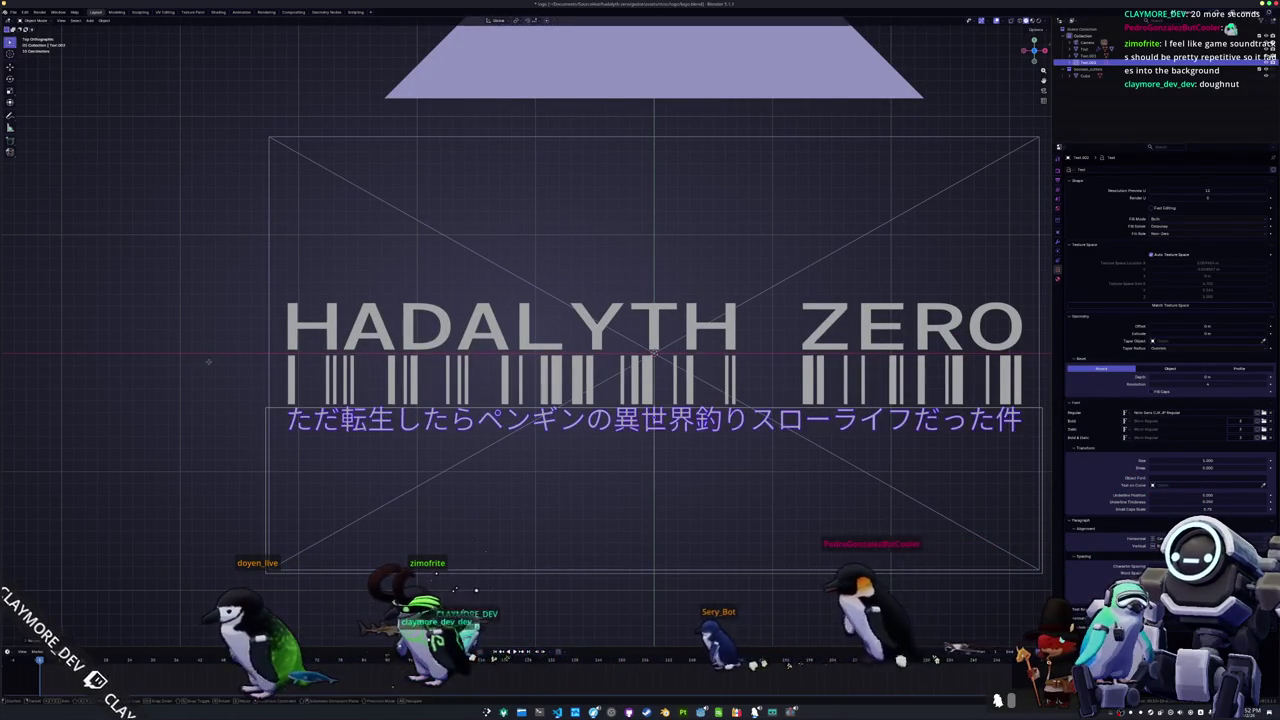
{"action": "key", "text": "y"}
{"action": "key", "text": "Return"}
{"action": "scroll", "coordinate": [209, 372], "scroll_direction": "down", "scroll_amount": 2}
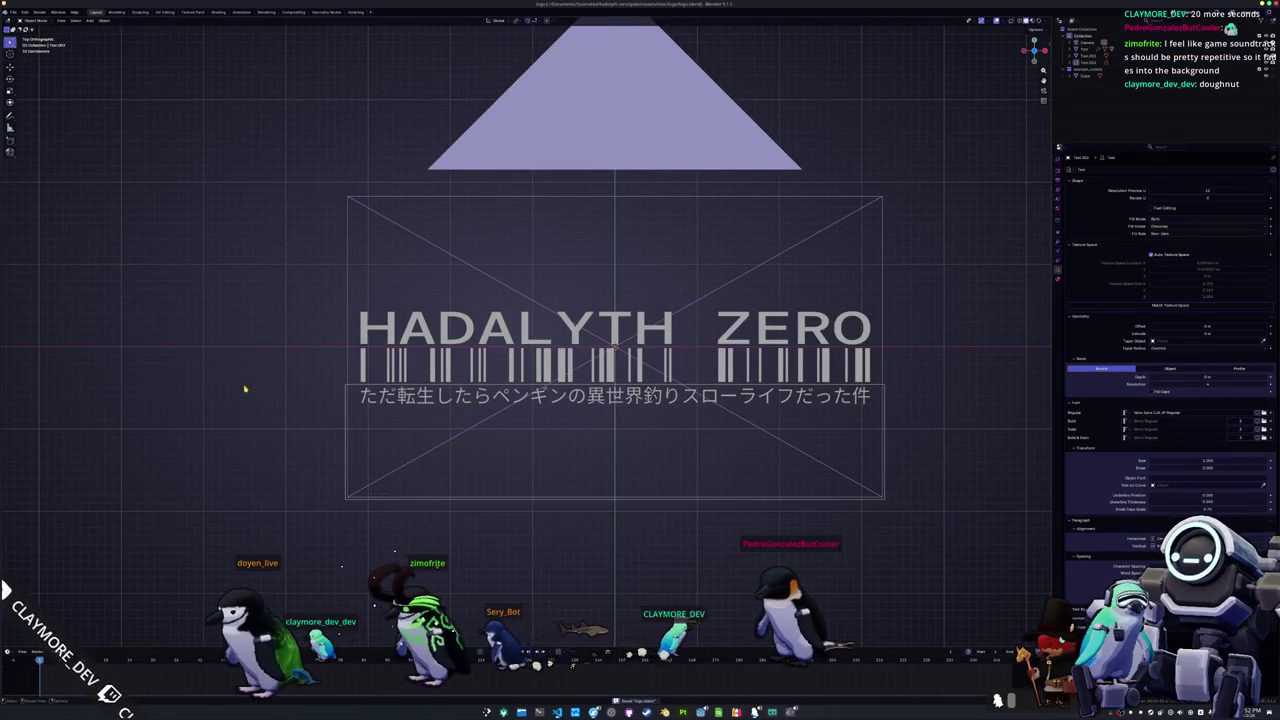
{"action": "key", "text": "alt+Tab"}
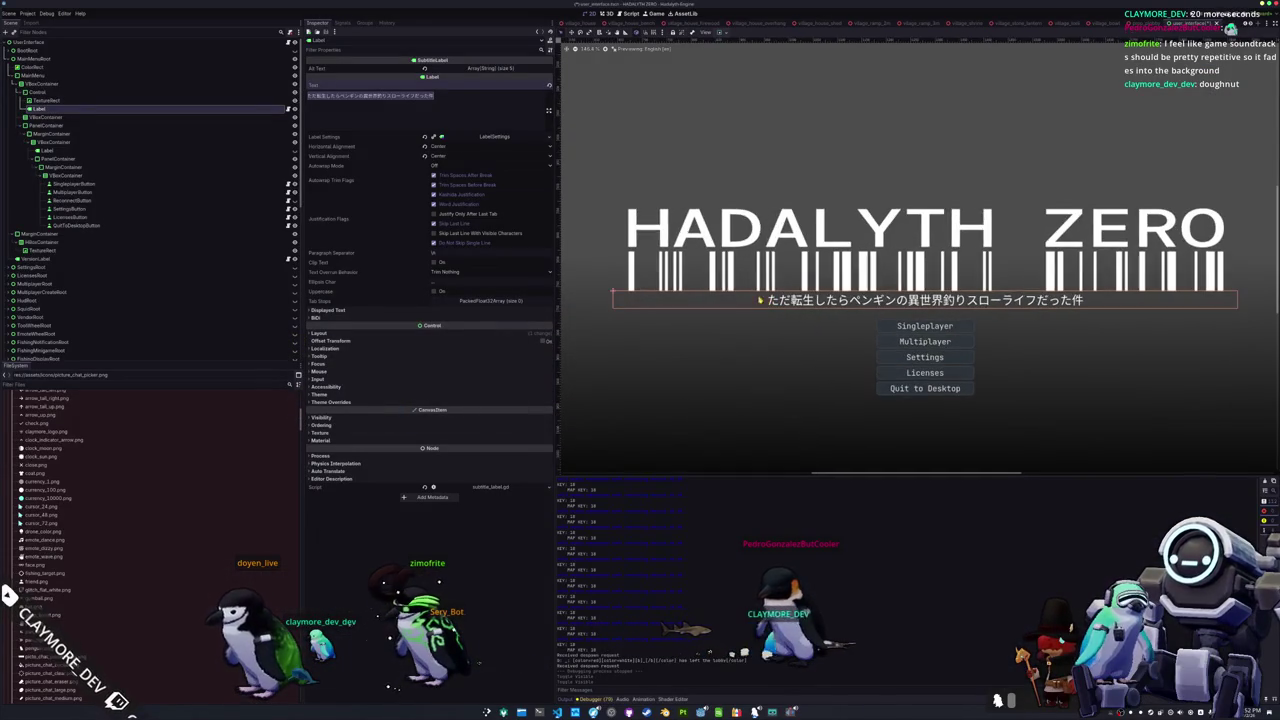
Step: Set the subtitle label's Label Settings font size to 48
{"action": "left_click", "coordinate": [494, 136]}
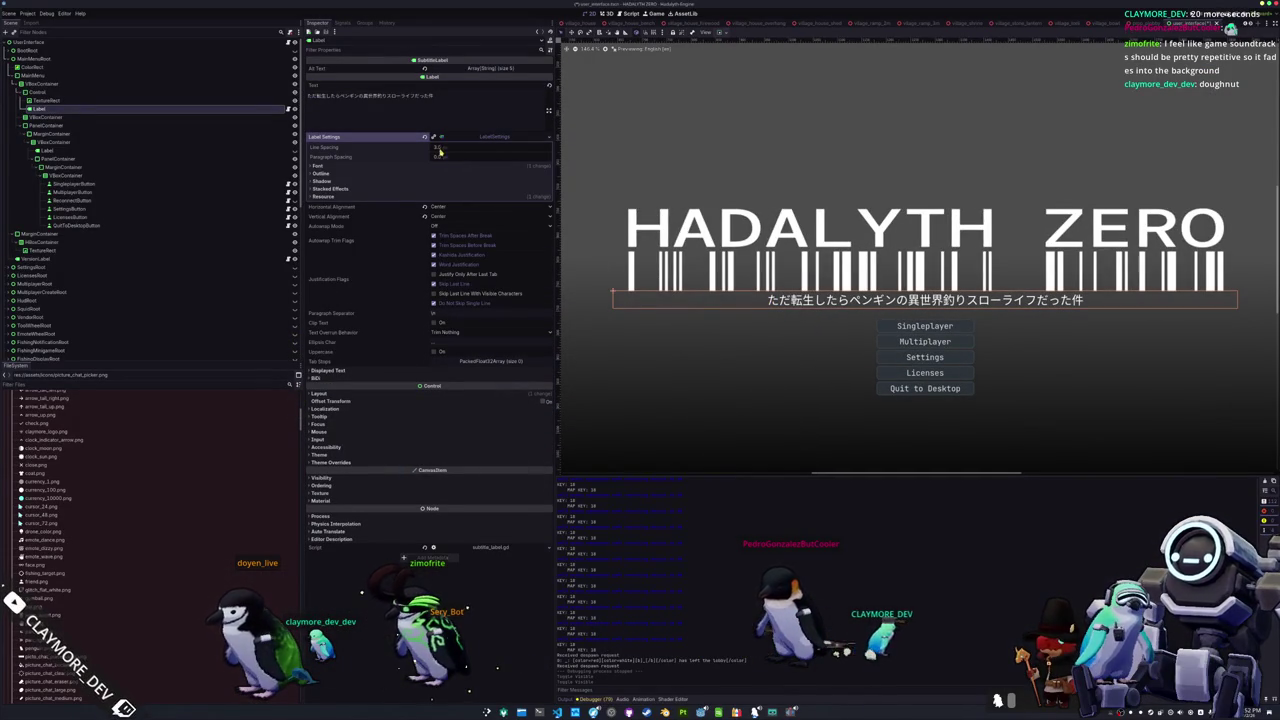
{"action": "left_click", "coordinate": [441, 166]}
{"action": "mouse_move", "coordinate": [443, 186]}
{"action": "left_mouse_down"}
{"action": "mouse_move", "coordinate": [480, 186]}
{"action": "mouse_move", "coordinate": [455, 186]}
{"action": "left_mouse_up"}
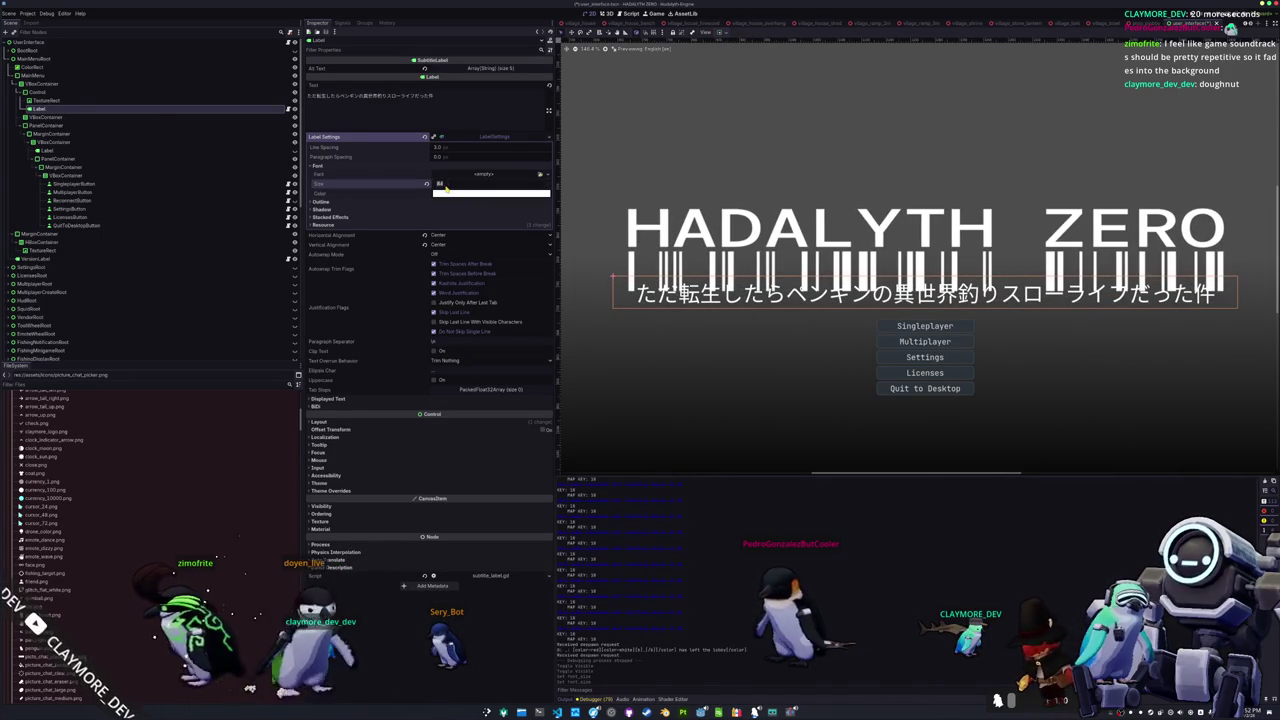
{"action": "type", "text": "8"}
{"action": "key", "text": "Return"}
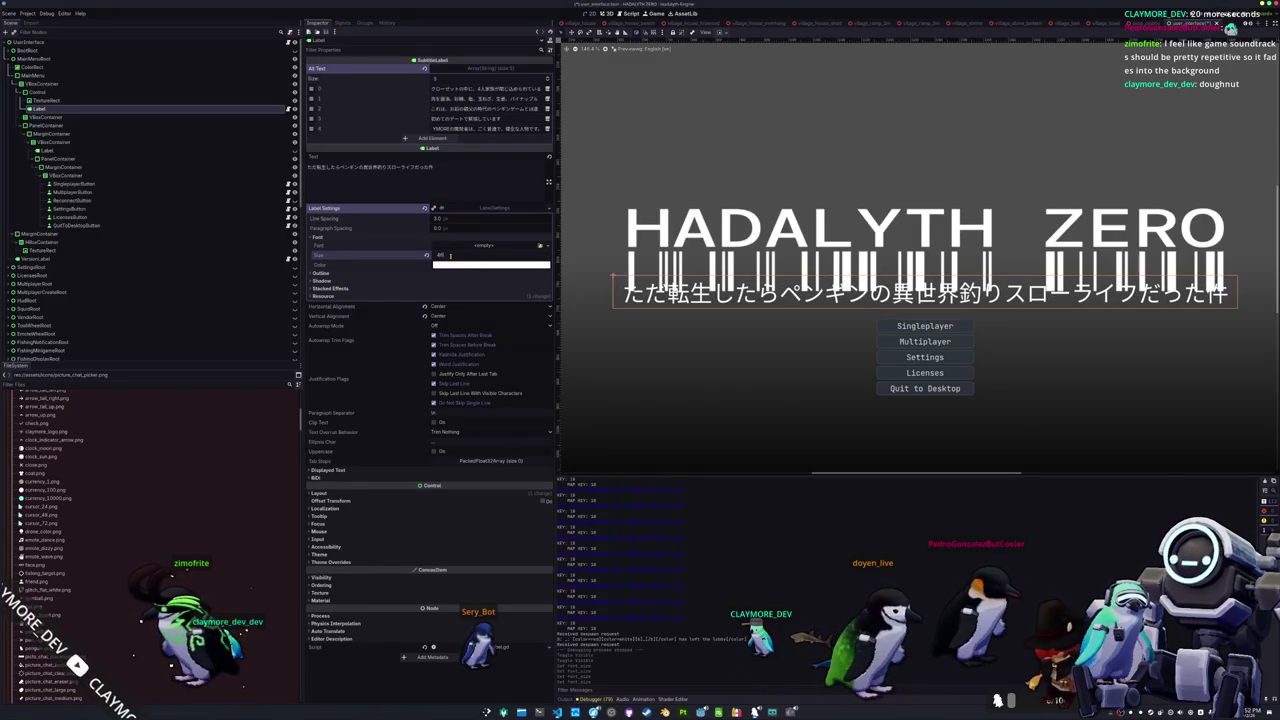
Step: Review the label's layout settings and select the title-and-subtitle container node
{"action": "left_click", "coordinate": [86, 92]}
{"action": "left_click", "coordinate": [88, 109]}
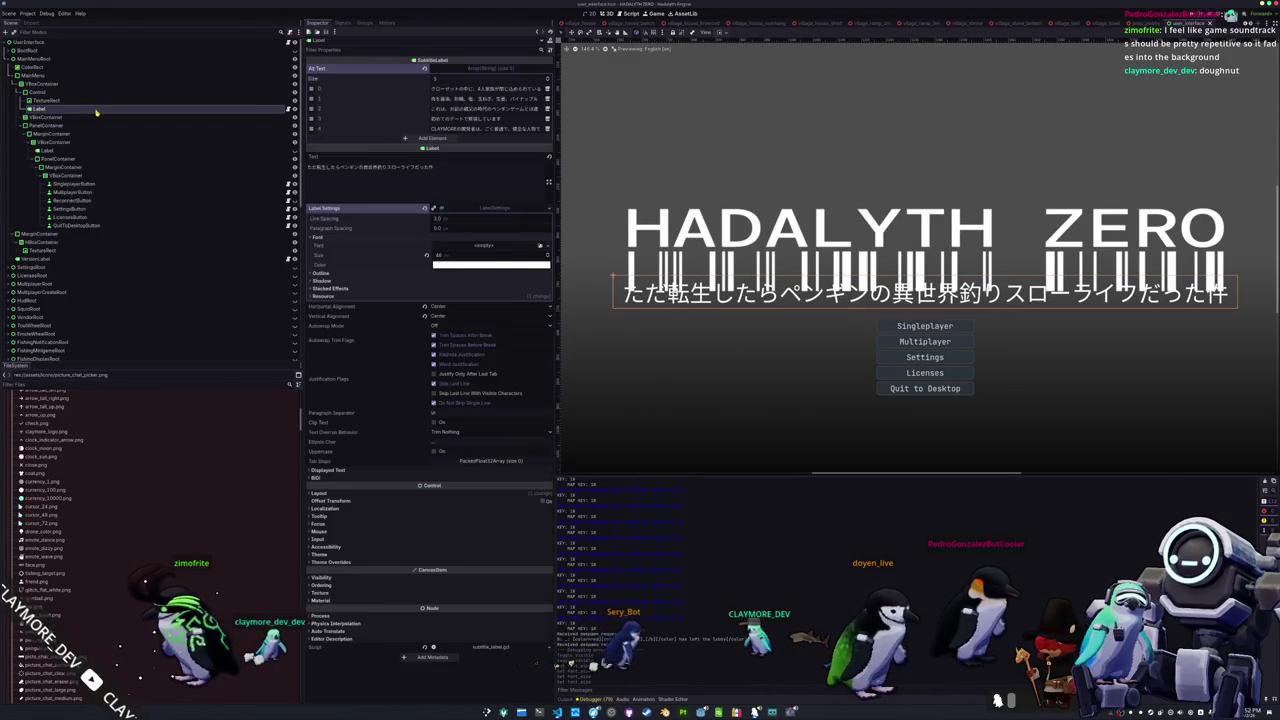
{"action": "left_click", "coordinate": [413, 494]}
{"action": "scroll", "coordinate": [412, 518], "scroll_direction": "down", "scroll_amount": 2}
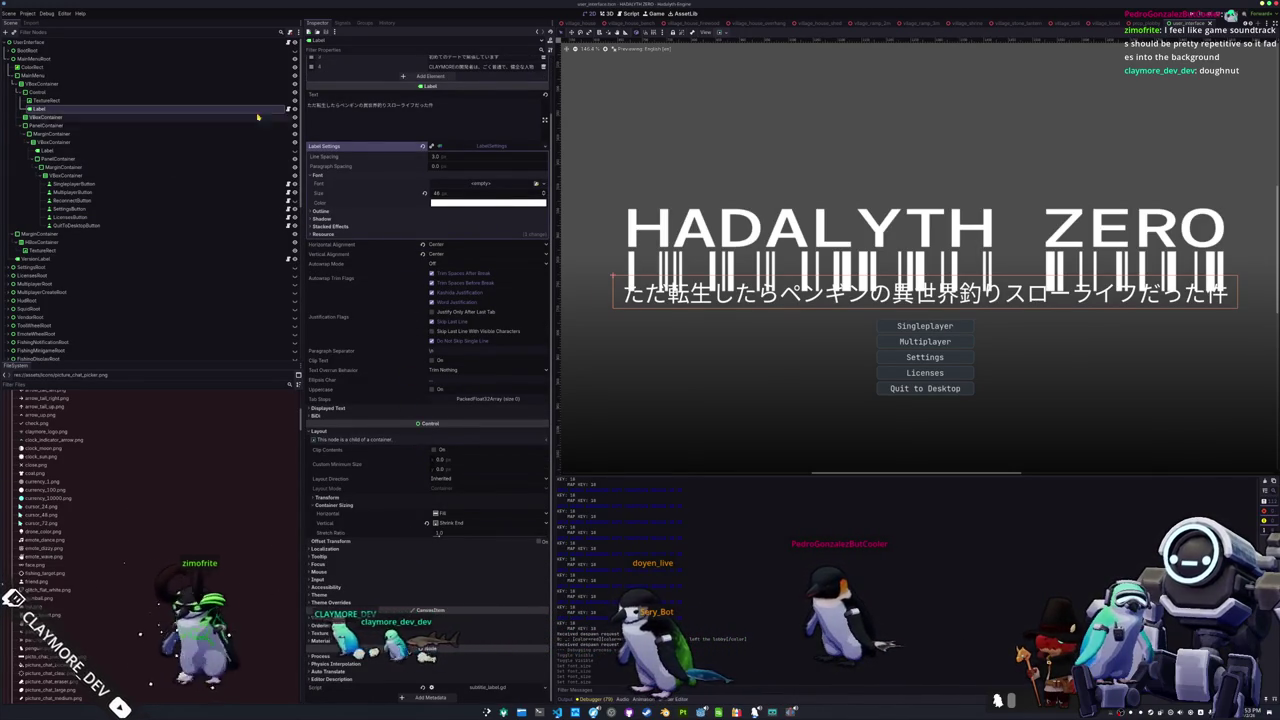
{"action": "left_click", "coordinate": [40, 92]}
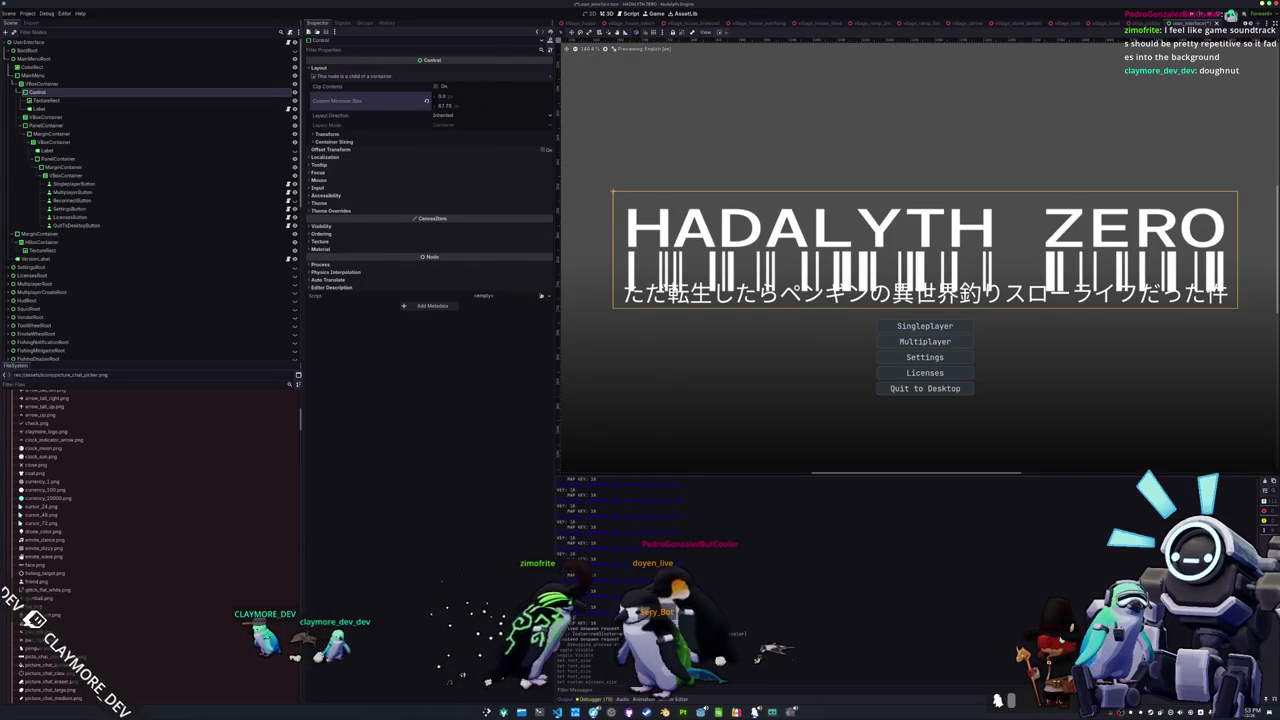
Step: Make the title block taller and fit the title image box snugly to the logo
{"action": "left_click_drag", "start_coordinate": [447, 105], "coordinate": [535, 105]}
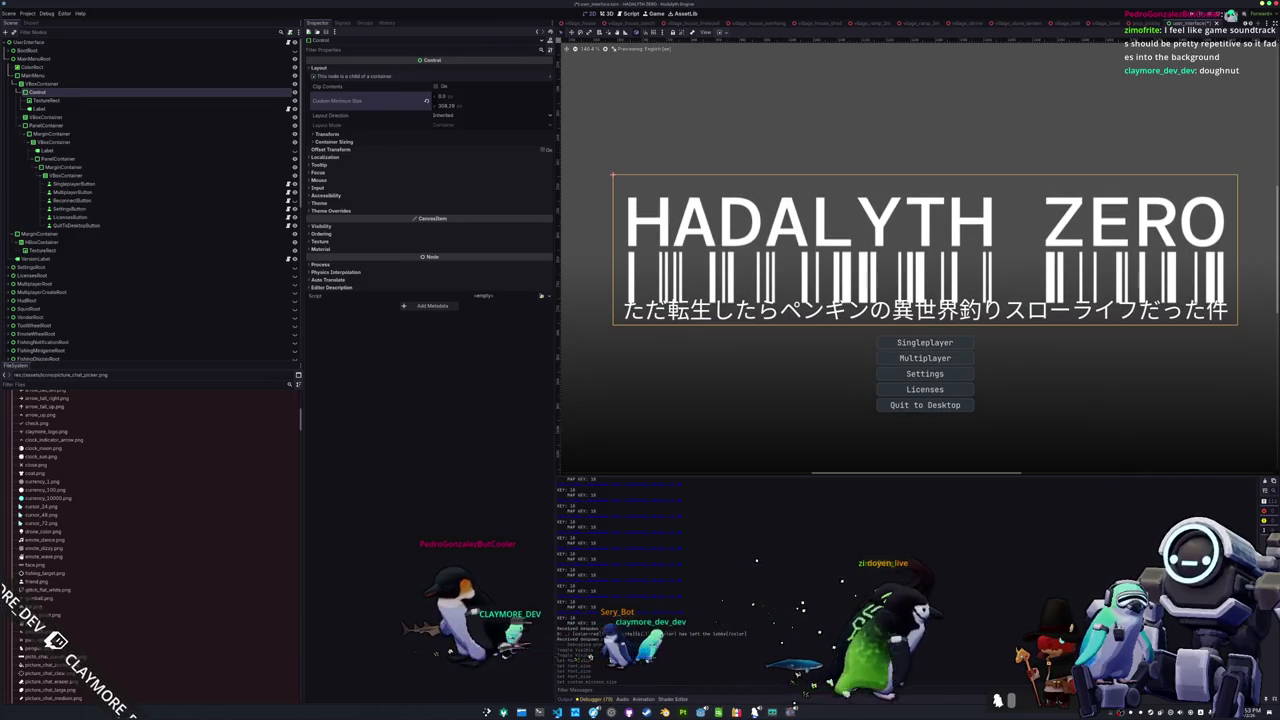
{"action": "left_click", "coordinate": [45, 100]}
{"action": "left_click", "coordinate": [724, 33]}
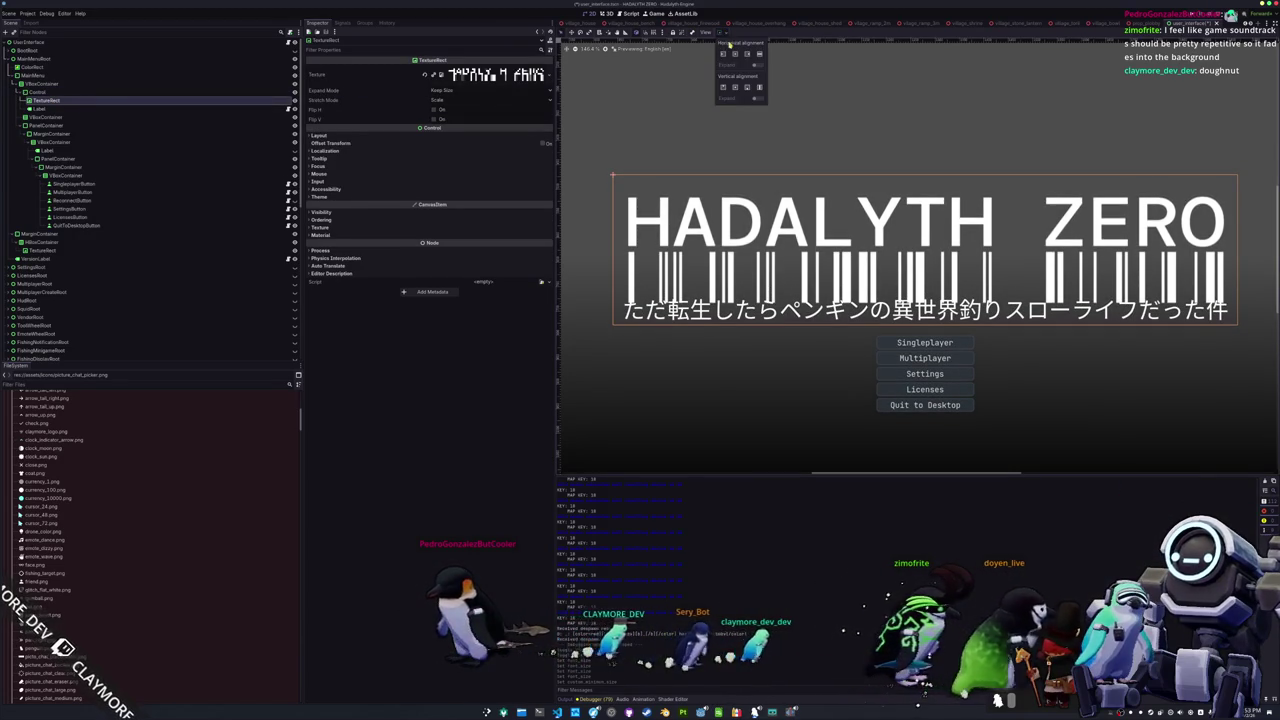
{"action": "left_click", "coordinate": [723, 87]}
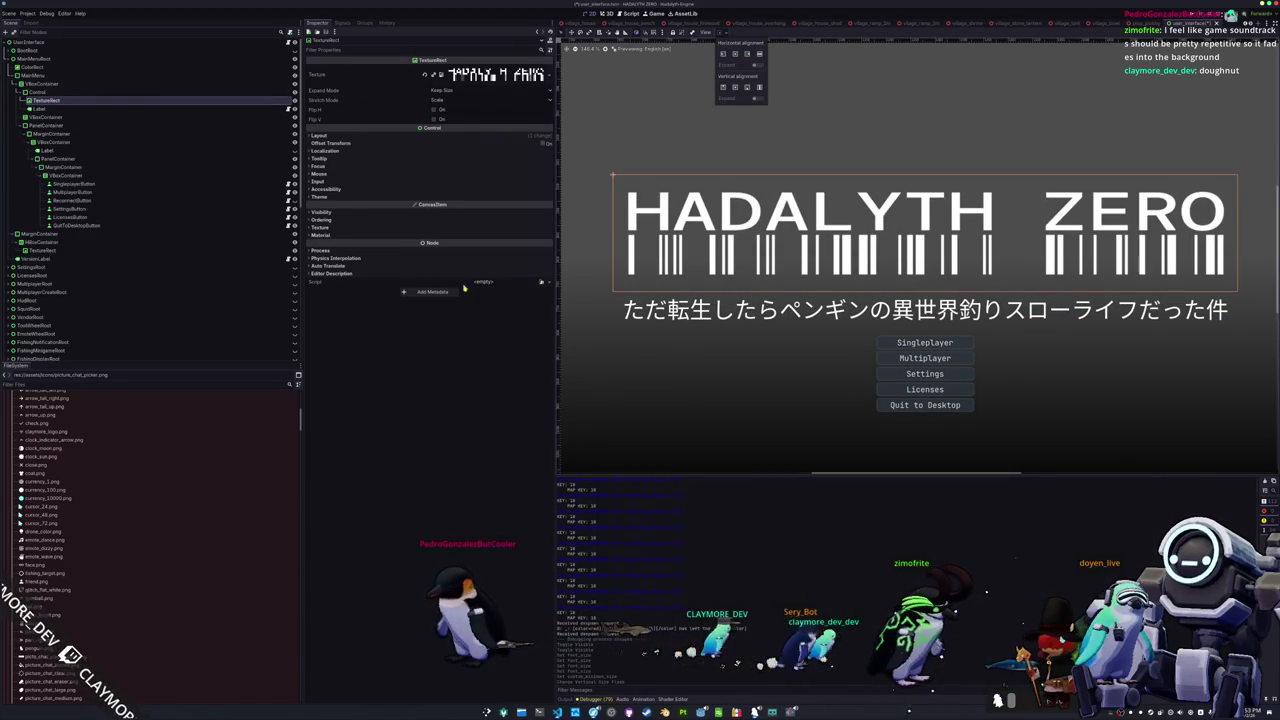
Step: Set the title Control's Custom Minimum Size y to 270
{"action": "left_click", "coordinate": [62, 93]}
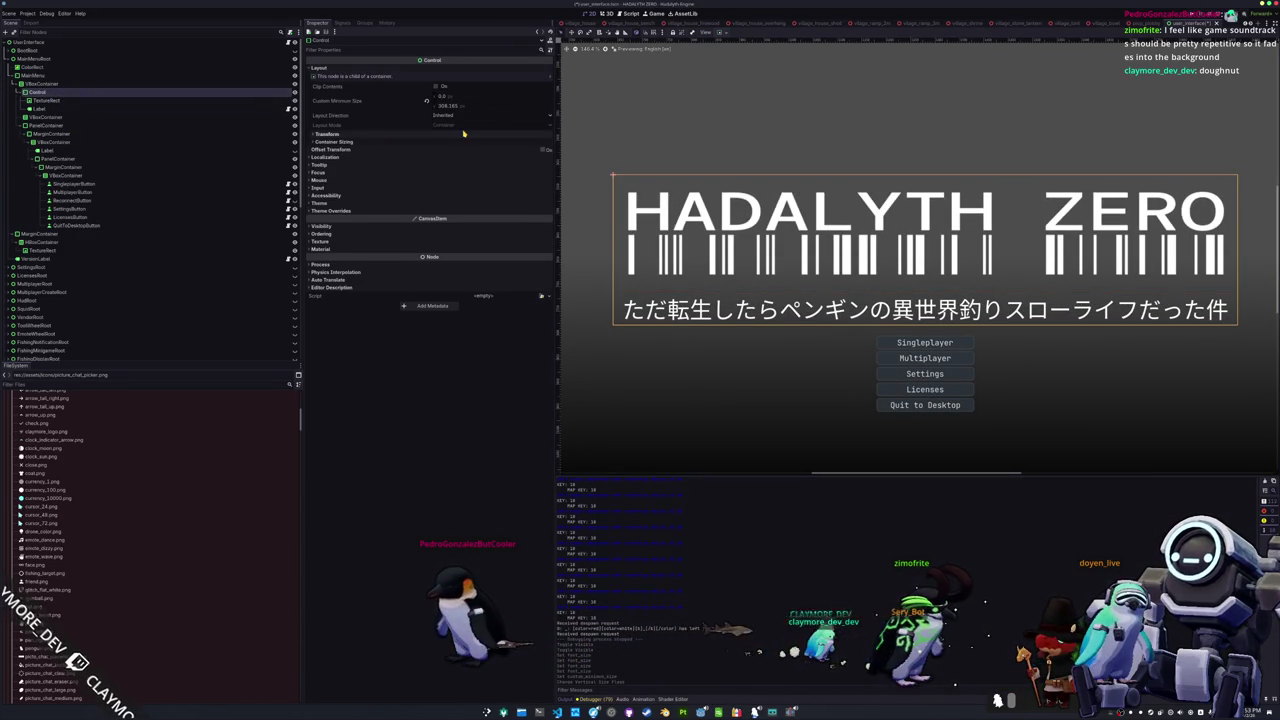
{"action": "left_click_drag", "start_coordinate": [466, 106], "coordinate": [426, 106]}
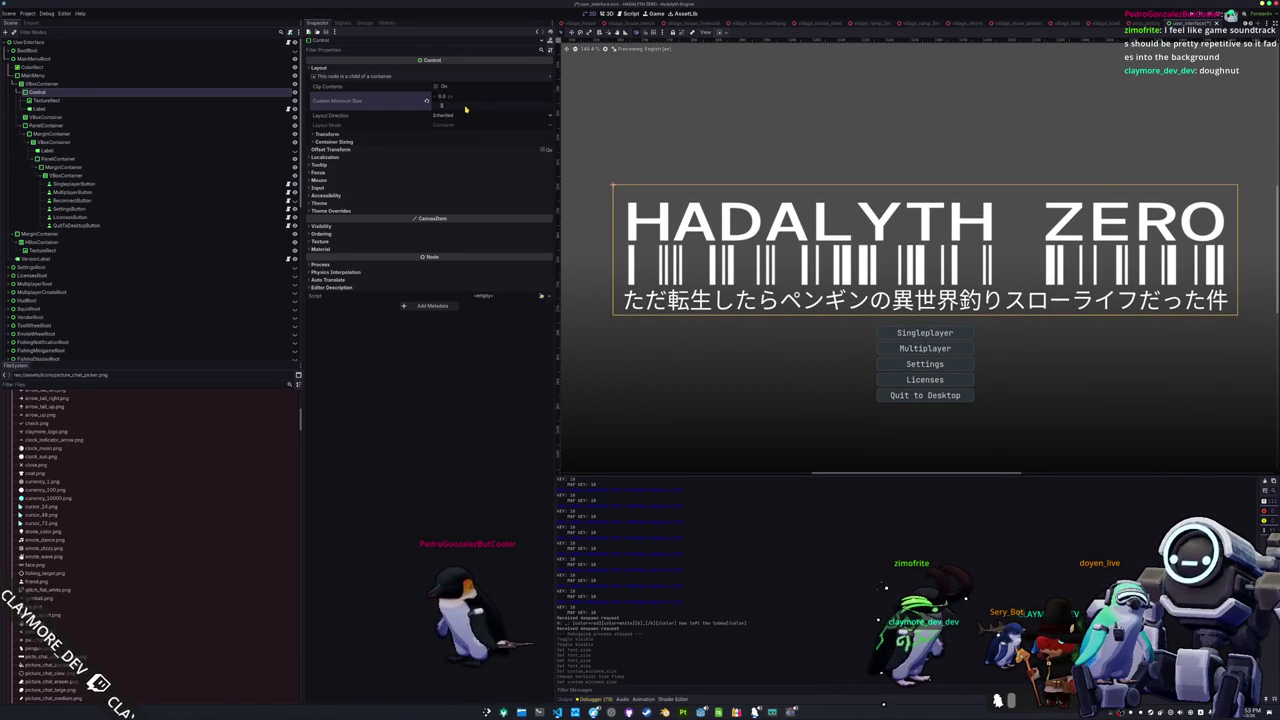
{"action": "type", "text": "0"}
{"action": "key", "text": "Return"}
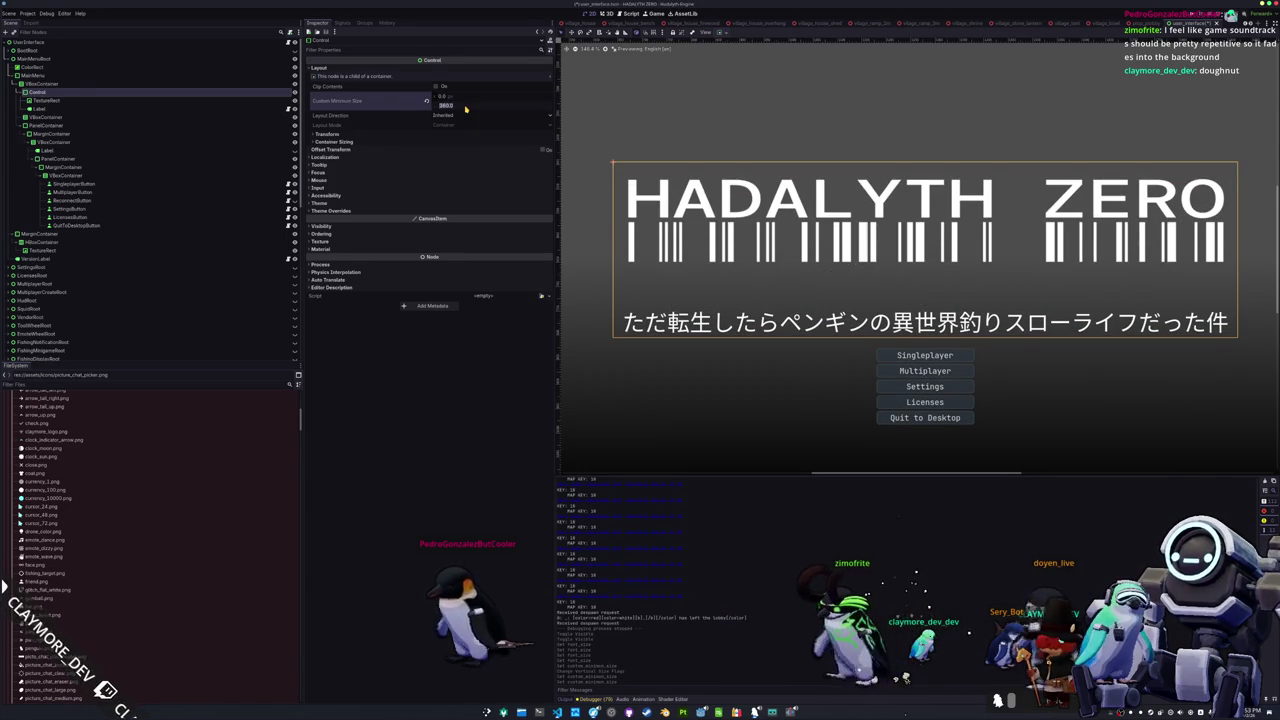
{"action": "key", "text": "ctrl+z"}
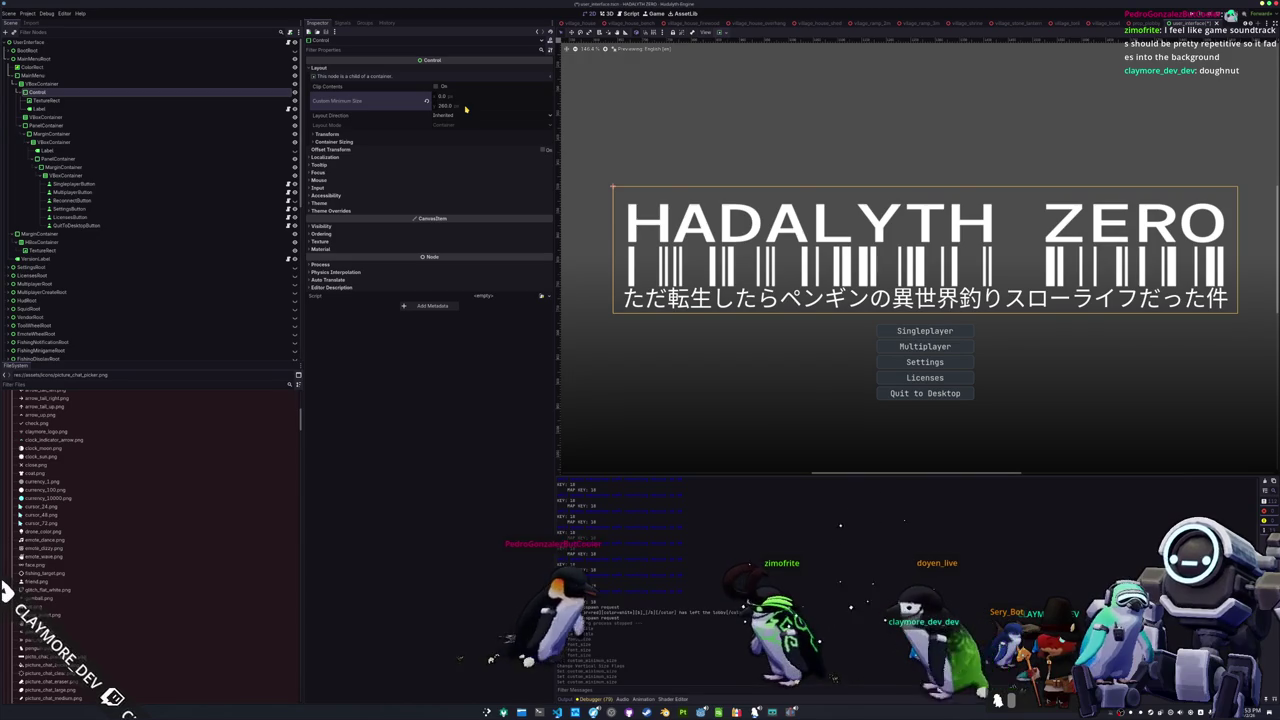
{"action": "type", "text": "270"}
{"action": "key", "text": "Return"}
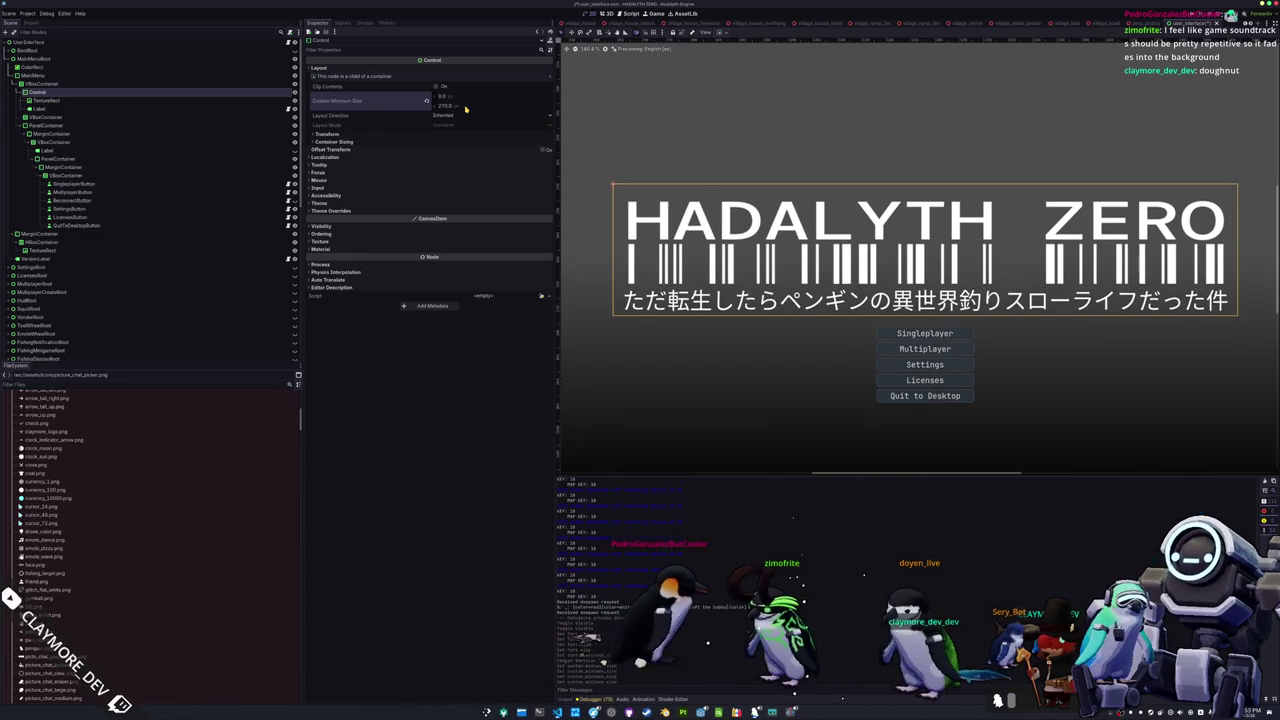
Step: Inspect the VBoxContainer and ColorRect background nodes in the scene
{"action": "left_click", "coordinate": [660, 365]}
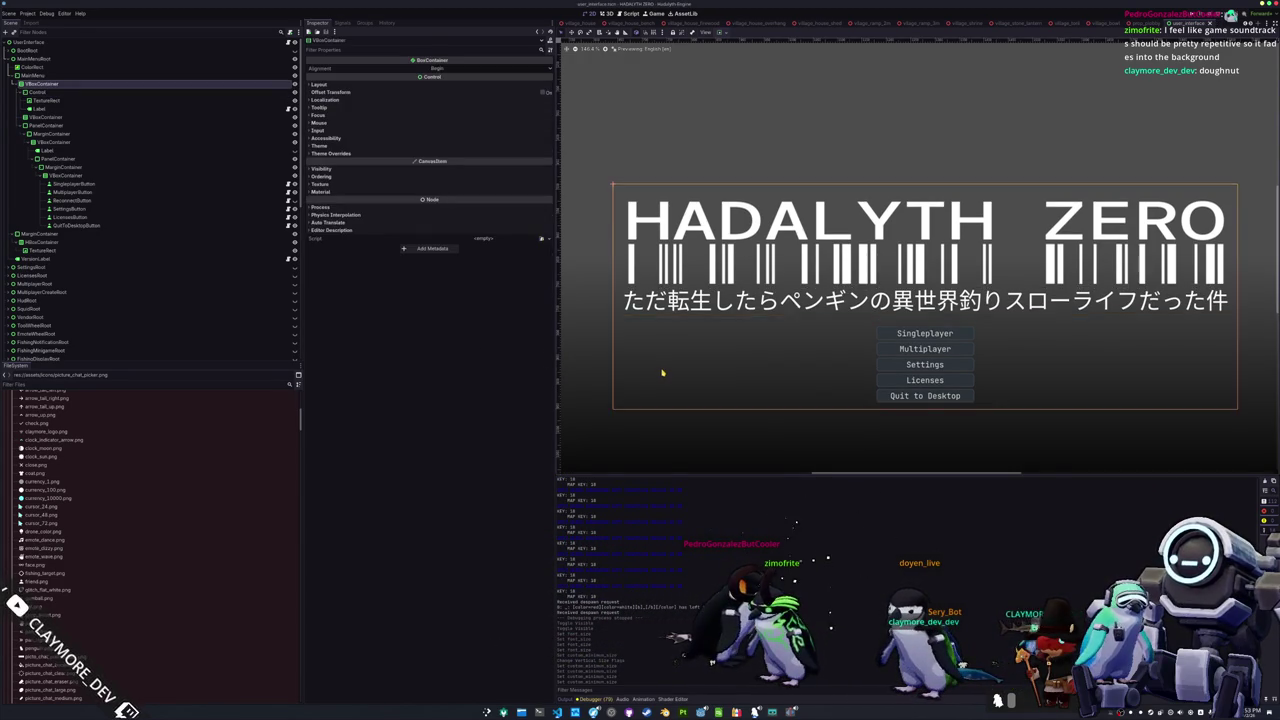
{"action": "scroll", "coordinate": [662, 367], "scroll_direction": "down", "scroll_amount": 2}
{"action": "left_click", "coordinate": [637, 417]}
{"action": "scroll", "coordinate": [716, 358], "scroll_direction": "down", "scroll_amount": 1}
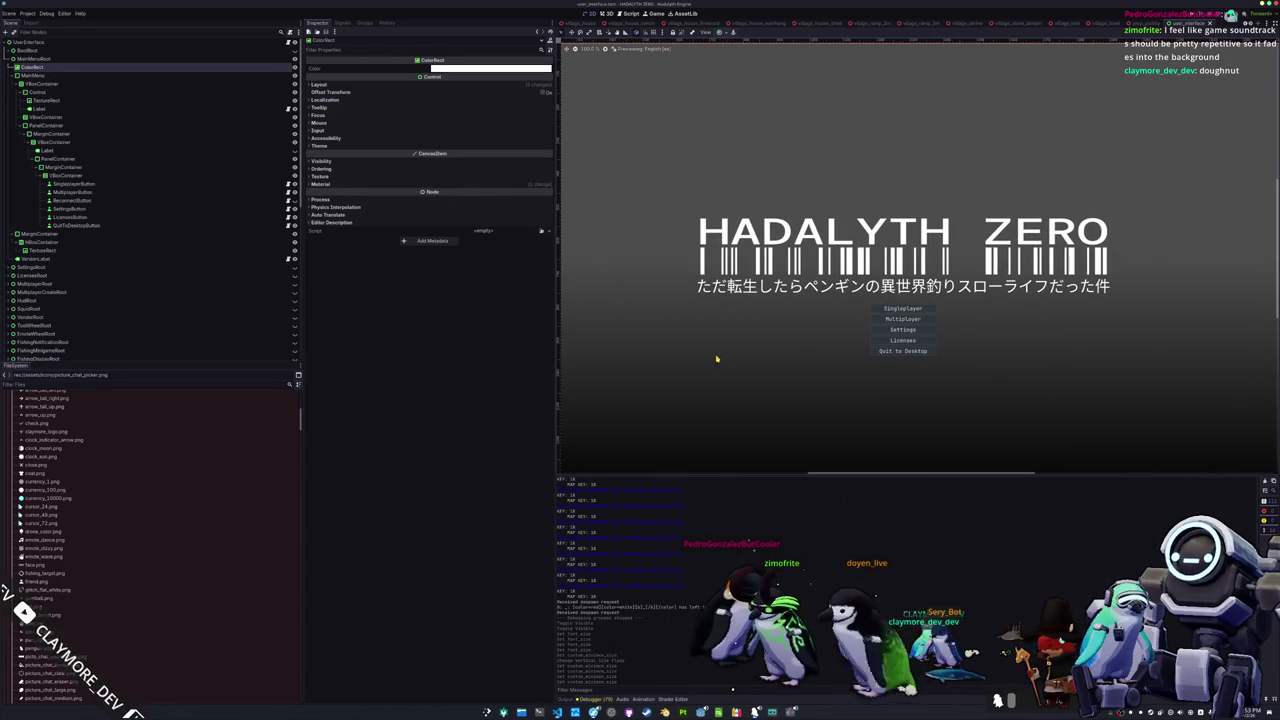
{"action": "key", "text": "alt+Tab"}
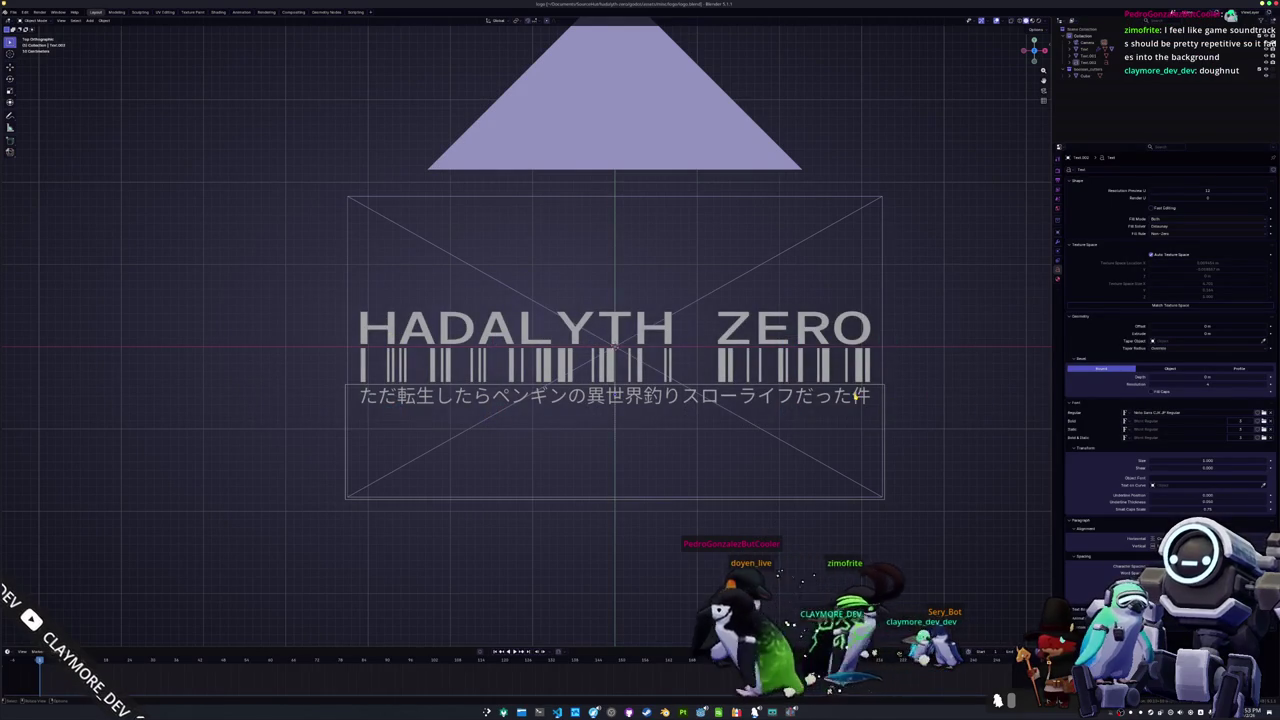
Step: Scale the Japanese subtitle text object up to span the title width
{"action": "left_click", "coordinate": [857, 396]}
{"action": "scroll", "coordinate": [857, 396], "scroll_direction": "up", "scroll_amount": 3}
{"action": "key", "text": "s"}
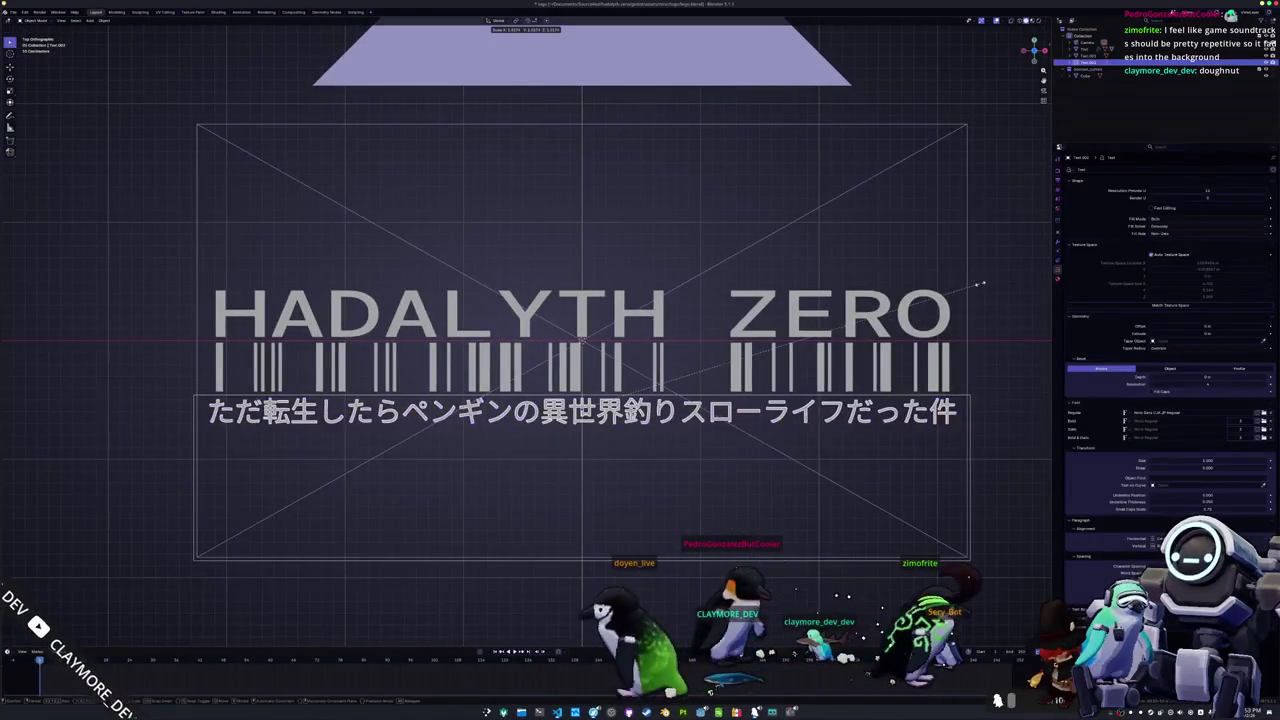
{"action": "left_click", "coordinate": [962, 297]}
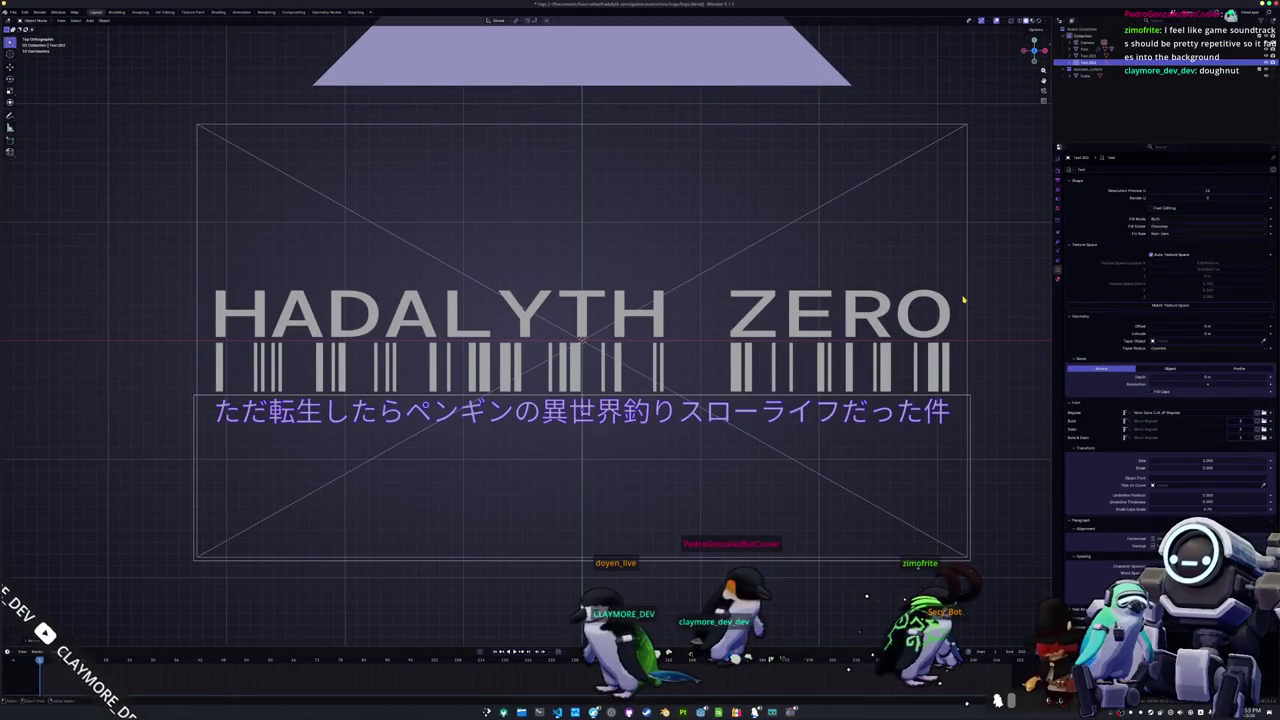
{"action": "scroll", "coordinate": [903, 301], "scroll_direction": "down", "scroll_amount": 1}
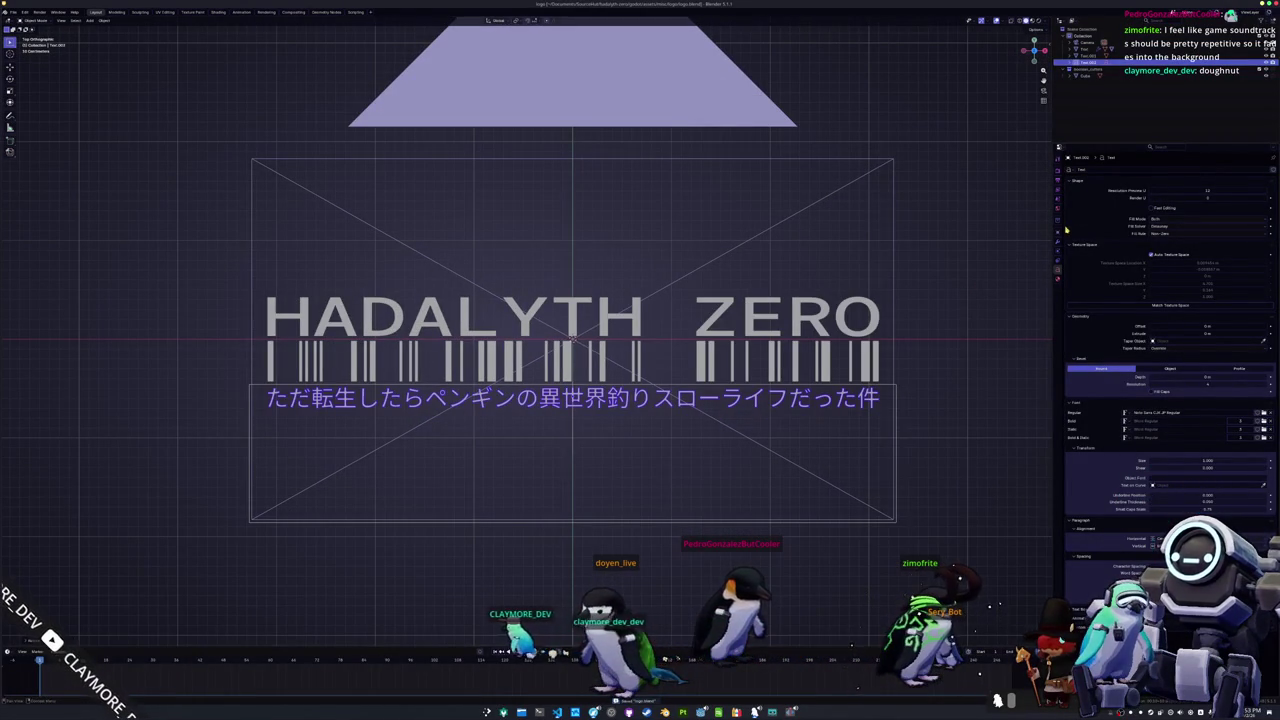
Step: Check the text's material settings and show the rendered logo in the Compositing workspace
{"action": "left_click", "coordinate": [1059, 283]}
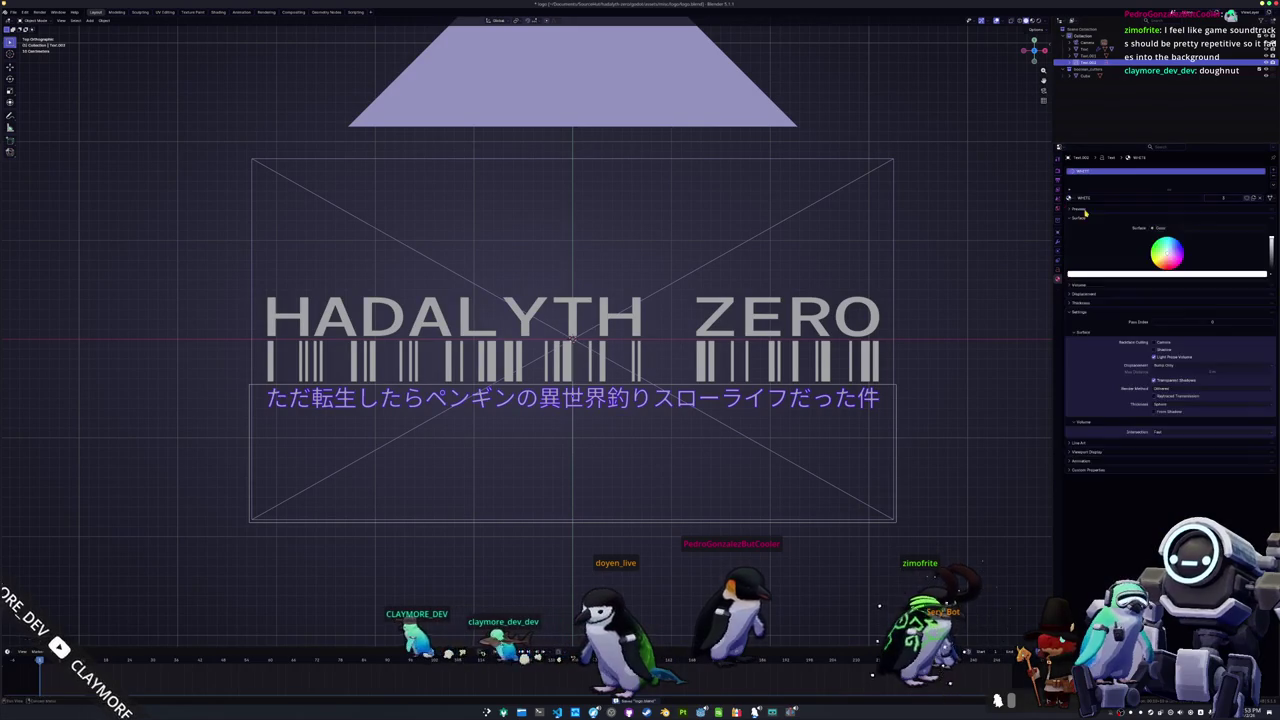
{"action": "scroll", "coordinate": [787, 327], "scroll_direction": "down", "scroll_amount": 1}
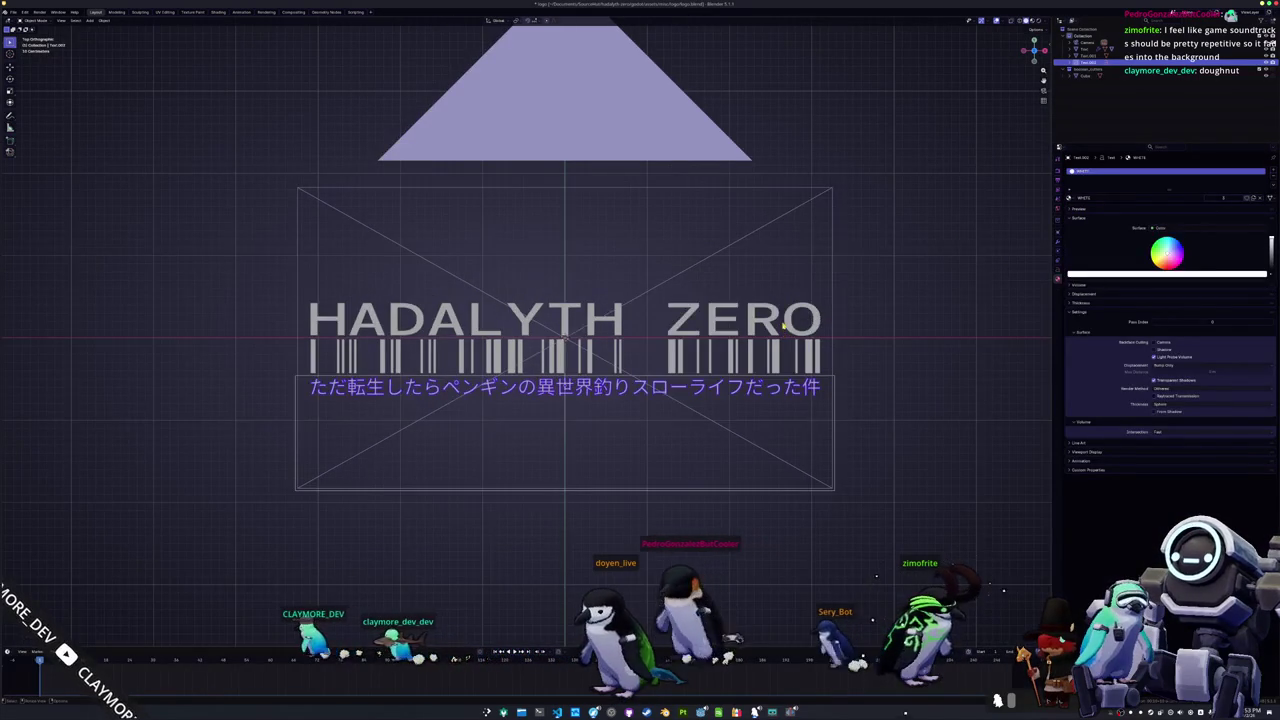
{"action": "left_click", "coordinate": [304, 11]}
{"action": "scroll", "coordinate": [450, 197], "scroll_direction": "up", "scroll_amount": 1}
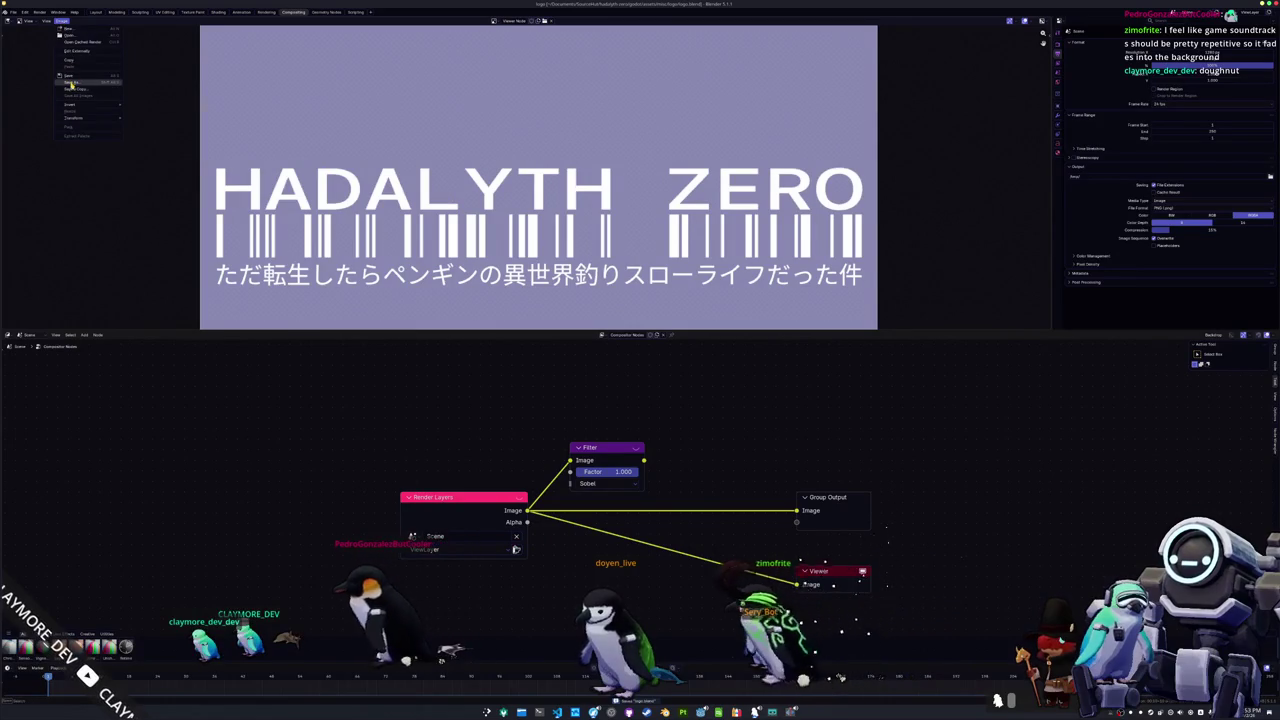
Step: Save Blender's rendered logo as a new PNG in the project's textures folder
{"action": "left_click", "coordinate": [70, 84]}
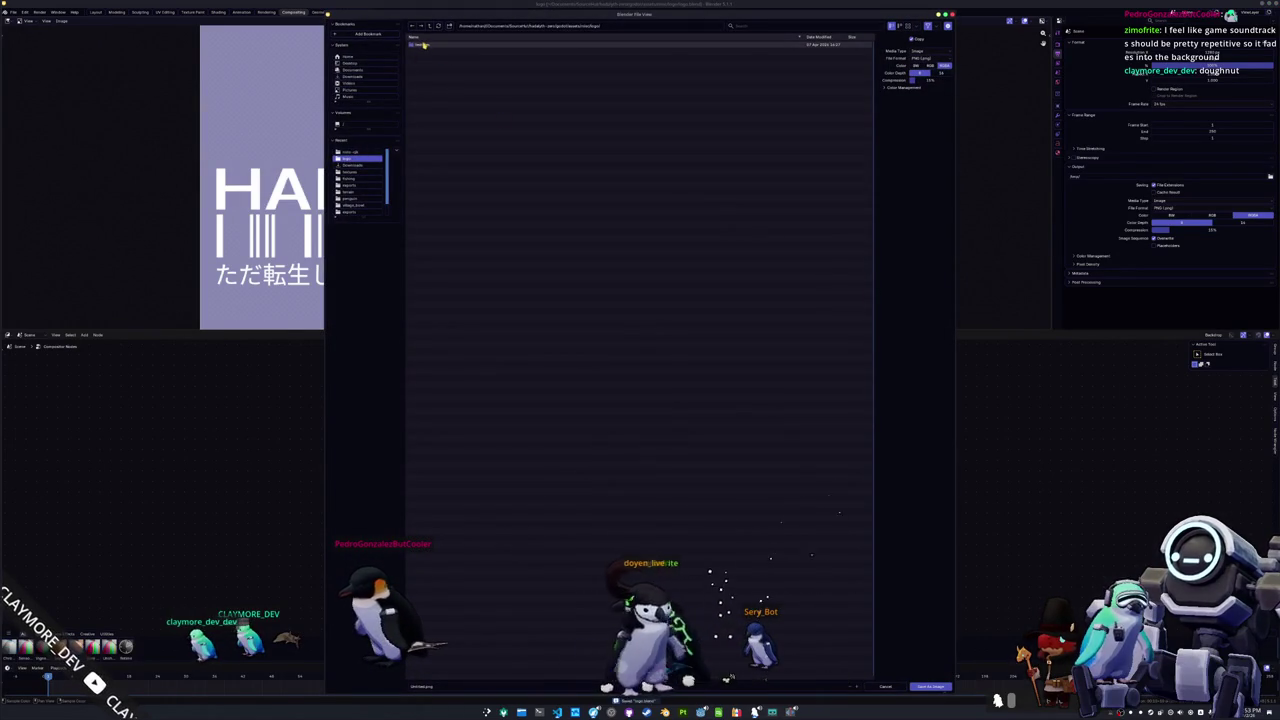
{"action": "double_click", "coordinate": [432, 45]}
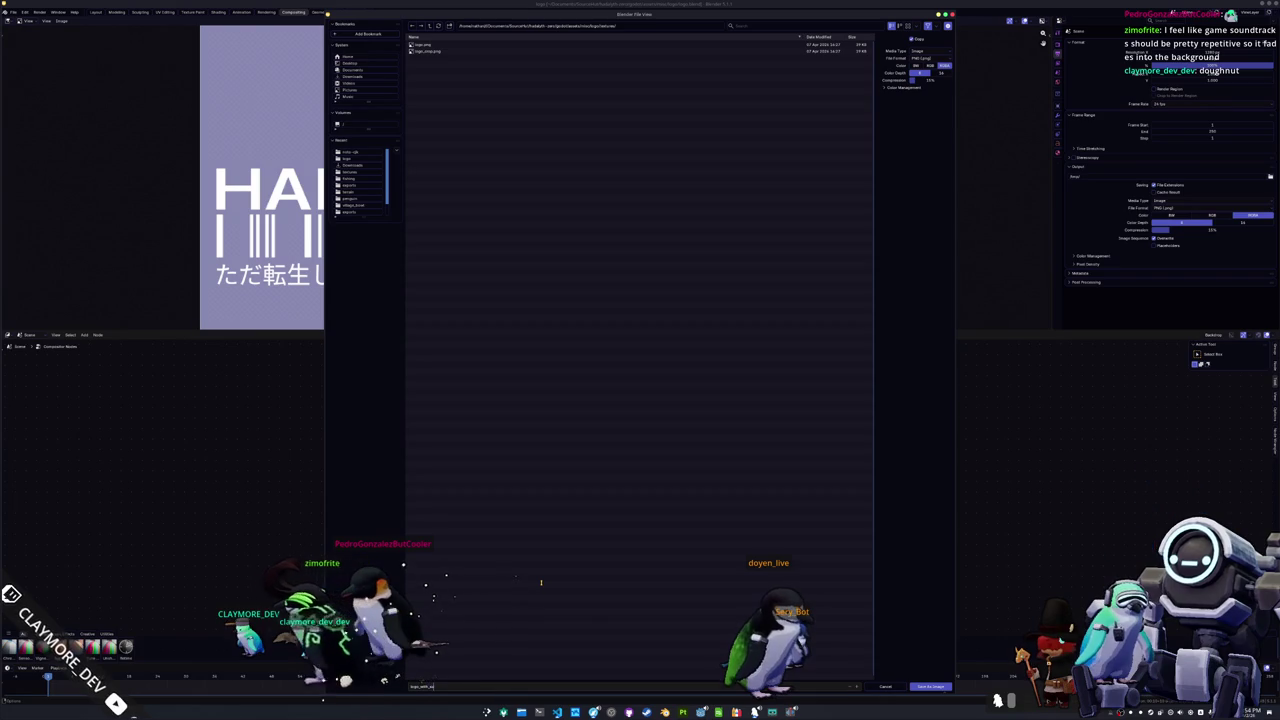
{"action": "key", "text": "Return"}
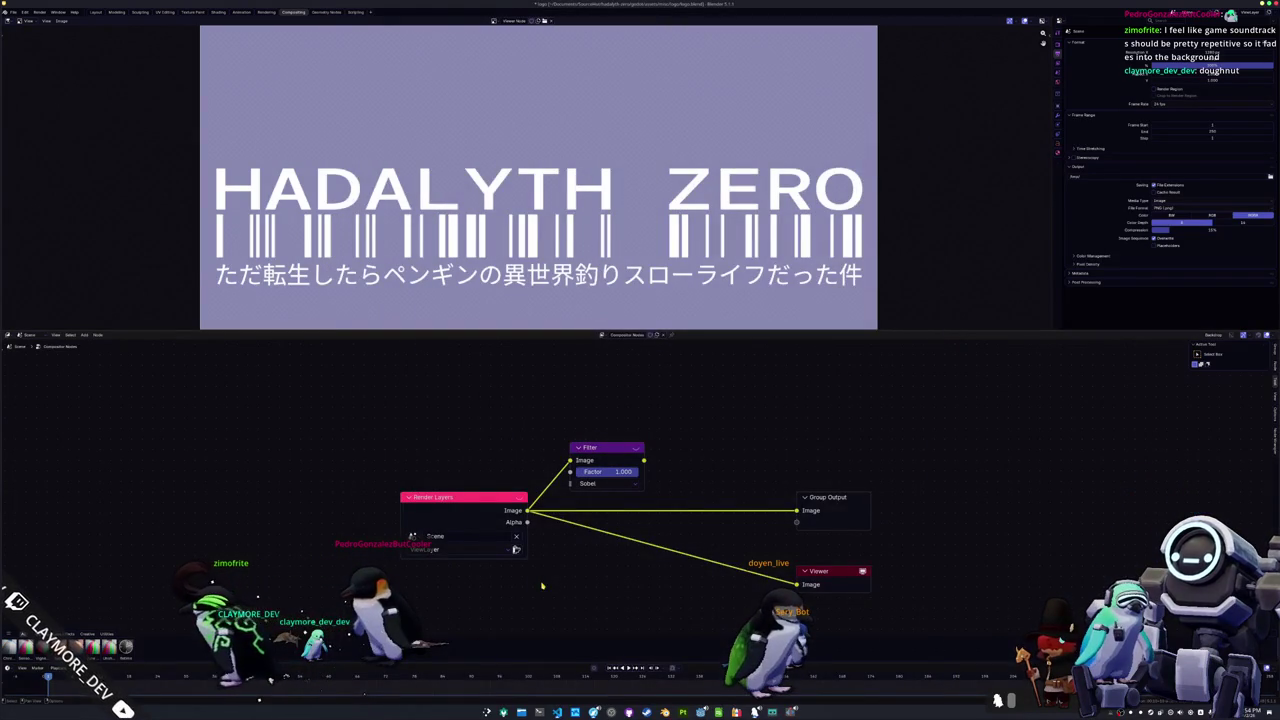
{"action": "key", "text": "alt+Tab"}
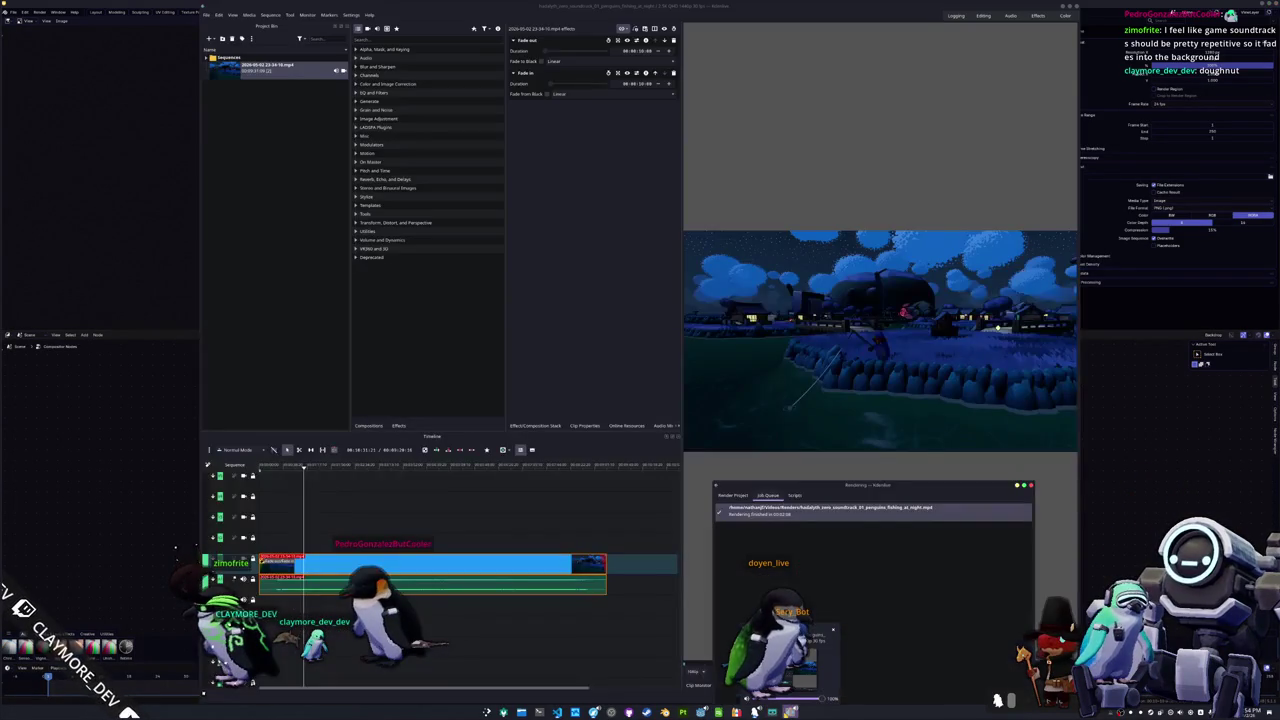
Step: Close the rendering job window and copy the current monitor frame to the clipboard
{"action": "left_click", "coordinate": [1031, 486]}
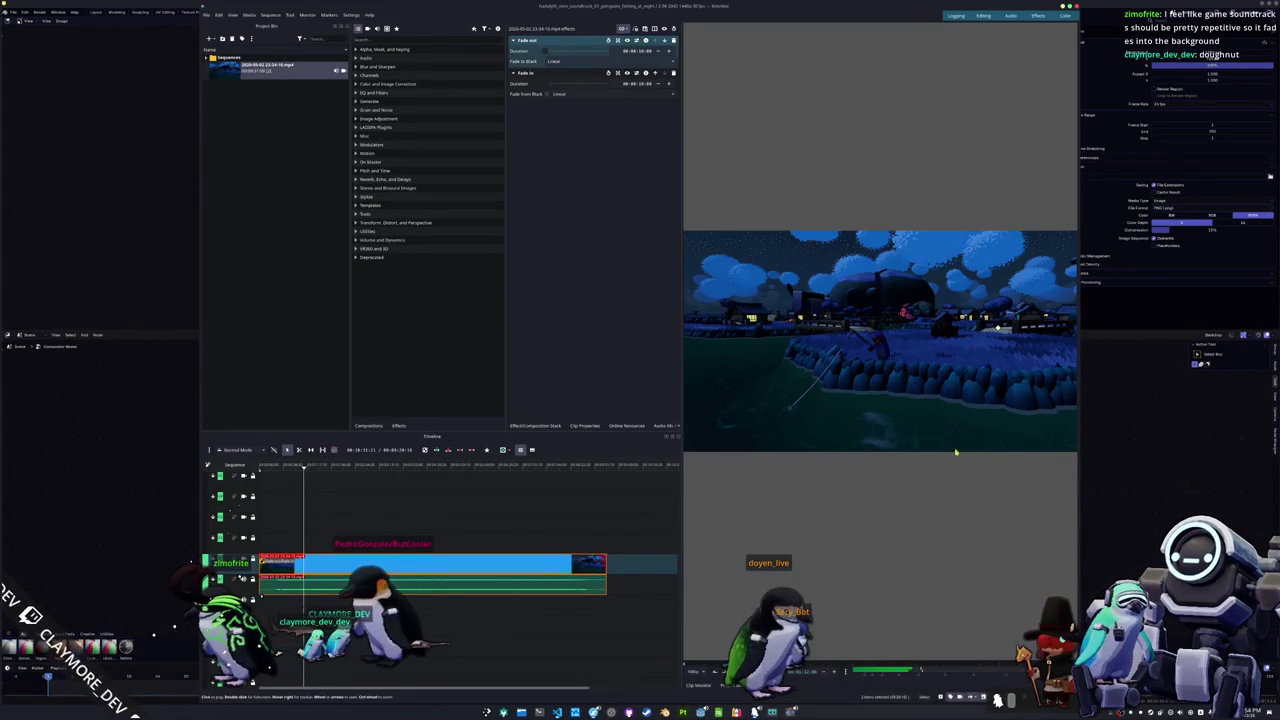
{"action": "right_click", "coordinate": [898, 386]}
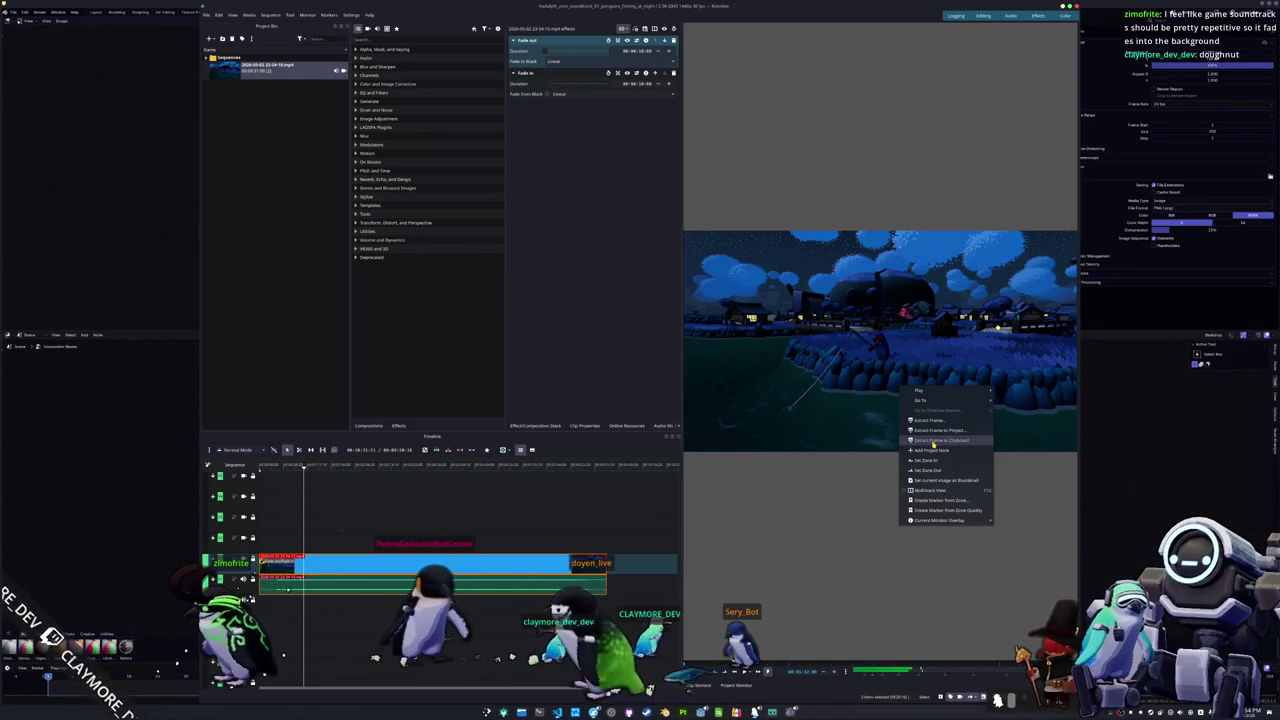
{"action": "left_click", "coordinate": [934, 441]}
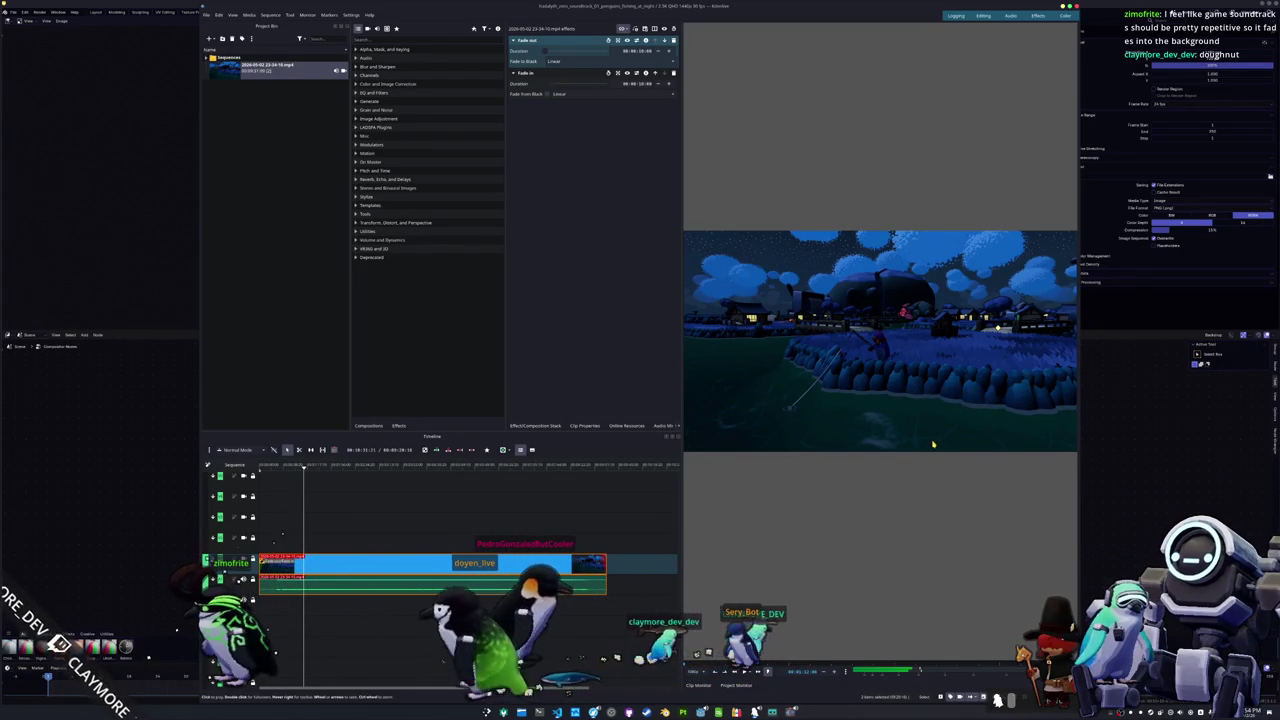
Step: Extract the current night-time frame as a PNG into Pictures > Screenshots
{"action": "right_click", "coordinate": [919, 415]}
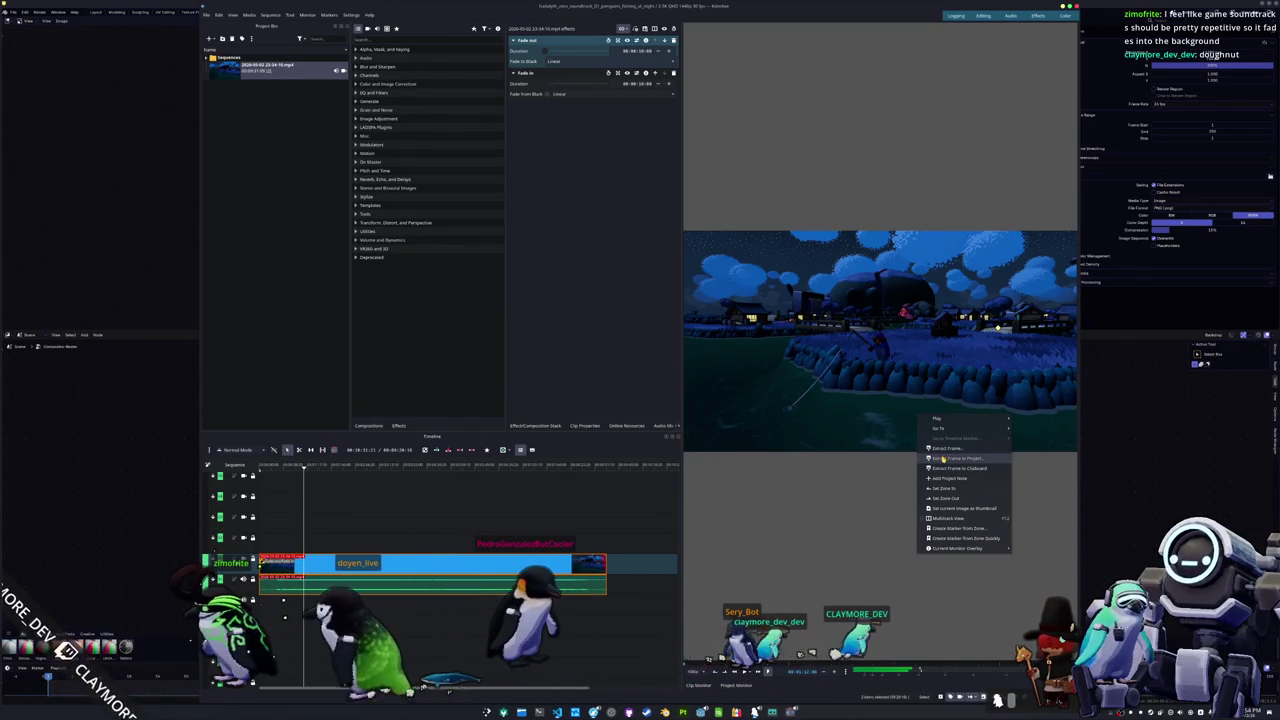
{"action": "left_click", "coordinate": [940, 448]}
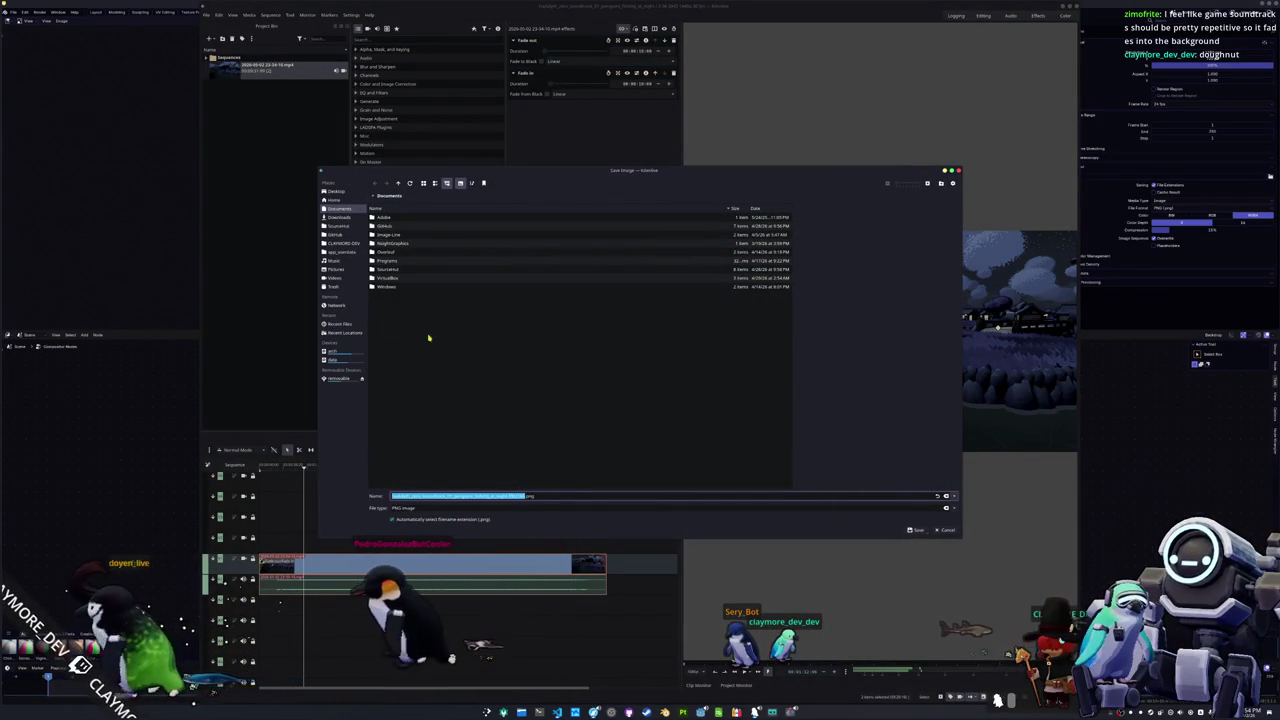
{"action": "left_click", "coordinate": [336, 270]}
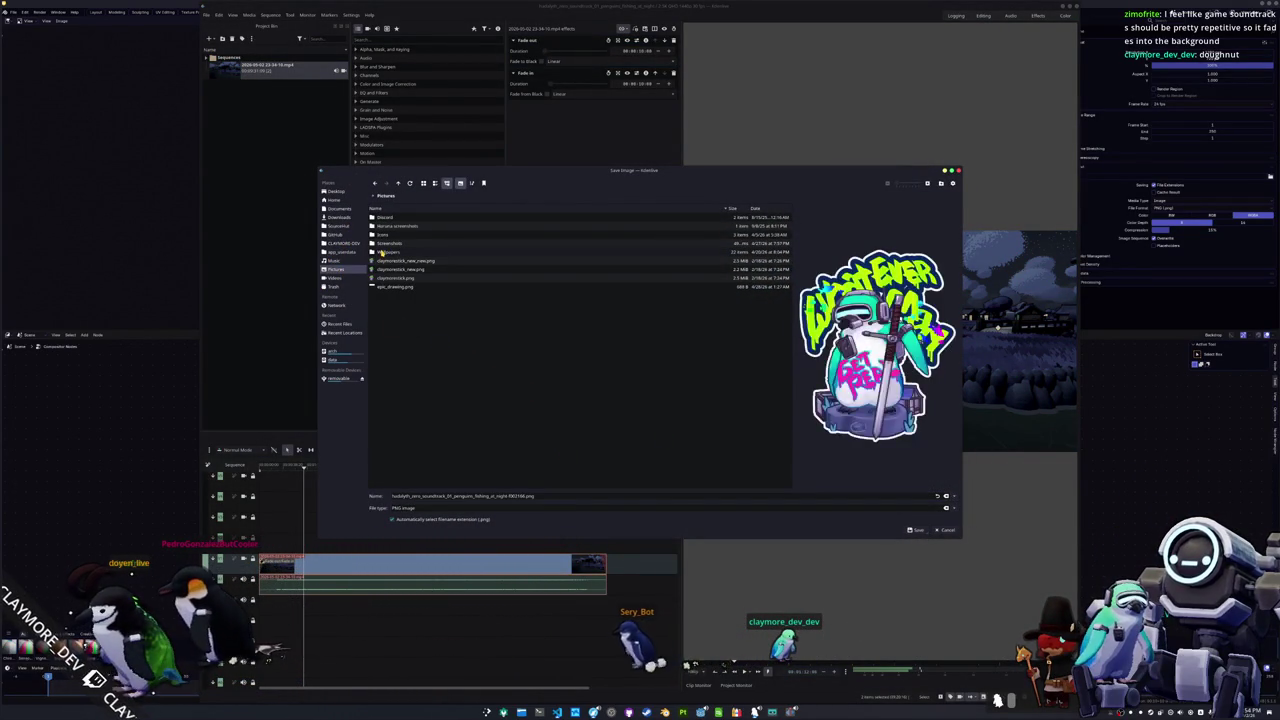
{"action": "double_click", "coordinate": [388, 246]}
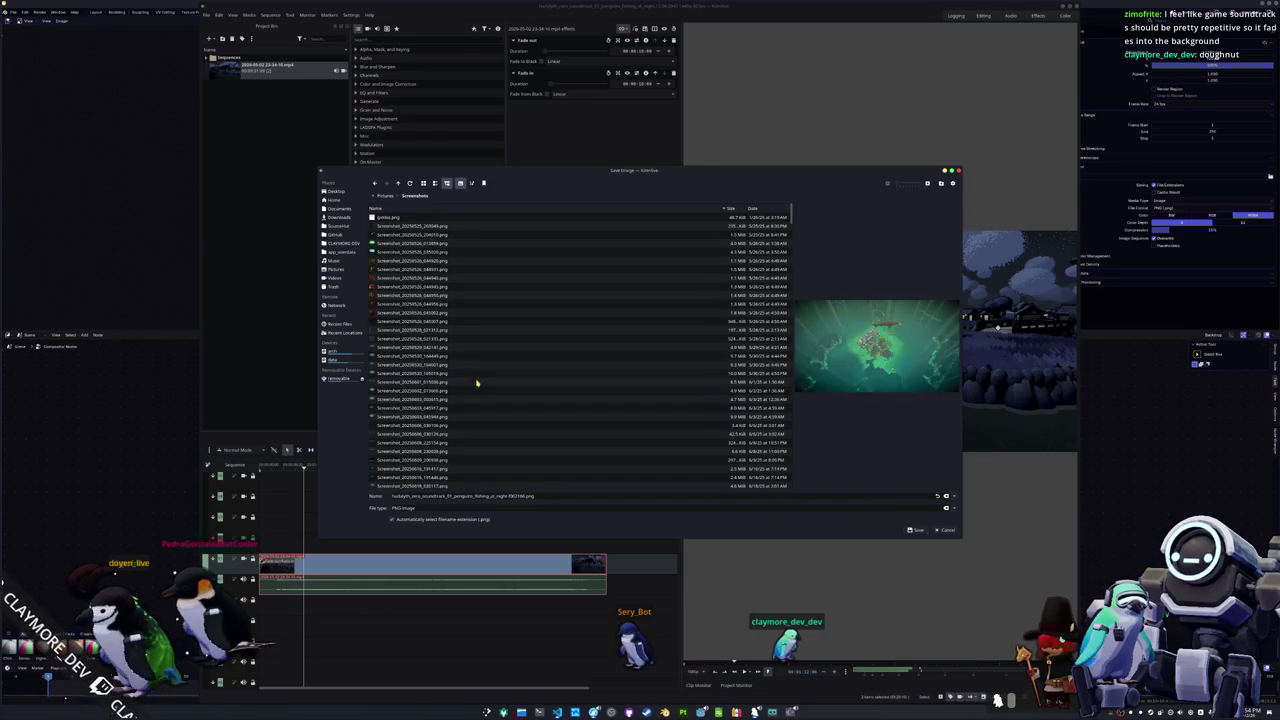
{"action": "left_click", "coordinate": [917, 530]}
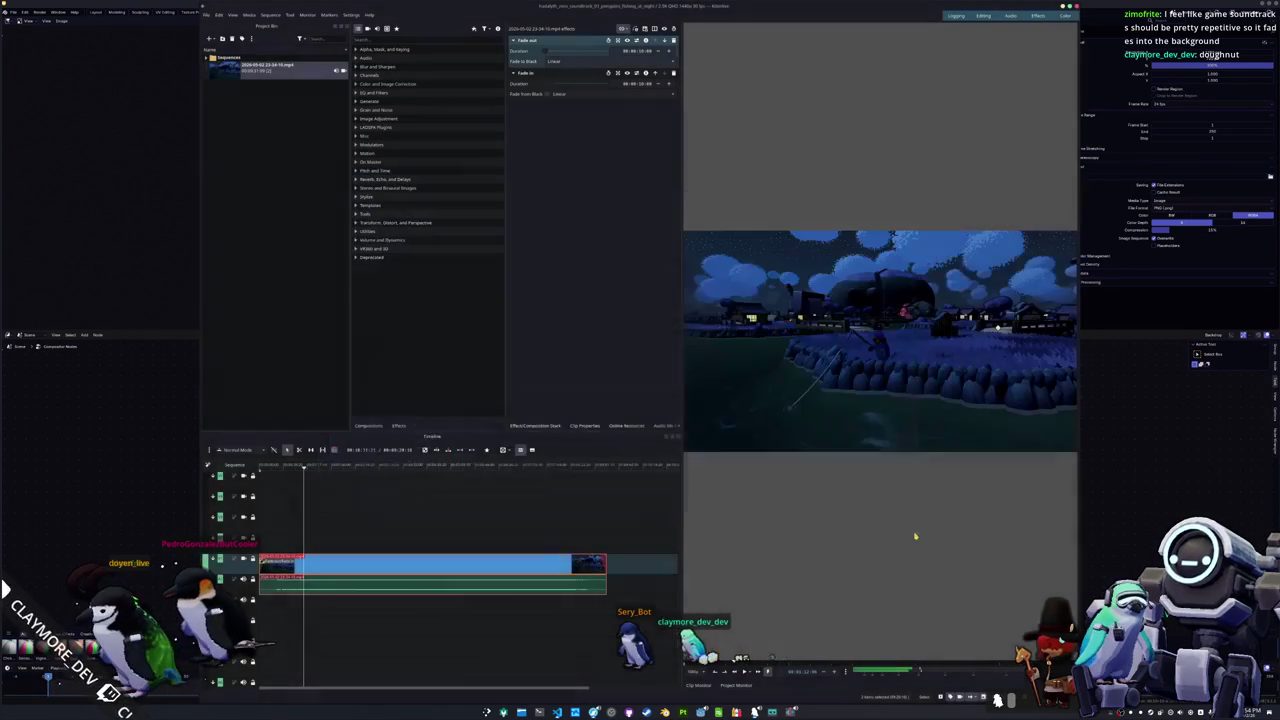
{"action": "key", "text": "super"}
Step: Launch GIMP and create a new blank 1920×1080 image
{"action": "type", "text": "gim"}
{"action": "key", "text": "Return"}
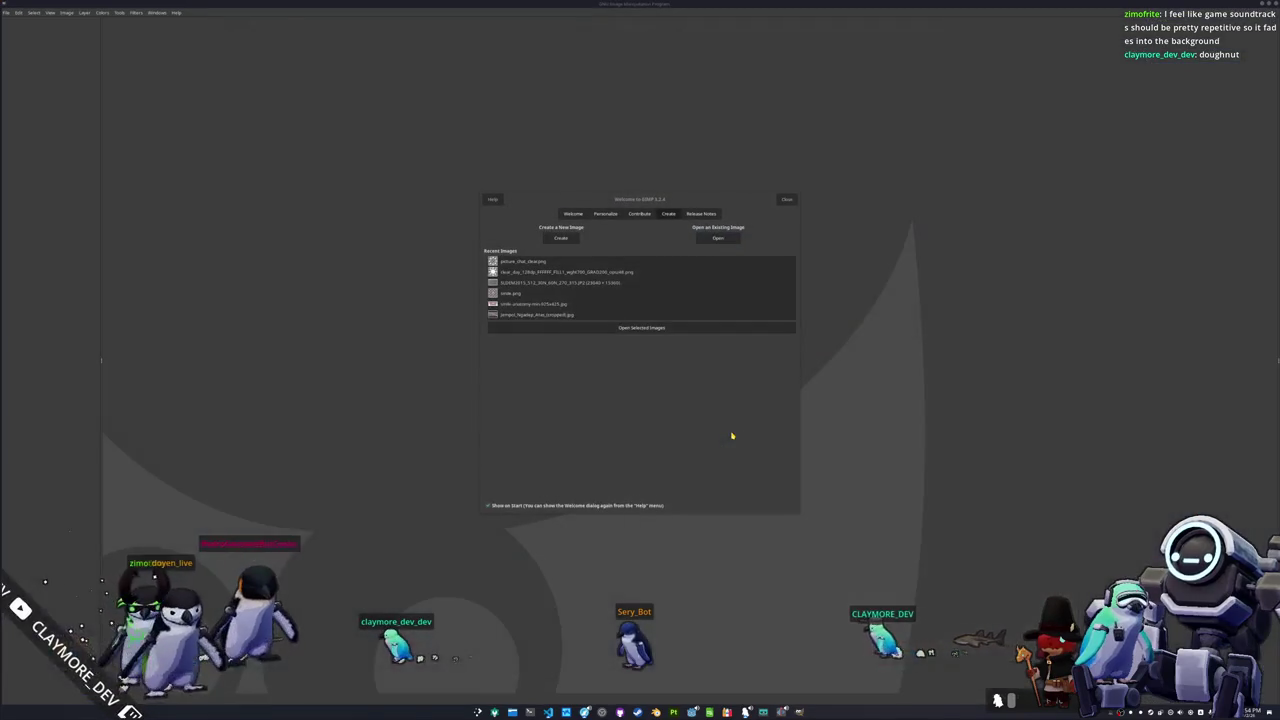
{"action": "left_click", "coordinate": [561, 238]}
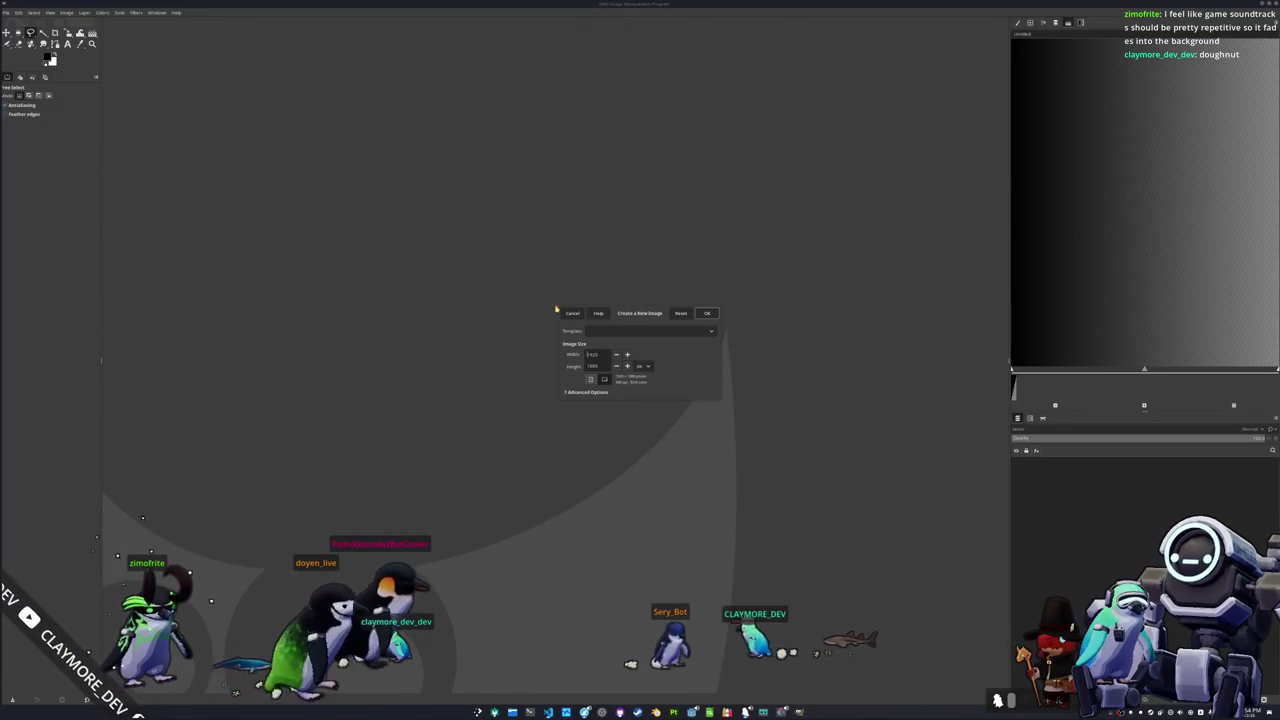
{"action": "left_click", "coordinate": [707, 313]}
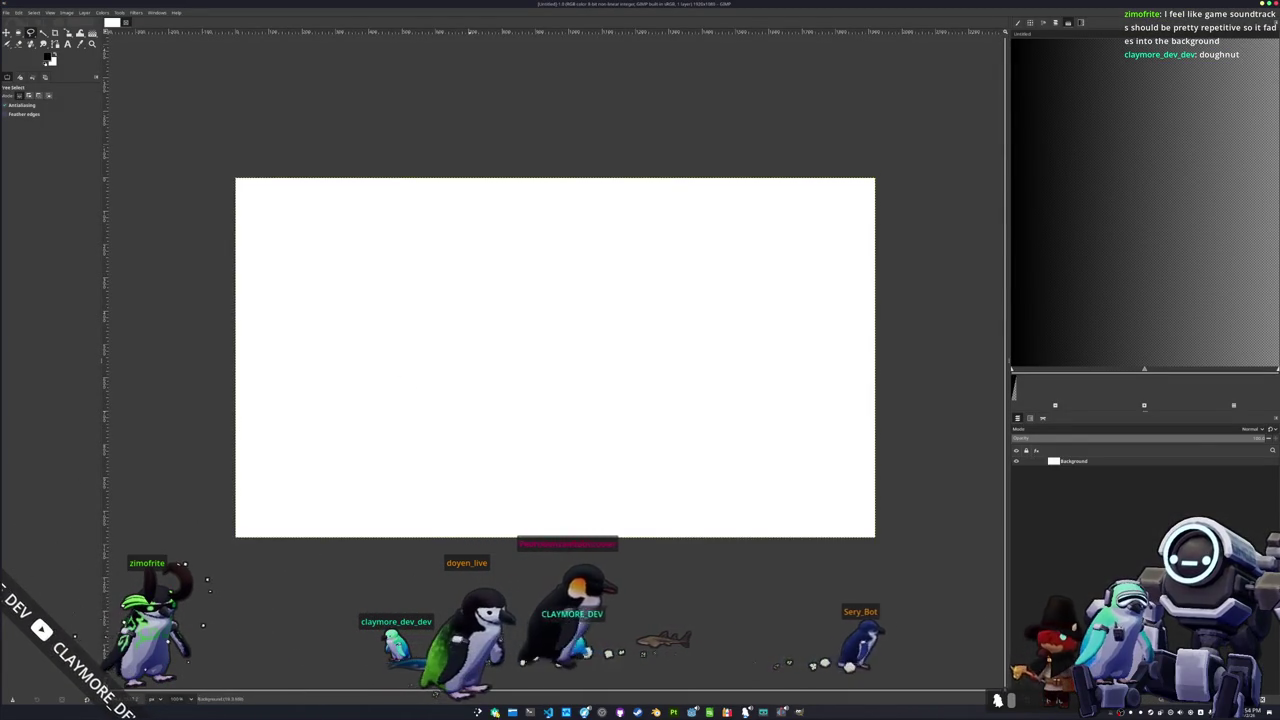
Step: Drag the night-fishing screenshot from Pictures > Screenshots onto the GIMP canvas as a layer
{"action": "key", "text": "super+e"}
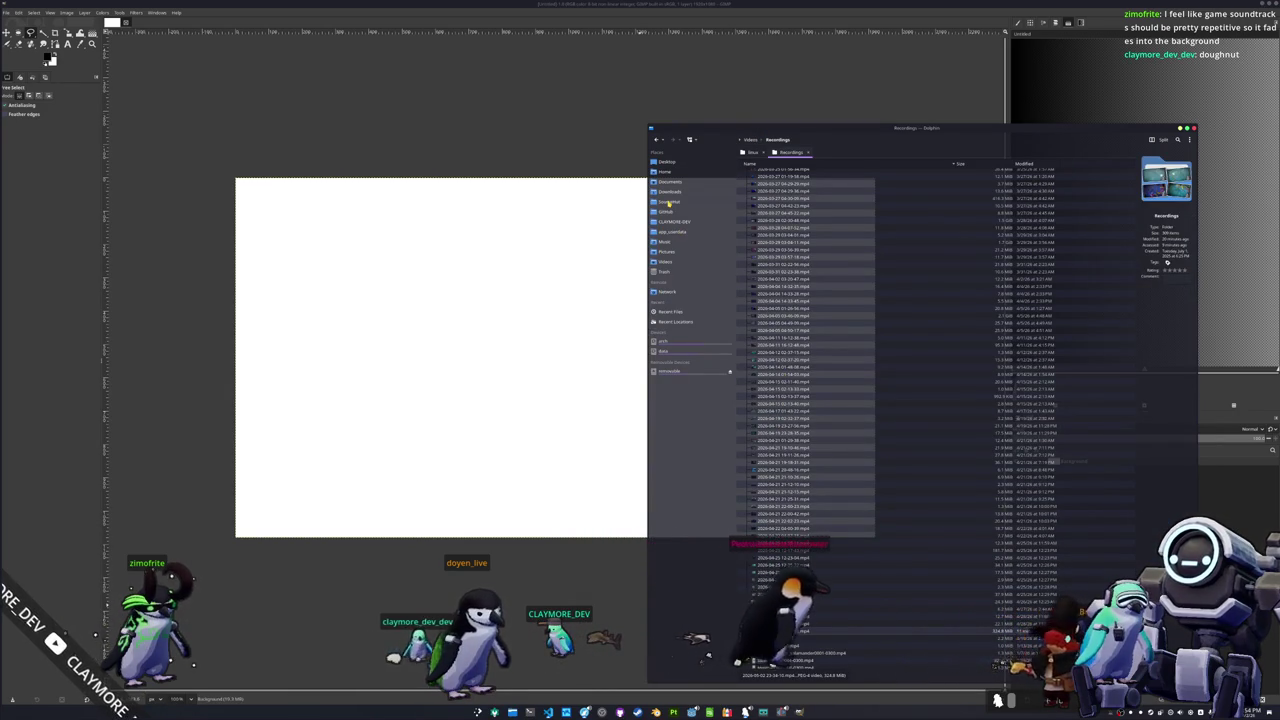
{"action": "left_click", "coordinate": [669, 201]}
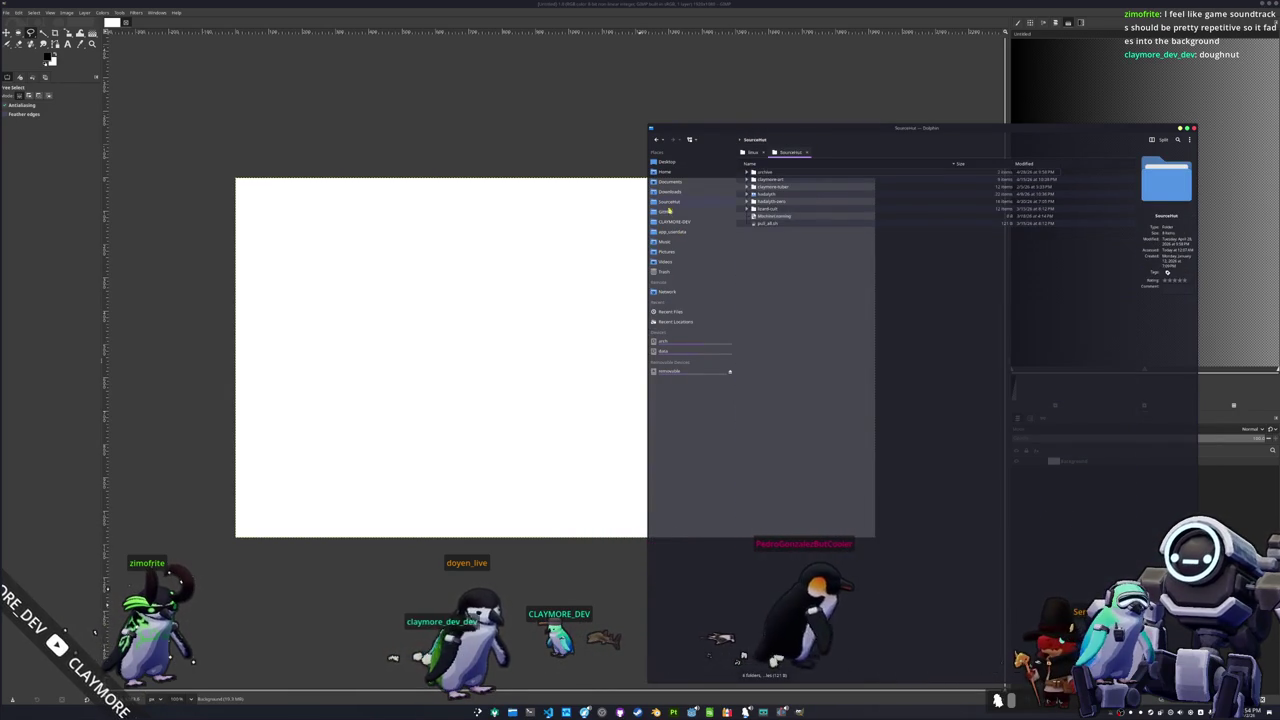
{"action": "left_click", "coordinate": [666, 251]}
{"action": "double_click", "coordinate": [772, 193]}
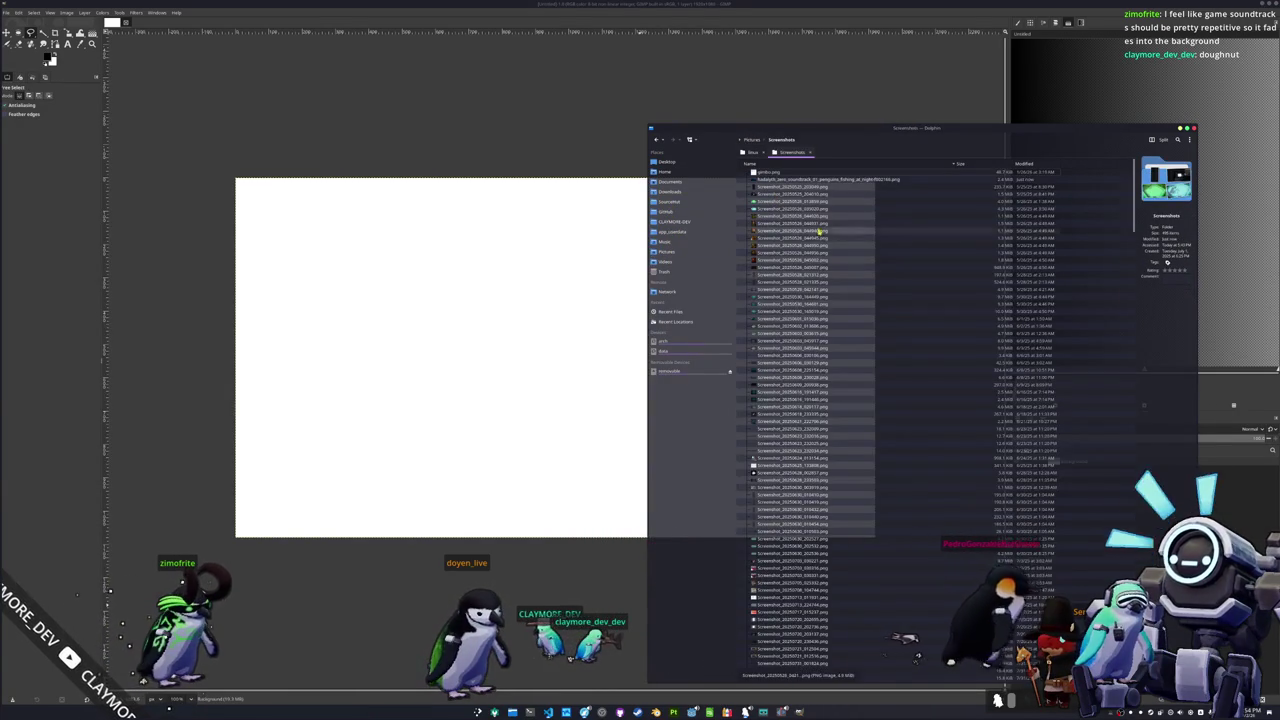
{"action": "mouse_move", "coordinate": [790, 179]}
{"action": "left_mouse_down"}
{"action": "mouse_move", "coordinate": [566, 354]}
{"action": "mouse_move", "coordinate": [594, 363]}
{"action": "left_mouse_up"}
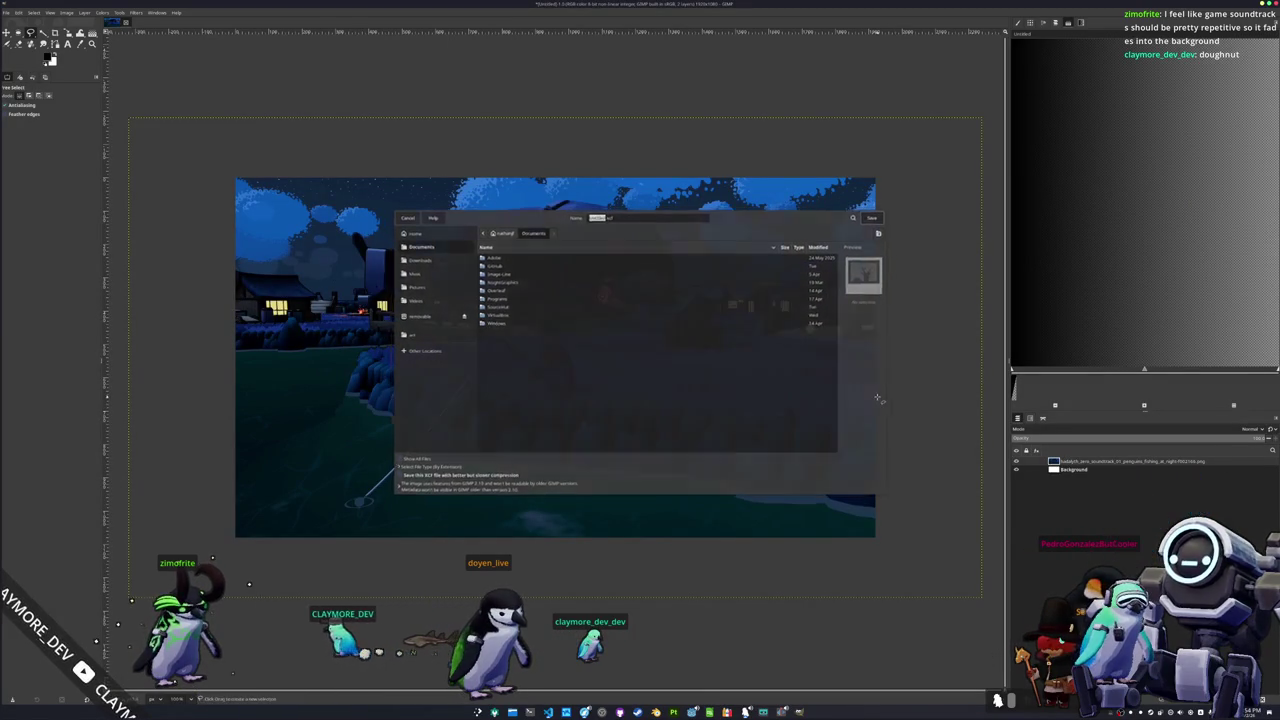
Step: Scale the screenshot layer to 1920 pixels wide
{"action": "key", "text": "shift+s"}
{"action": "left_click", "coordinate": [897, 397]}
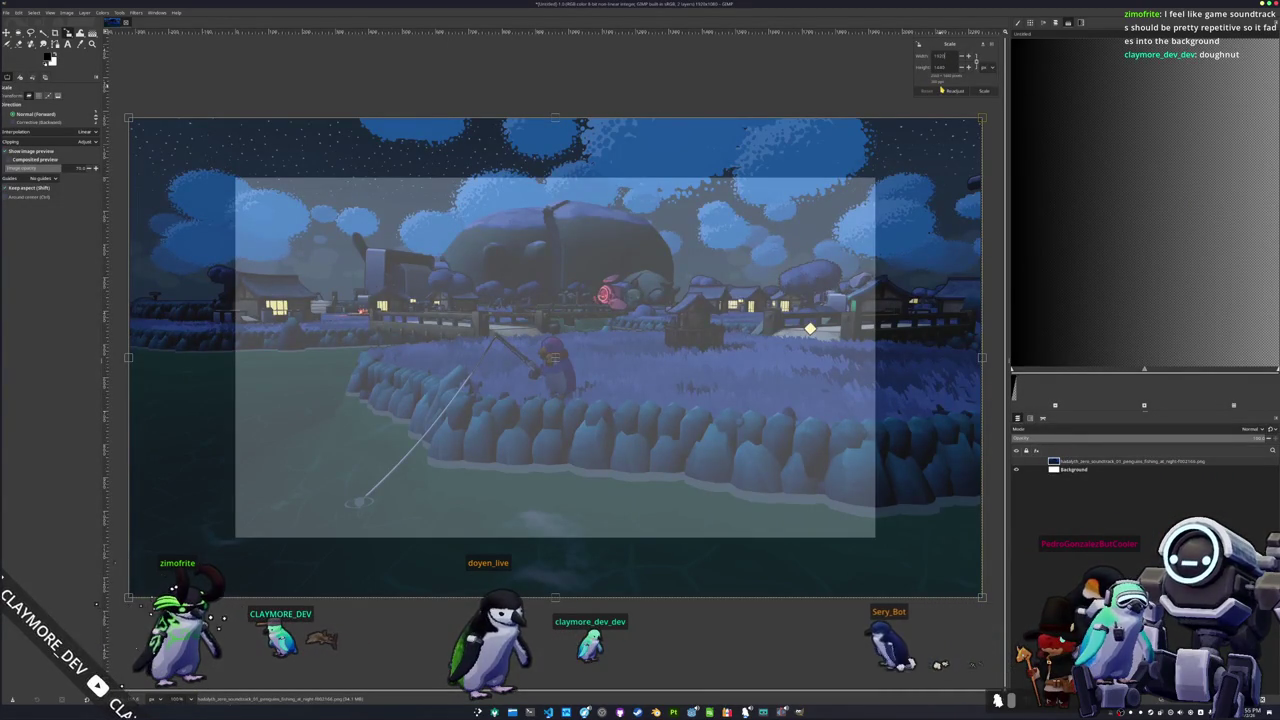
{"action": "type", "text": "1920"}
{"action": "key", "text": "Return"}
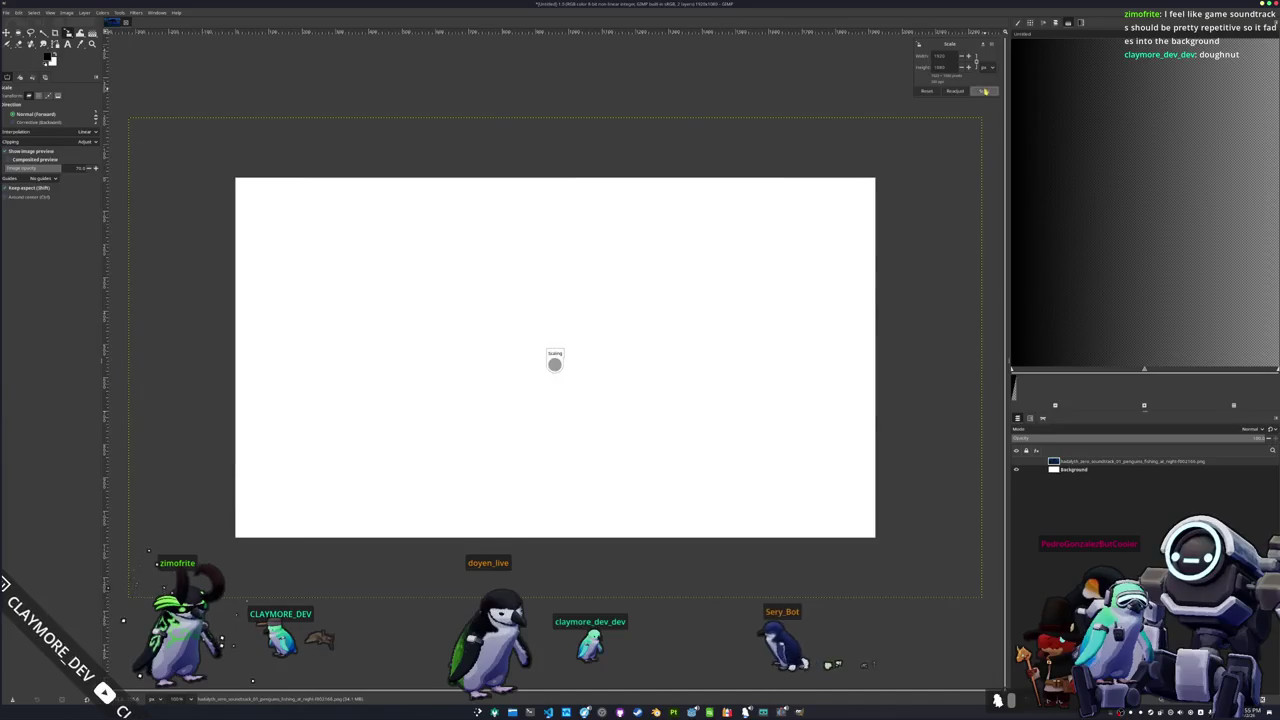
Step: Set the view's rotation angle to 0 to straighten the canvas
{"action": "key", "text": "q"}
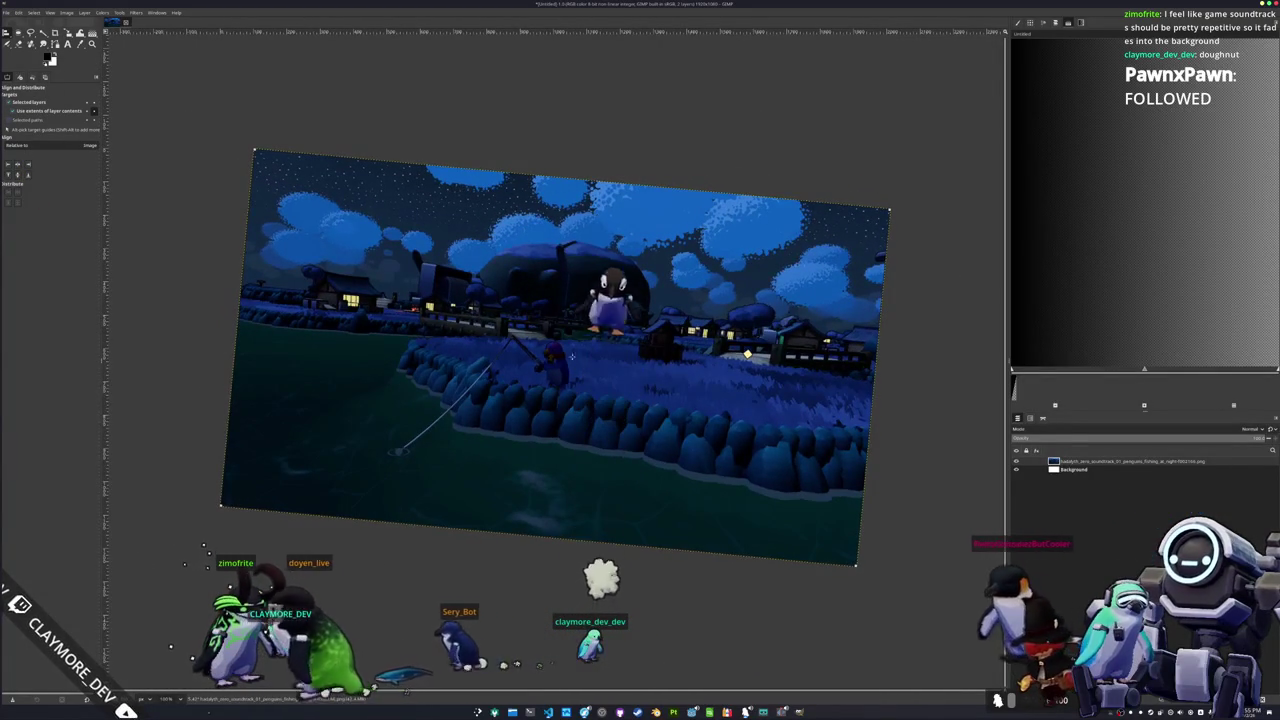
{"action": "left_click", "coordinate": [190, 699]}
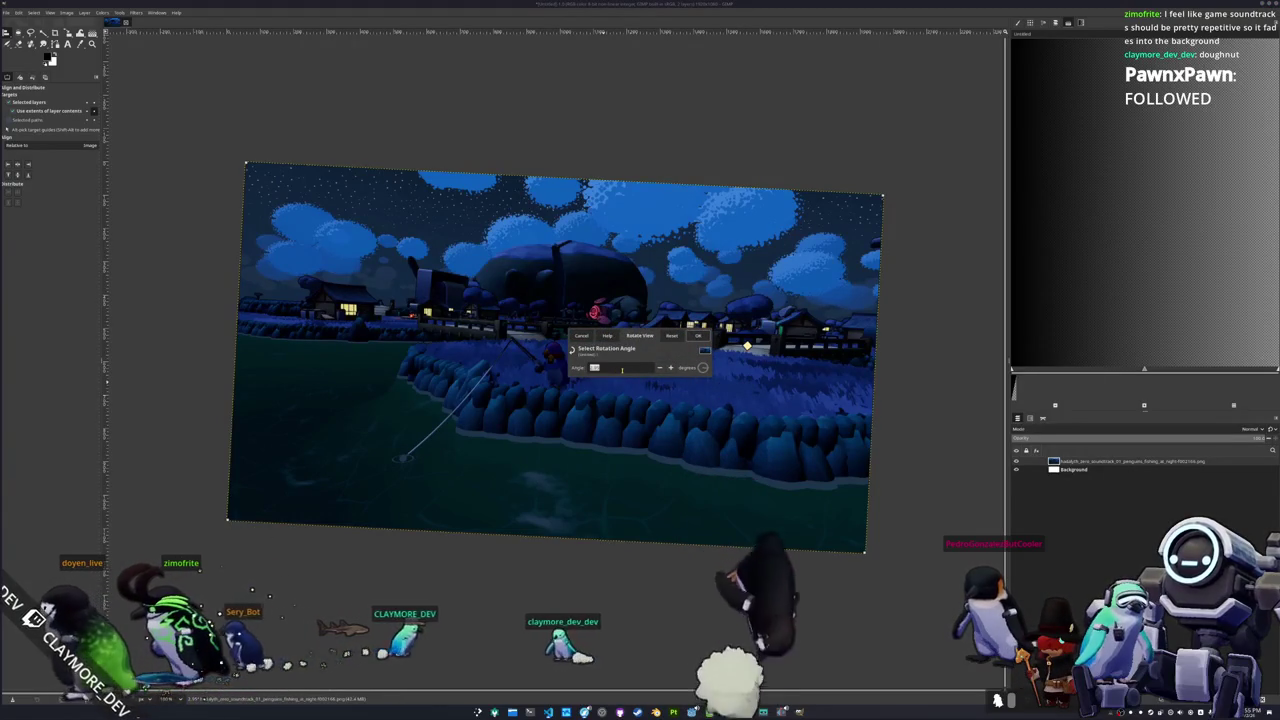
{"action": "type", "text": "0"}
{"action": "left_click", "coordinate": [699, 335]}
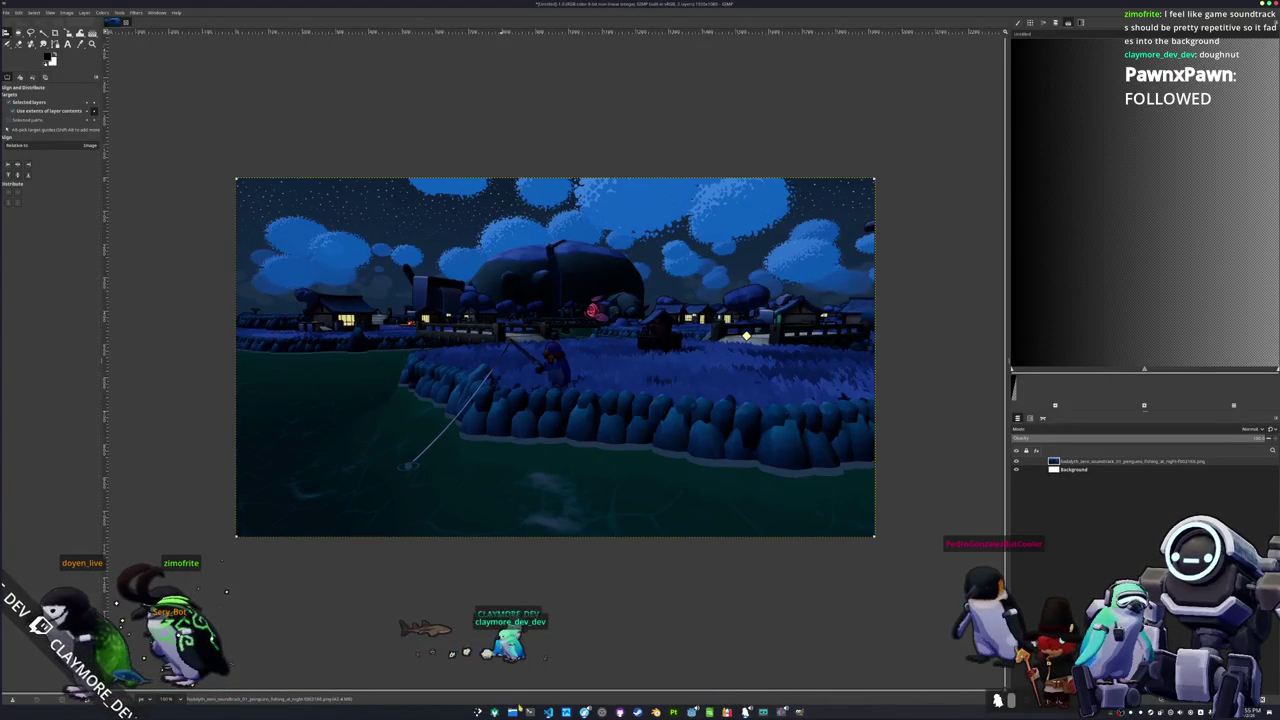
{"action": "left_click", "coordinate": [511, 704]}
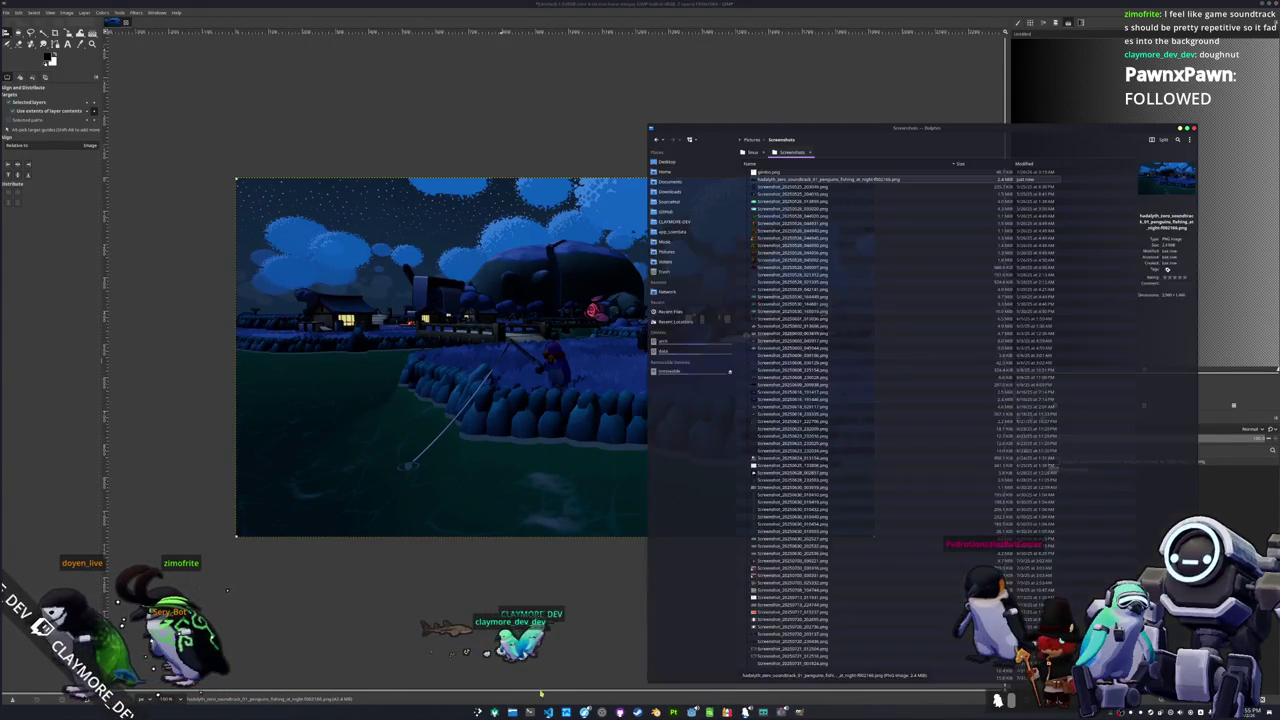
Step: Browse the Pictures folder in Dolphin, briefly expanding Wallpapers
{"action": "left_click", "coordinate": [752, 141]}
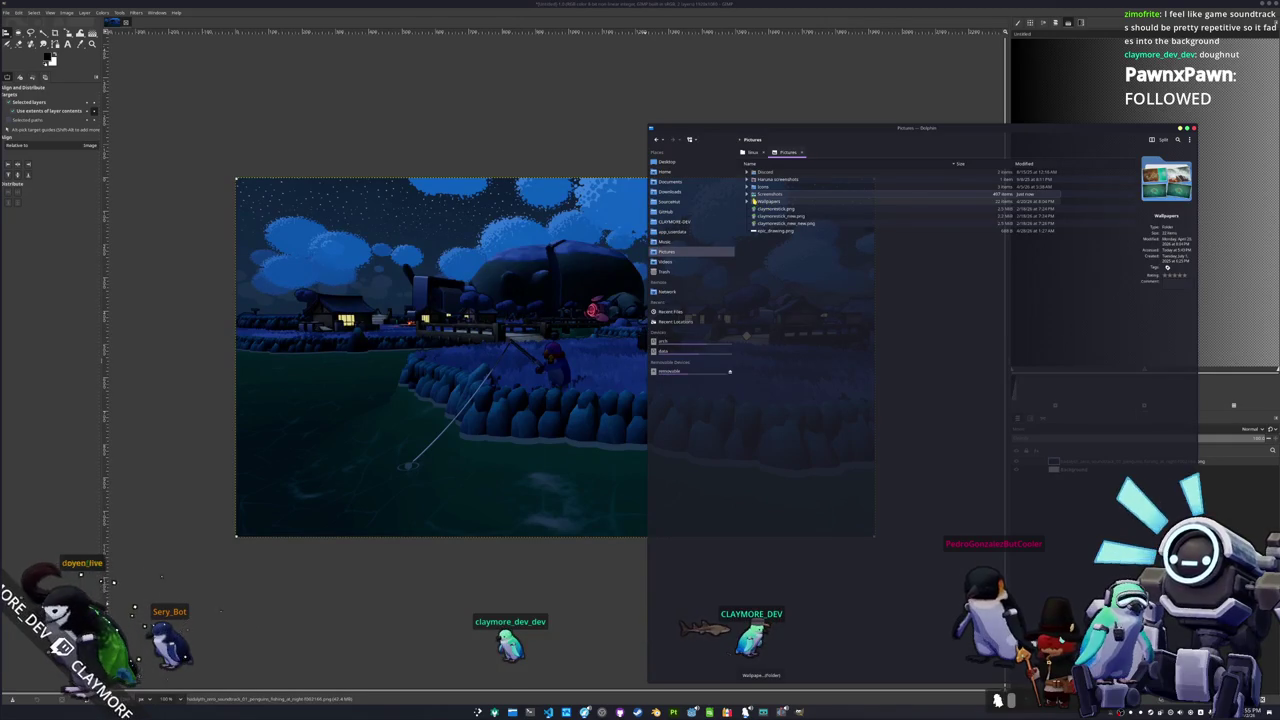
{"action": "left_click", "coordinate": [747, 202]}
{"action": "left_click", "coordinate": [747, 202]}
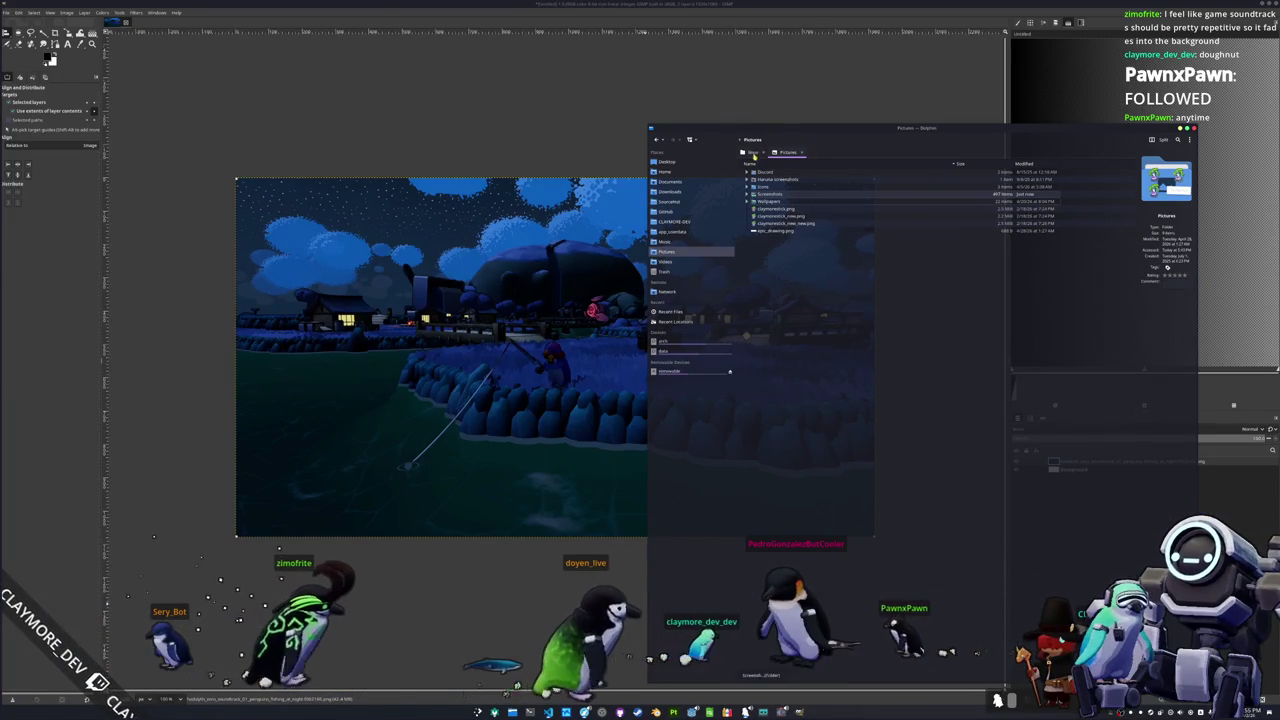
Step: Look through the SourceHut project folders, then close Dolphin and return to Kdenlive
{"action": "left_click", "coordinate": [668, 201]}
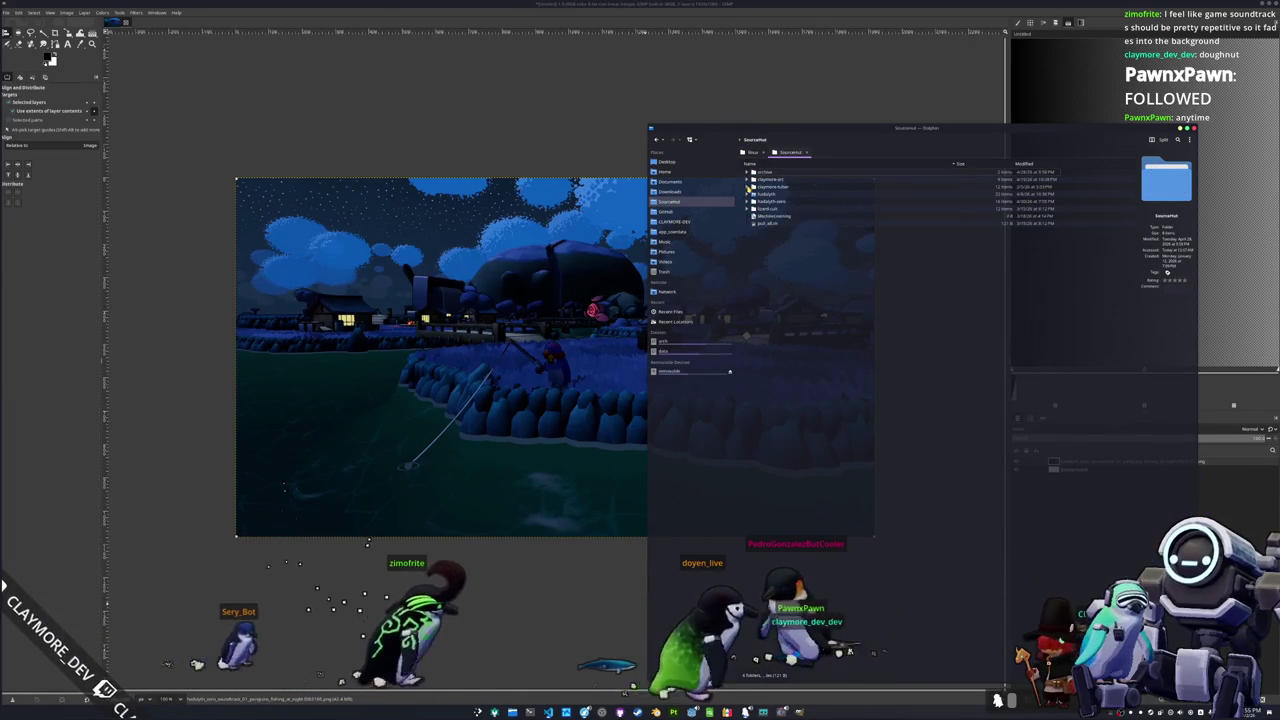
{"action": "left_click", "coordinate": [749, 187]}
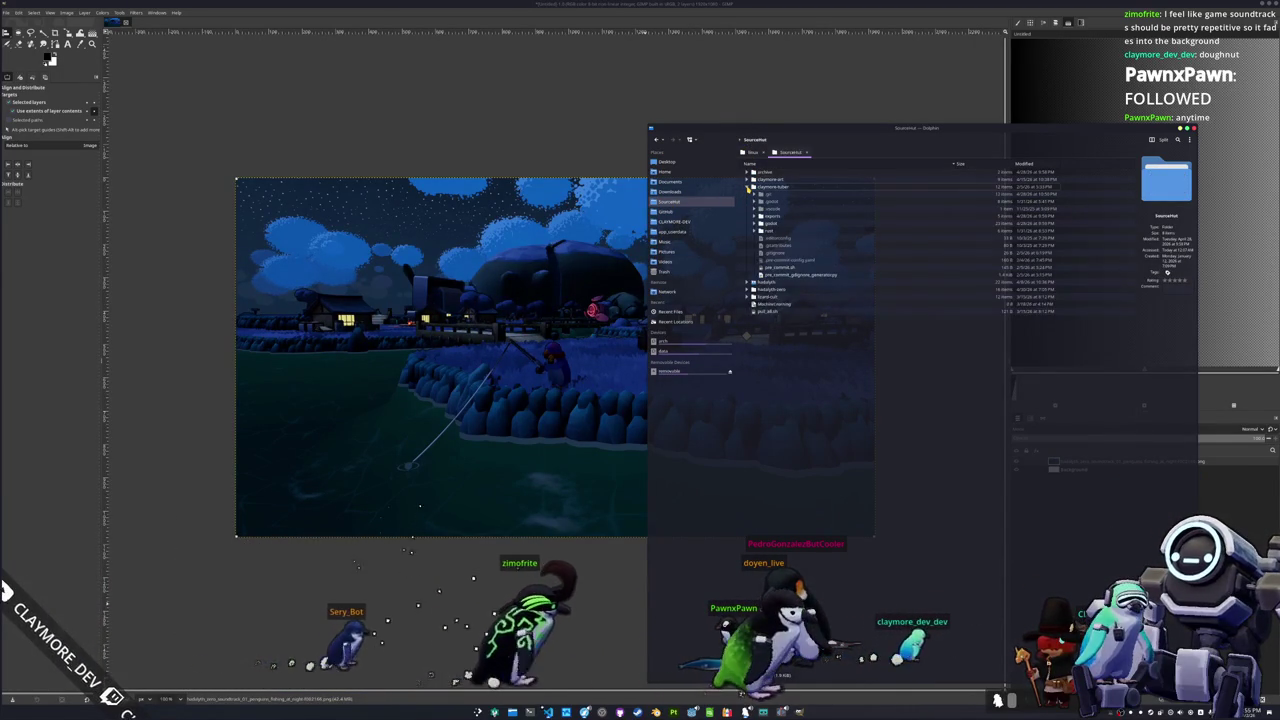
{"action": "left_click", "coordinate": [749, 187]}
{"action": "left_click", "coordinate": [751, 201]}
{"action": "left_click", "coordinate": [757, 253]}
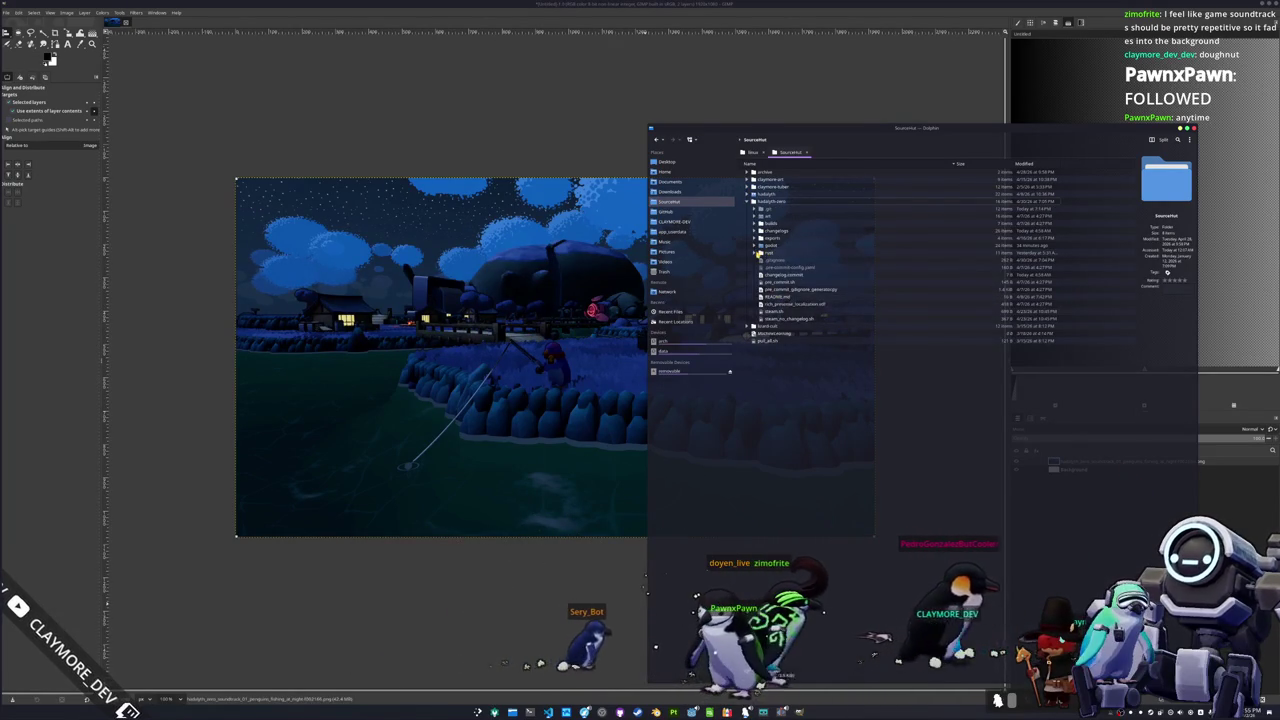
{"action": "left_click", "coordinate": [757, 253]}
{"action": "left_click", "coordinate": [745, 711]}
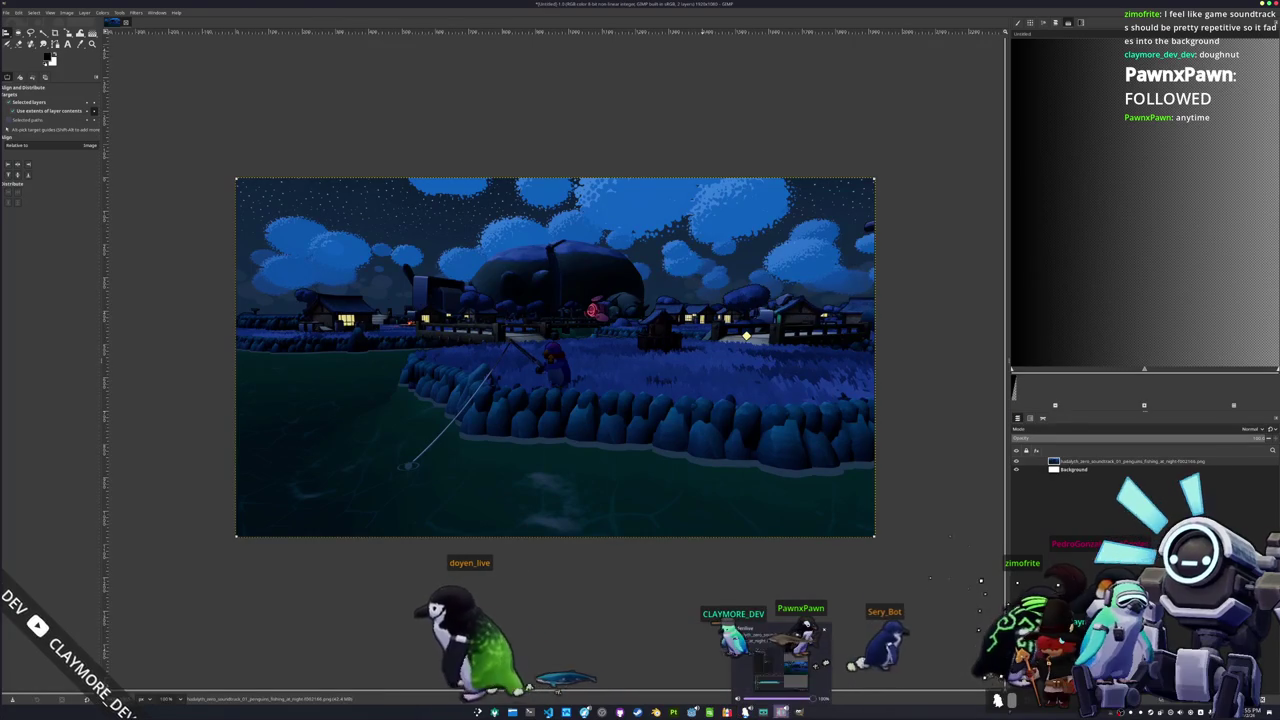
{"action": "left_click", "coordinate": [770, 640]}
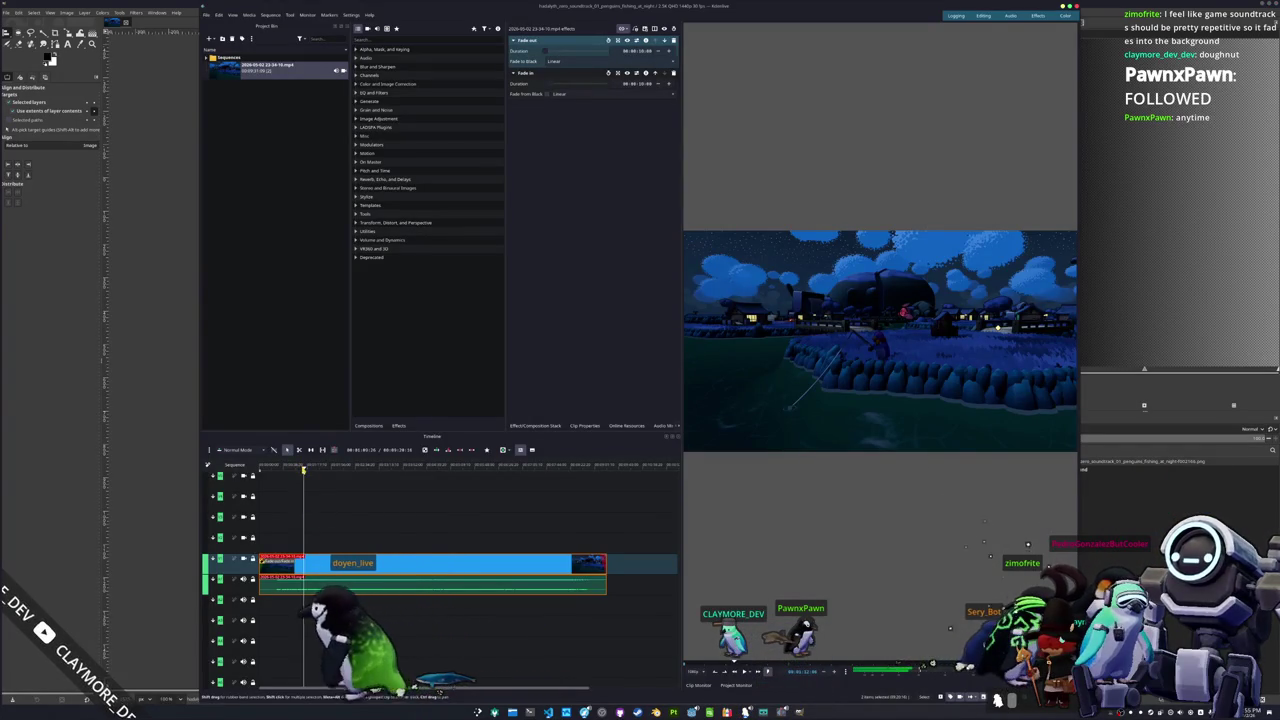
Step: Create a black Color Clip and place it on the track above the video at the timeline start
{"action": "key", "text": "Home"}
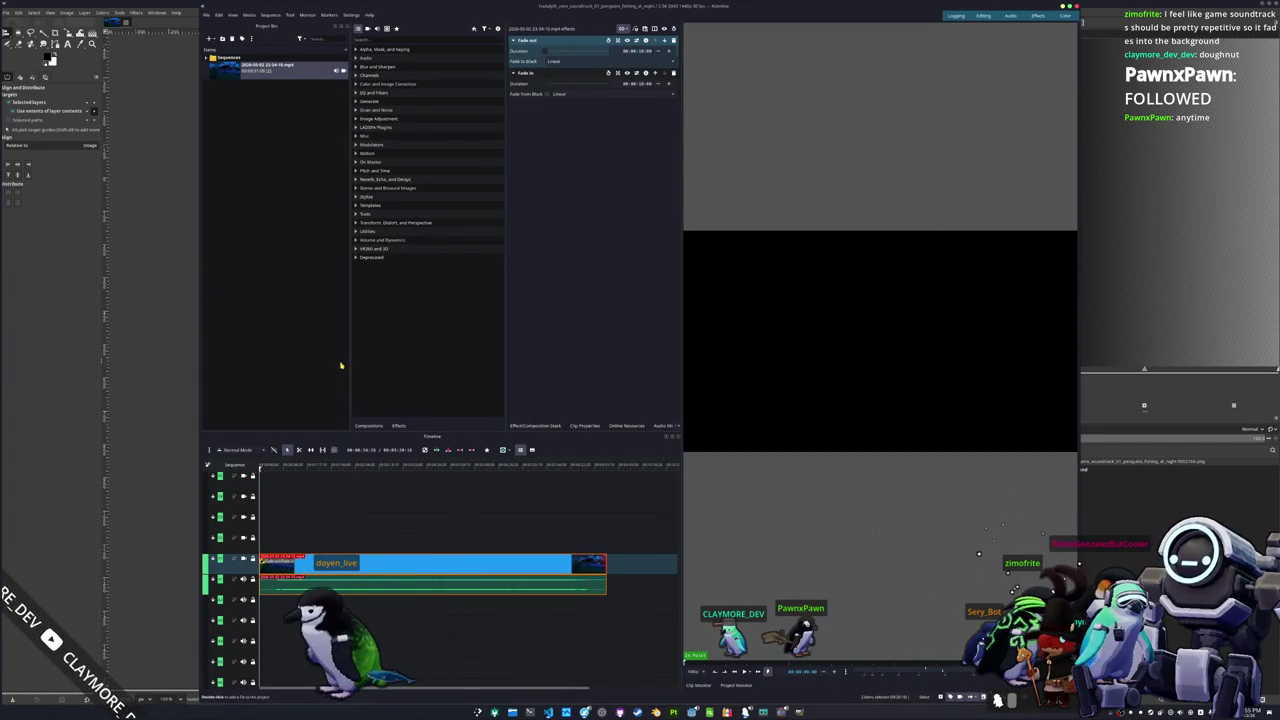
{"action": "left_click", "coordinate": [275, 299]}
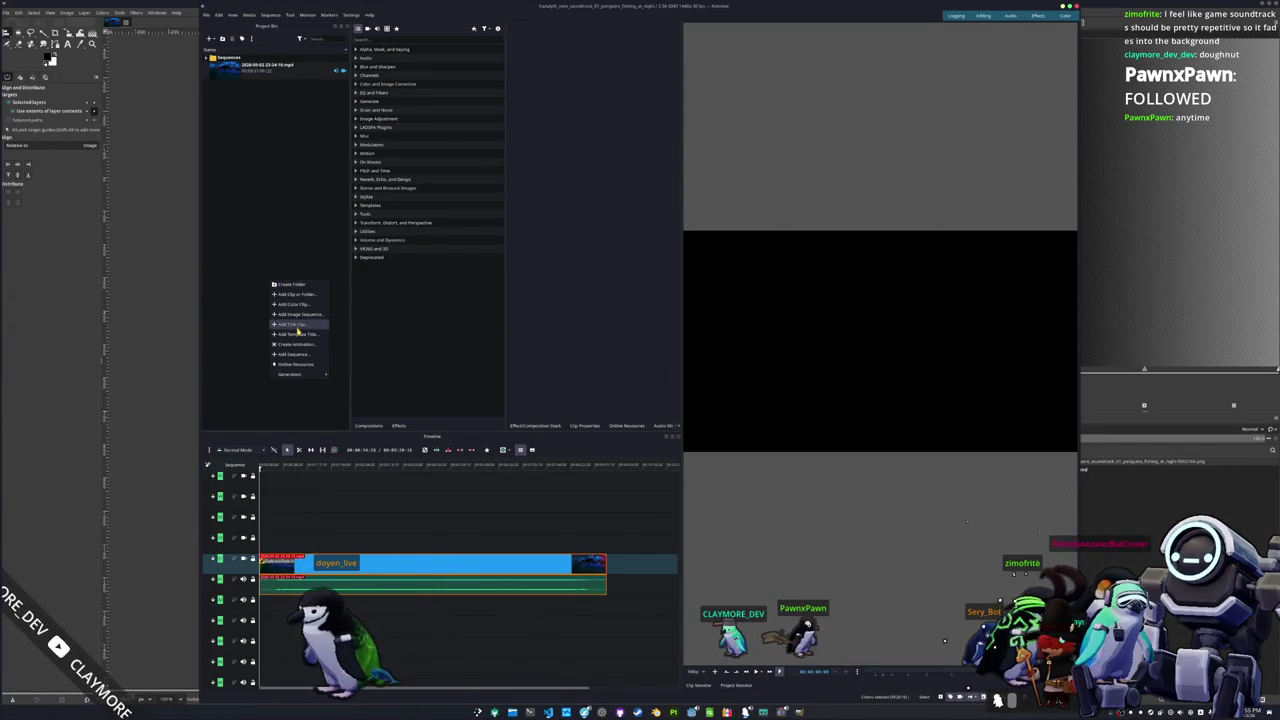
{"action": "left_click", "coordinate": [293, 305]}
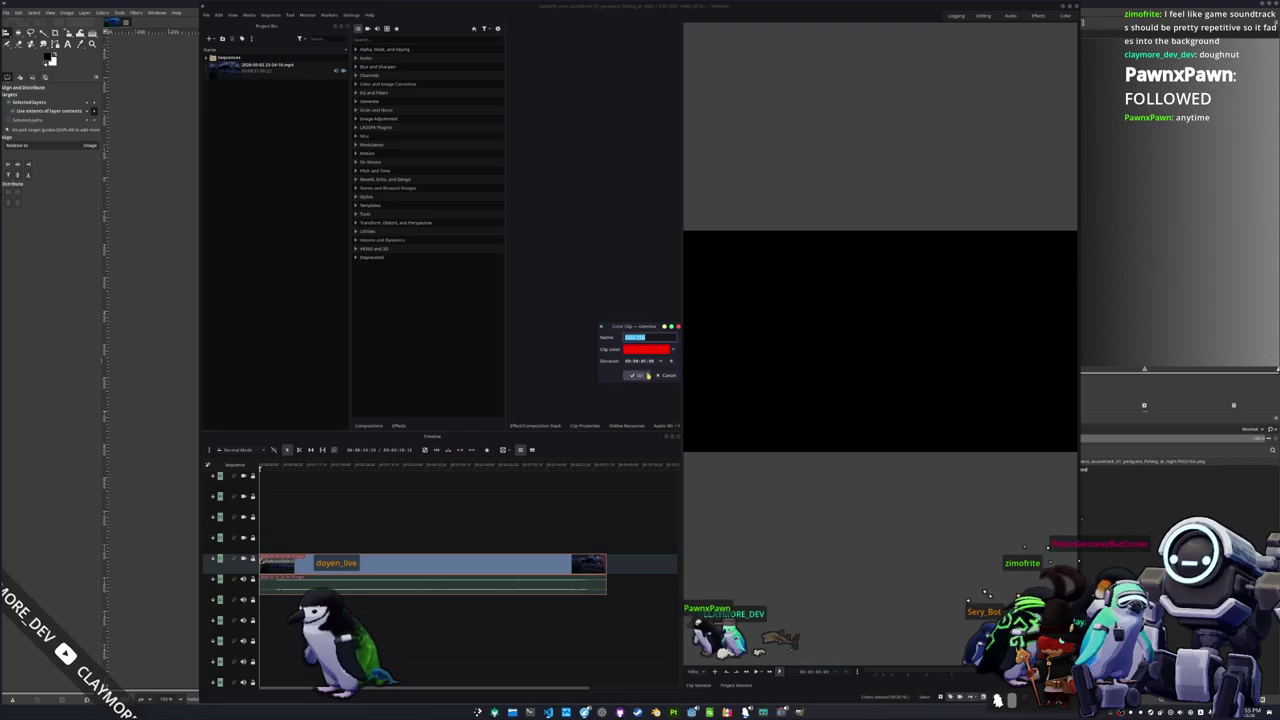
{"action": "left_click", "coordinate": [645, 353]}
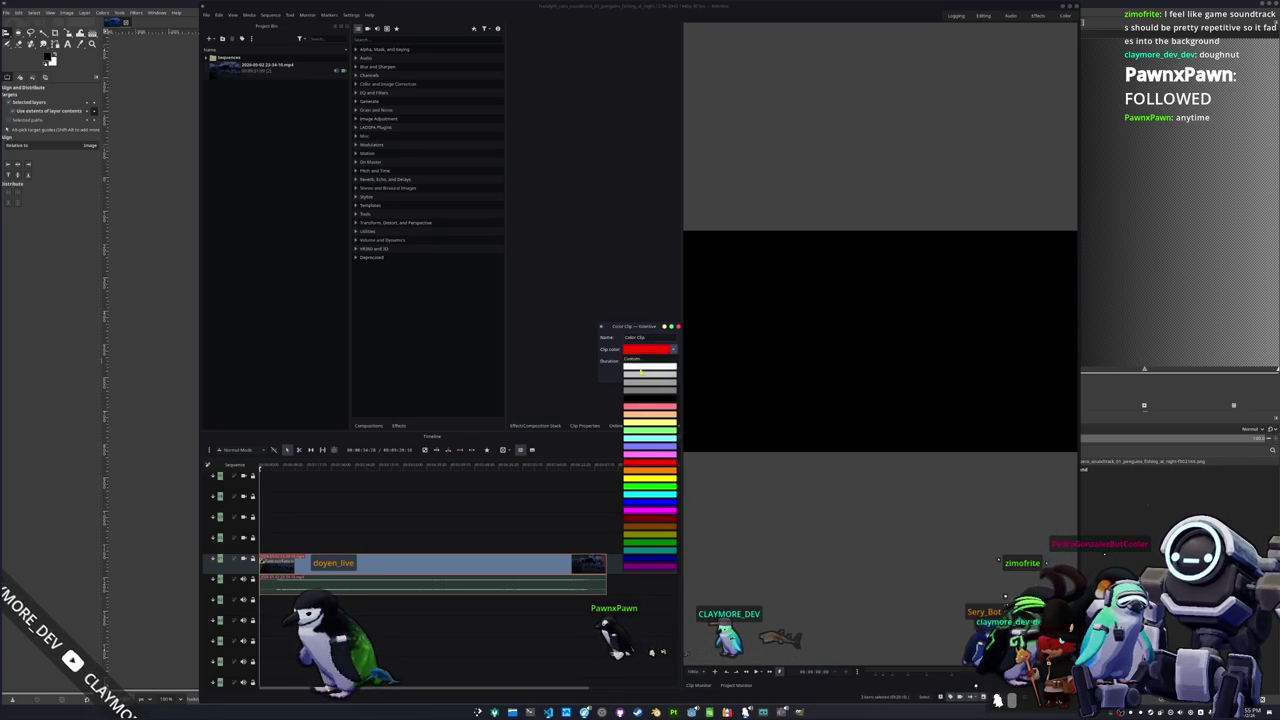
{"action": "left_click", "coordinate": [647, 399]}
{"action": "key", "text": "Return"}
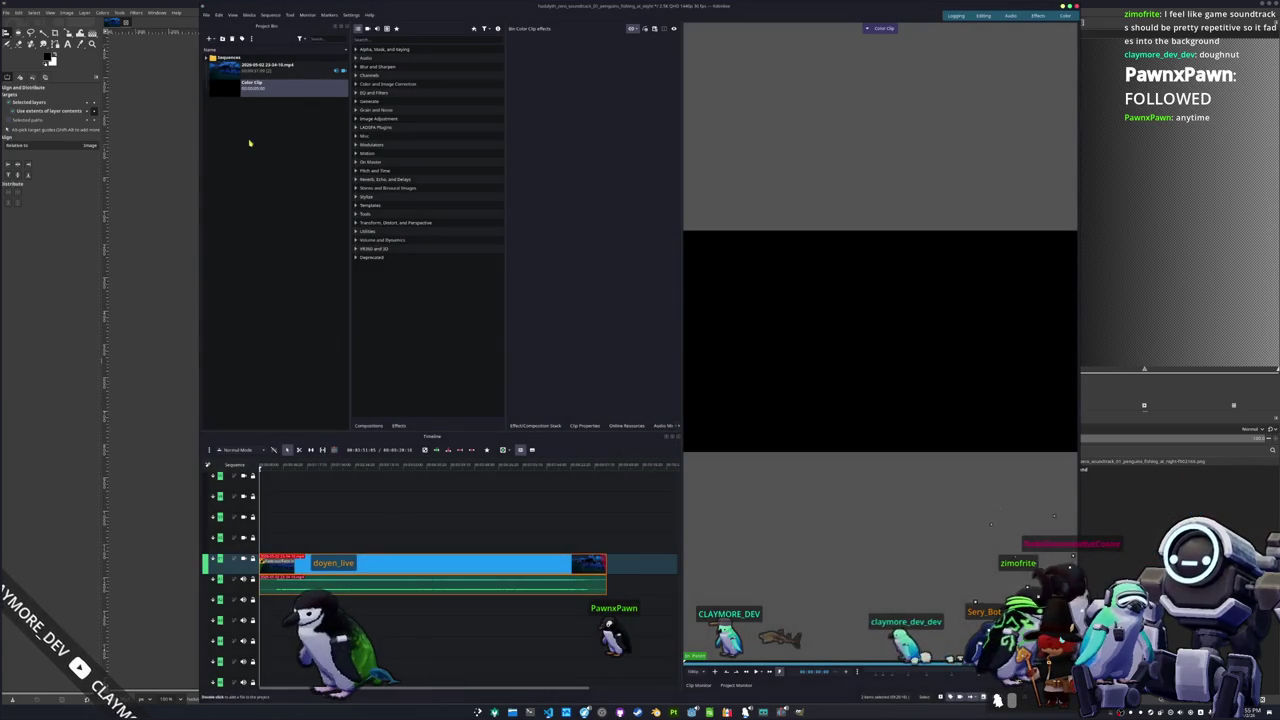
{"action": "mouse_move", "coordinate": [290, 164]}
{"action": "left_mouse_down"}
{"action": "mouse_move", "coordinate": [274, 539]}
{"action": "mouse_move", "coordinate": [196, 544]}
{"action": "left_mouse_up"}
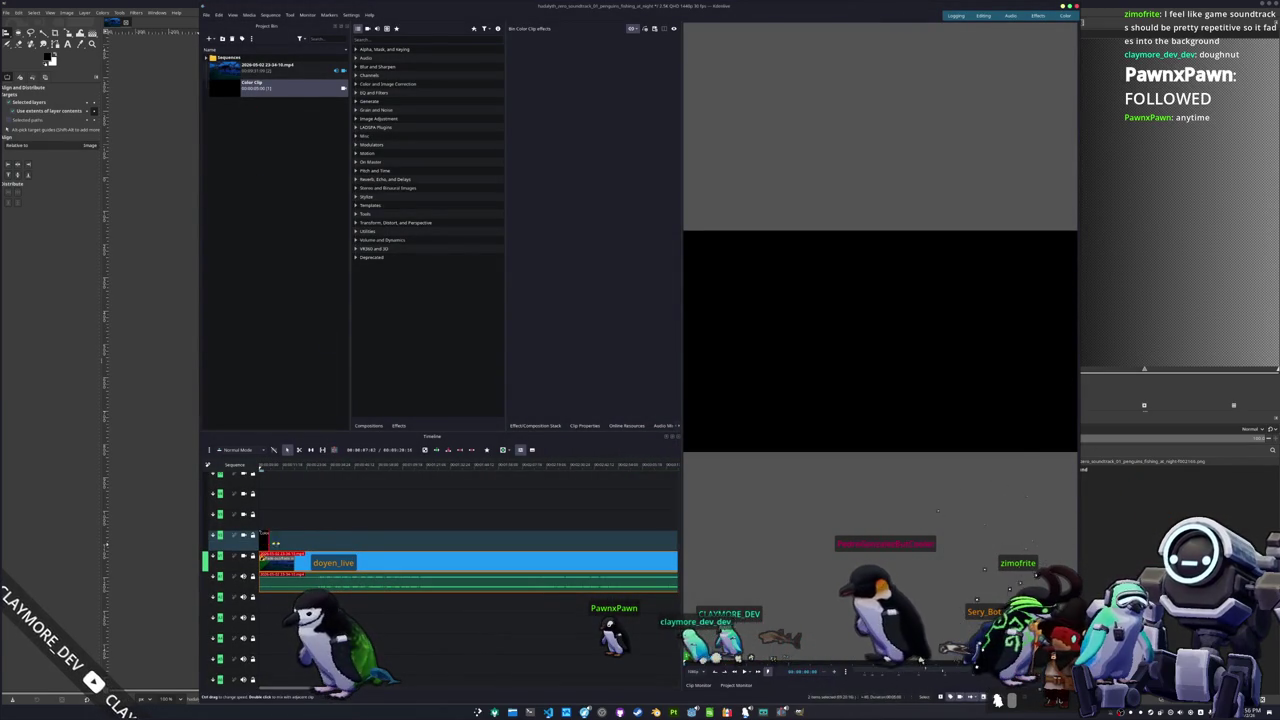
{"action": "left_click", "coordinate": [288, 541]}
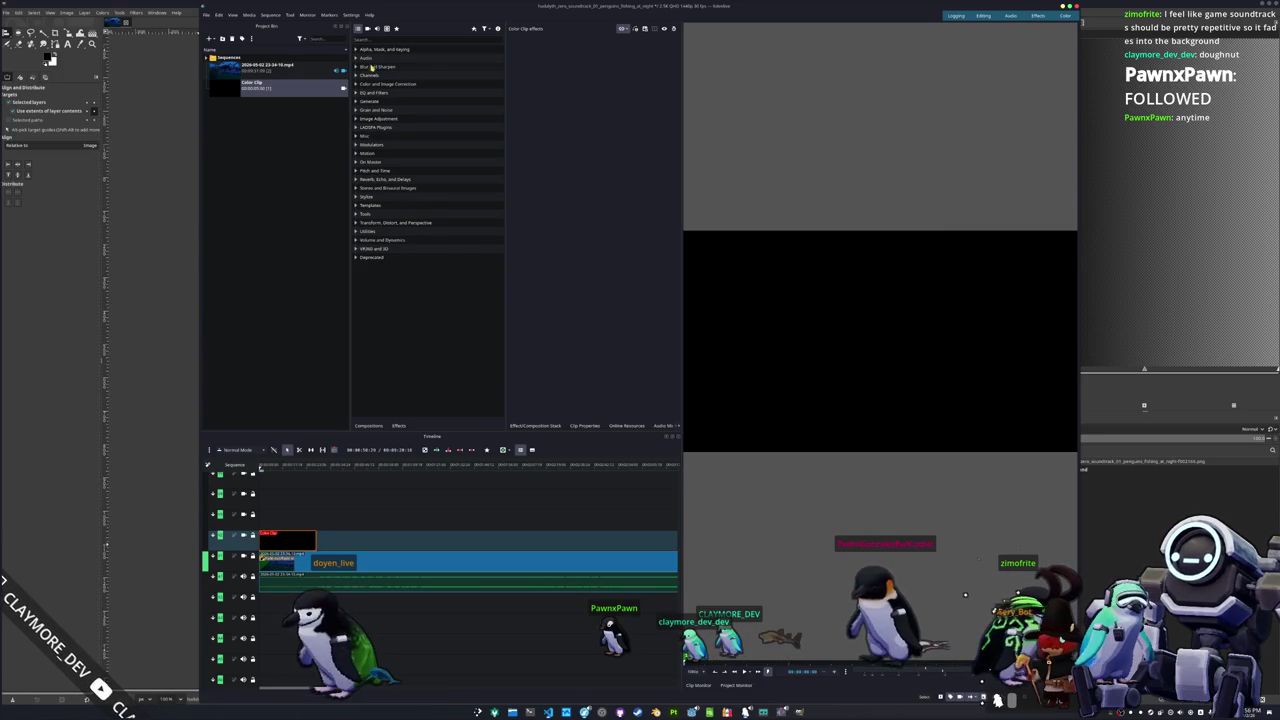
Step: Add the Alpha Gradient effect to the black colour clip and preview it
{"action": "type", "text": "gra"}
{"action": "mouse_move", "coordinate": [405, 60]}
{"action": "left_mouse_down"}
{"action": "mouse_move", "coordinate": [455, 186]}
{"action": "mouse_move", "coordinate": [290, 545]}
{"action": "left_mouse_up"}
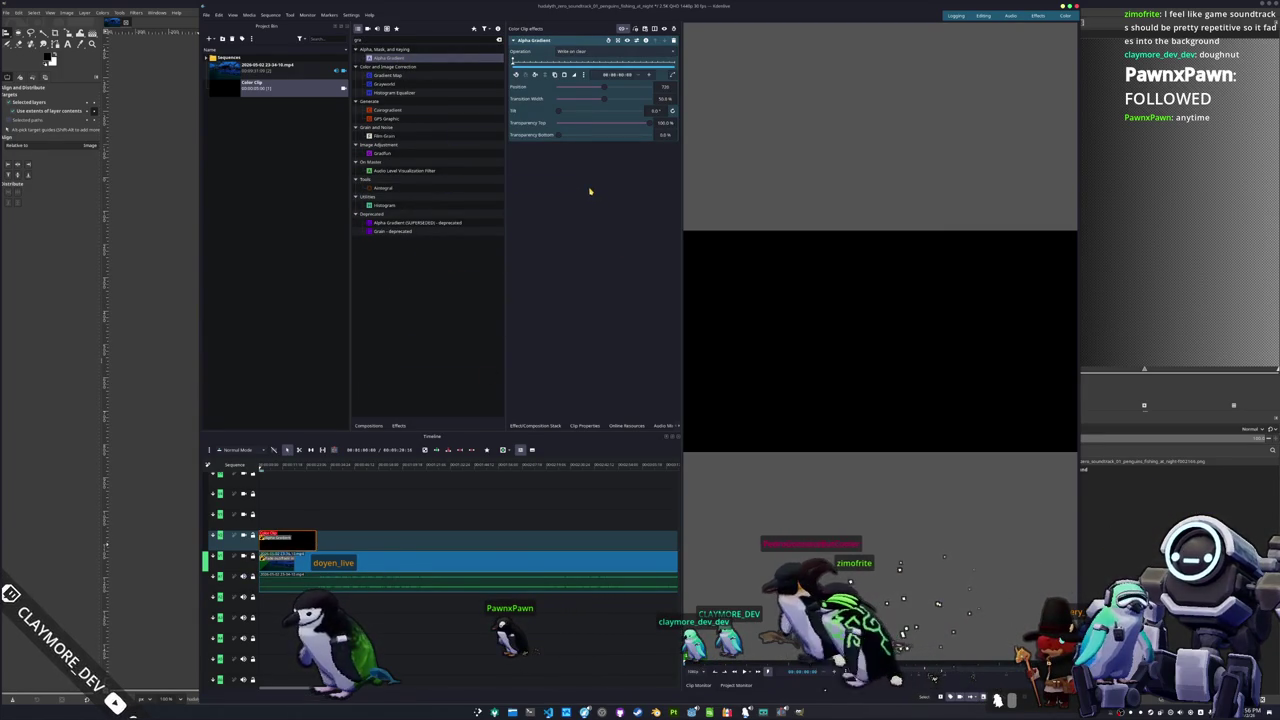
{"action": "key", "text": "space"}
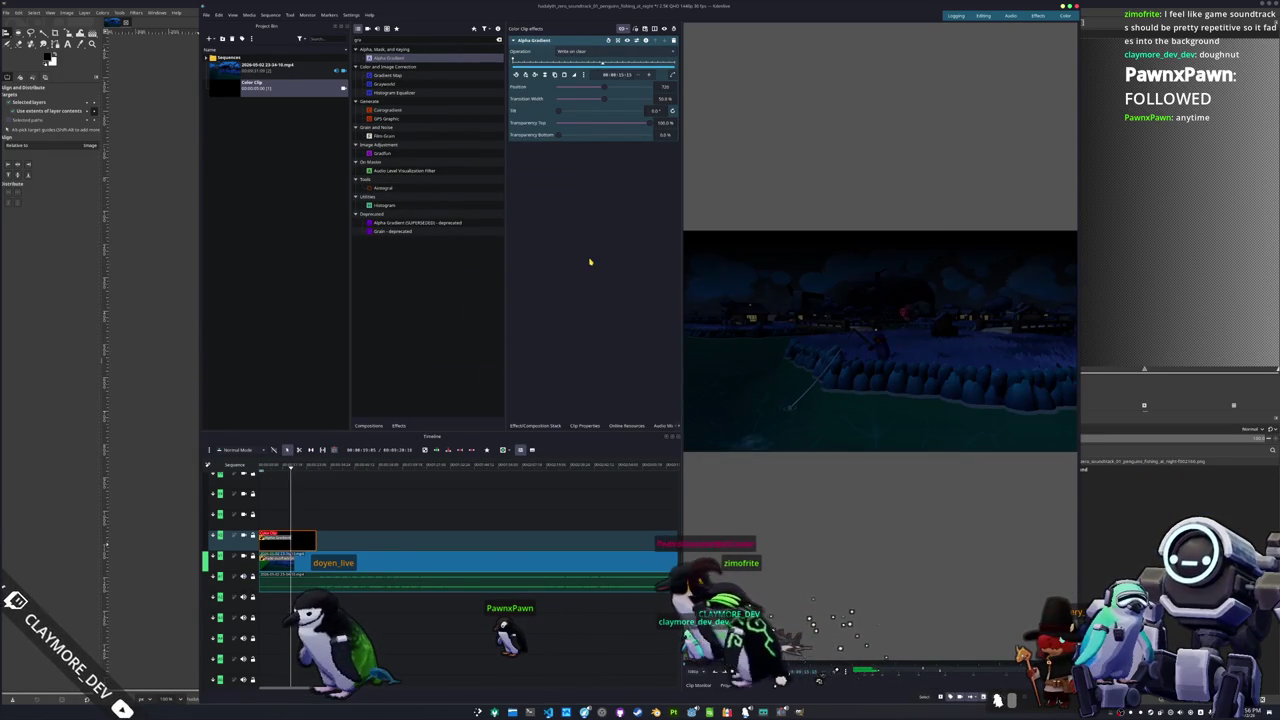
{"action": "mouse_move", "coordinate": [259, 470]}
{"action": "left_mouse_down"}
{"action": "mouse_move", "coordinate": [316, 468]}
{"action": "mouse_move", "coordinate": [304, 475]}
{"action": "left_mouse_up"}
{"action": "left_click", "coordinate": [305, 470]}
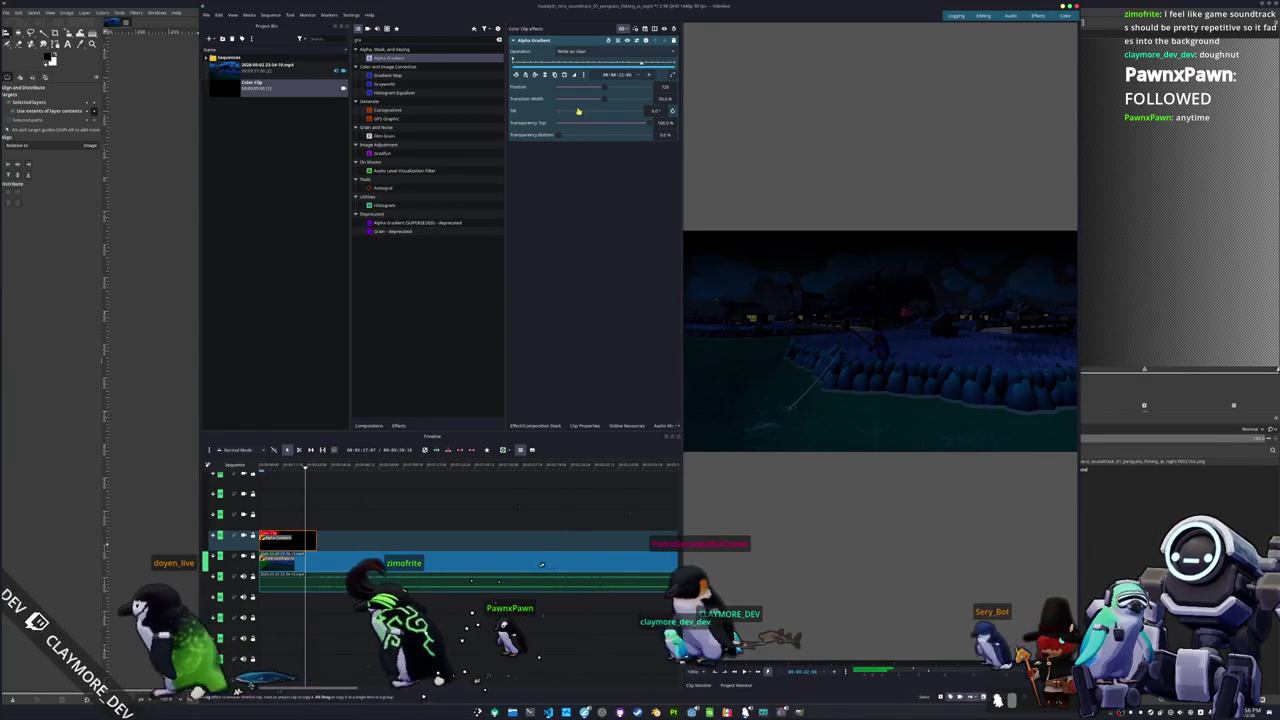
Step: Set the gradient's top transparency to 5% and bottom transparency to 50%
{"action": "mouse_move", "coordinate": [646, 124]}
{"action": "left_mouse_down"}
{"action": "mouse_move", "coordinate": [557, 134]}
{"action": "mouse_move", "coordinate": [725, 136]}
{"action": "mouse_move", "coordinate": [617, 139]}
{"action": "left_mouse_up"}
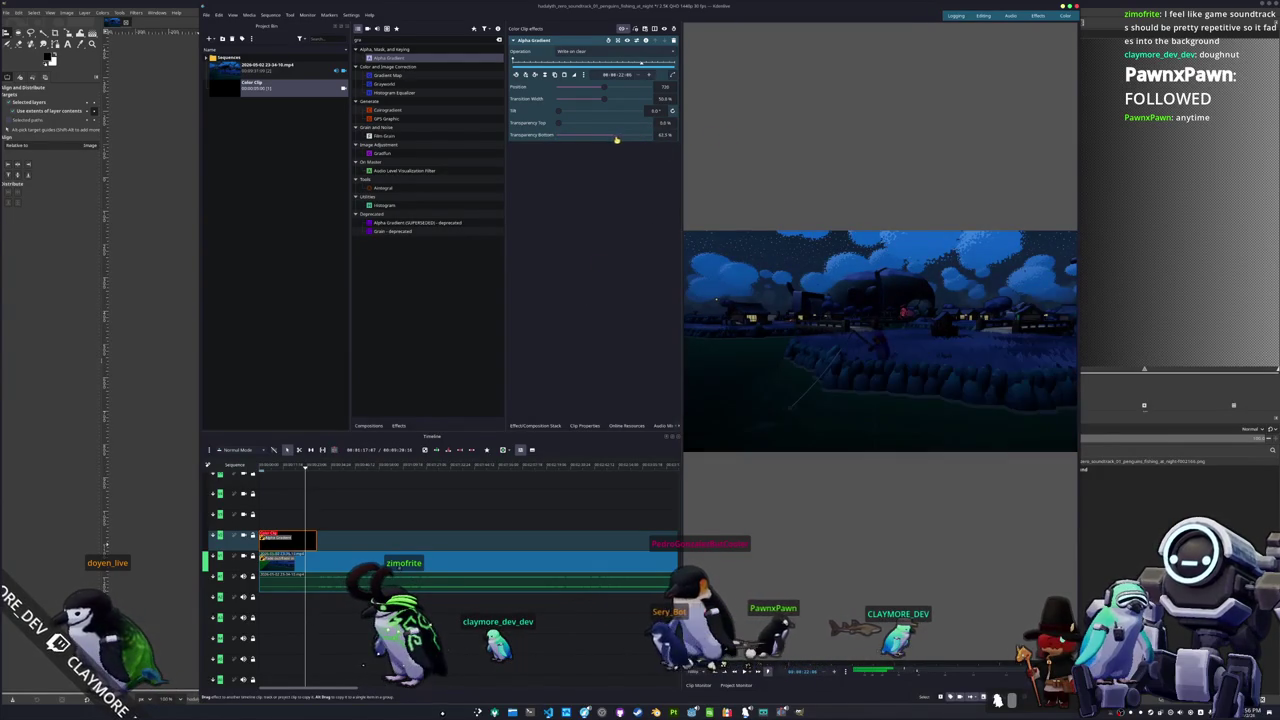
{"action": "left_click", "coordinate": [663, 135]}
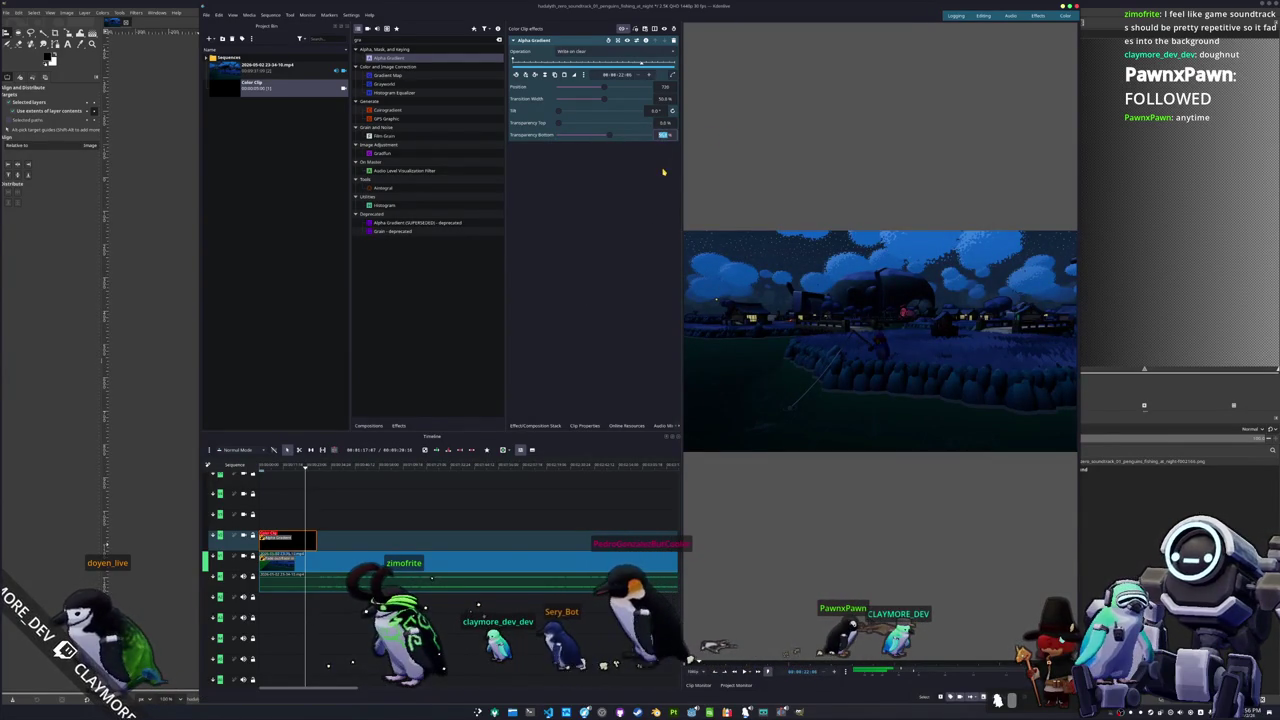
{"action": "type", "text": "50"}
{"action": "key", "text": "Return"}
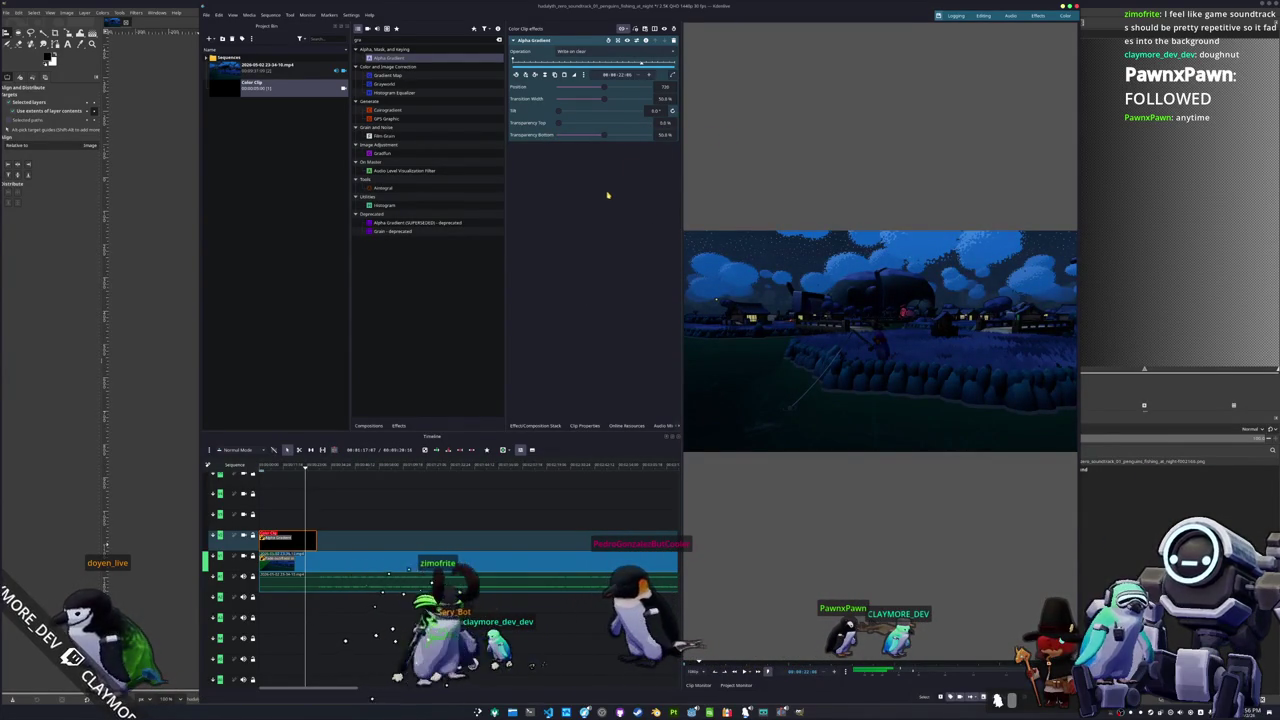
{"action": "left_click", "coordinate": [282, 203]}
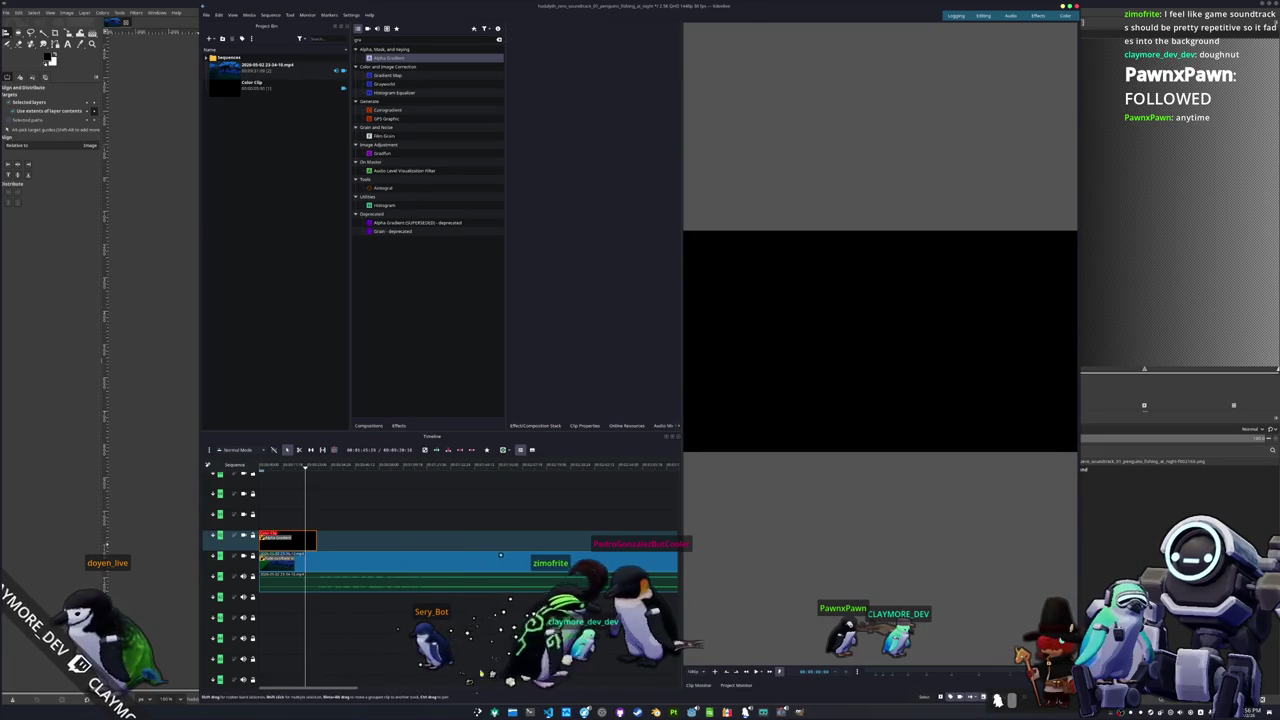
{"action": "key", "text": "alt+Tab"}
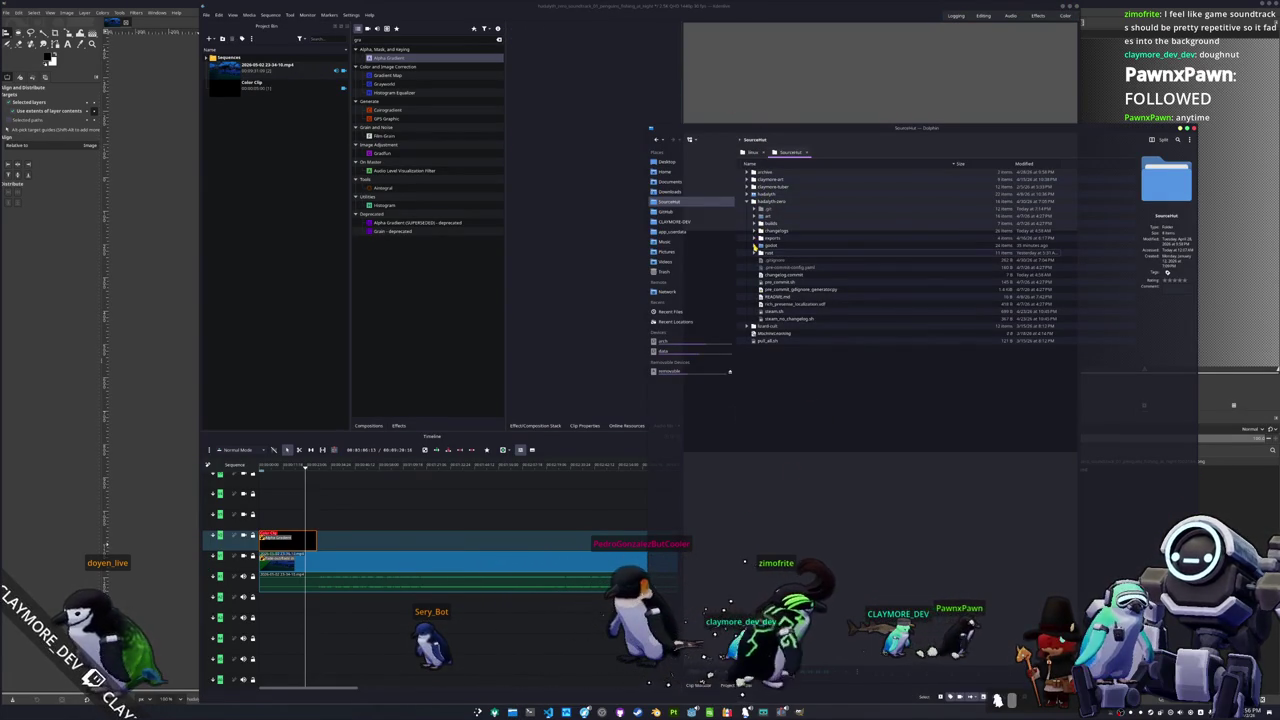
Step: Drag logo_with_subtitle.png from godot/misc/logo/textures into Kdenlive's Project Bin
{"action": "left_click", "coordinate": [755, 246]}
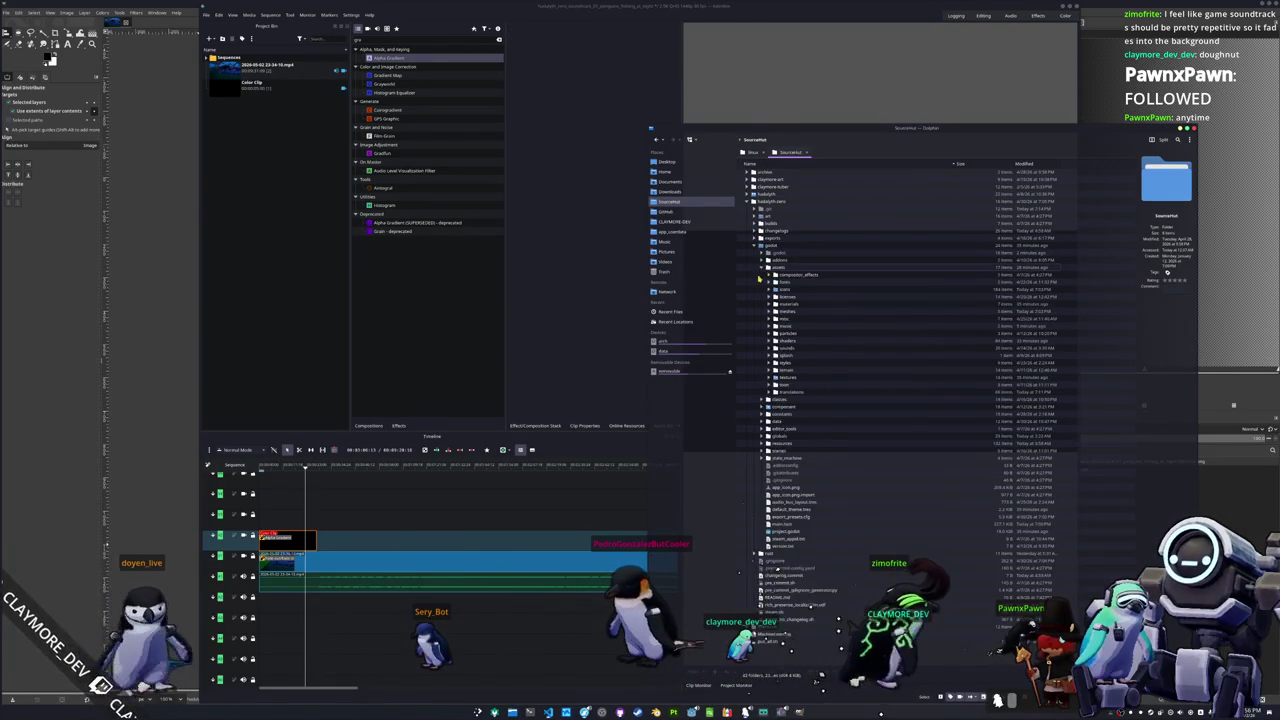
{"action": "left_click", "coordinate": [775, 318]}
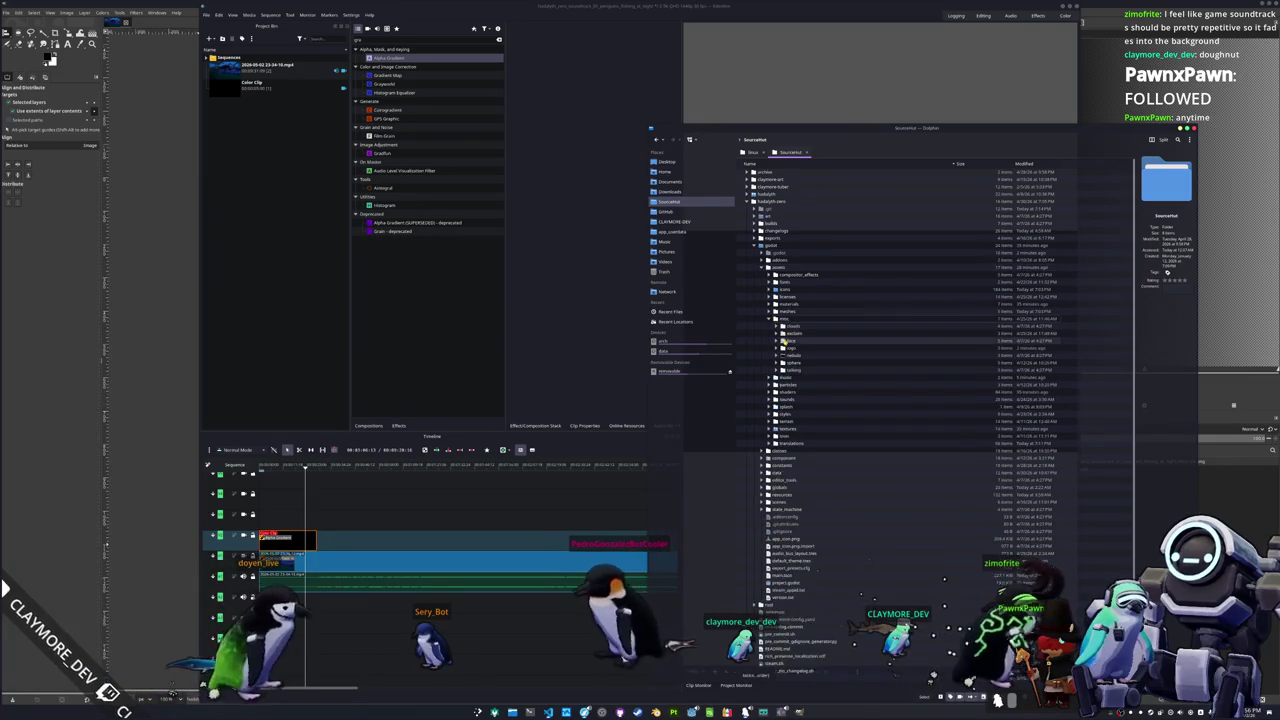
{"action": "left_click", "coordinate": [782, 347]}
{"action": "left_click", "coordinate": [788, 355]}
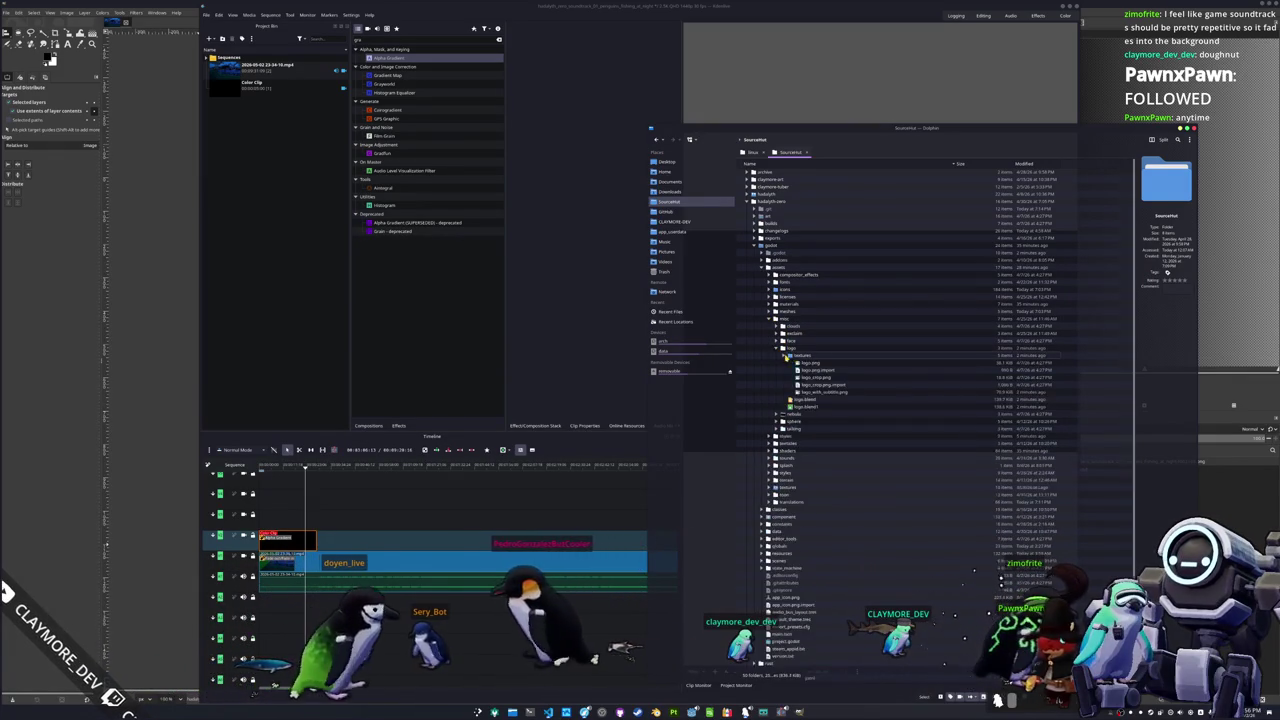
{"action": "left_click", "coordinate": [822, 391]}
{"action": "mouse_move", "coordinate": [822, 391]}
{"action": "left_mouse_down"}
{"action": "mouse_move", "coordinate": [285, 190]}
{"action": "mouse_move", "coordinate": [286, 175]}
{"action": "left_mouse_up"}
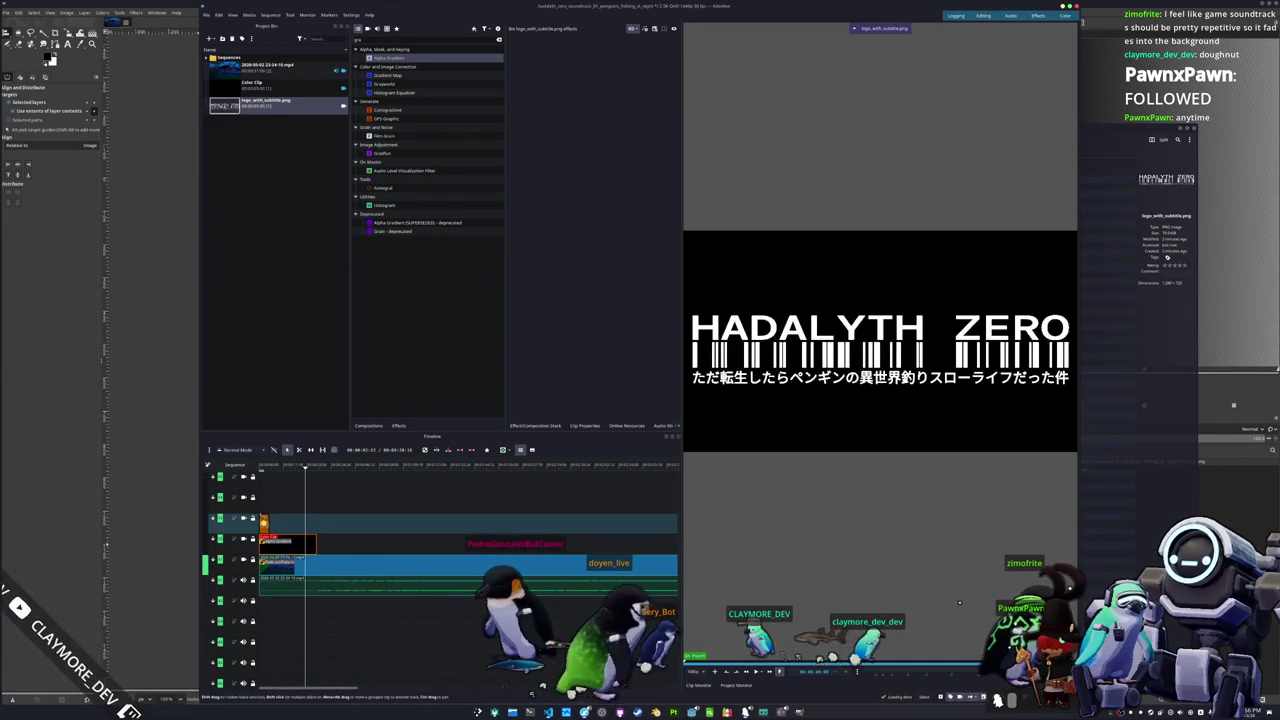
Step: Lengthen the logo clip on the upper track and play back the opening to preview it
{"action": "double_click", "coordinate": [388, 57]}
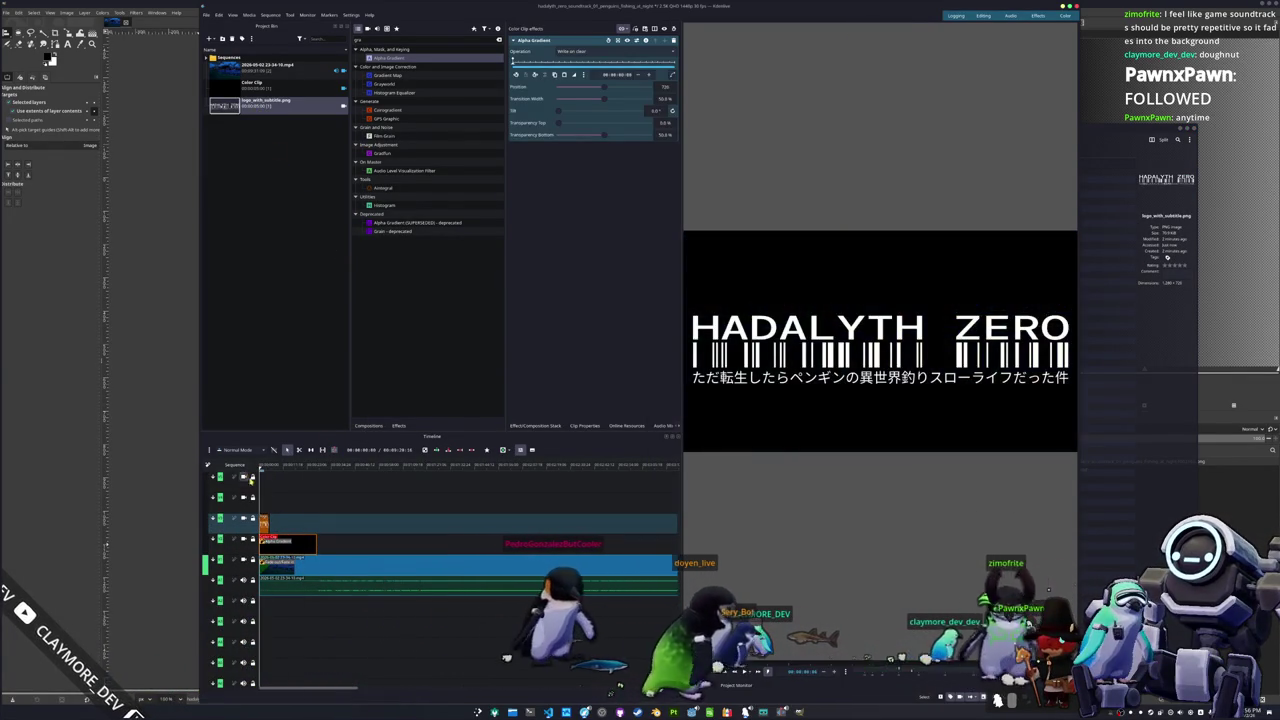
{"action": "left_click", "coordinate": [538, 660]}
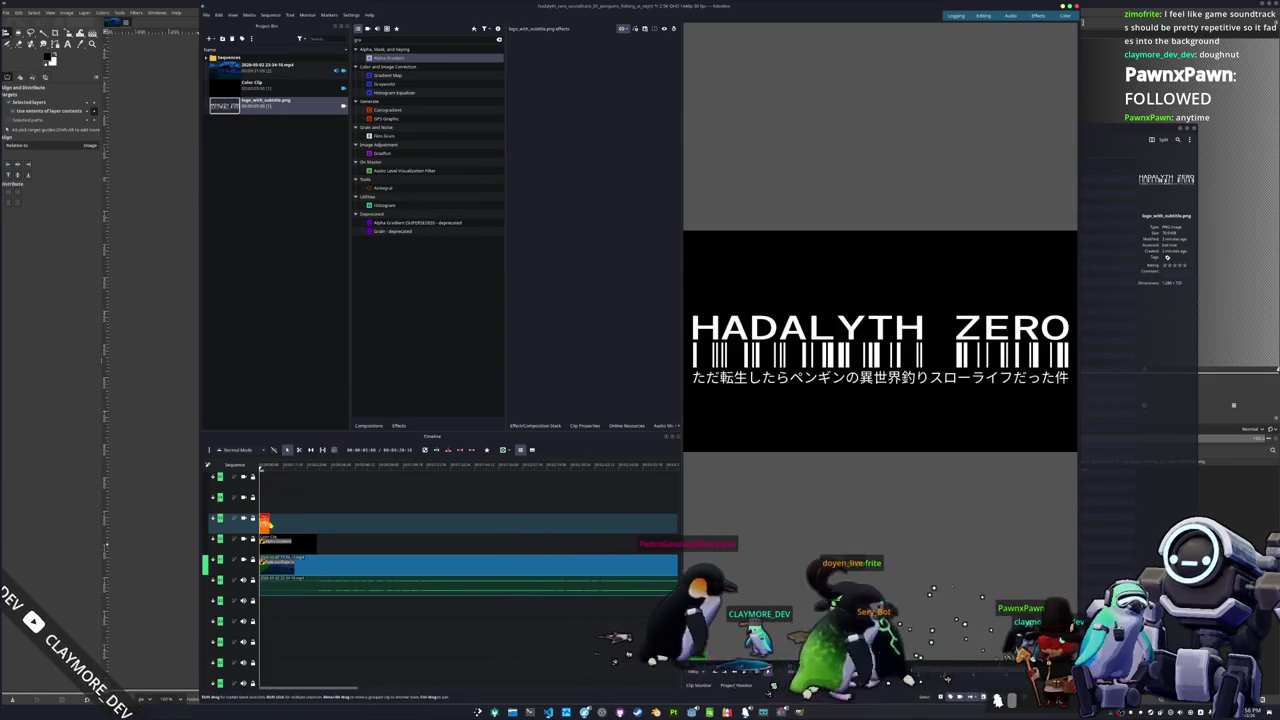
{"action": "left_click", "coordinate": [268, 466]}
{"action": "left_click_drag", "start_coordinate": [301, 523], "coordinate": [317, 523]}
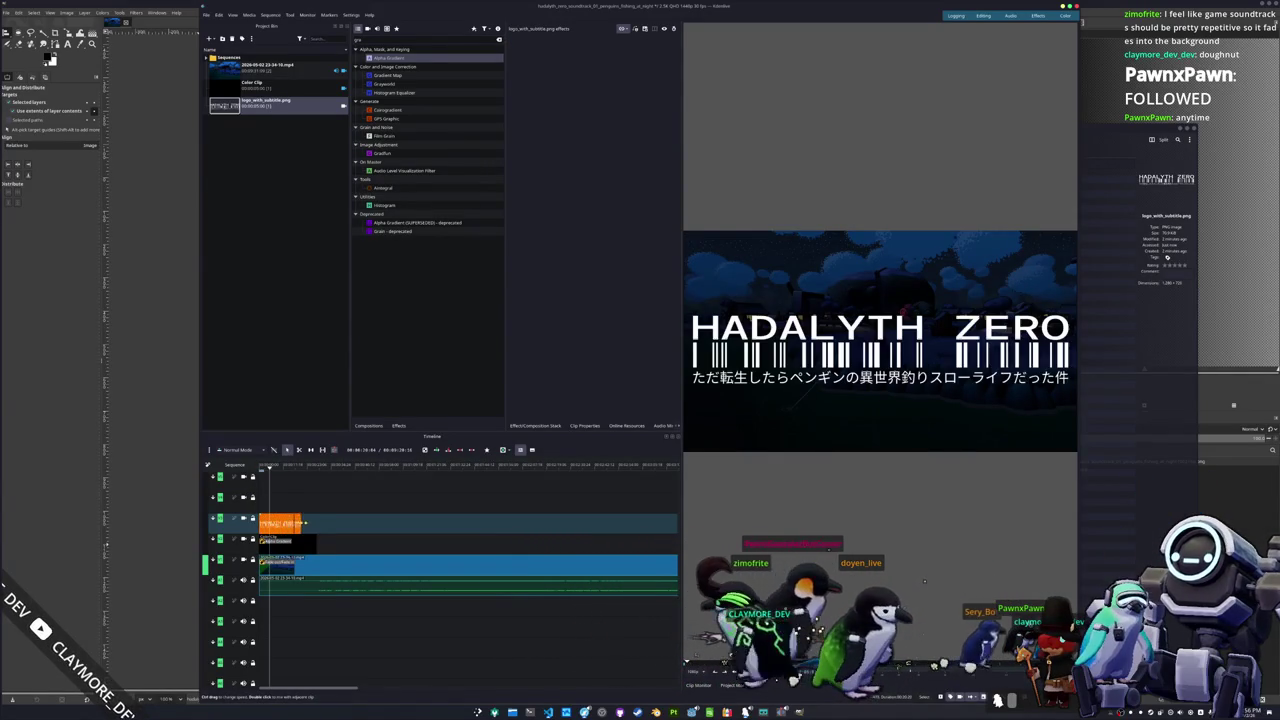
{"action": "scroll", "coordinate": [310, 500], "scroll_direction": "up", "scroll_amount": 1}
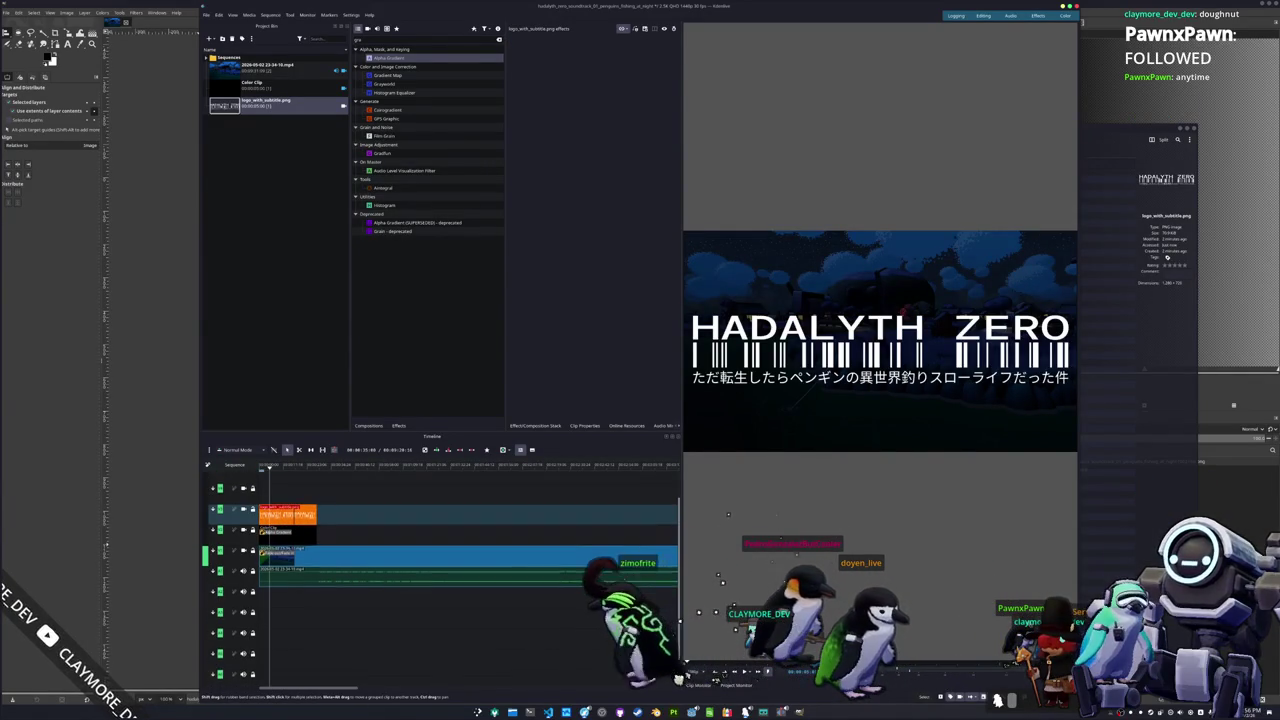
{"action": "left_click_drag", "start_coordinate": [306, 470], "coordinate": [319, 477]}
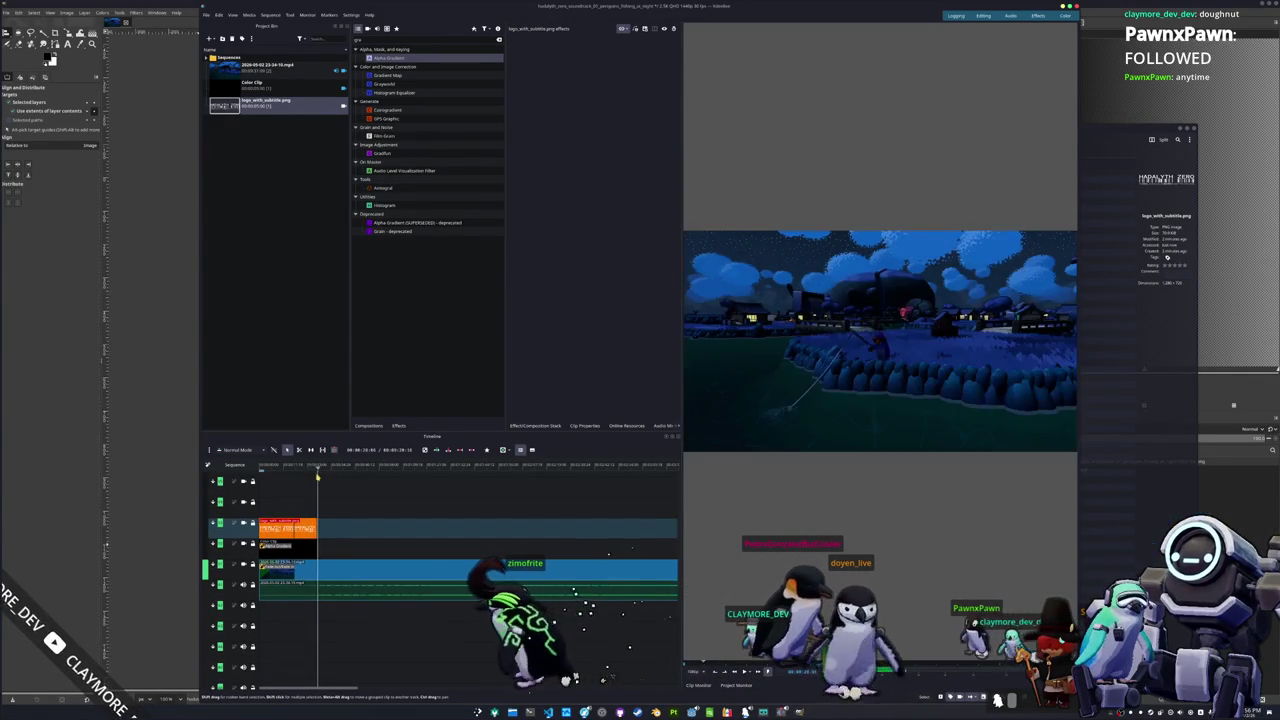
{"action": "key", "text": "space"}
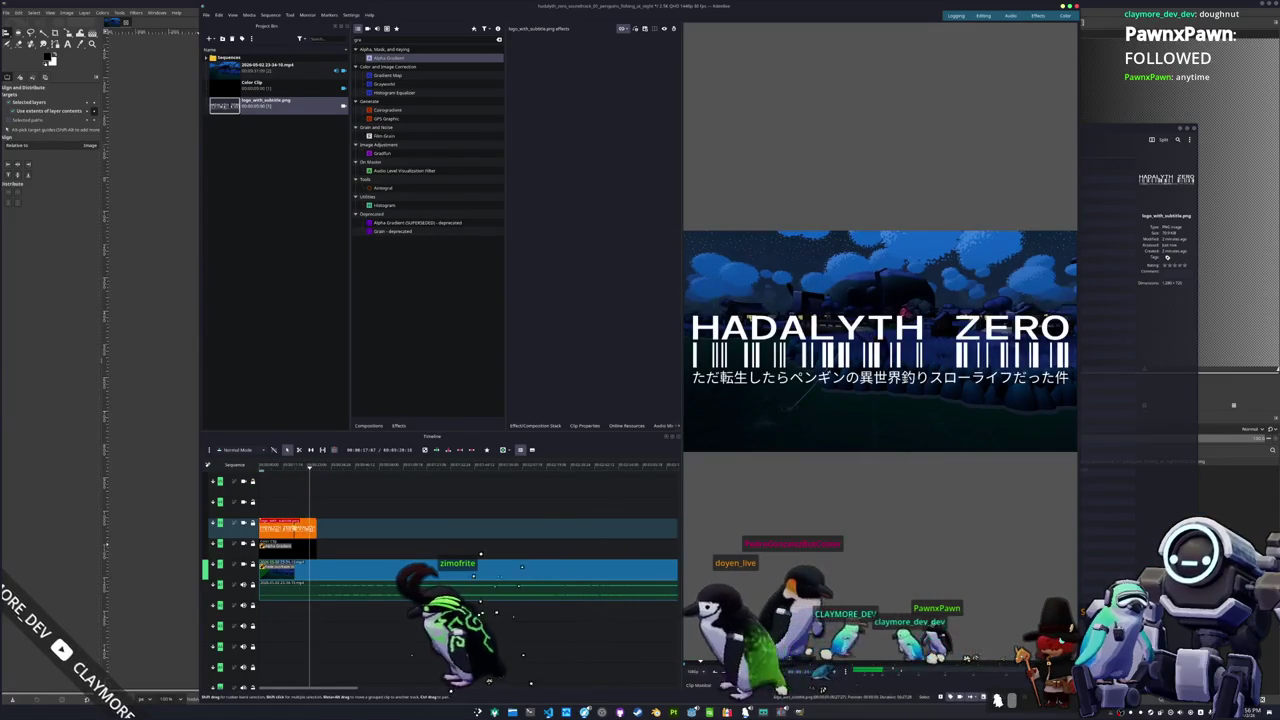
Step: Add a Fade out to both the logo clip and the black colour clip
{"action": "left_click_drag", "start_coordinate": [492, 577], "coordinate": [490, 577]}
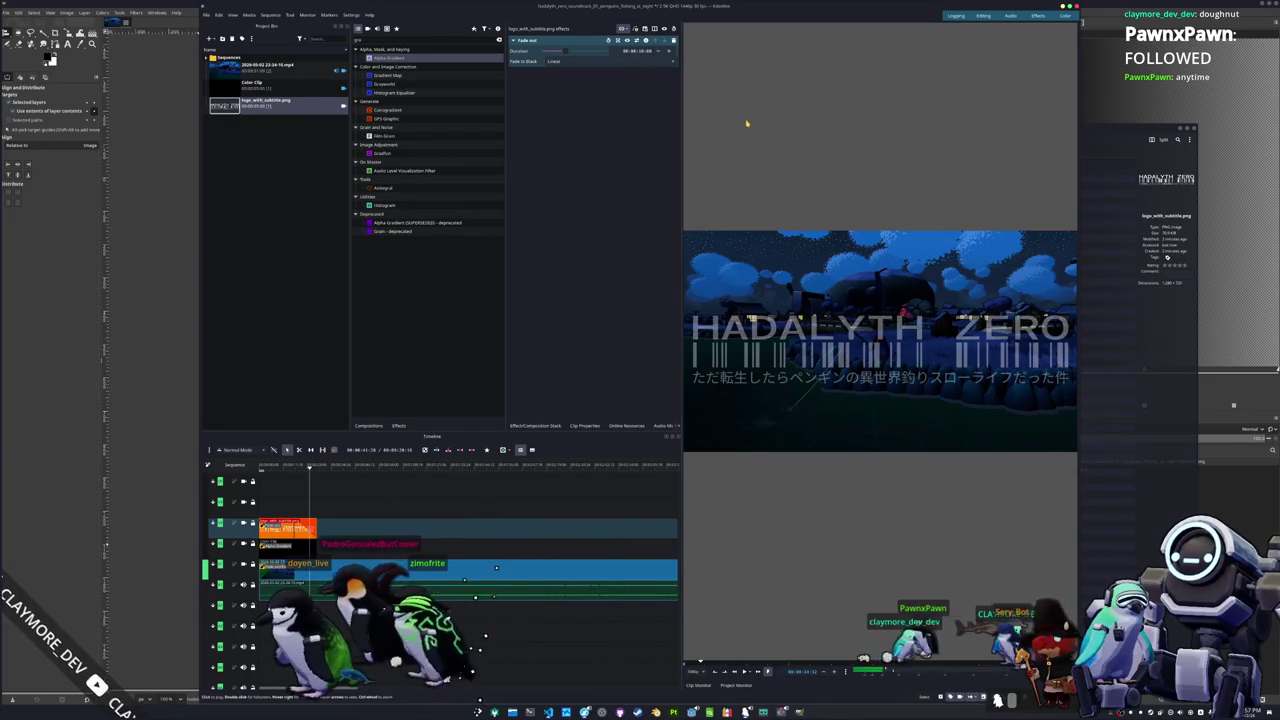
{"action": "left_click", "coordinate": [285, 544]}
{"action": "left_click_drag", "start_coordinate": [290, 544], "coordinate": [185, 544]}
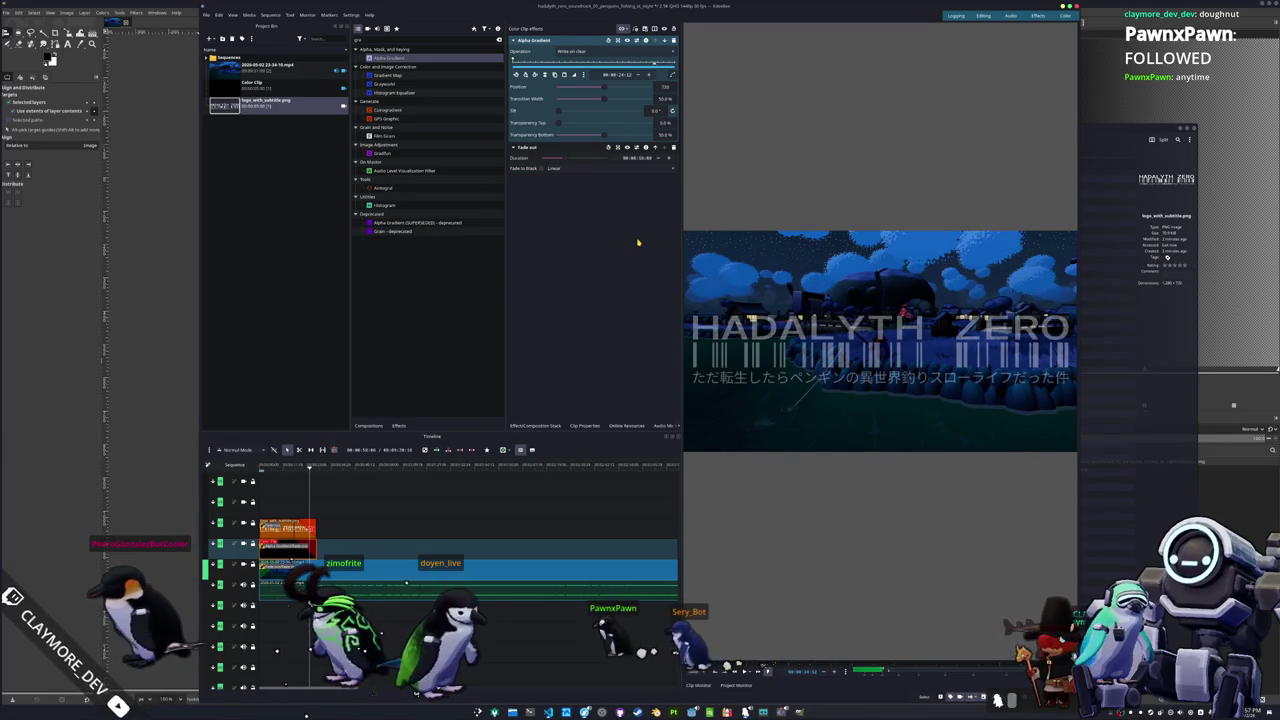
{"action": "left_click", "coordinate": [293, 468]}
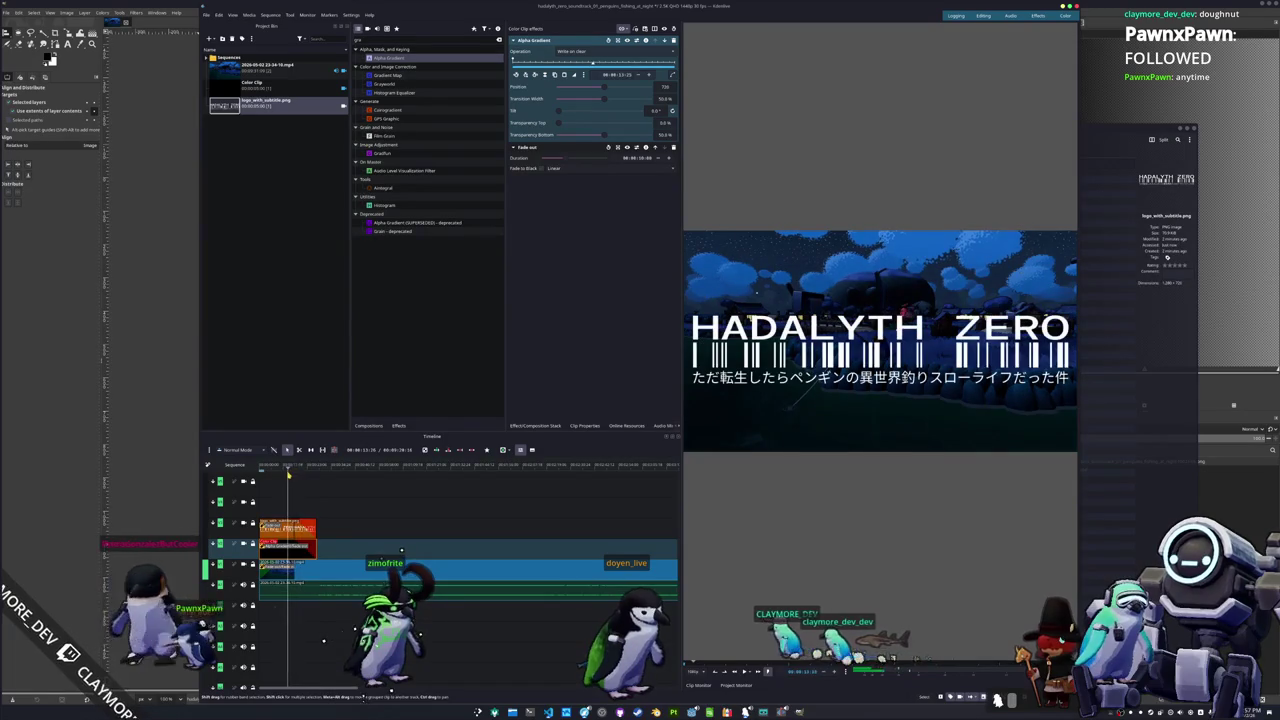
Step: Extract the current logo frame from the monitor as a PNG still
{"action": "right_click", "coordinate": [814, 408]}
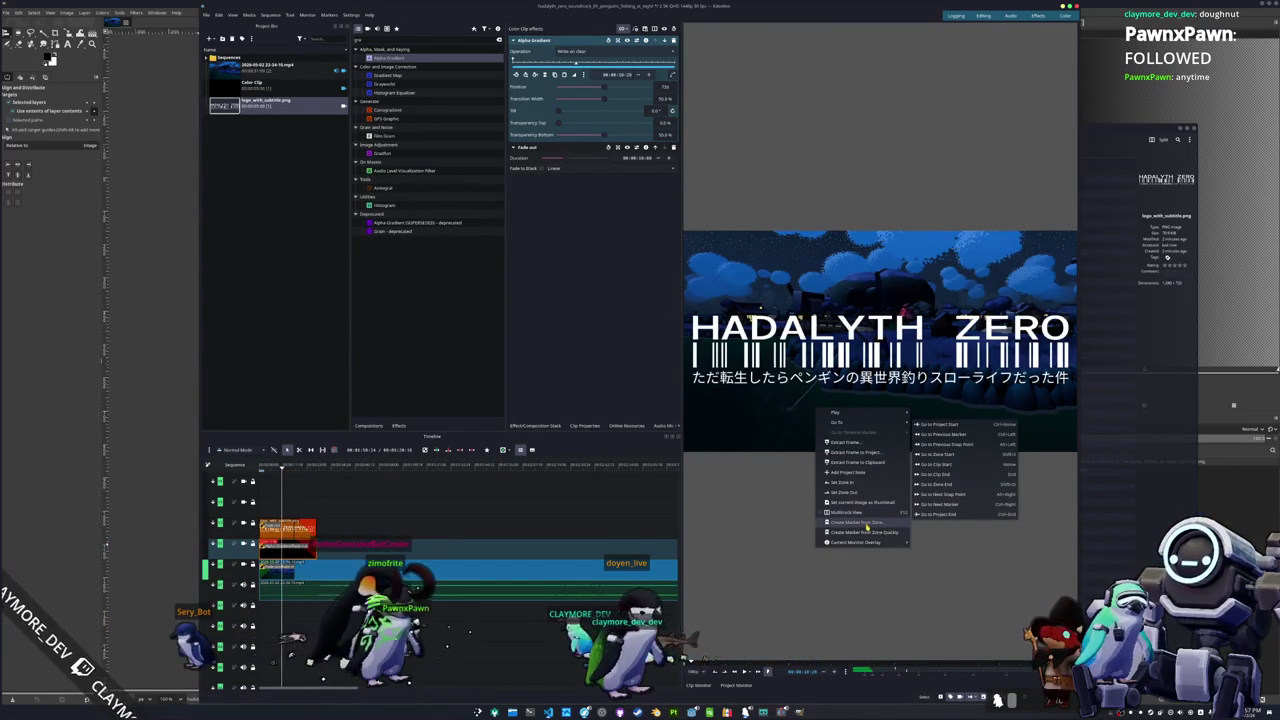
{"action": "left_click", "coordinate": [848, 442]}
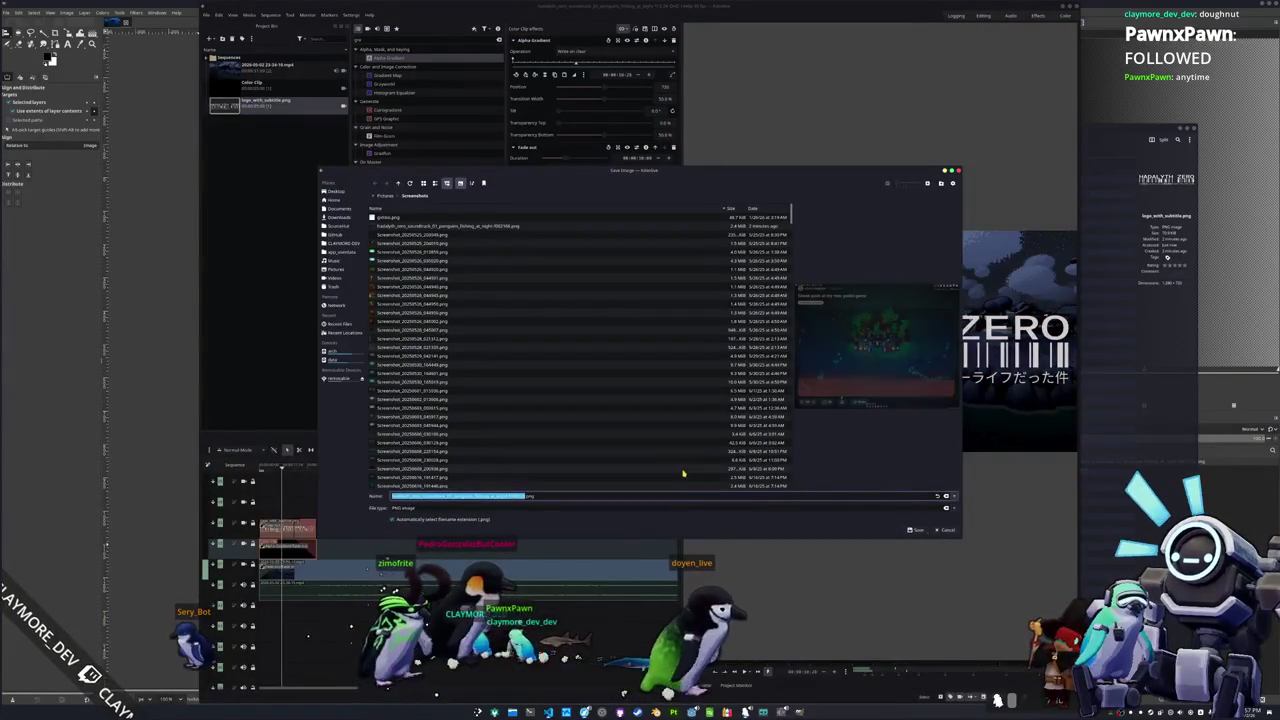
{"action": "left_click", "coordinate": [916, 529]}
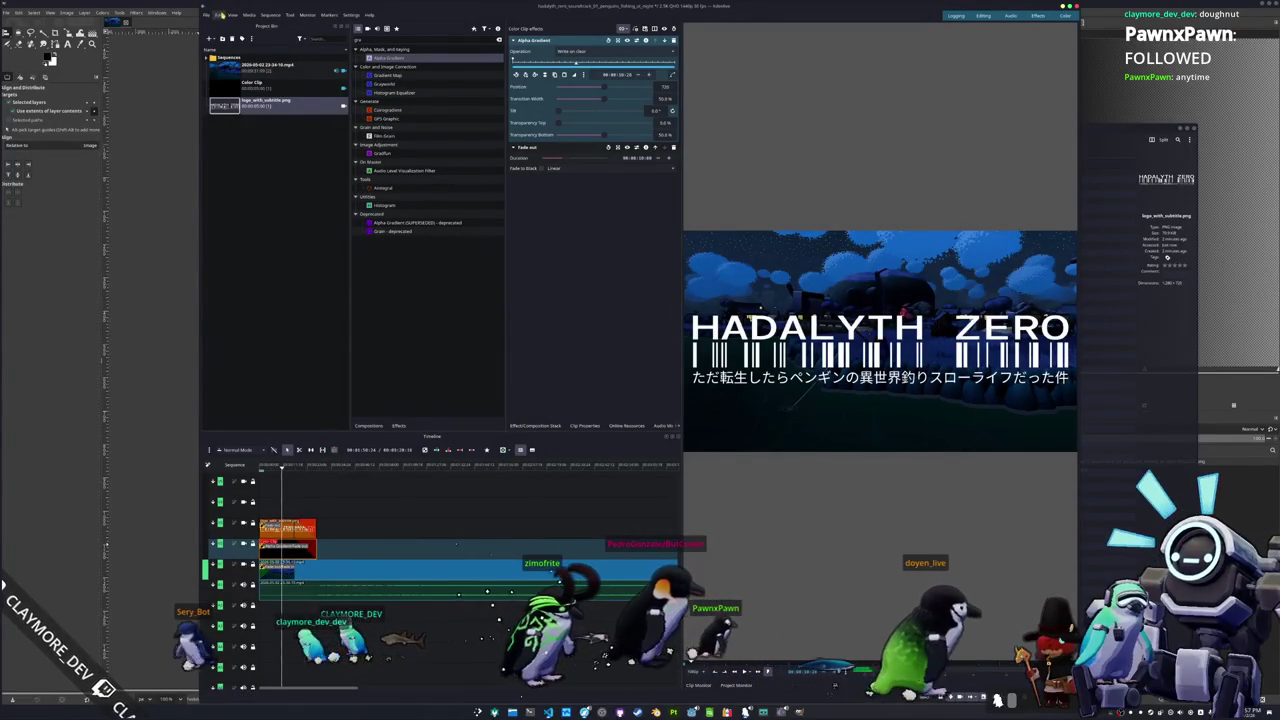
Step: Render the penguins_fishing_at_night project to an MP4 file
{"action": "left_click", "coordinate": [219, 15]}
{"action": "key", "text": "Escape"}
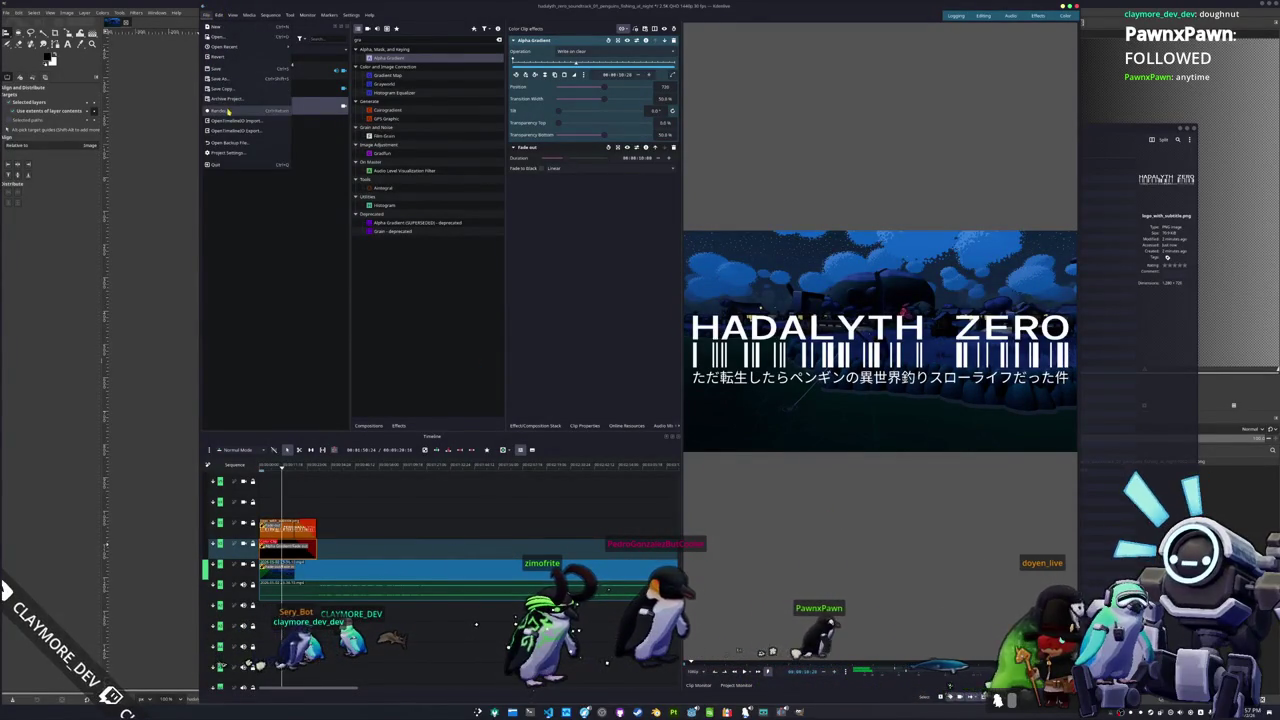
{"action": "key", "text": "ctrl+Return"}
{"action": "left_click", "coordinate": [498, 238]}
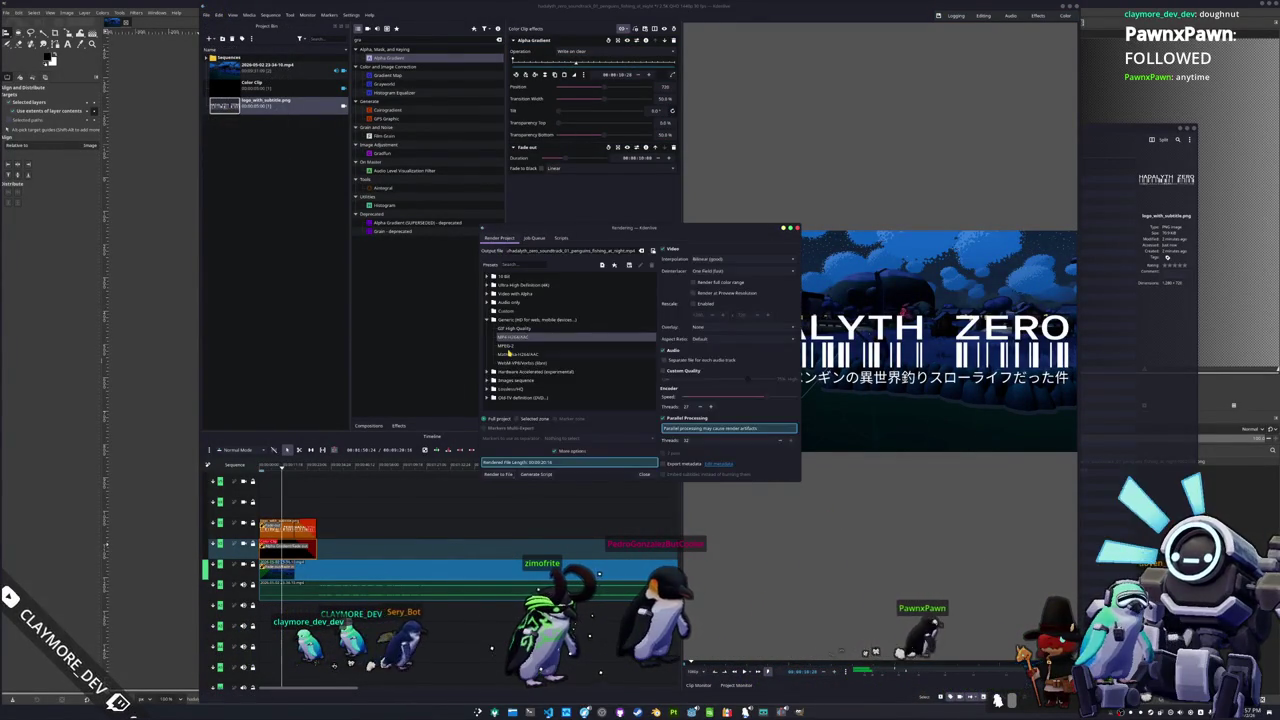
{"action": "left_click", "coordinate": [499, 475]}
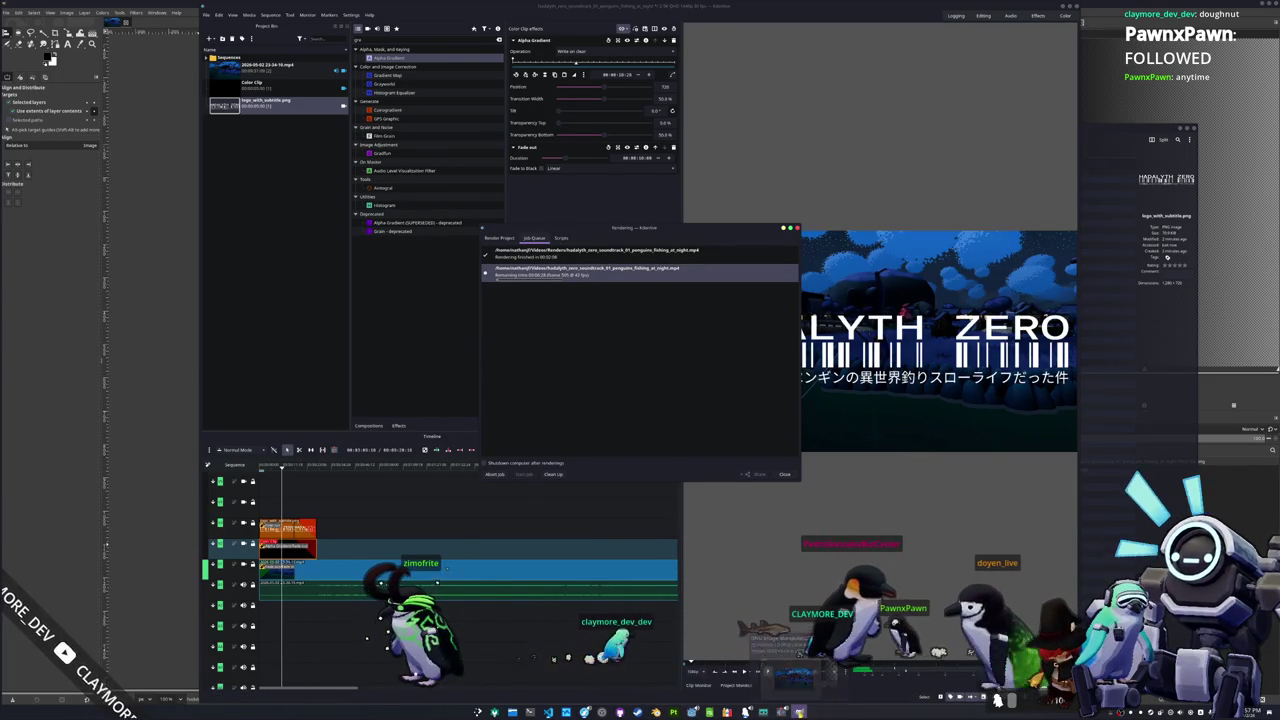
{"action": "key", "text": "alt+Tab"}
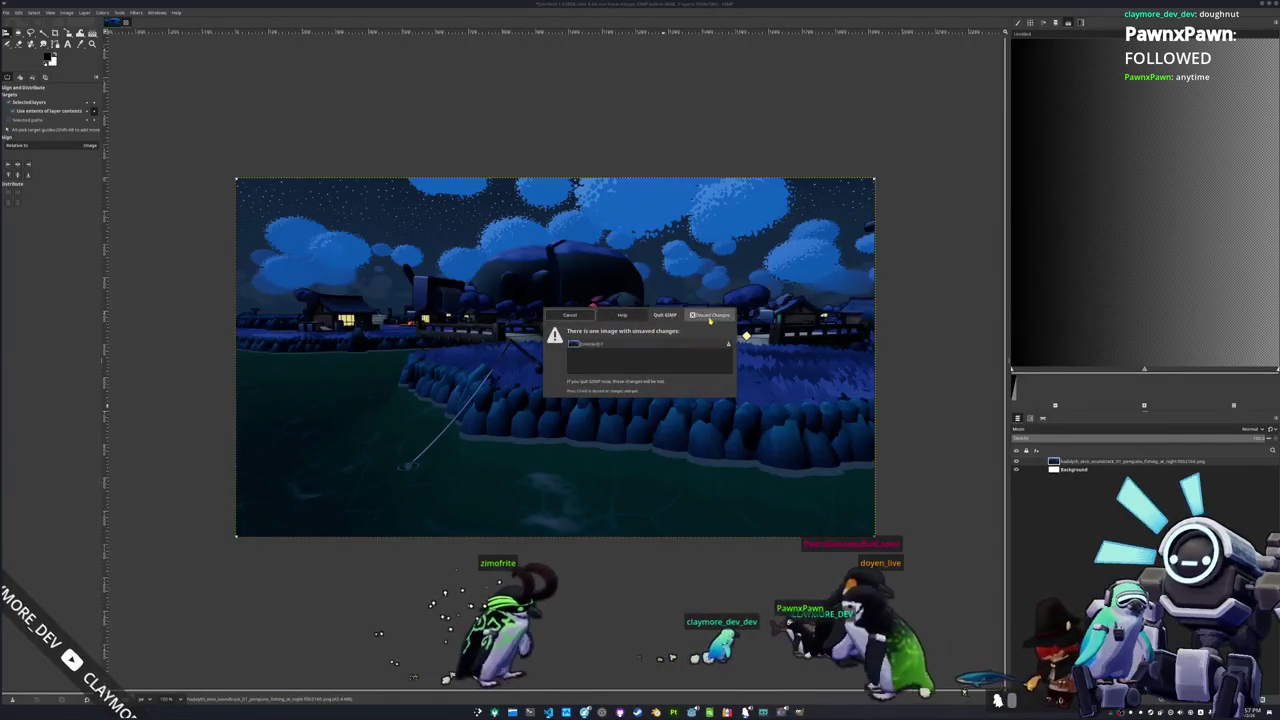
{"action": "key", "text": "alt+Tab"}
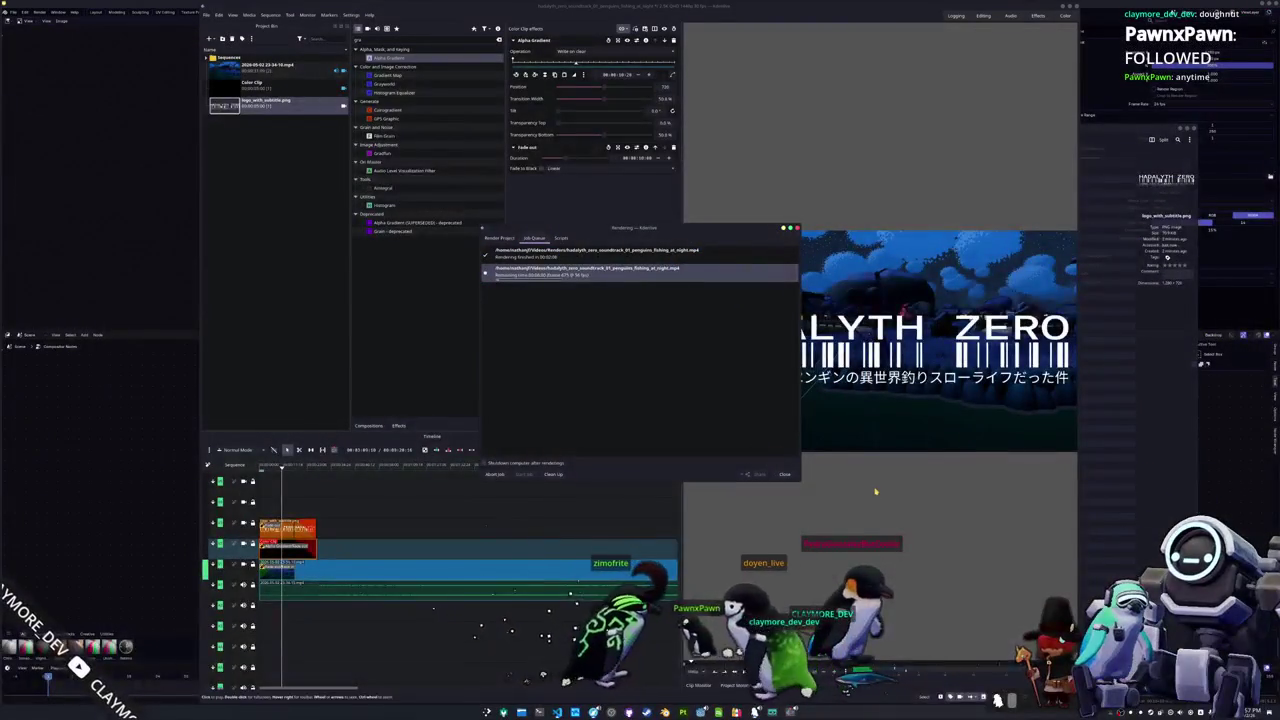
{"action": "key", "text": "alt+Tab"}
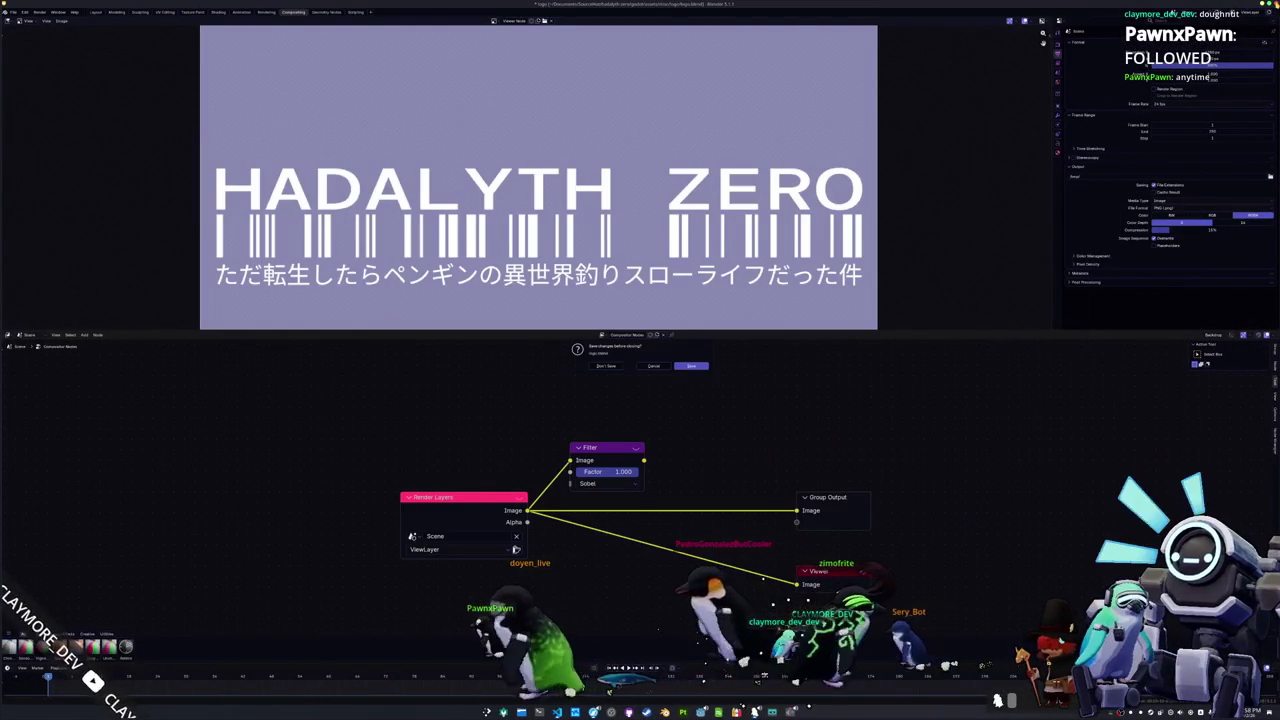
{"action": "key", "text": "alt+Tab"}
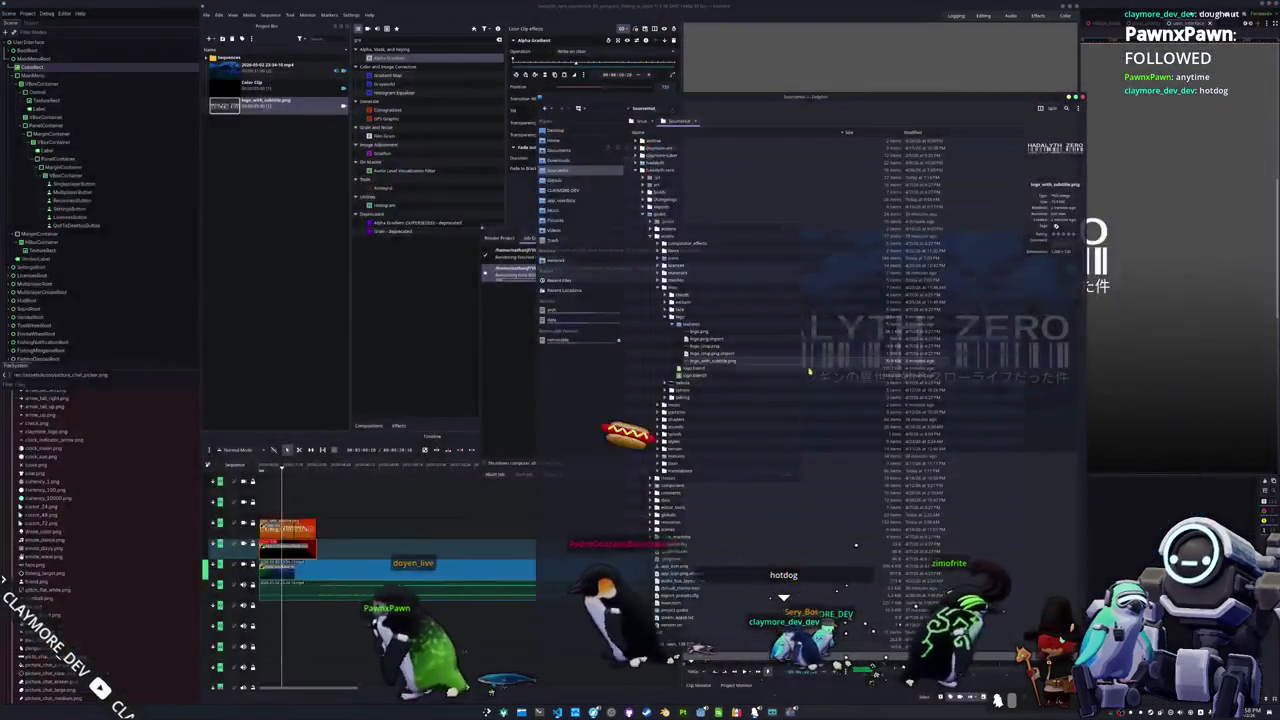
Step: Back in Kdenlive's render queue, take a Spectacle region screenshot copied to the clipboard
{"action": "key", "text": "alt+Tab"}
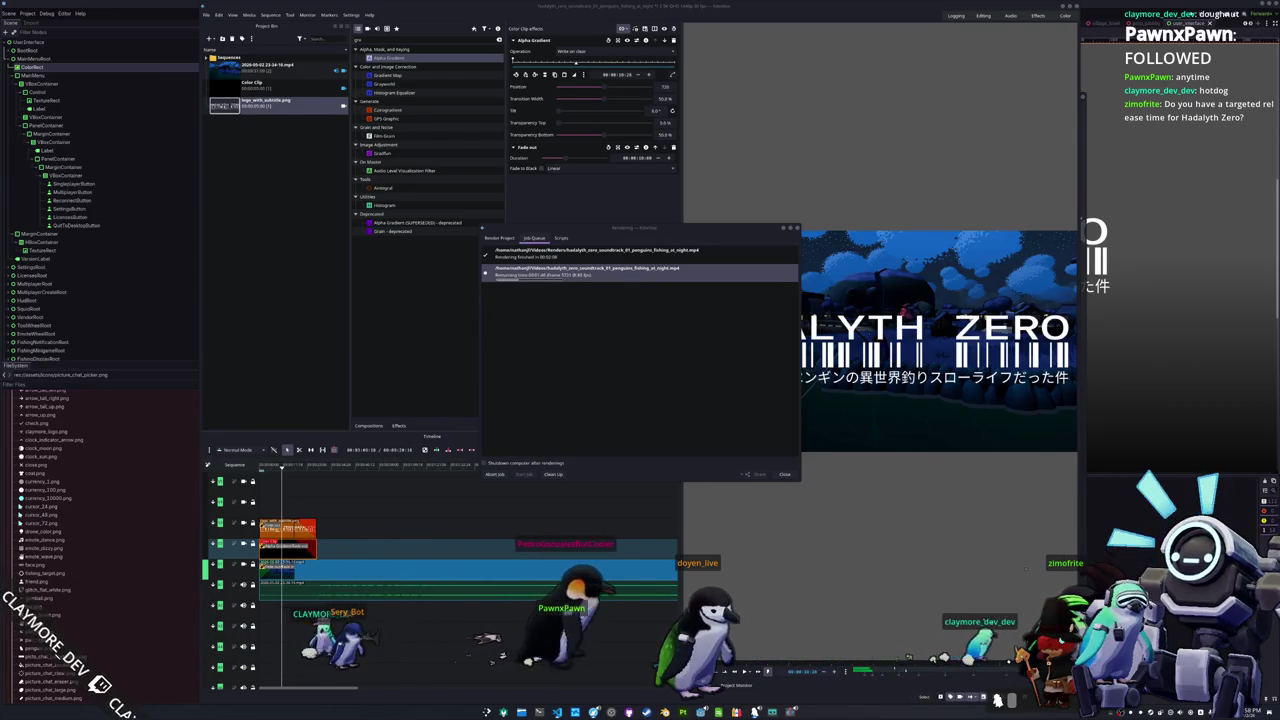
{"action": "key", "text": "super+shift+Print"}
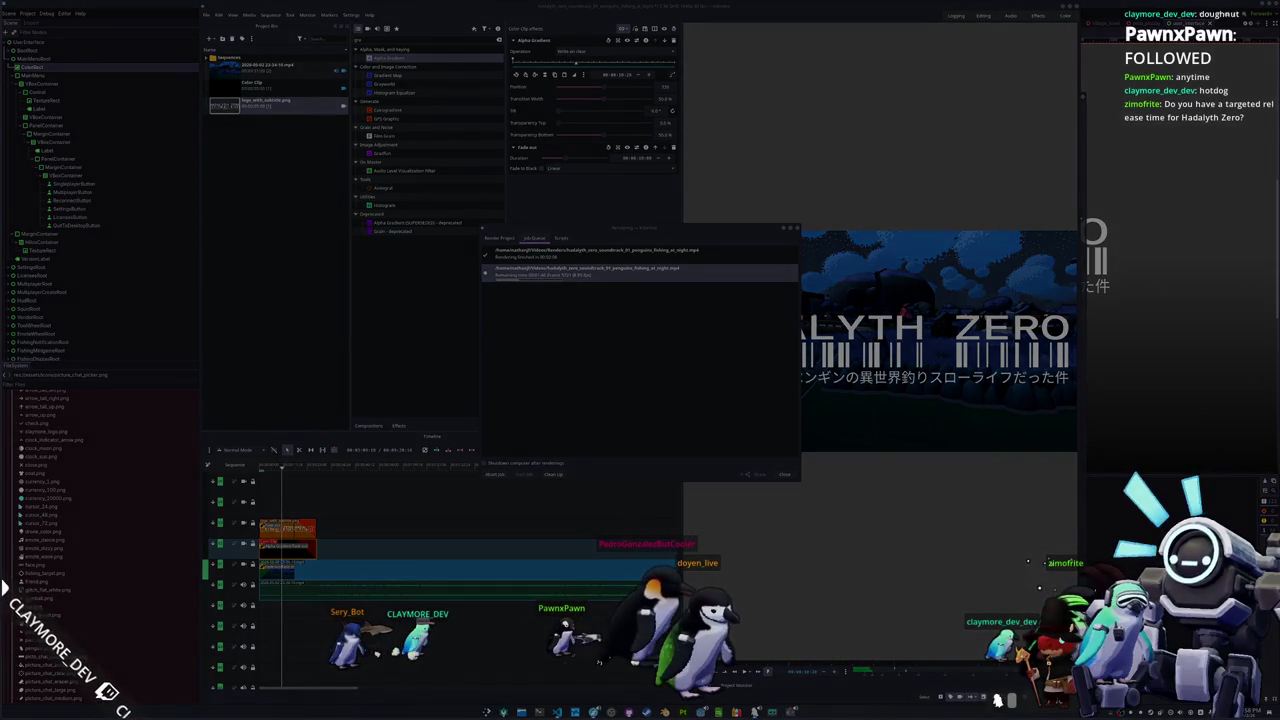
{"action": "key", "text": "Escape"}
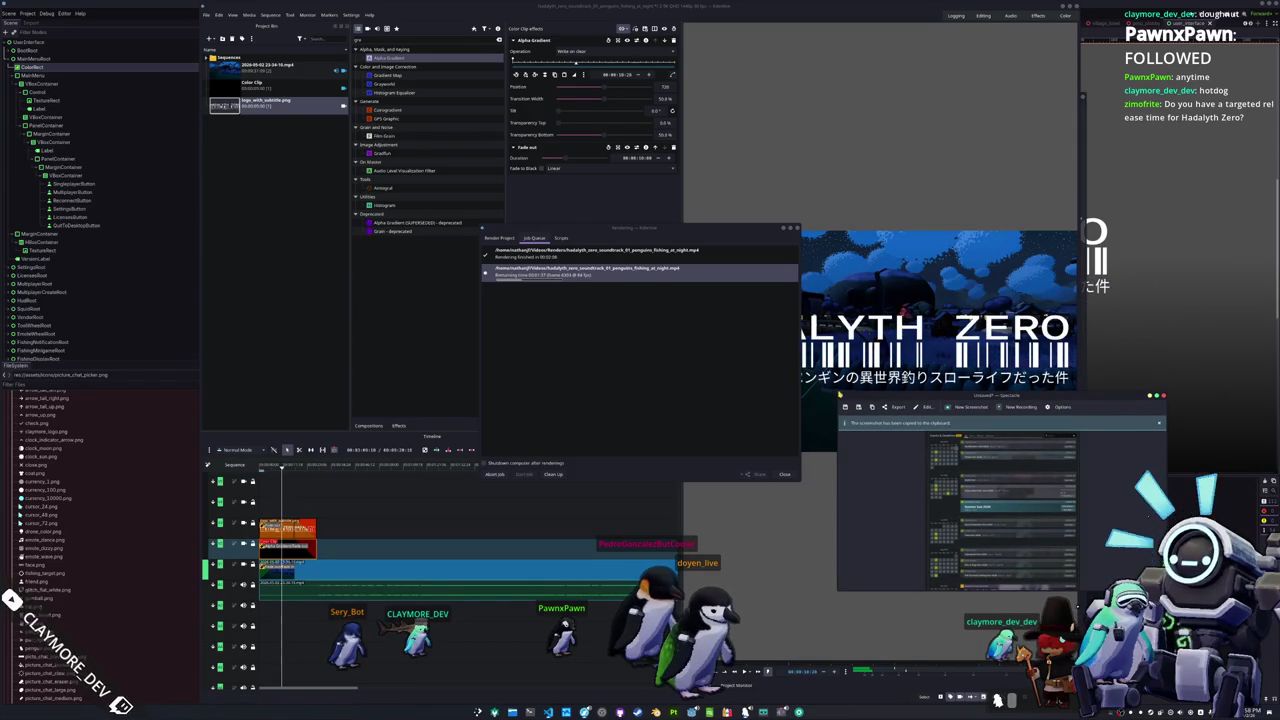
Step: Enlarge the Spectacle window to read the Events & Deadlines screenshot, then close it
{"action": "mouse_move", "coordinate": [838, 392]}
{"action": "left_mouse_down"}
{"action": "mouse_move", "coordinate": [680, 243]}
{"action": "mouse_move", "coordinate": [329, 51]}
{"action": "mouse_move", "coordinate": [191, 32]}
{"action": "left_mouse_up"}
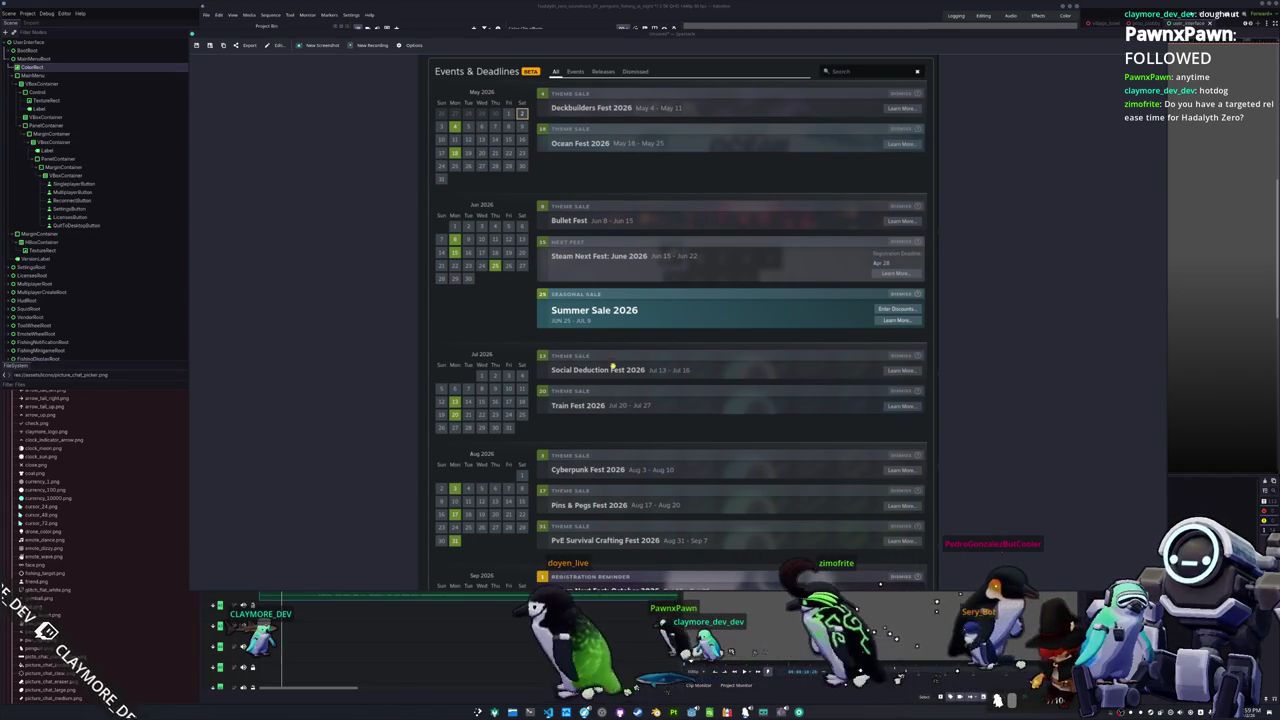
{"action": "left_click", "coordinate": [1037, 131]}
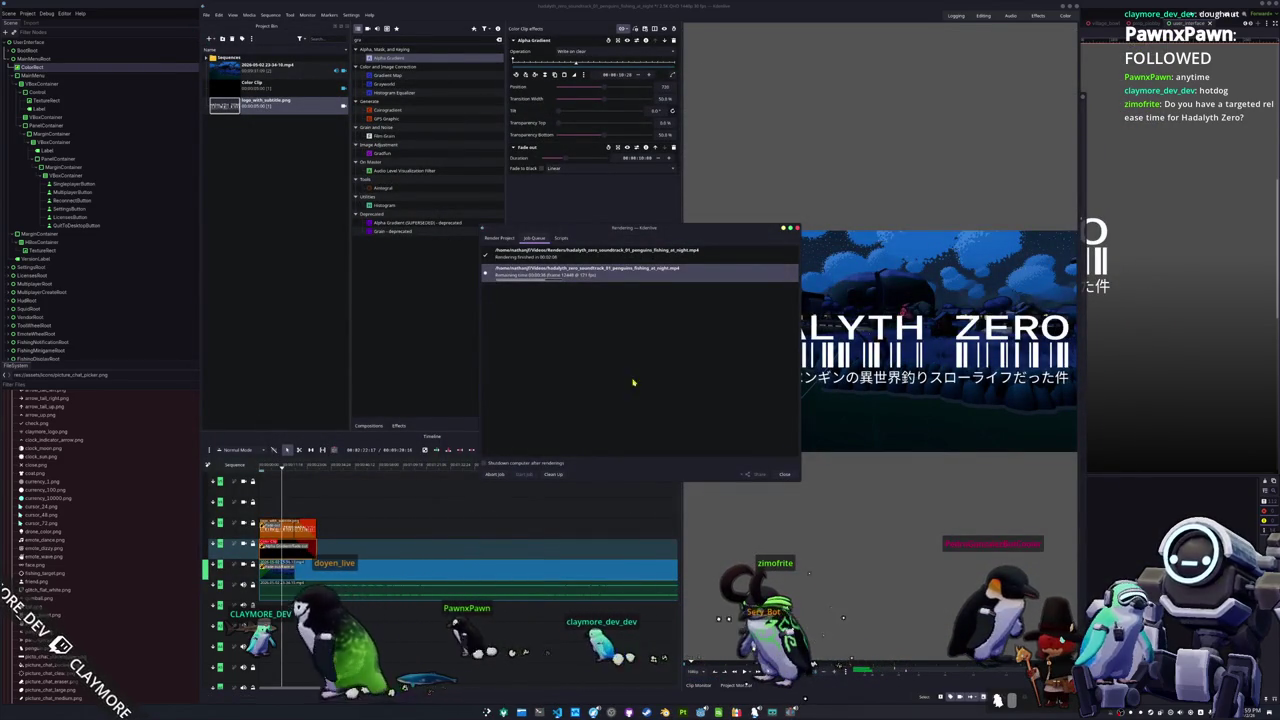
Step: Run the game from Godot with F5 and host a new multiplayer lobby
{"action": "key", "text": "alt+Tab"}
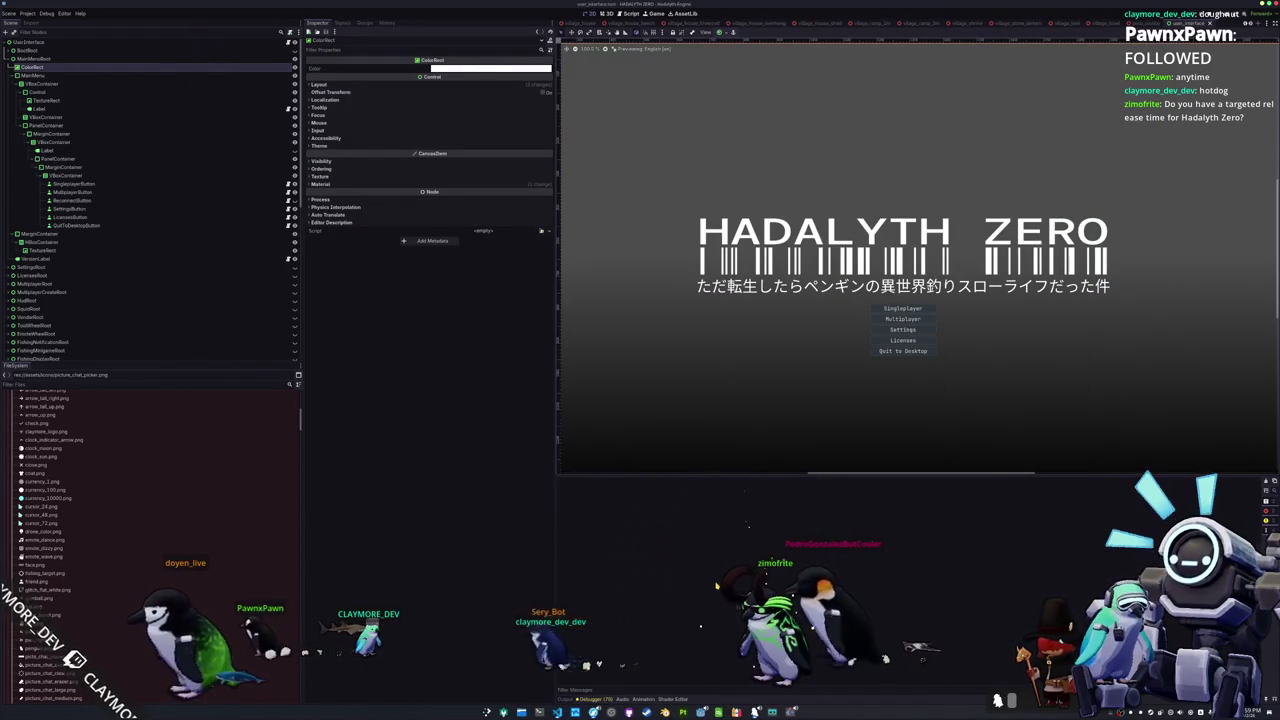
{"action": "key", "text": "F5"}
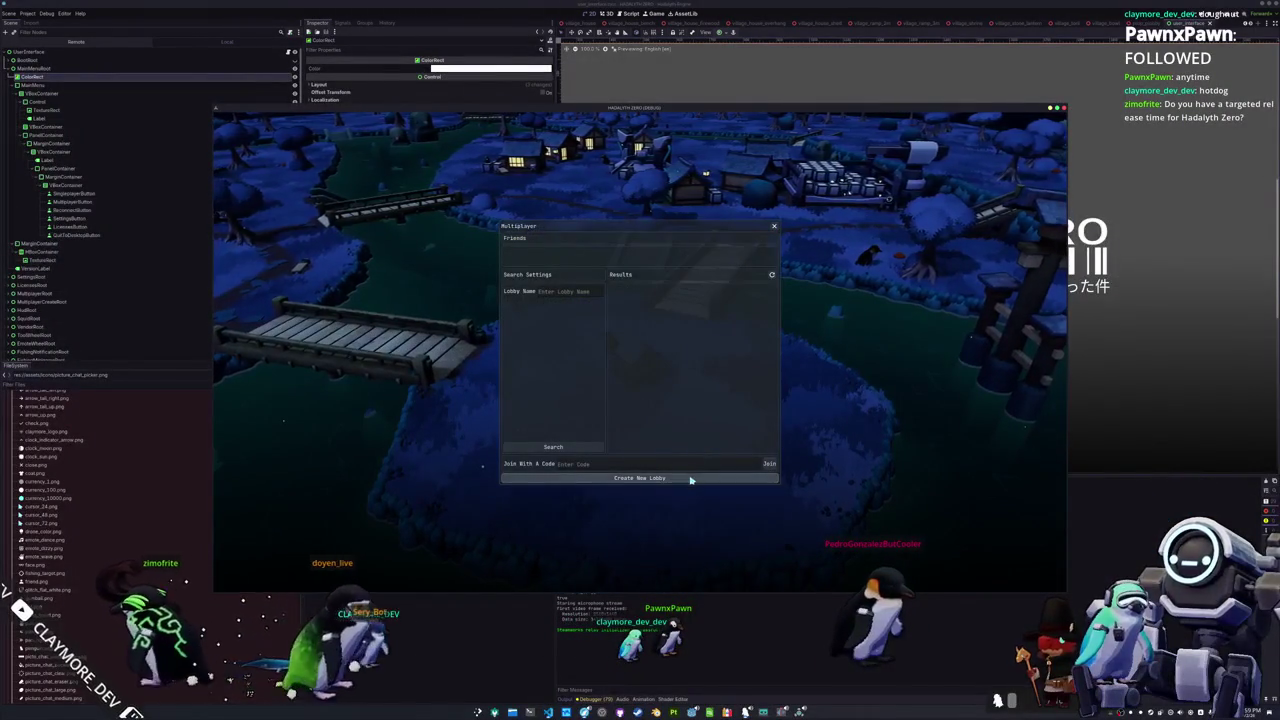
{"action": "left_click", "coordinate": [700, 386]}
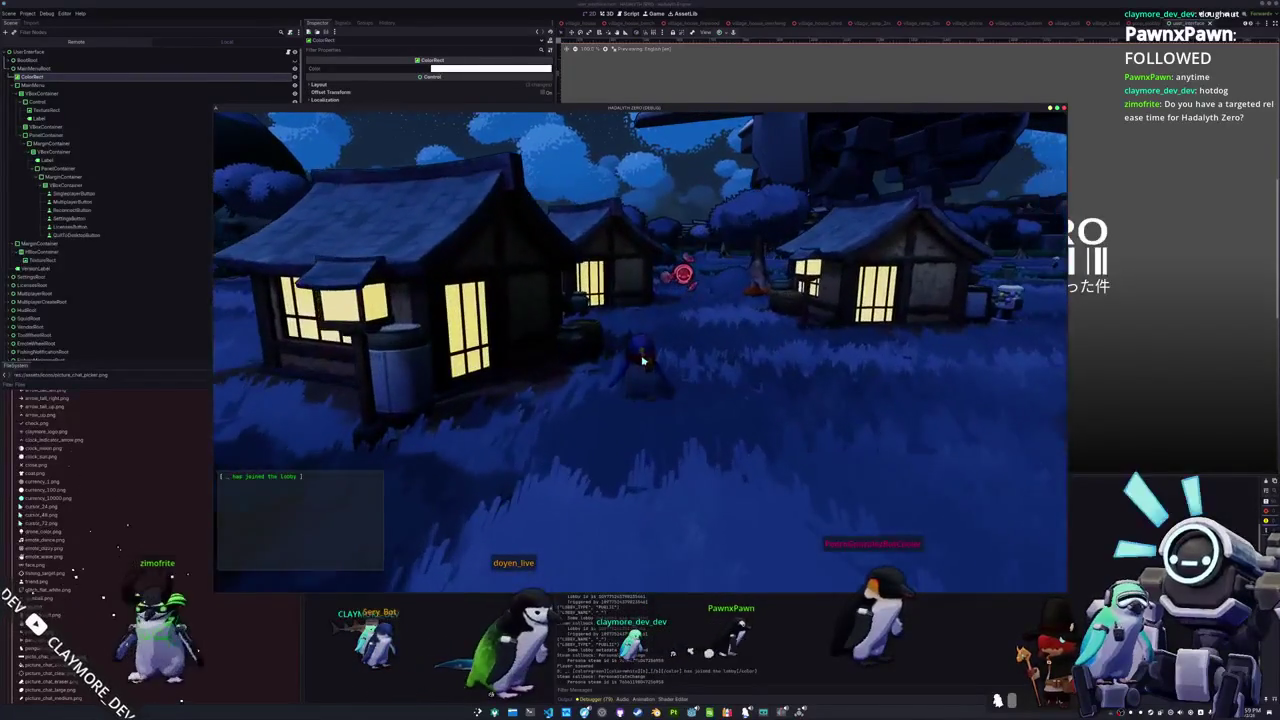
Step: In Picture Chat, sample blue and white colours, then set the drawing colour back to black
{"action": "left_click", "coordinate": [375, 579]}
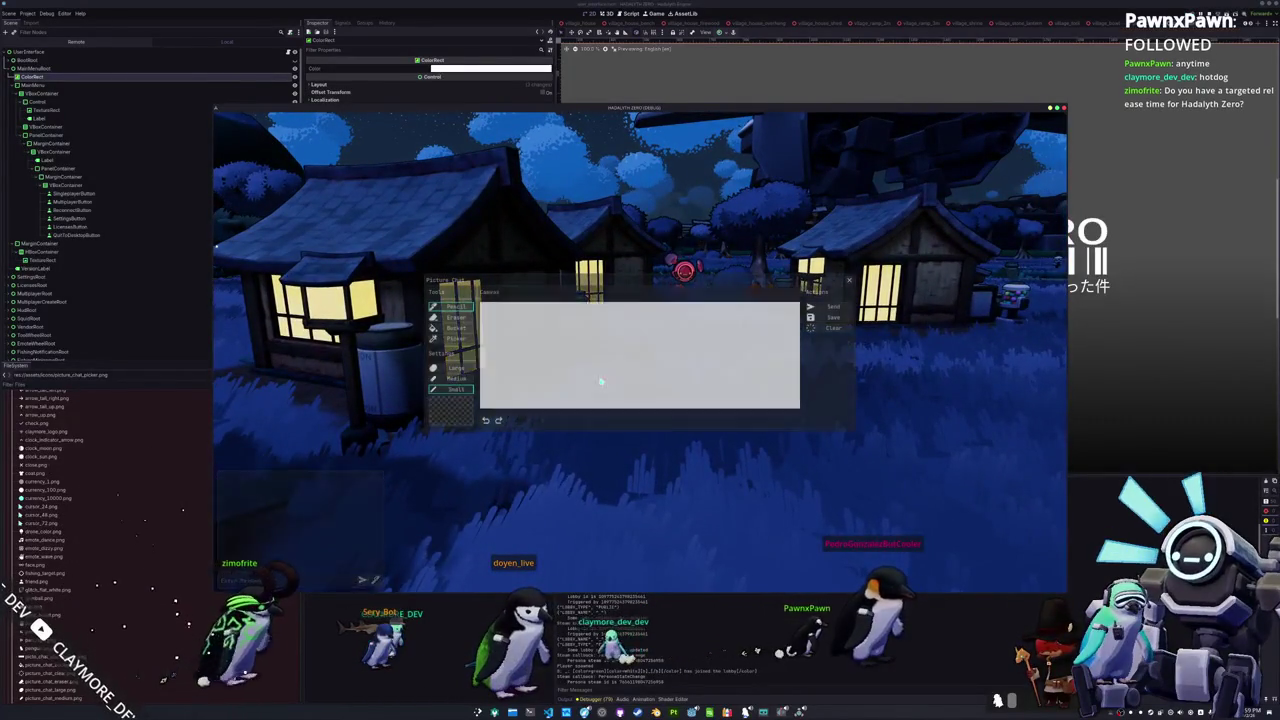
{"action": "left_click", "coordinate": [454, 340]}
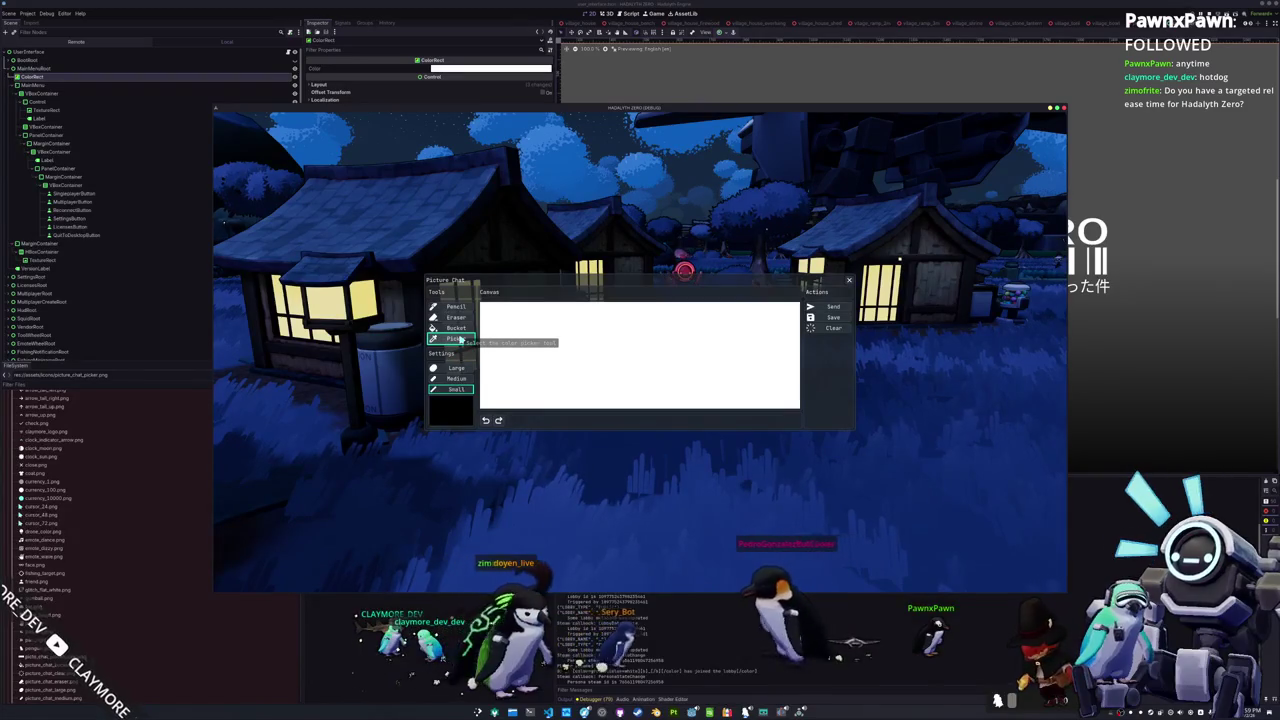
{"action": "left_click", "coordinate": [451, 408]}
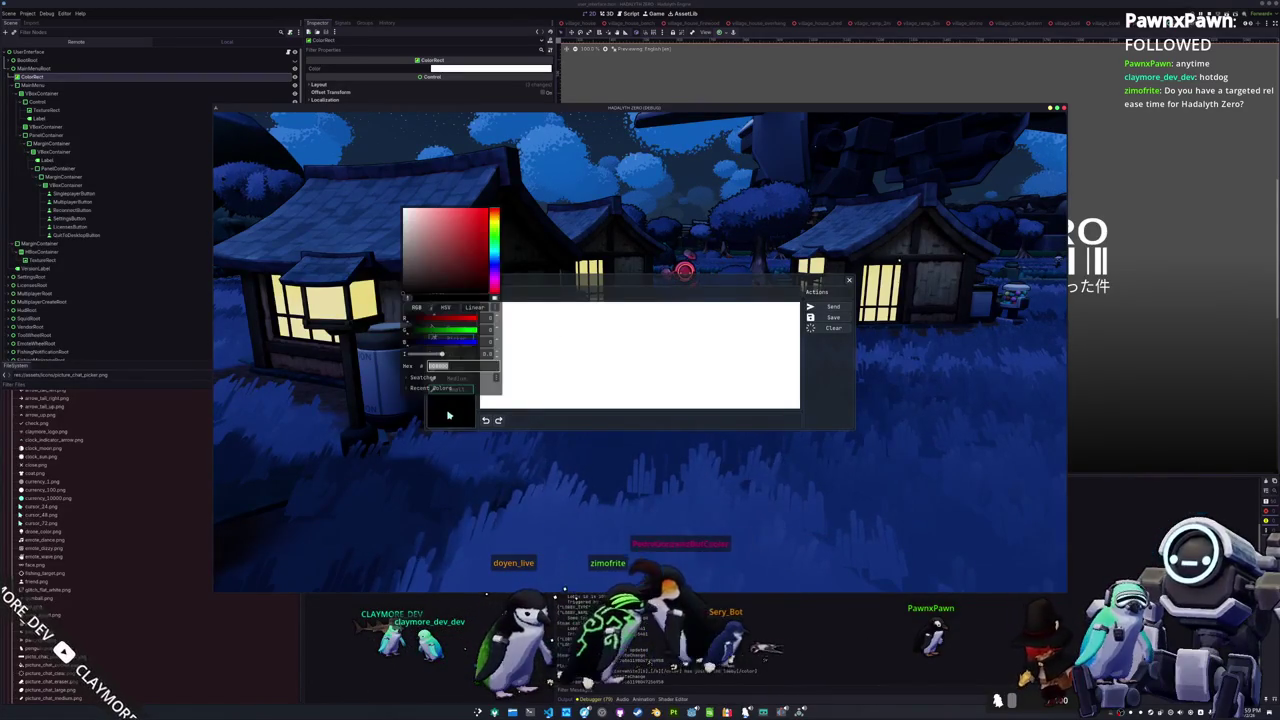
{"action": "left_click", "coordinate": [408, 298]}
{"action": "left_click", "coordinate": [370, 215]}
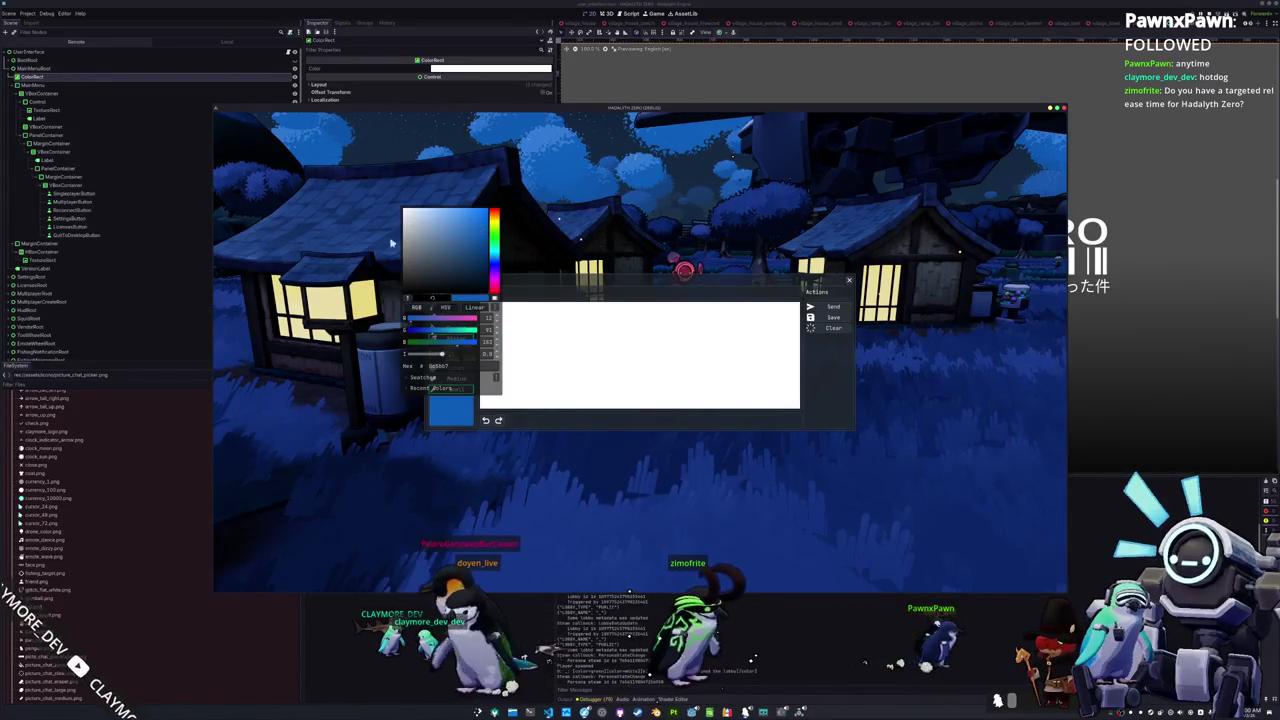
{"action": "left_click", "coordinate": [456, 410]}
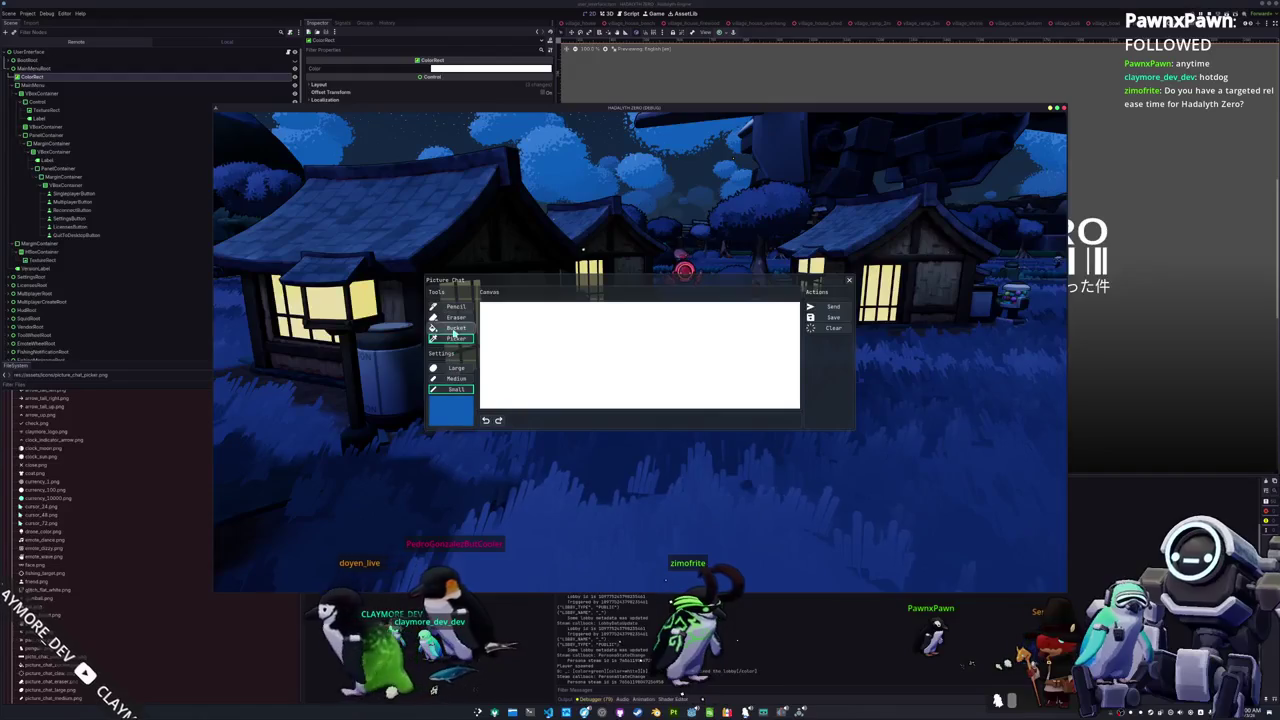
{"action": "left_click", "coordinate": [601, 344]}
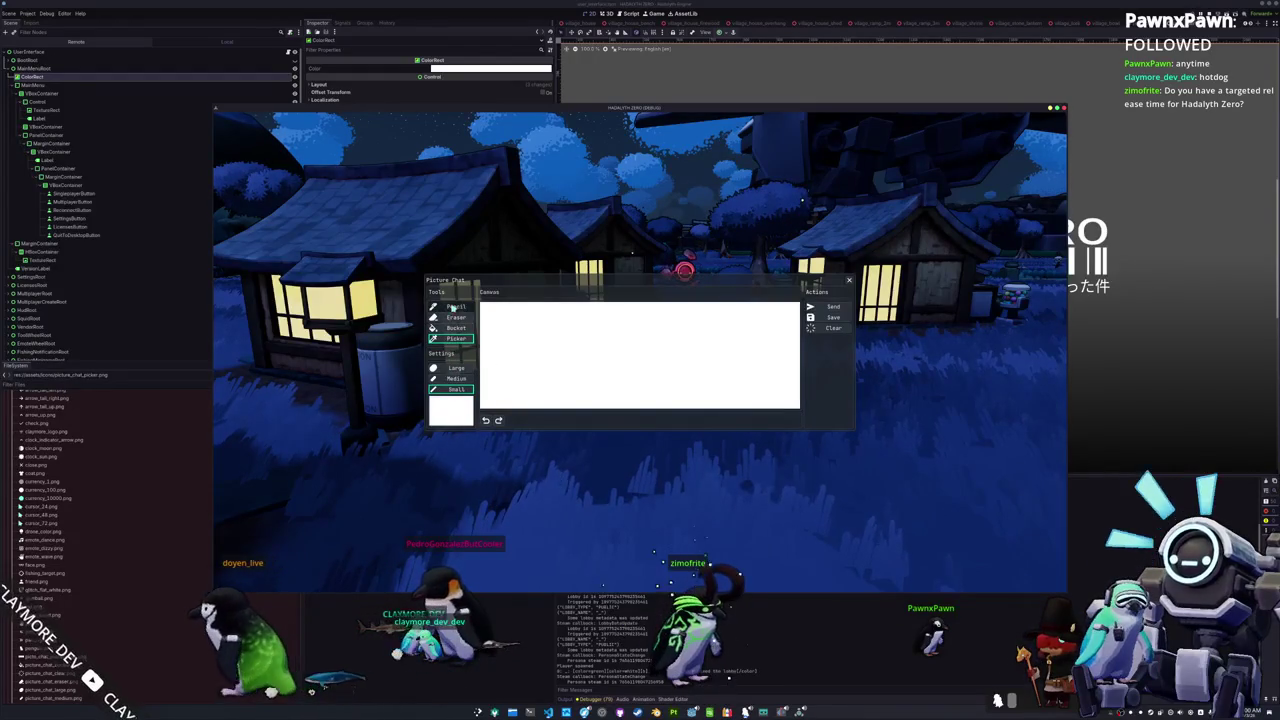
{"action": "left_click", "coordinate": [456, 410]}
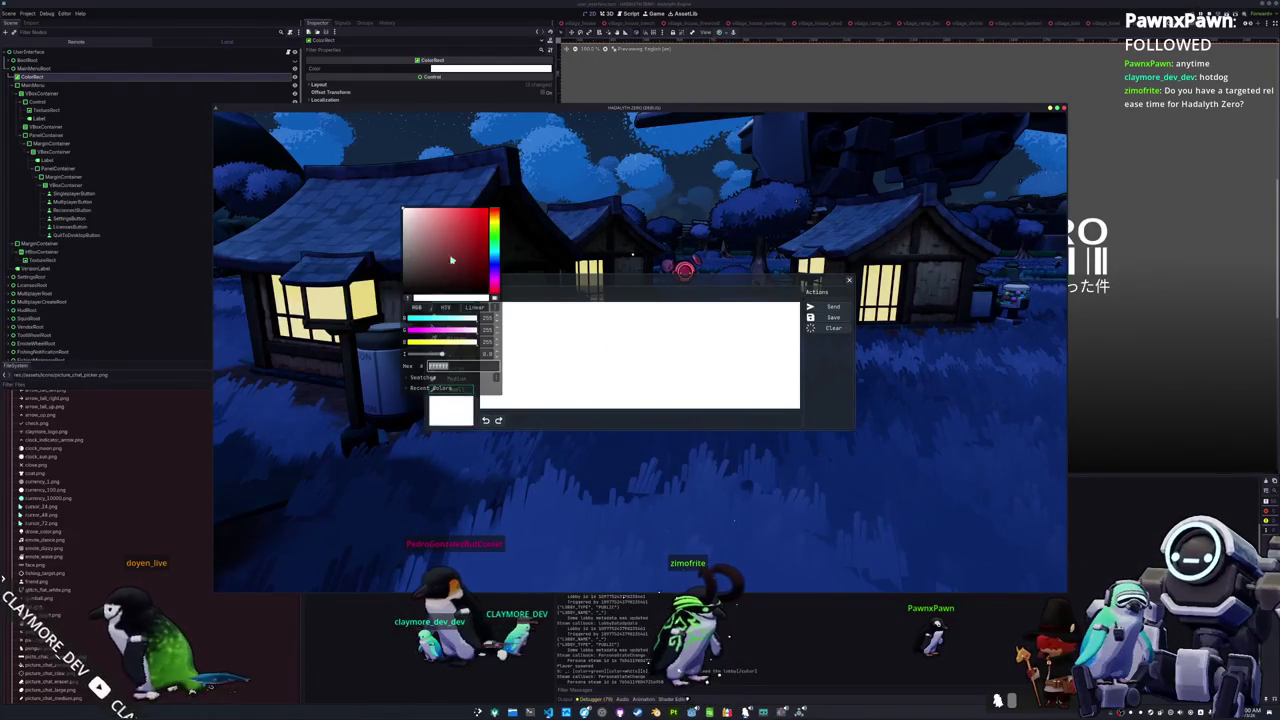
{"action": "left_click", "coordinate": [456, 410]}
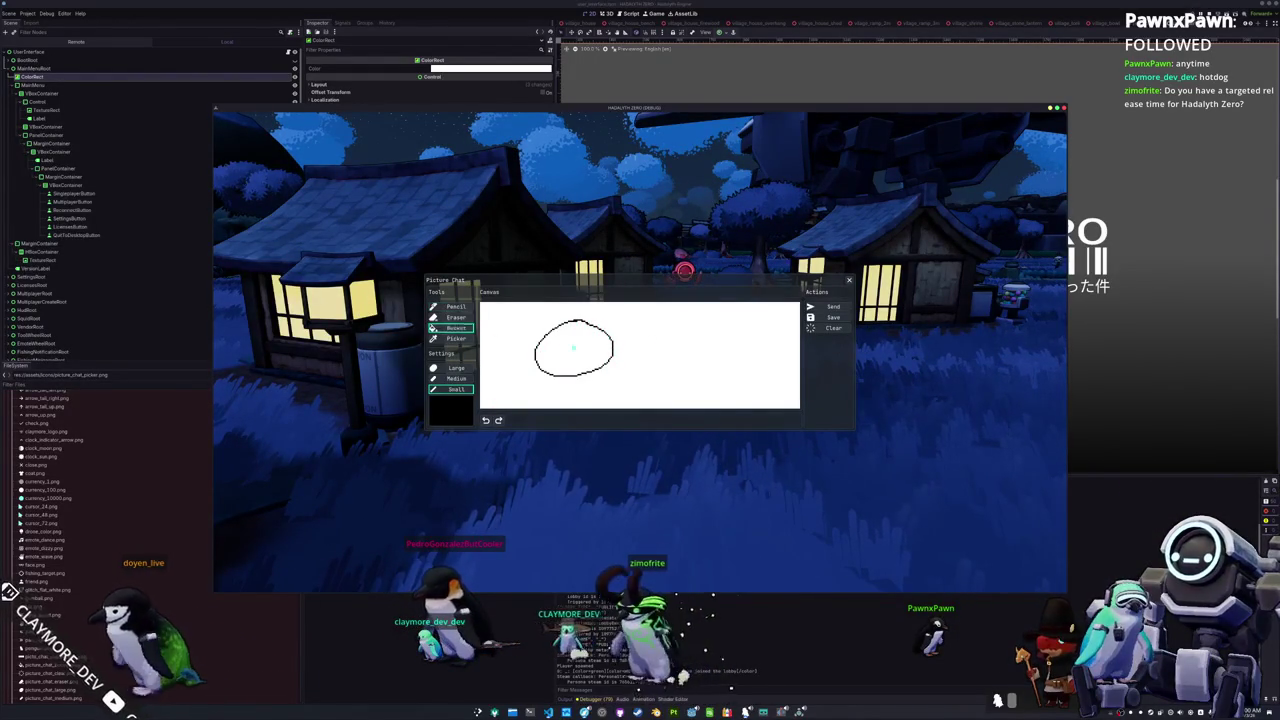
Step: Fill the oval black, erase a line across it, send the drawing and close Picture Chat
{"action": "left_click", "coordinate": [566, 347]}
{"action": "left_click", "coordinate": [455, 317]}
{"action": "left_click_drag", "start_coordinate": [537, 339], "coordinate": [613, 357]}
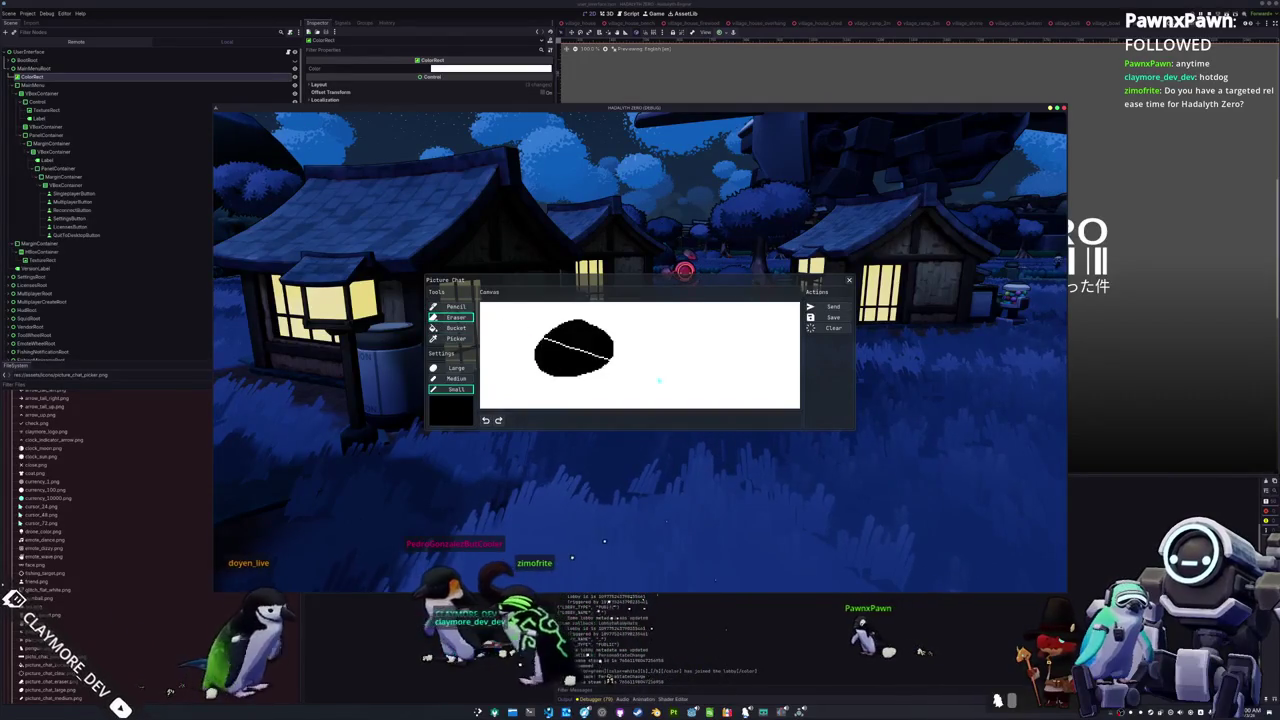
{"action": "key", "text": "Return"}
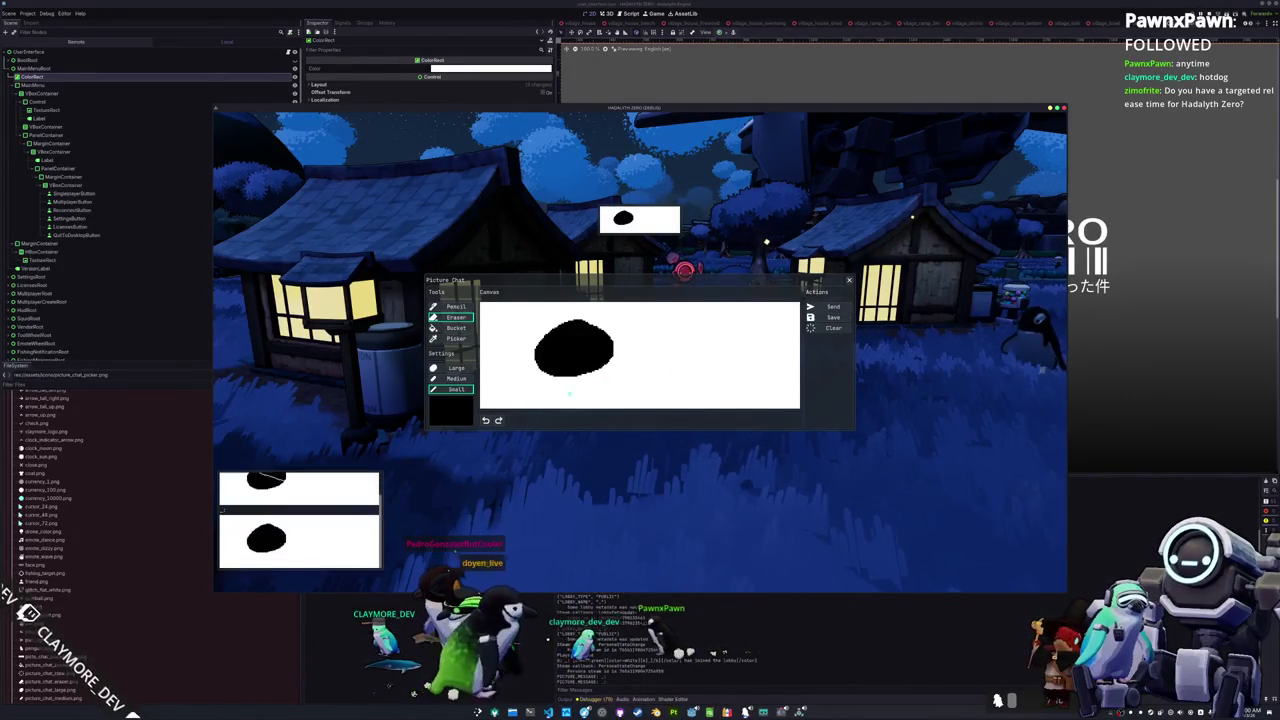
{"action": "left_click", "coordinate": [486, 421]}
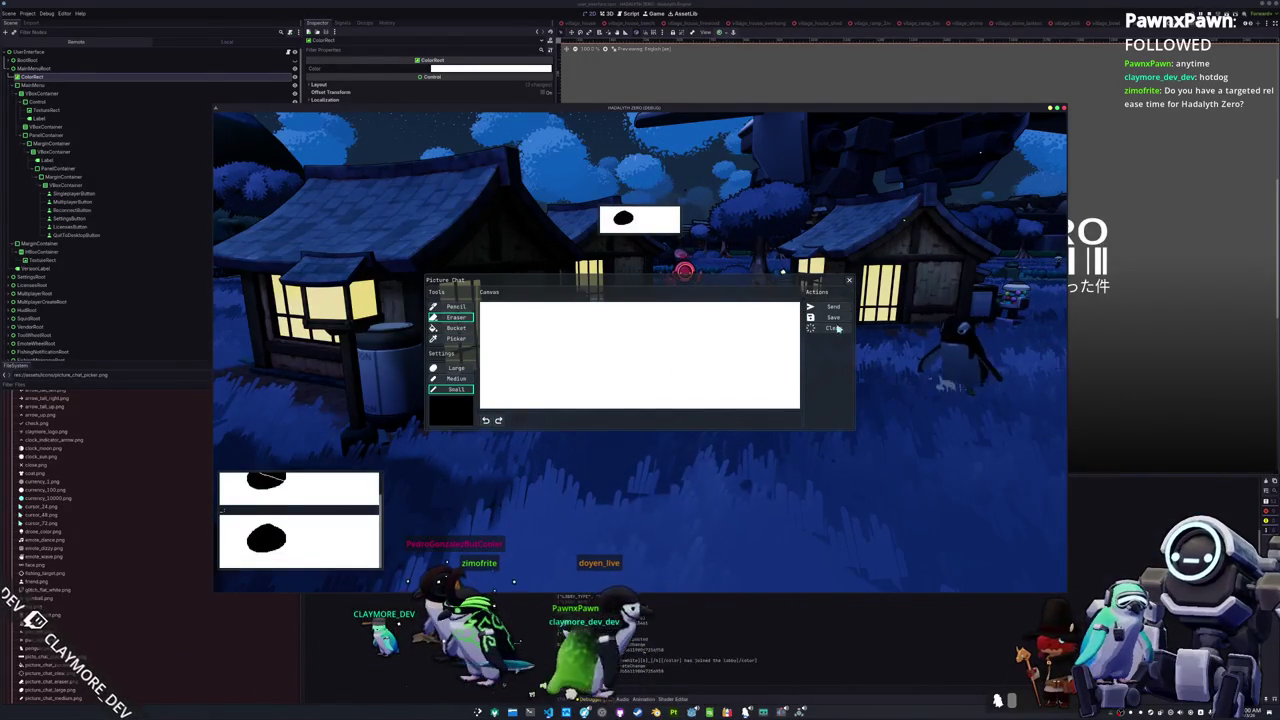
{"action": "left_click", "coordinate": [849, 281]}
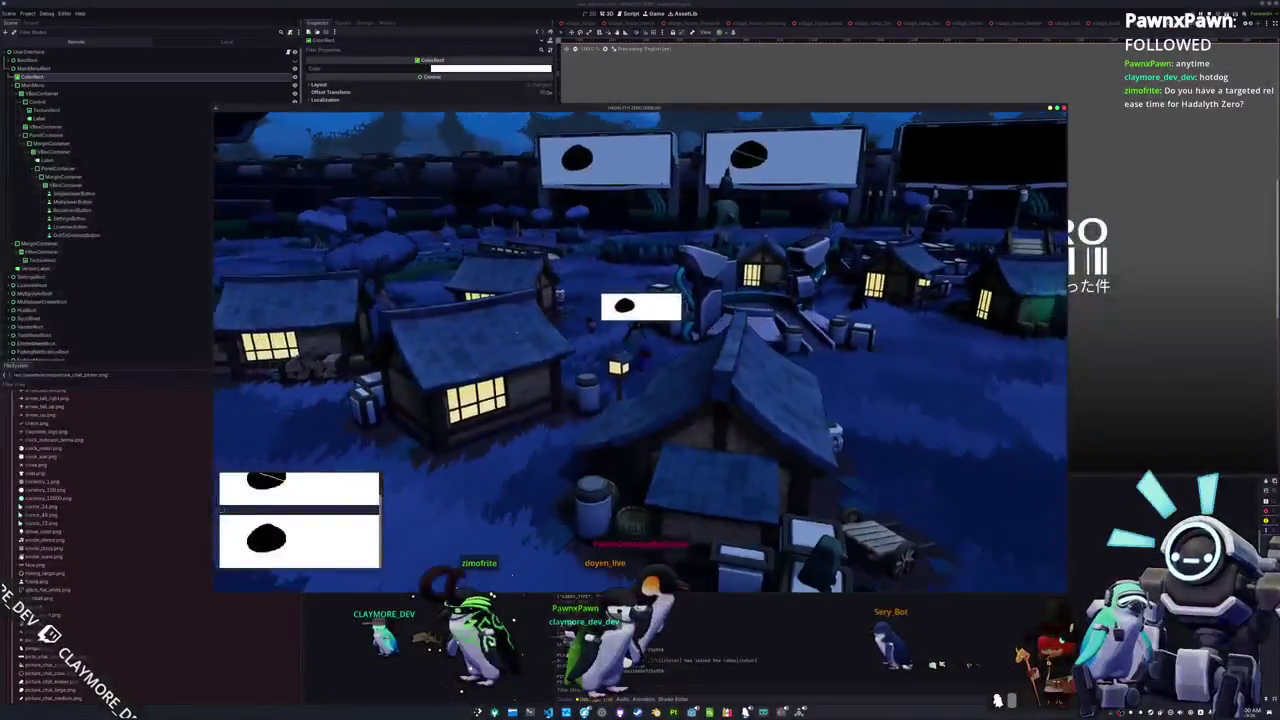
Step: Check the inventory, then walk the penguin off the bridge onto the stone ledge
{"action": "key", "text": "i"}
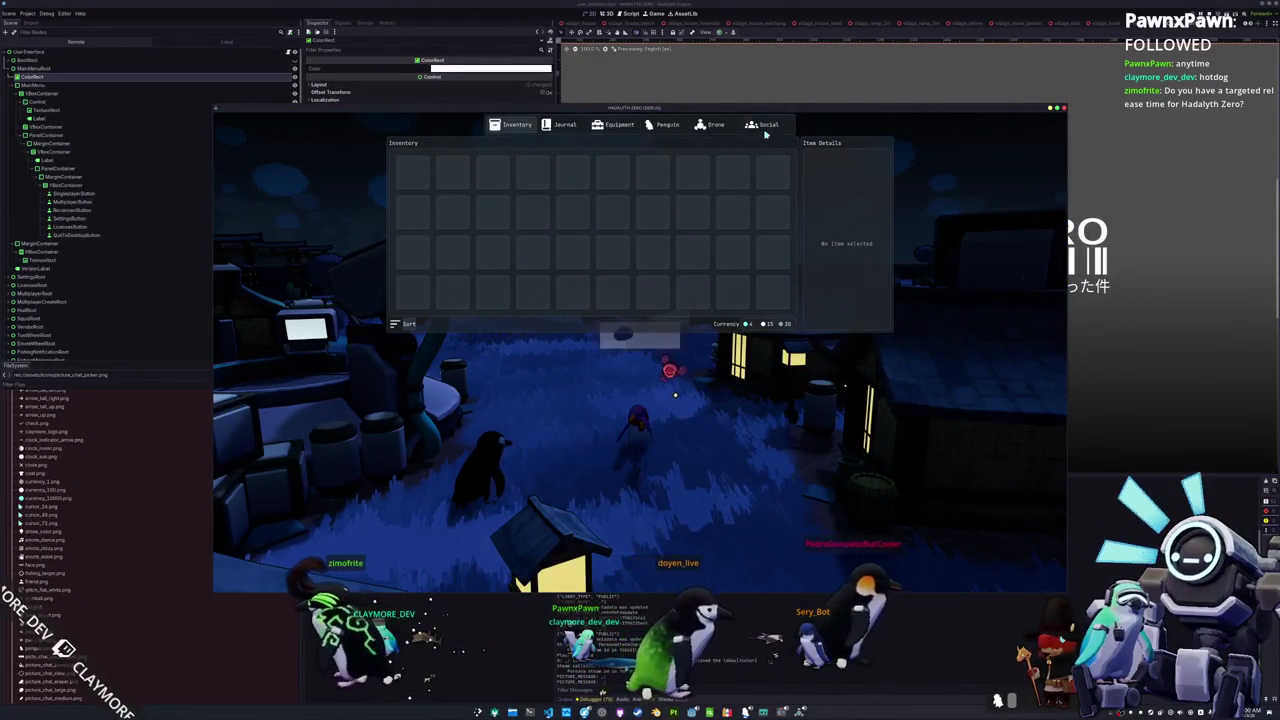
{"action": "key", "text": "i"}
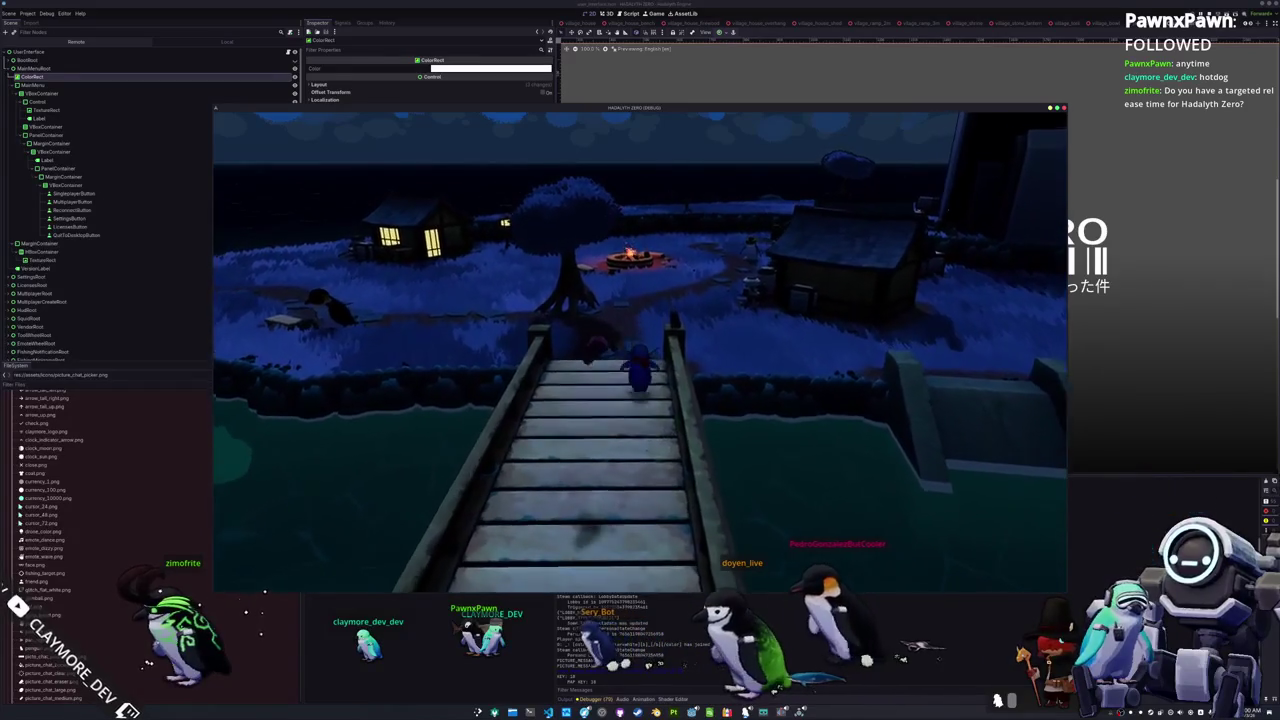
{"action": "key", "text": "w"}
{"action": "key", "text": "a"}
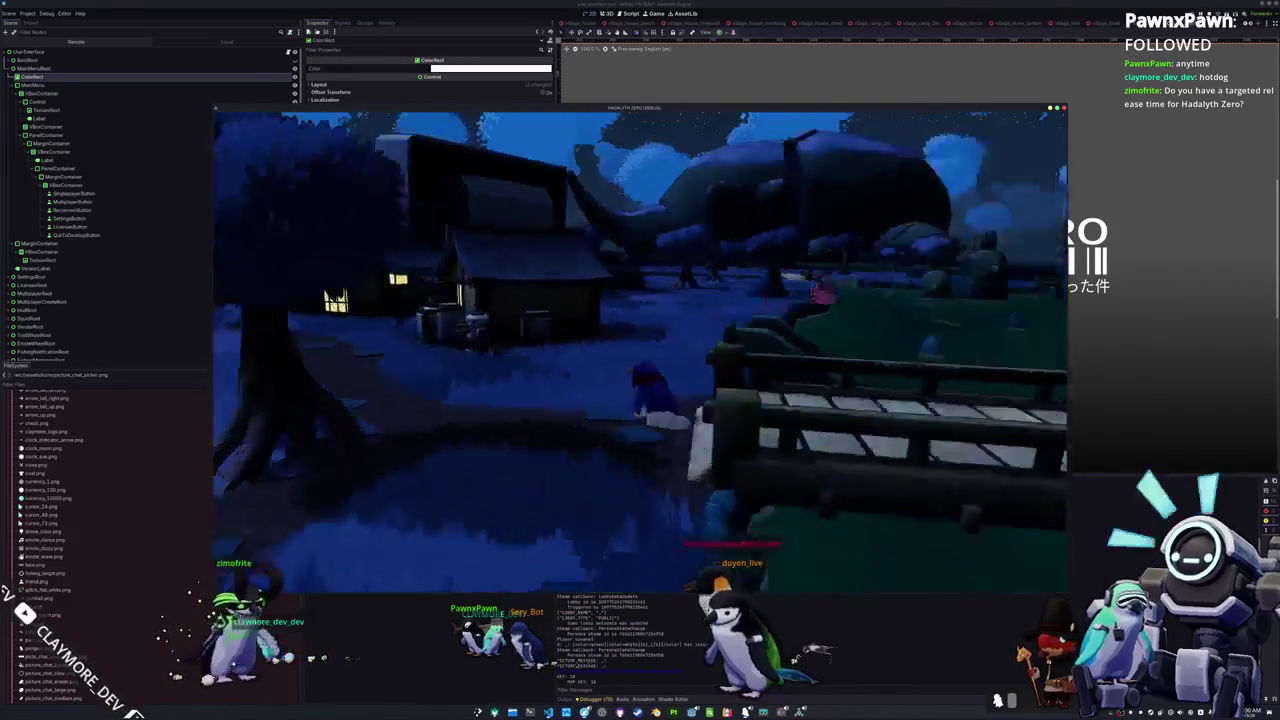
{"action": "key", "text": "w"}
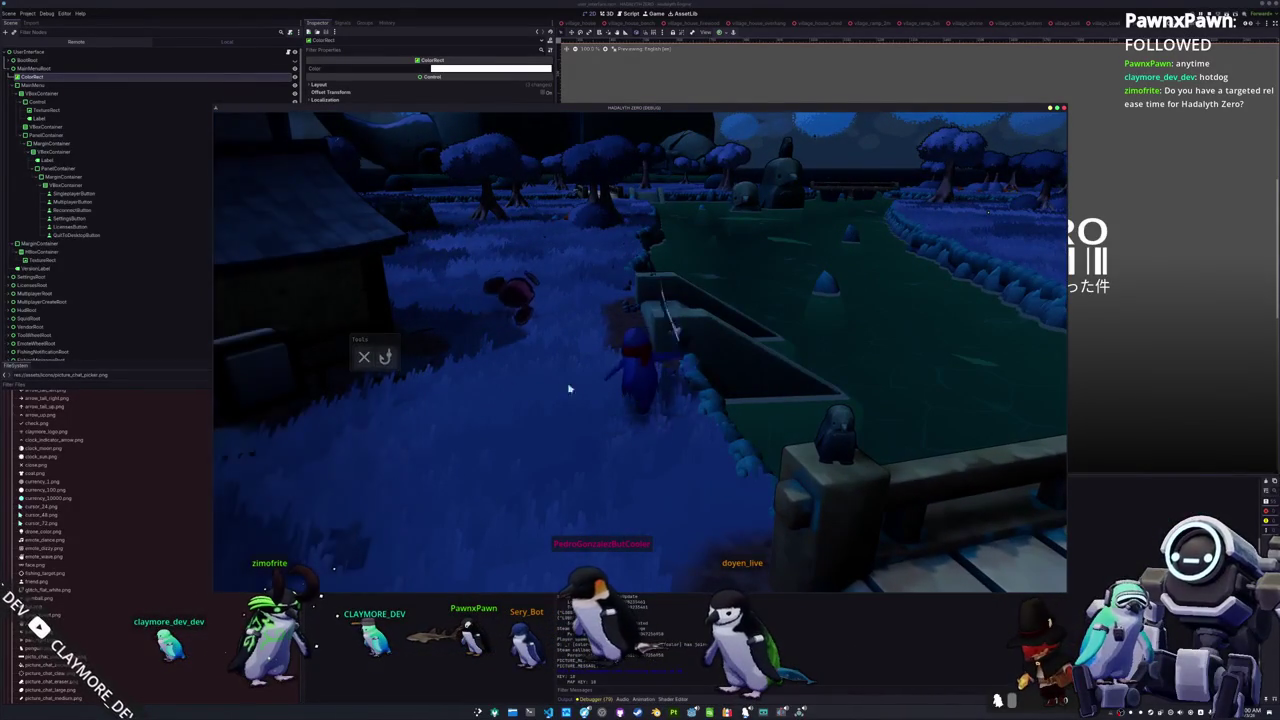
{"action": "key", "text": "d"}
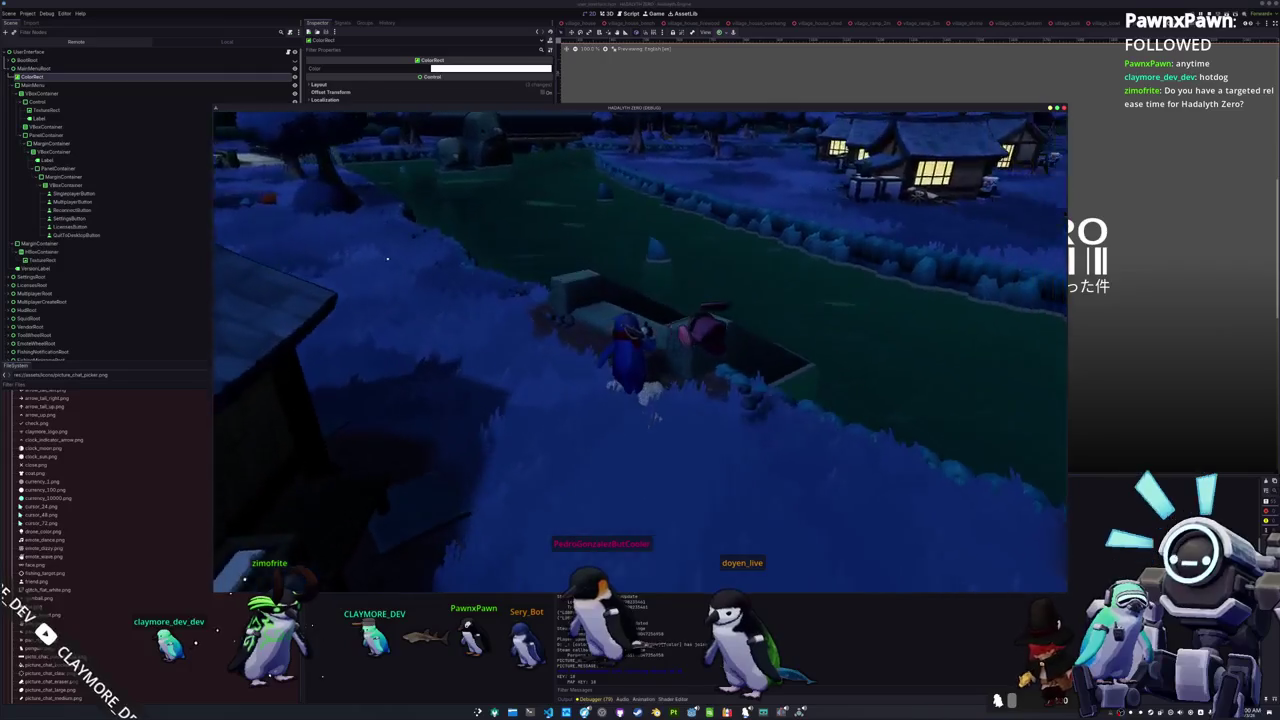
{"action": "key", "text": "w"}
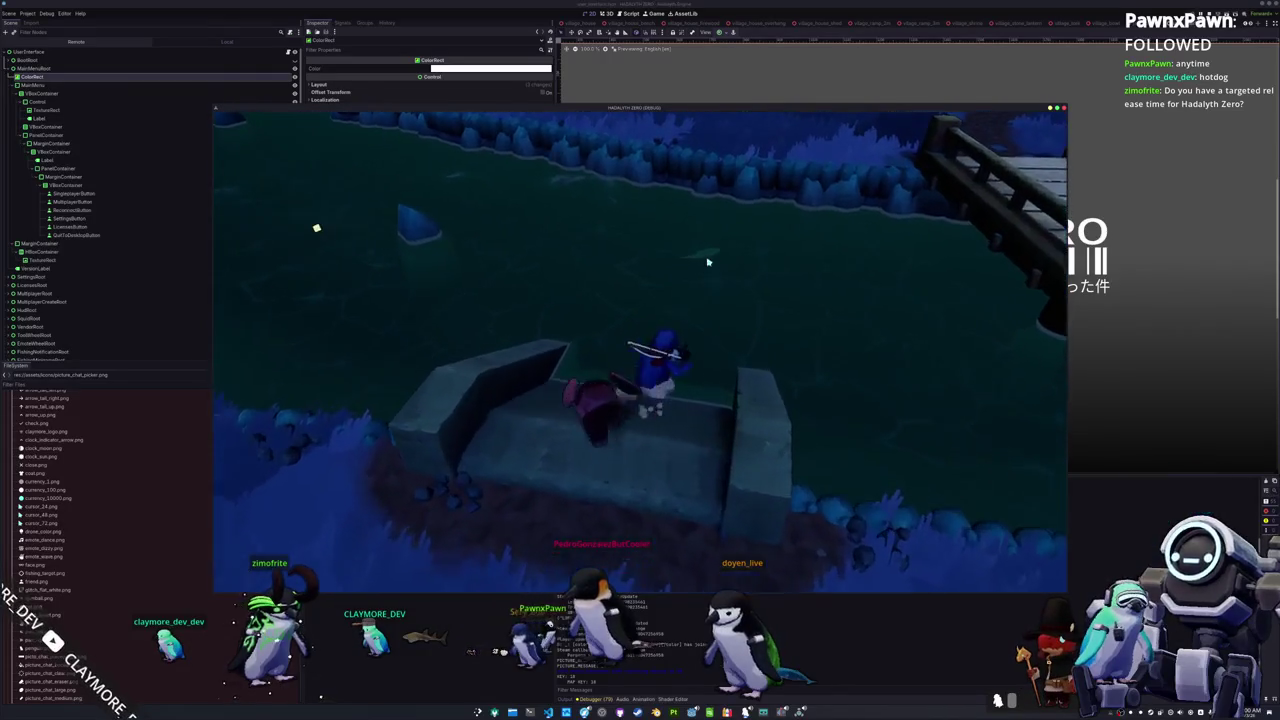
Step: Cast the fishing line into the water and orbit the camera while waiting for a bite
{"action": "key", "text": "w"}
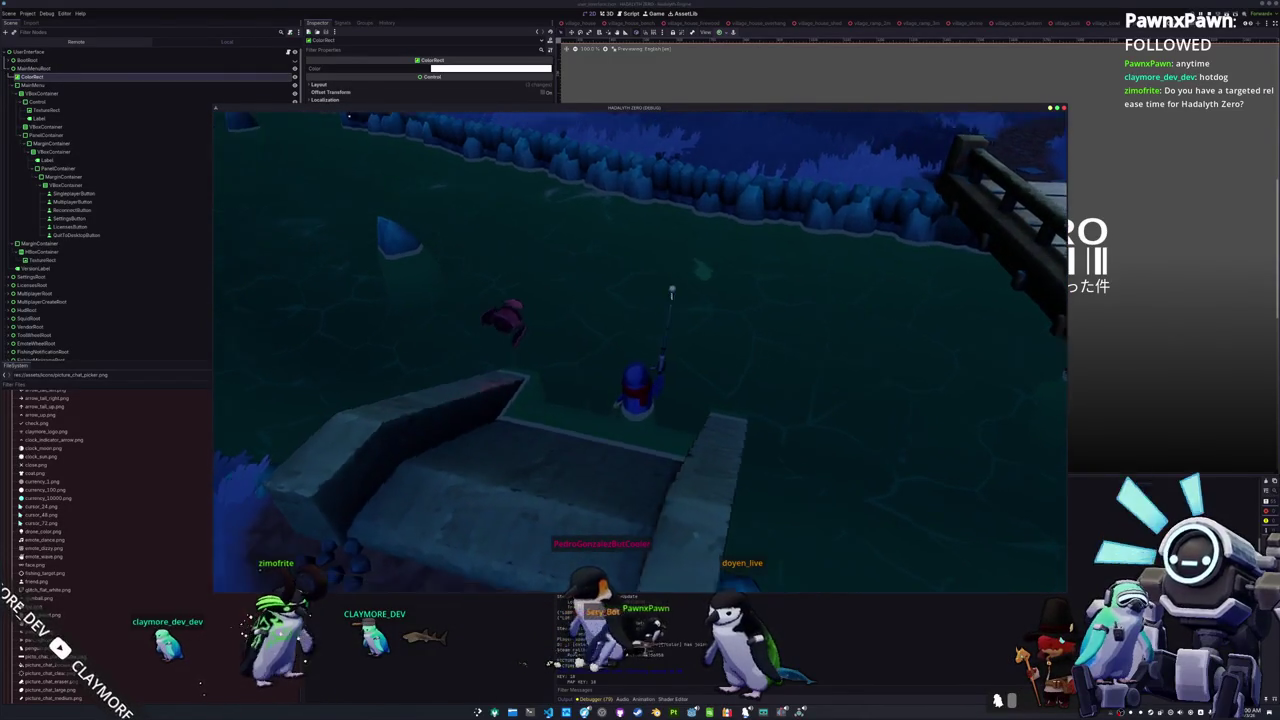
{"action": "left_click", "coordinate": [760, 365]}
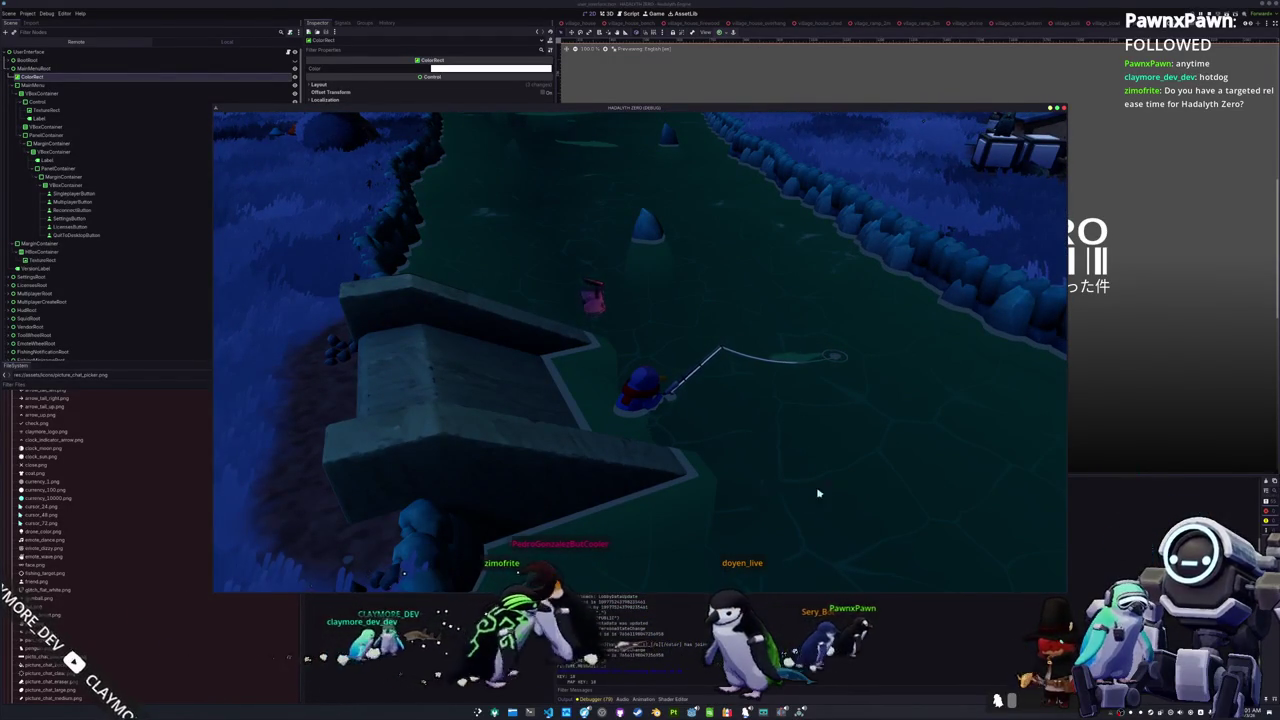
{"action": "key", "text": "e"}
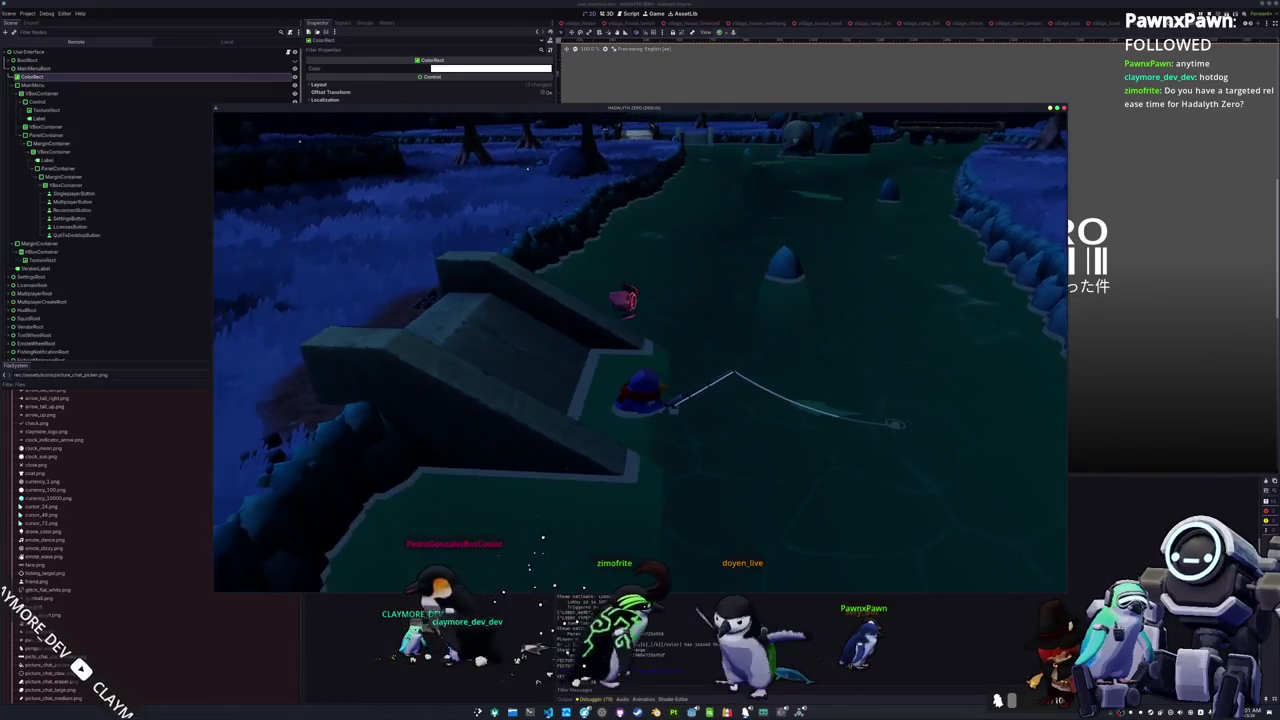
{"action": "key", "text": "e"}
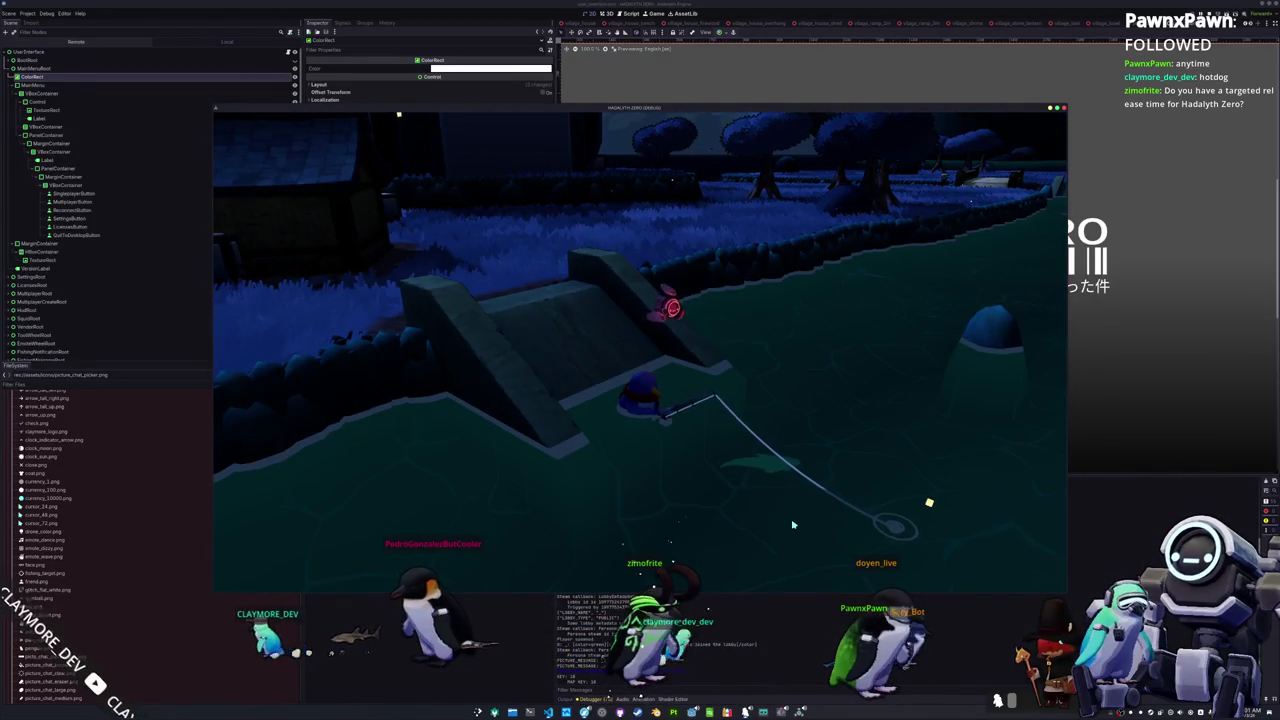
{"action": "key", "text": "e"}
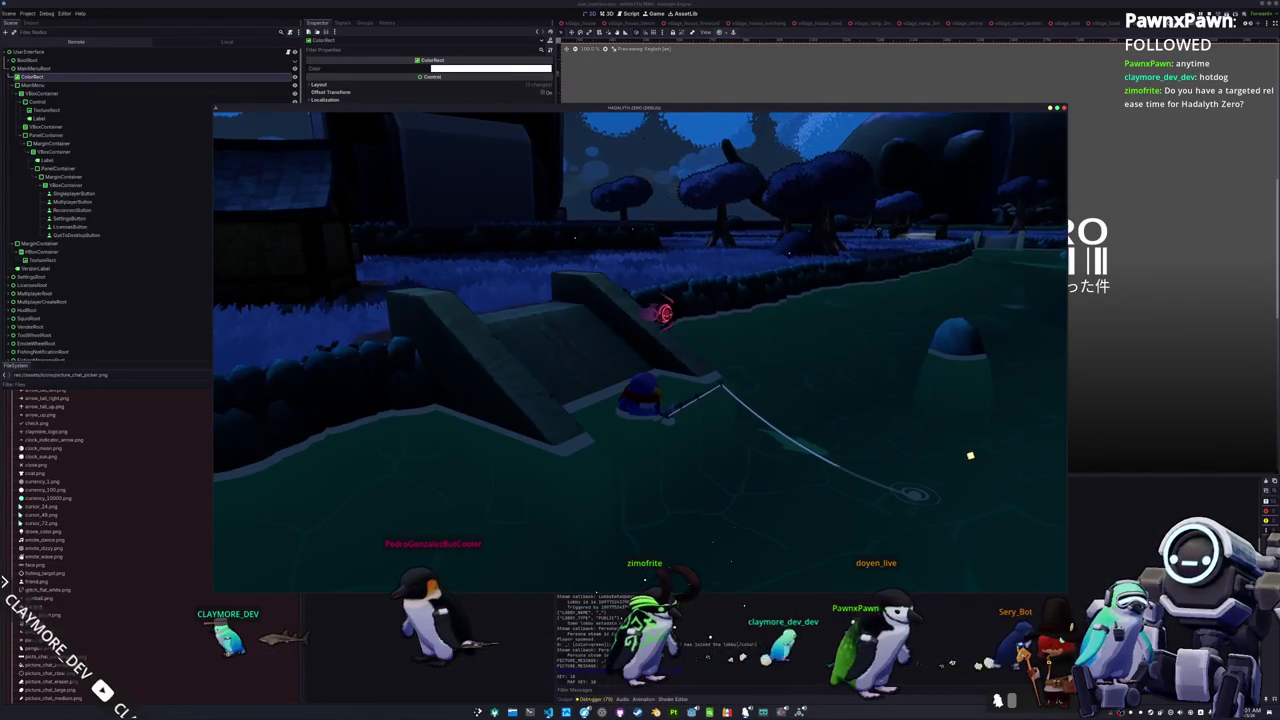
{"action": "key", "text": "e"}
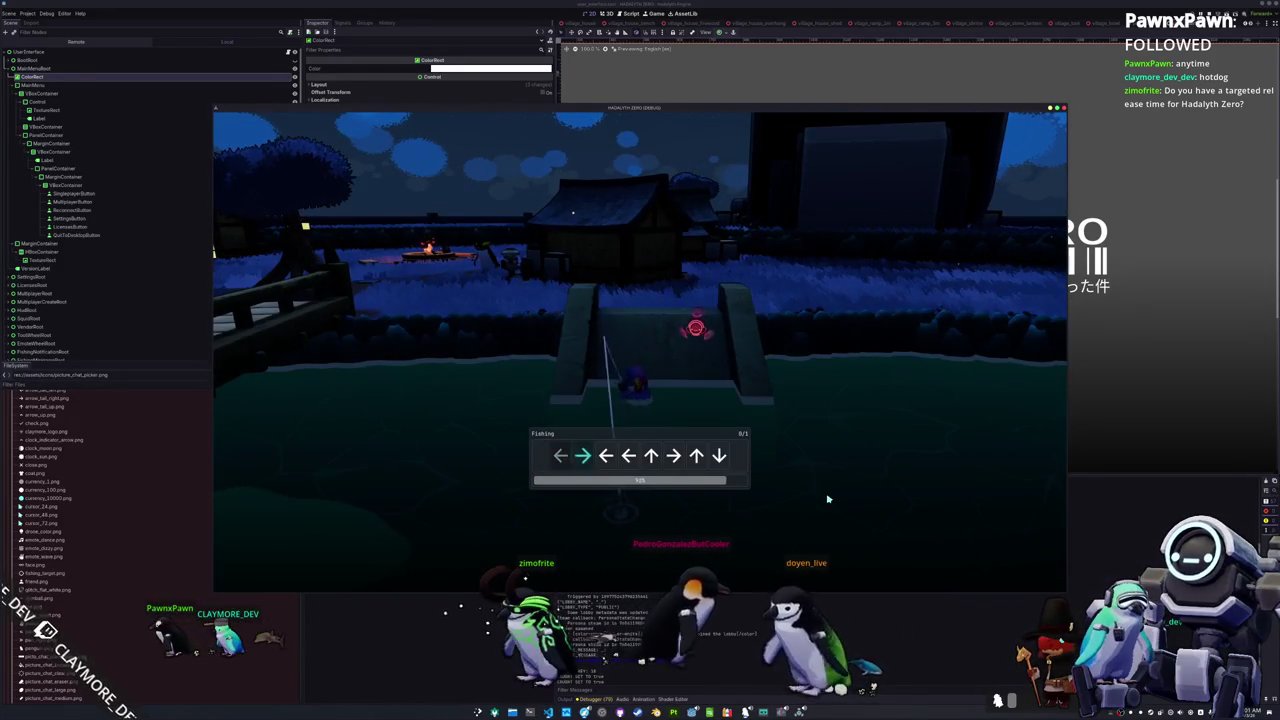
Step: Complete the first fishing arrow sequence: Right, Left, Up, Right, Up, Down
{"action": "key", "text": "Right"}
{"action": "key", "text": "Left"}
{"action": "key", "text": "Left"}
{"action": "key", "text": "Up"}
{"action": "key", "text": "Right"}
{"action": "key", "text": "Up"}
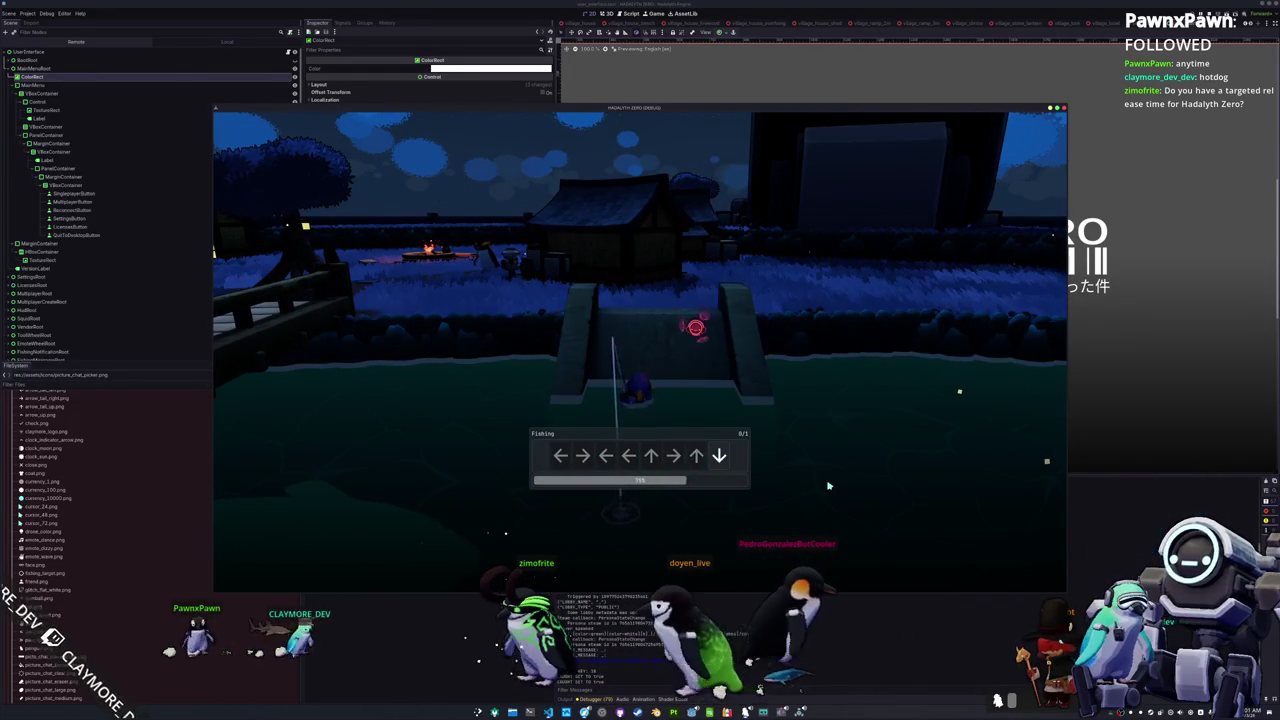
{"action": "key", "text": "Down"}
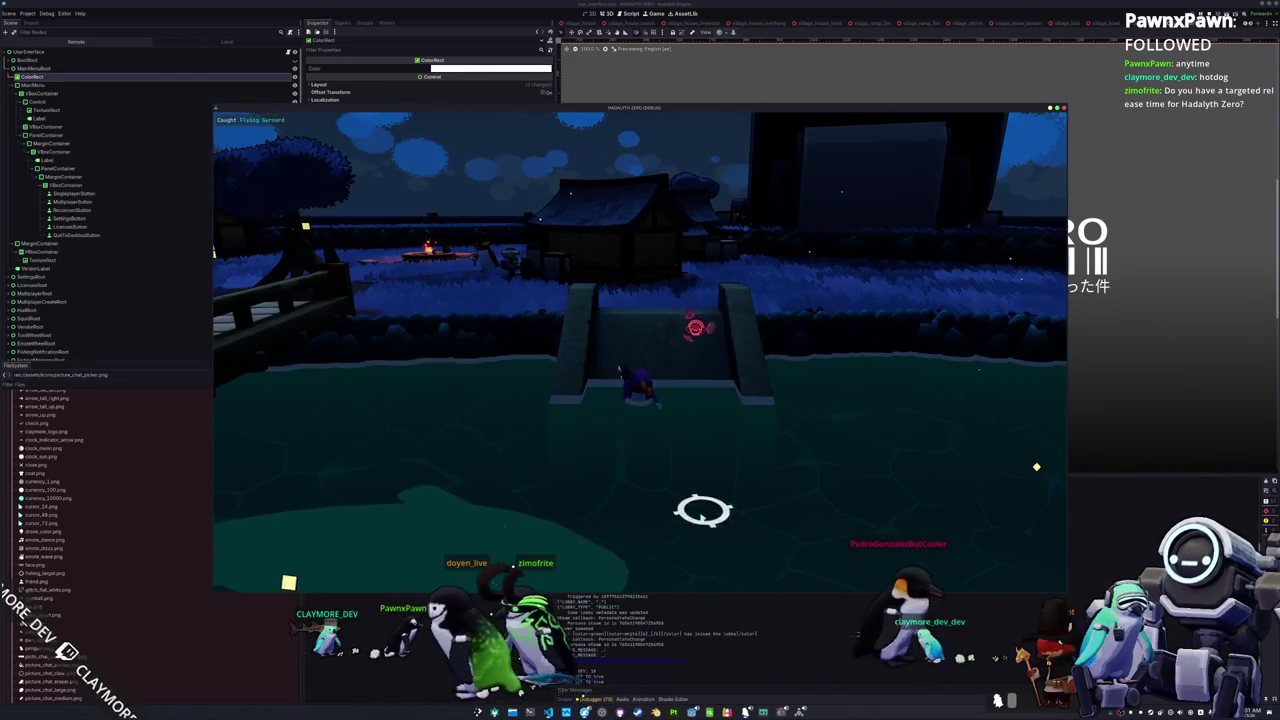
Step: Cast again and match Up, Left, Down, Up, Down, Left to land the Great White Shark
{"action": "left_click", "coordinate": [687, 536]}
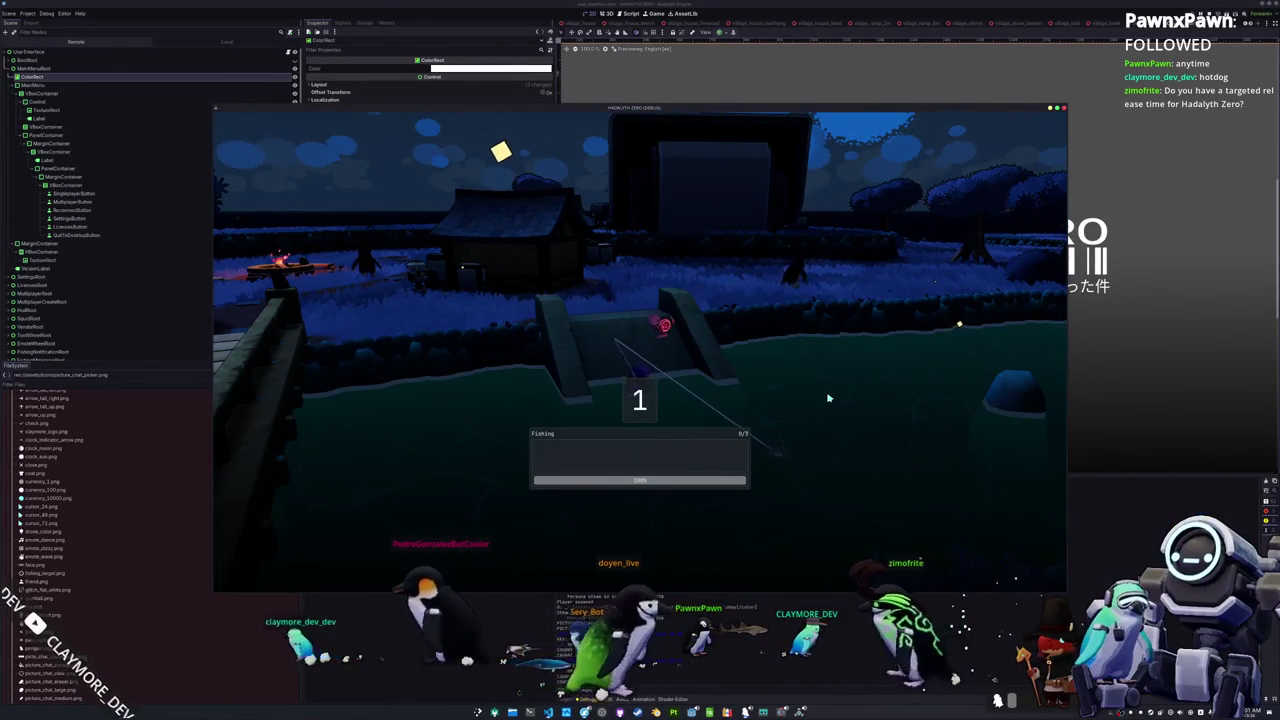
{"action": "key", "text": "Up"}
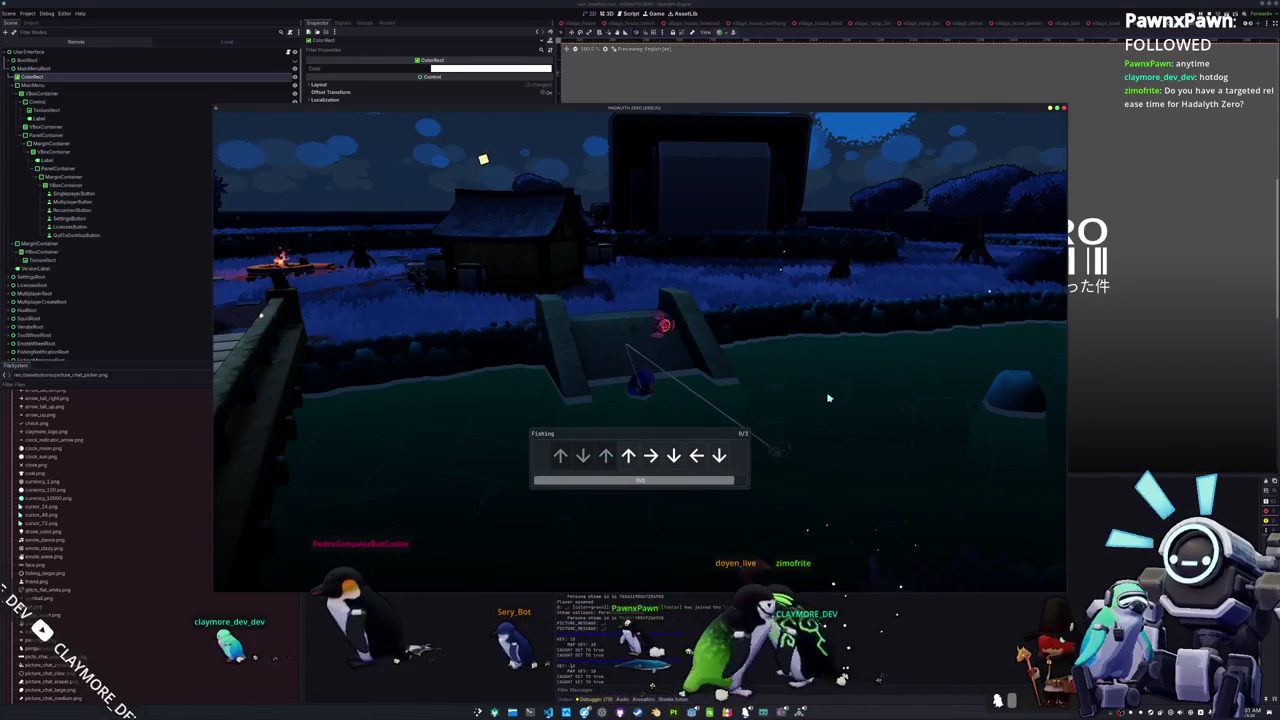
{"action": "key", "text": "Left"}
{"action": "key", "text": "Down"}
{"action": "key", "text": "Up"}
{"action": "key", "text": "Up"}
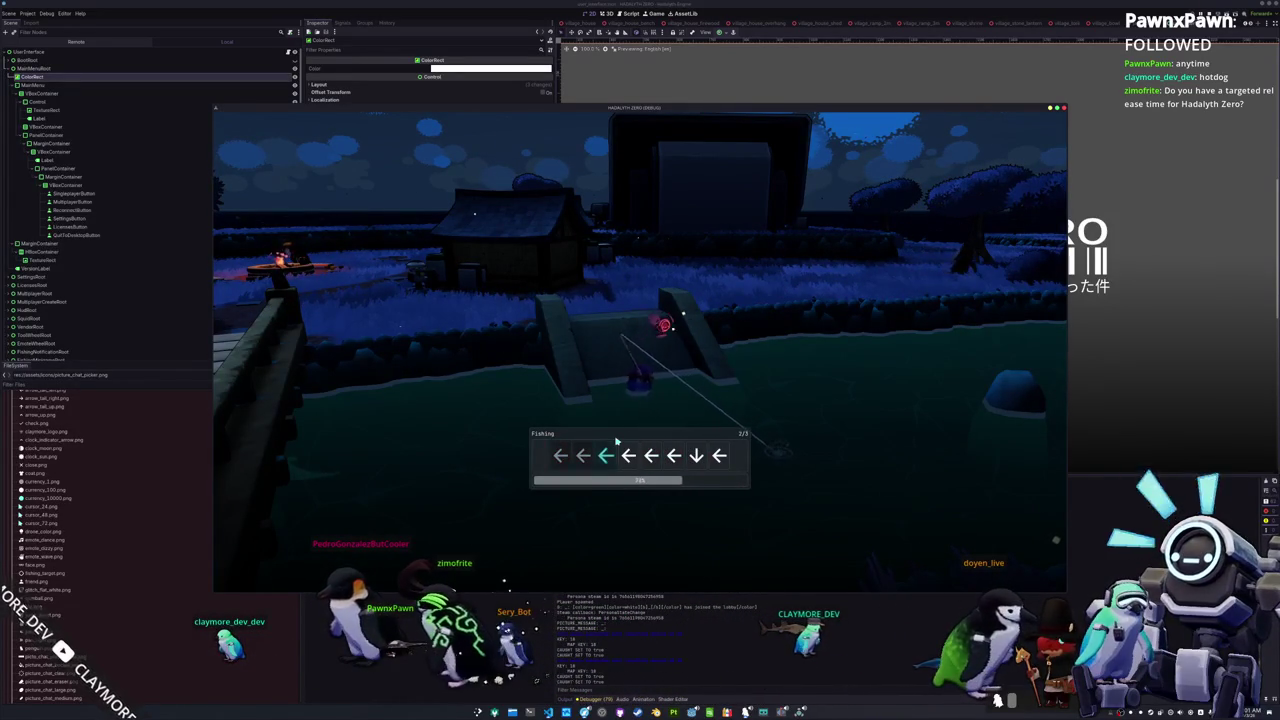
{"action": "key", "text": "Down"}
{"action": "key", "text": "Left"}
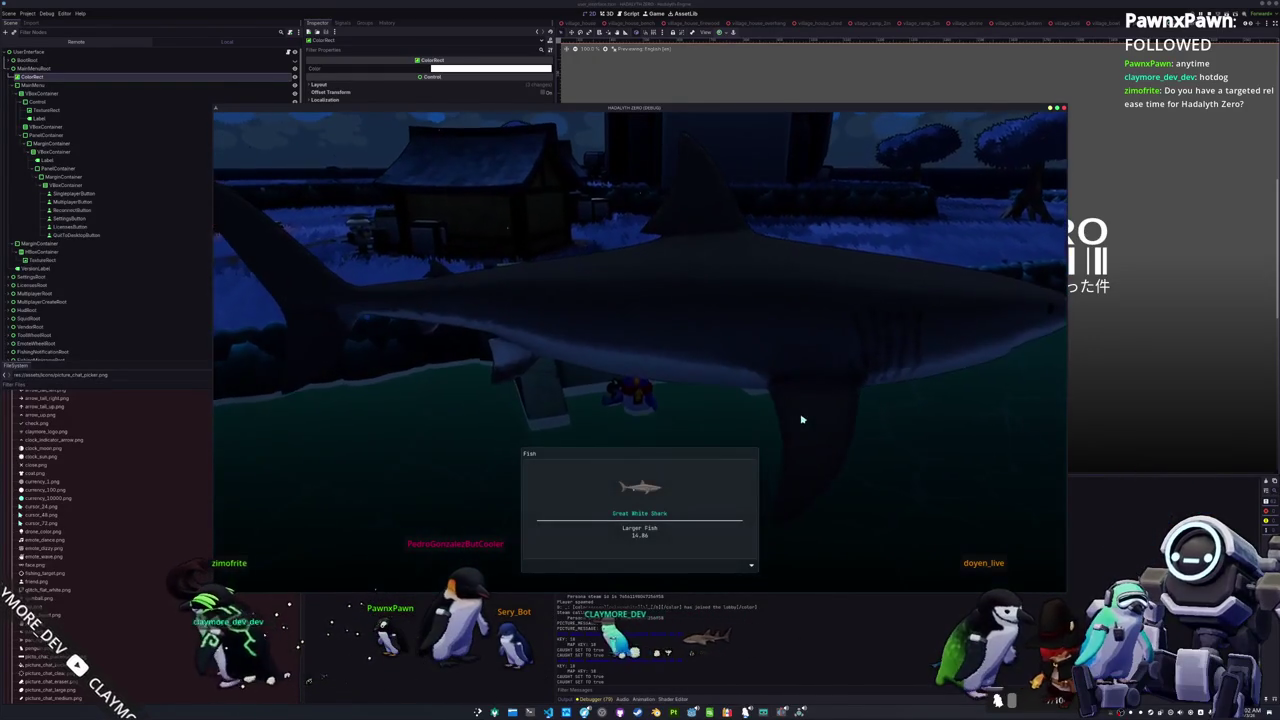
Step: Walk the penguin up the steps, across the bridge and up the grassy slope to the pond
{"action": "key", "text": "w"}
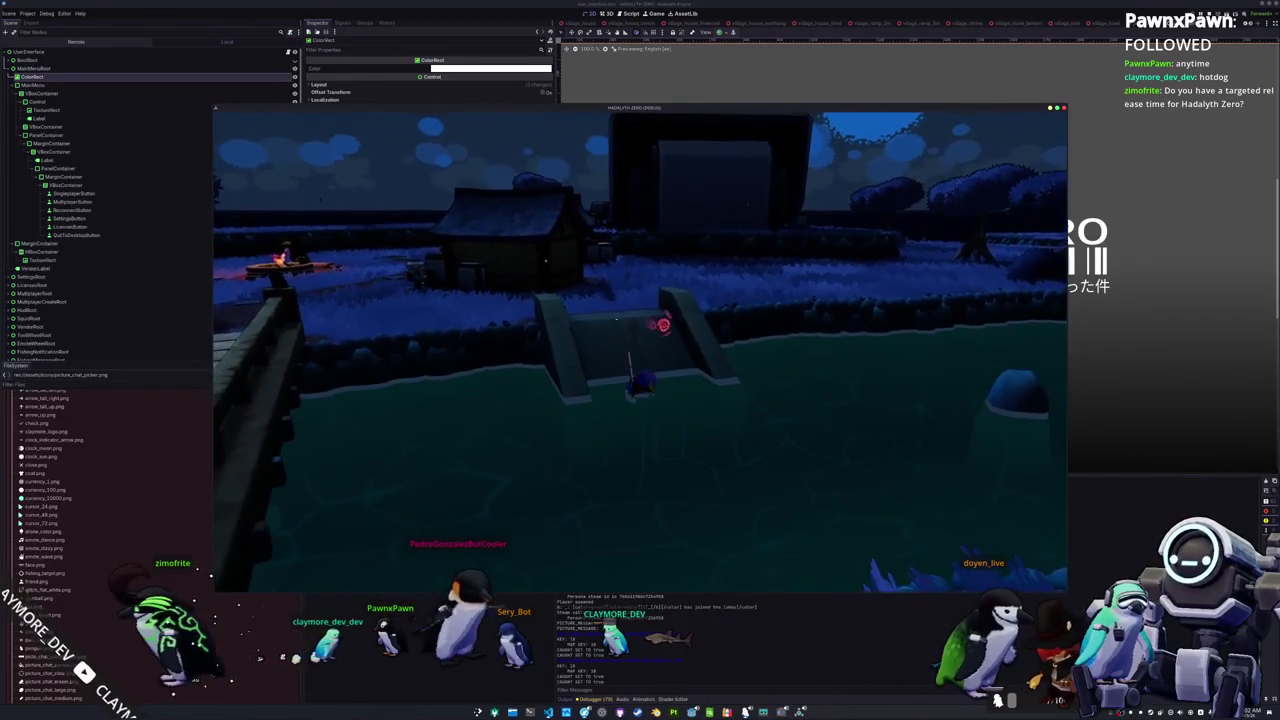
{"action": "key", "text": "w"}
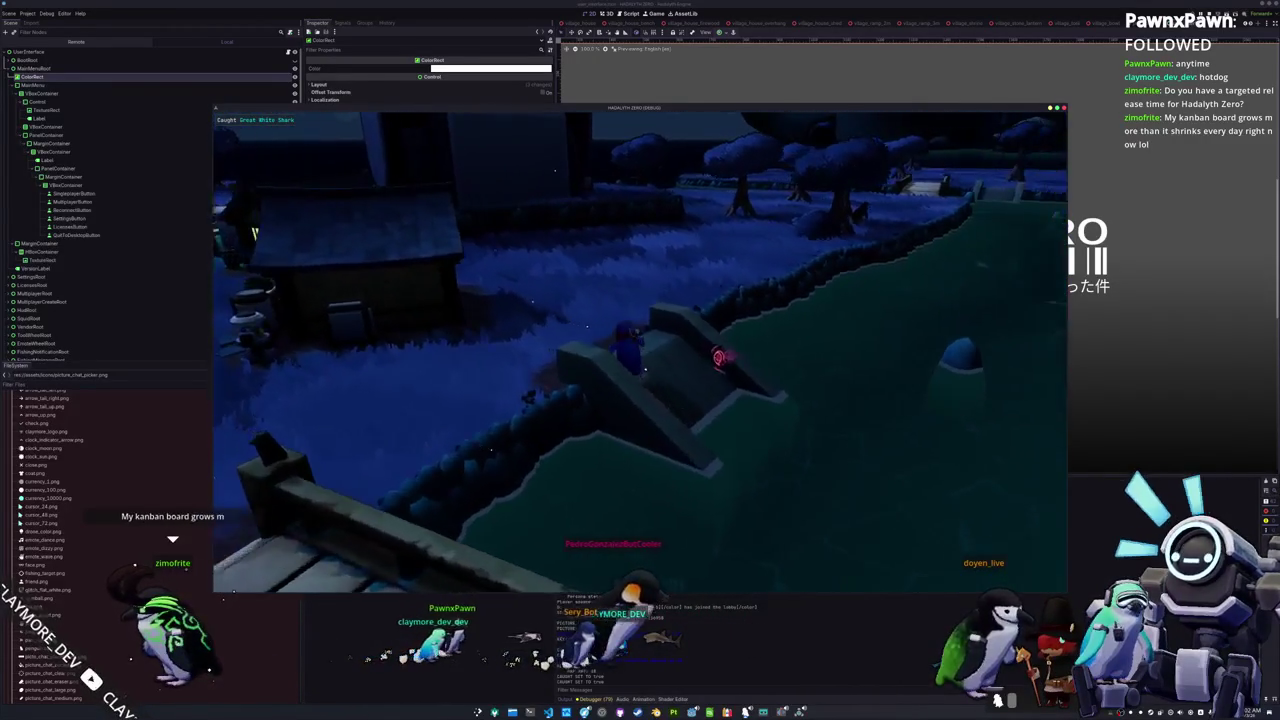
{"action": "key", "text": "w"}
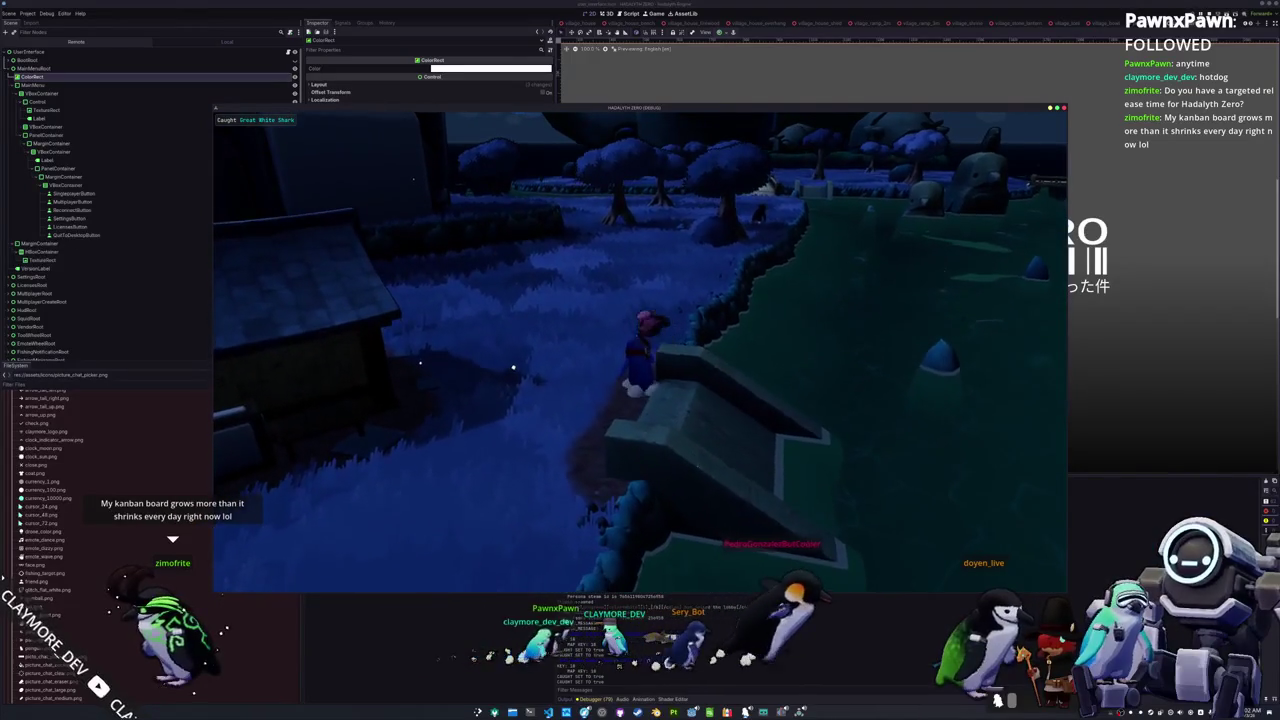
{"action": "key", "text": "w"}
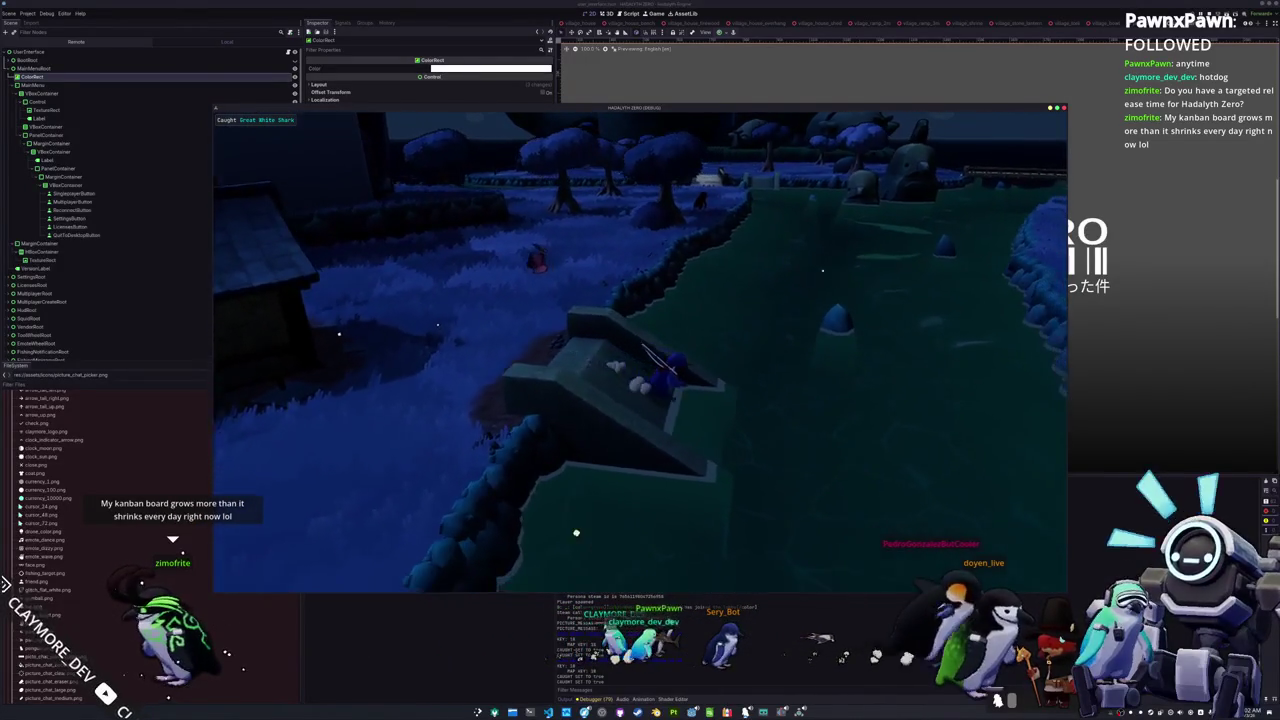
{"action": "key", "text": "w"}
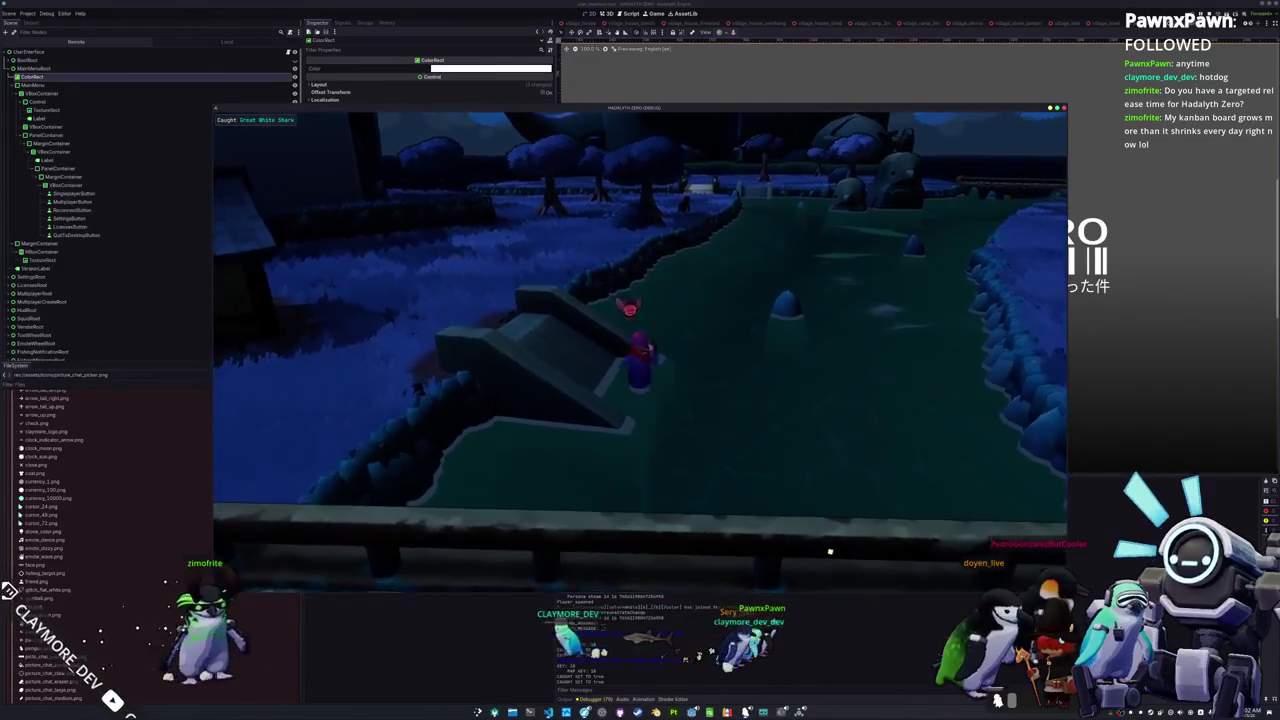
{"action": "key", "text": "w"}
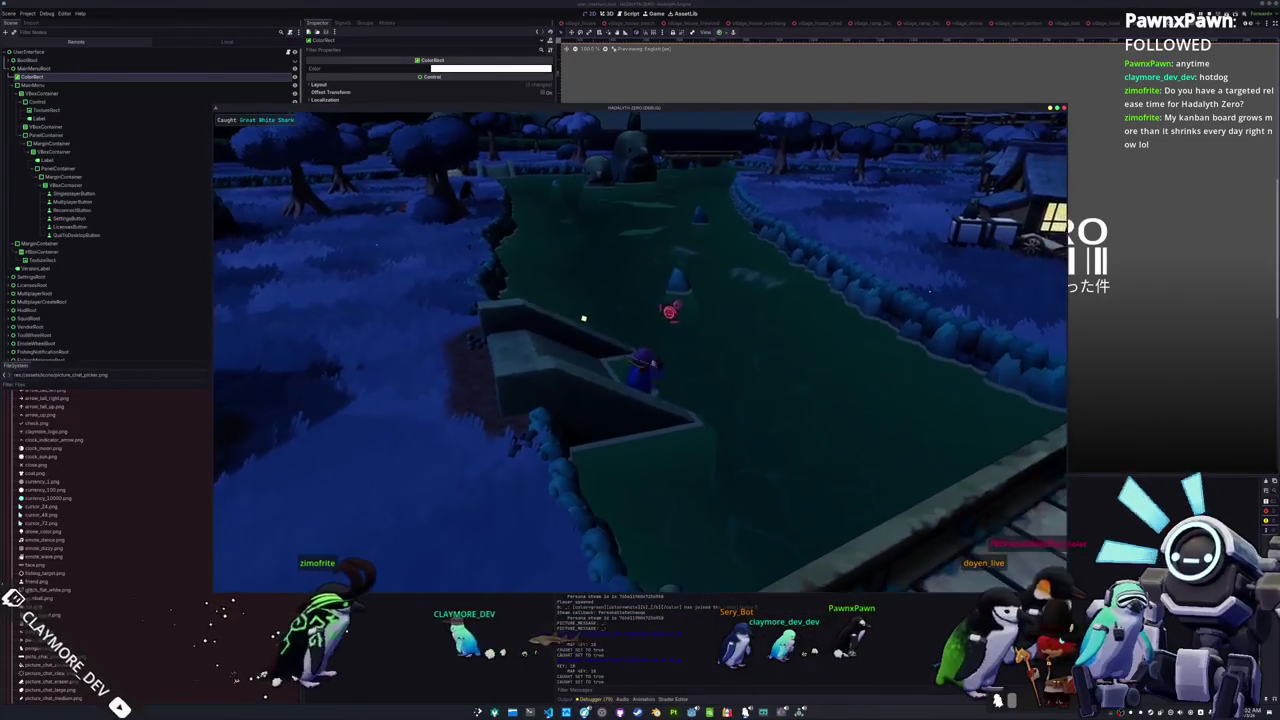
{"action": "key", "text": "w"}
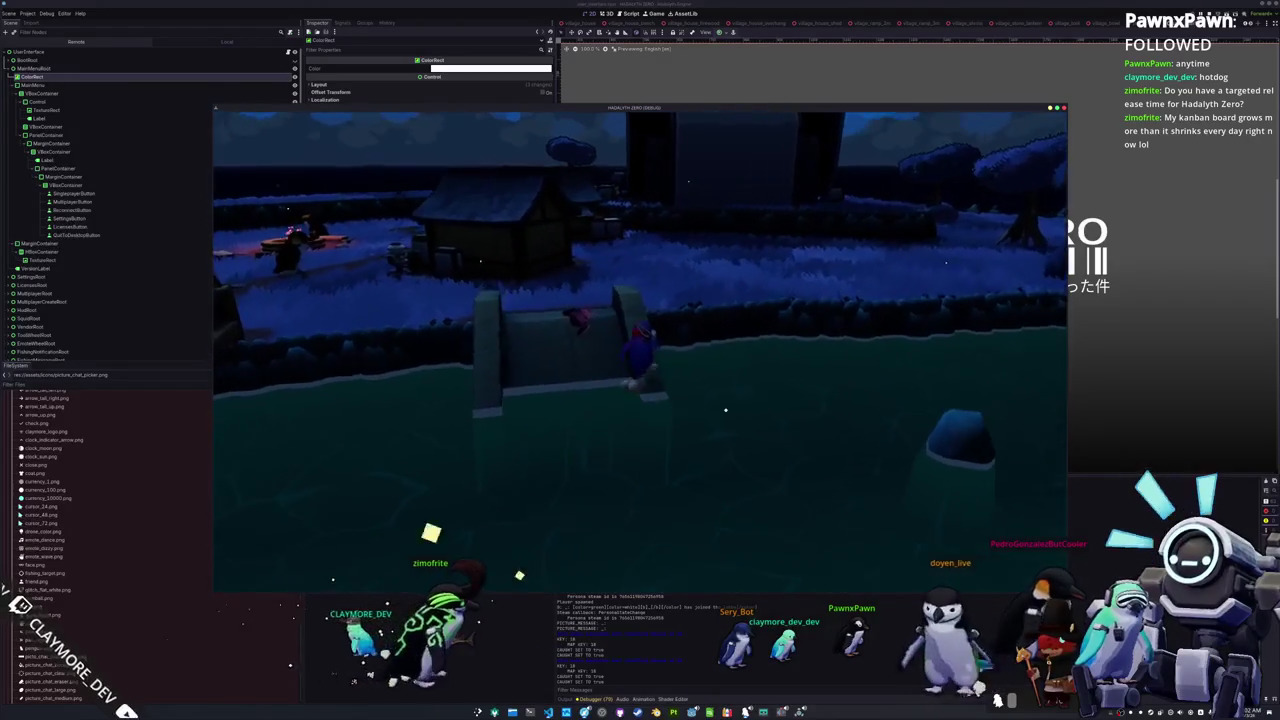
{"action": "key", "text": "w"}
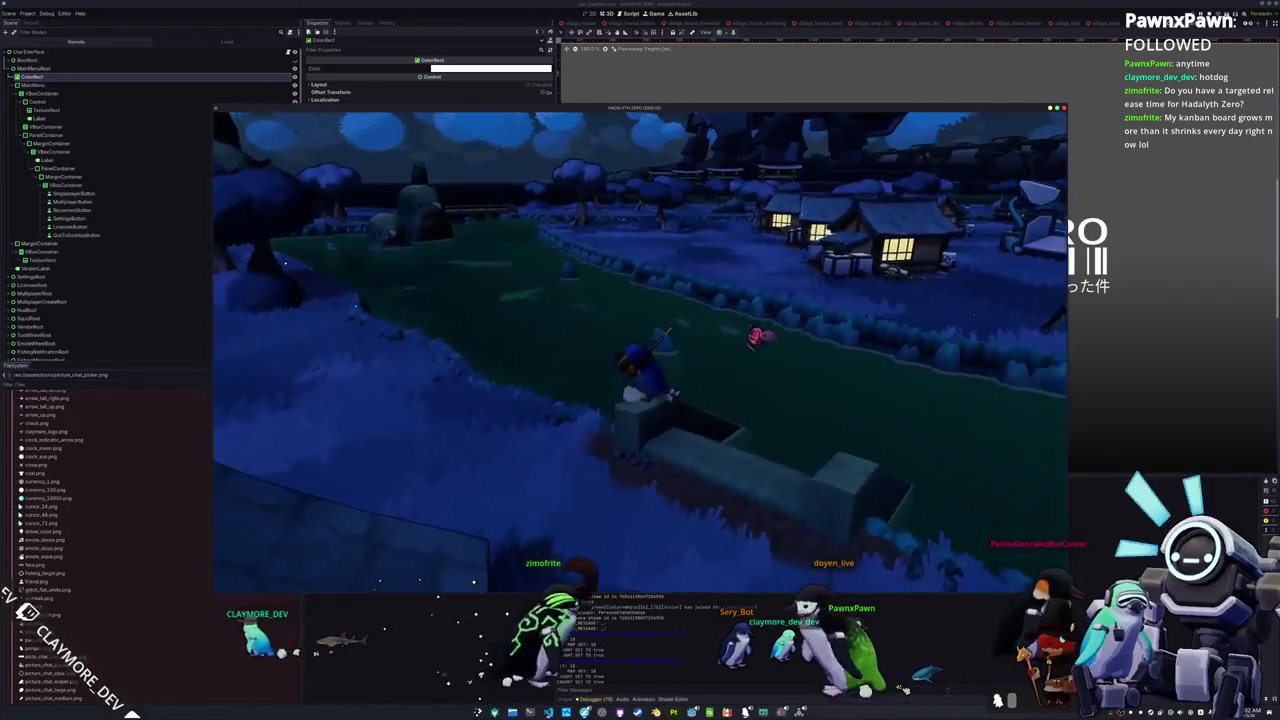
{"action": "key", "text": "w"}
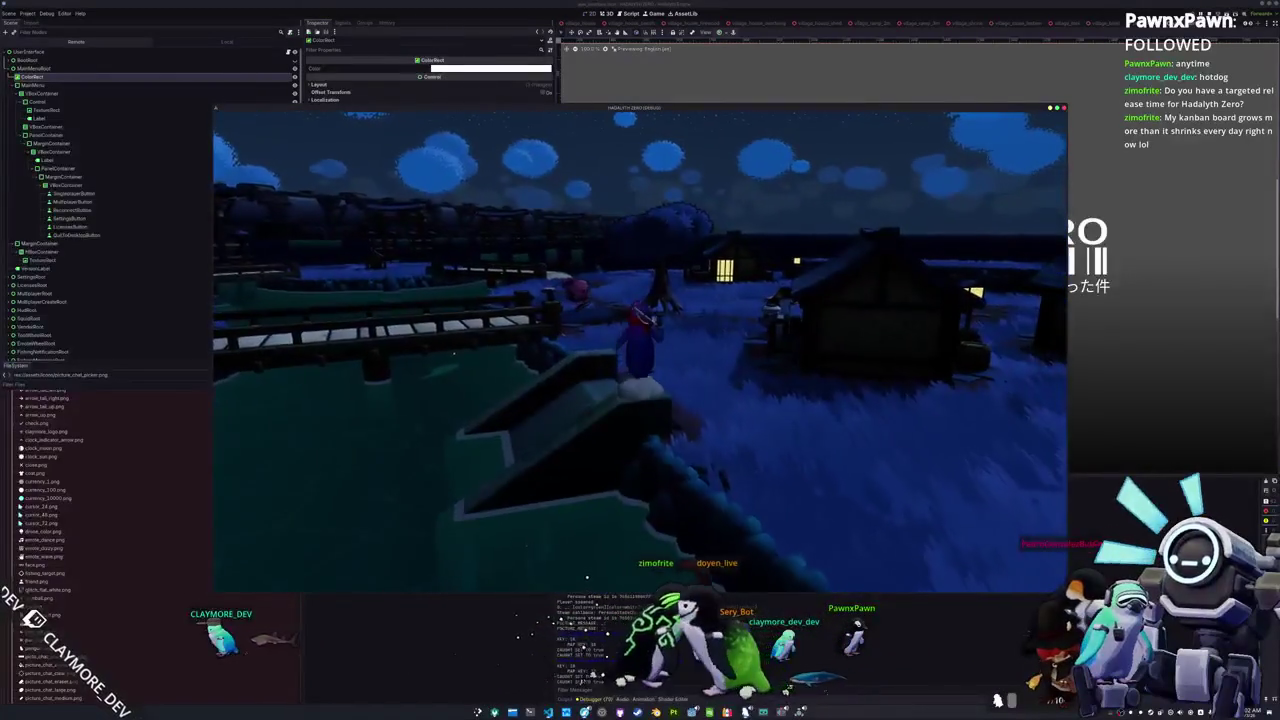
{"action": "key", "text": "w"}
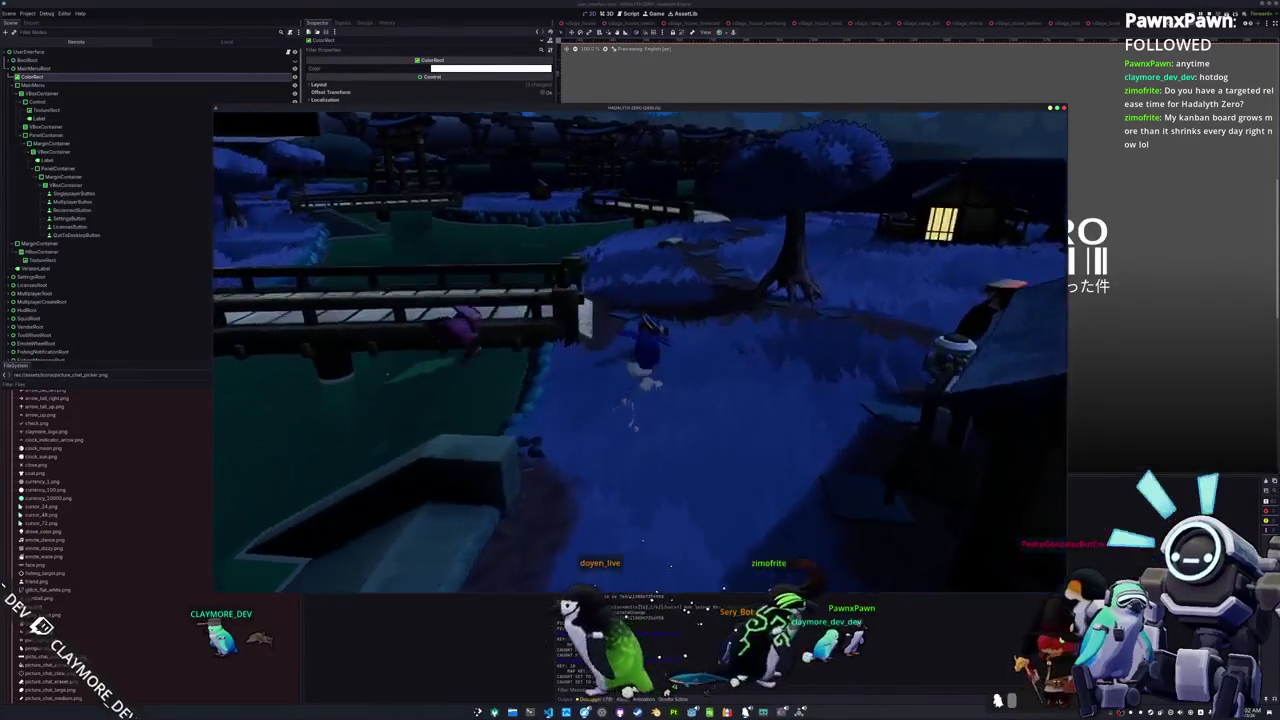
{"action": "key", "text": "w"}
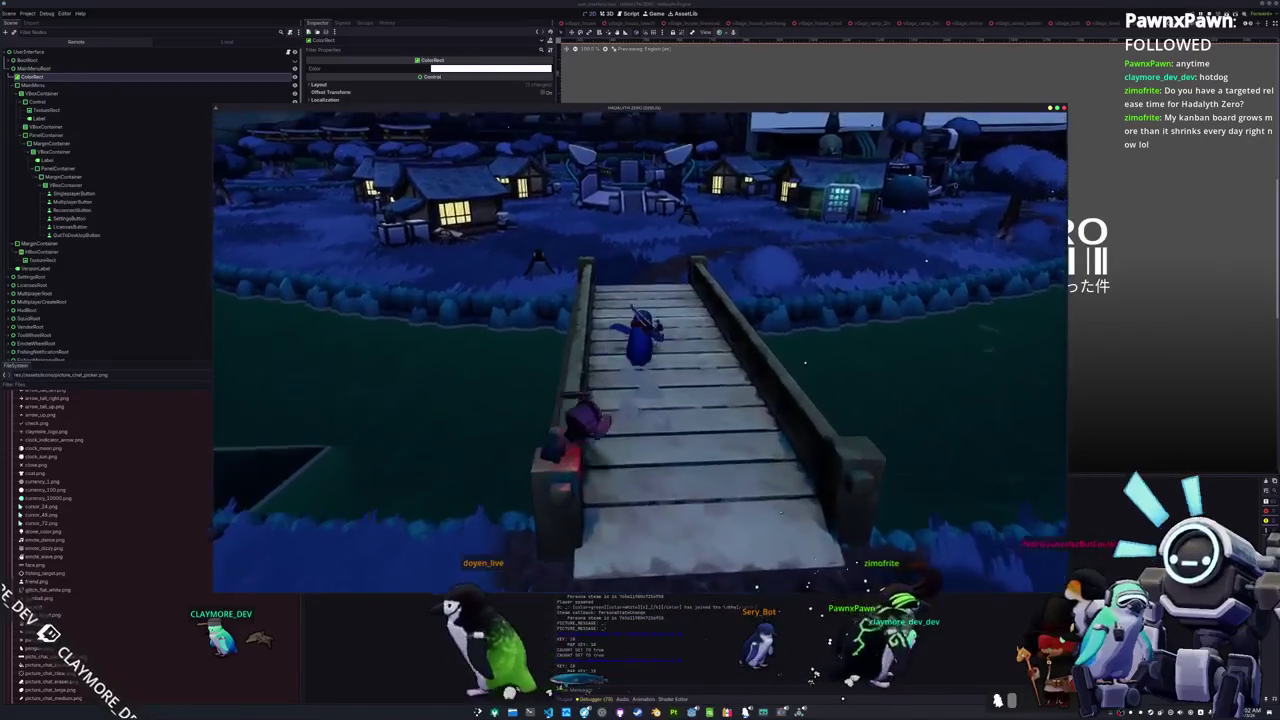
{"action": "key", "text": "d"}
{"action": "key", "text": "w"}
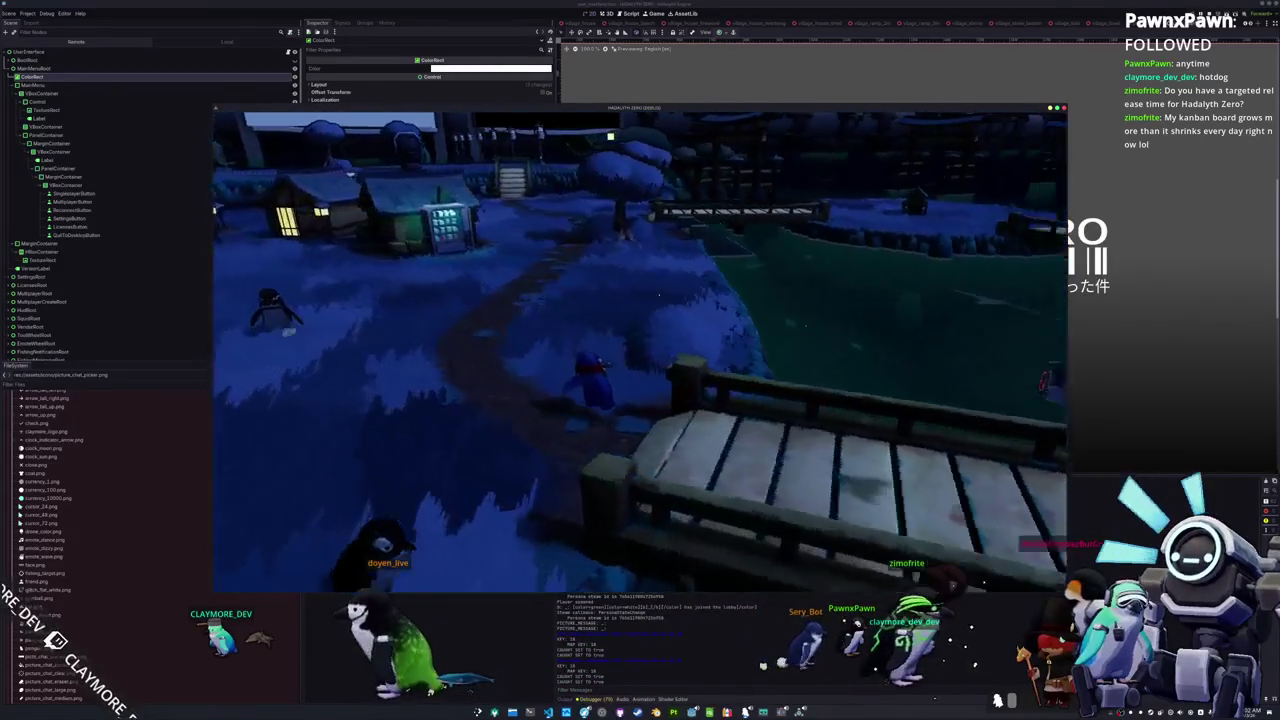
{"action": "key", "text": "w"}
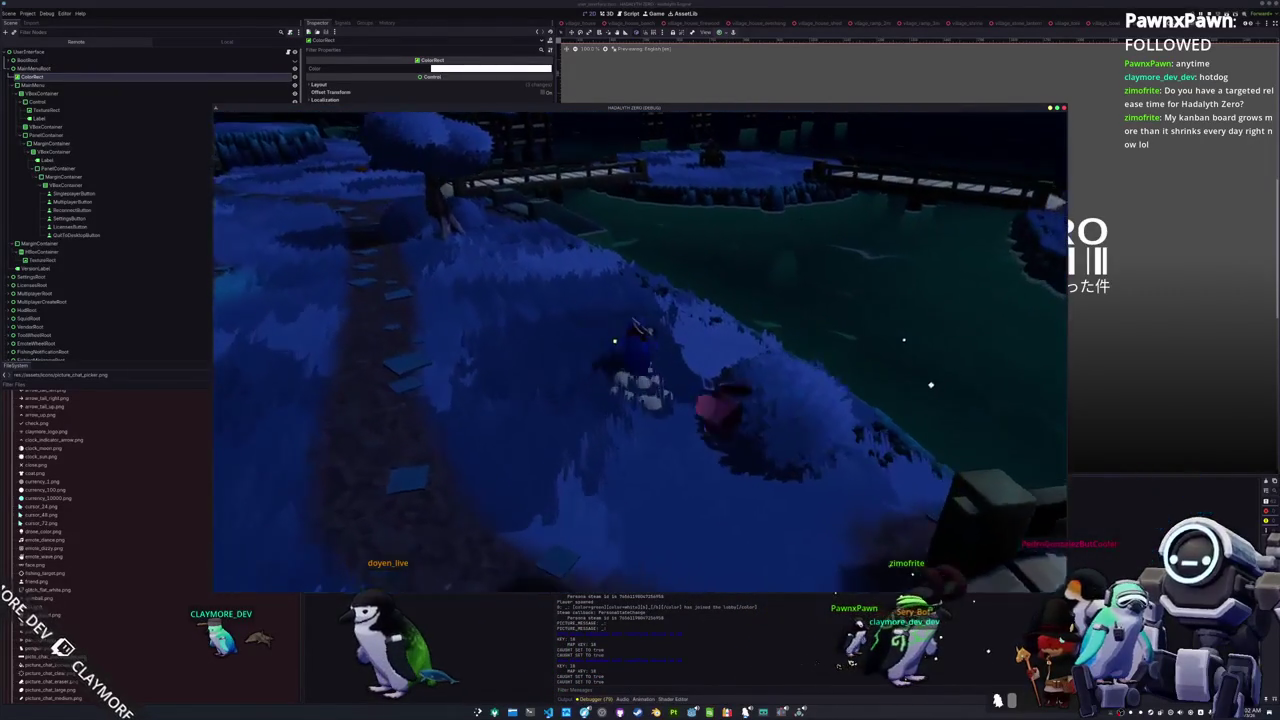
{"action": "key", "text": "w"}
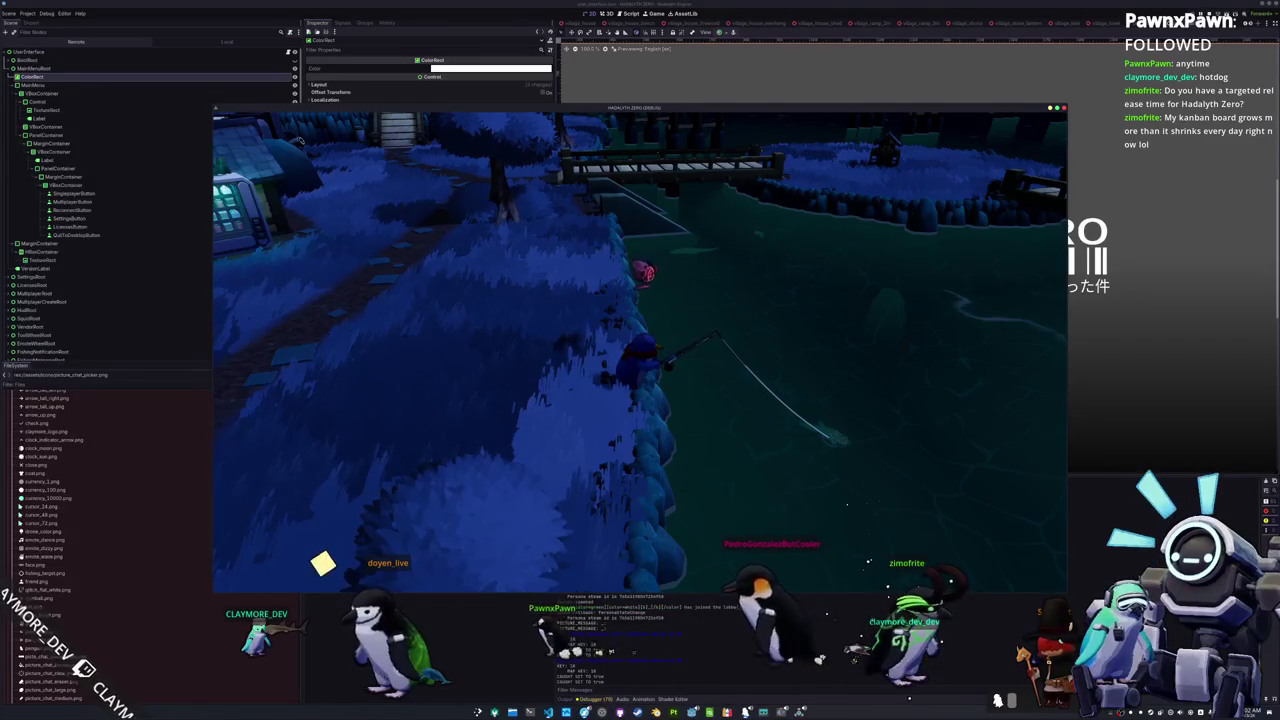
Step: Fish from the pond bank, match the Right arrow, reel in the catch, then return to Kdenlive
{"action": "key", "text": "q"}
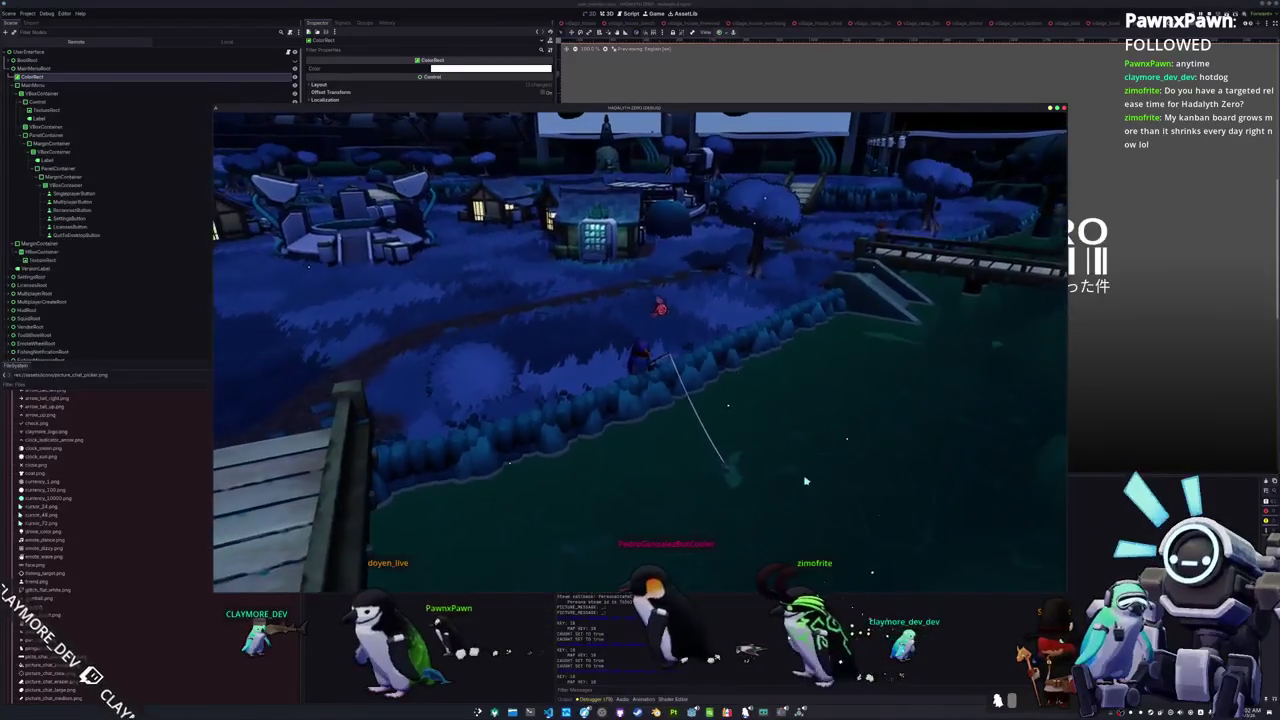
{"action": "key", "text": "q"}
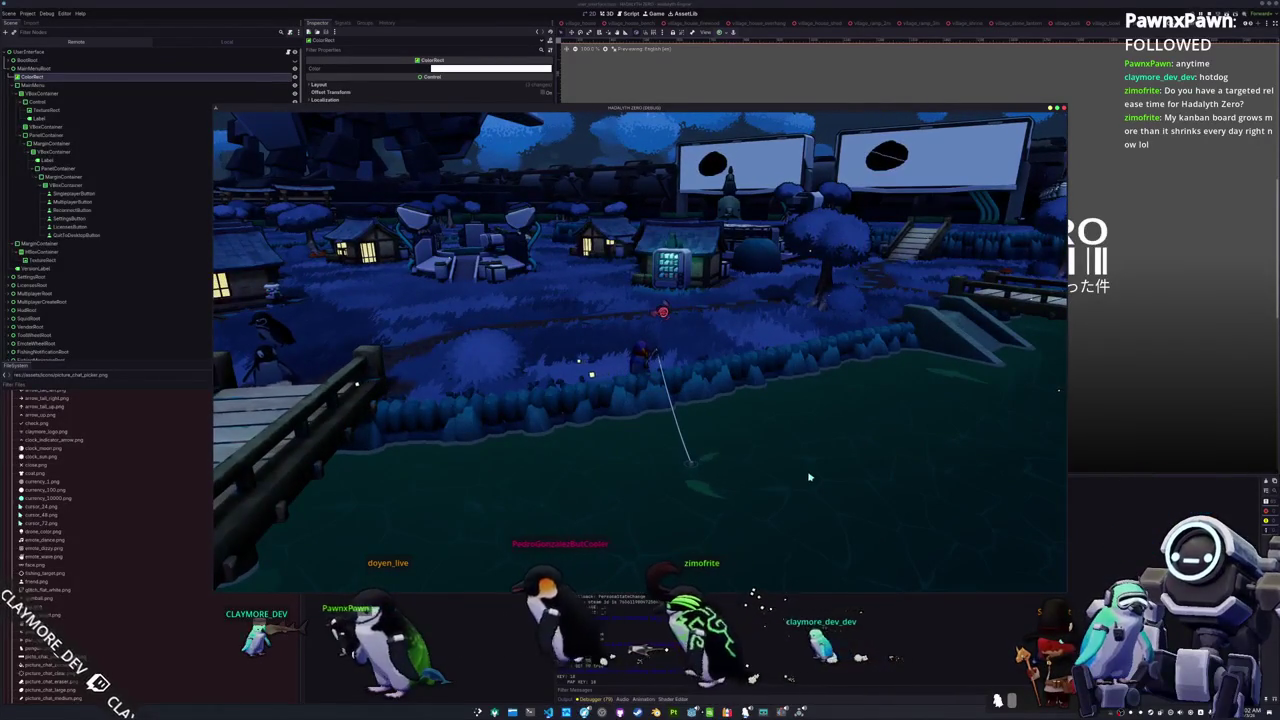
{"action": "key", "text": "q"}
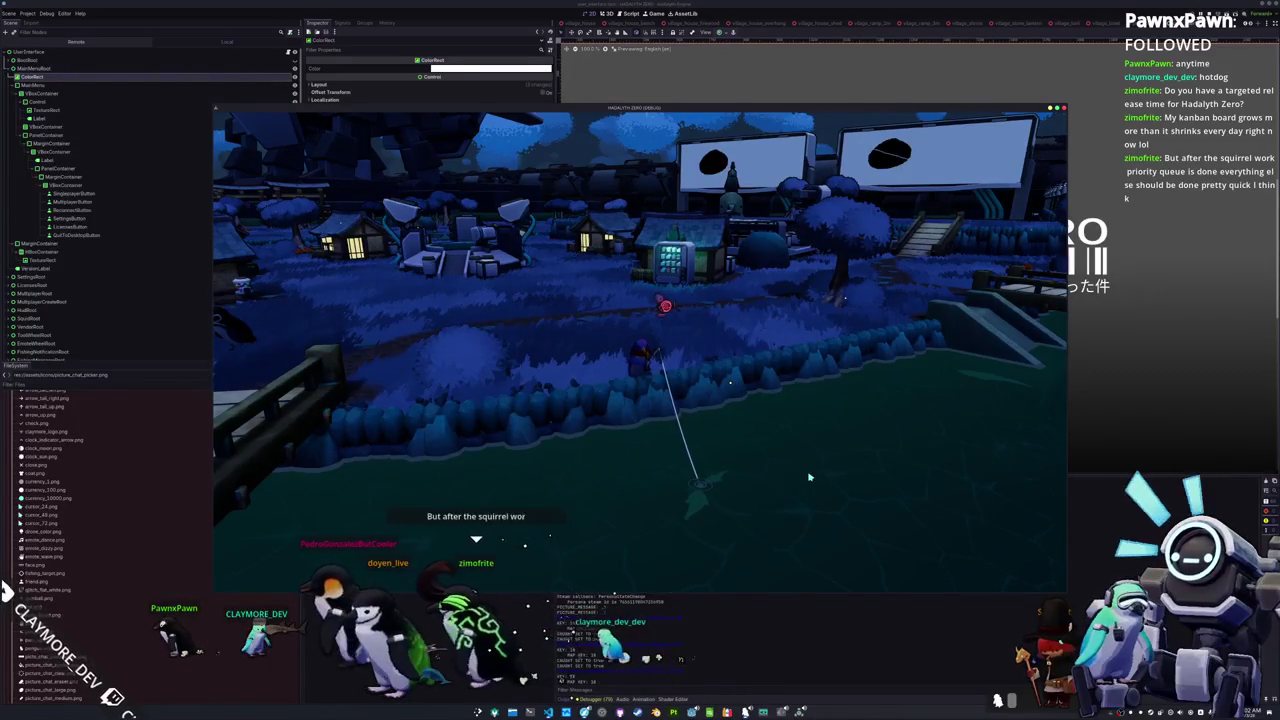
{"action": "left_click", "coordinate": [810, 477]}
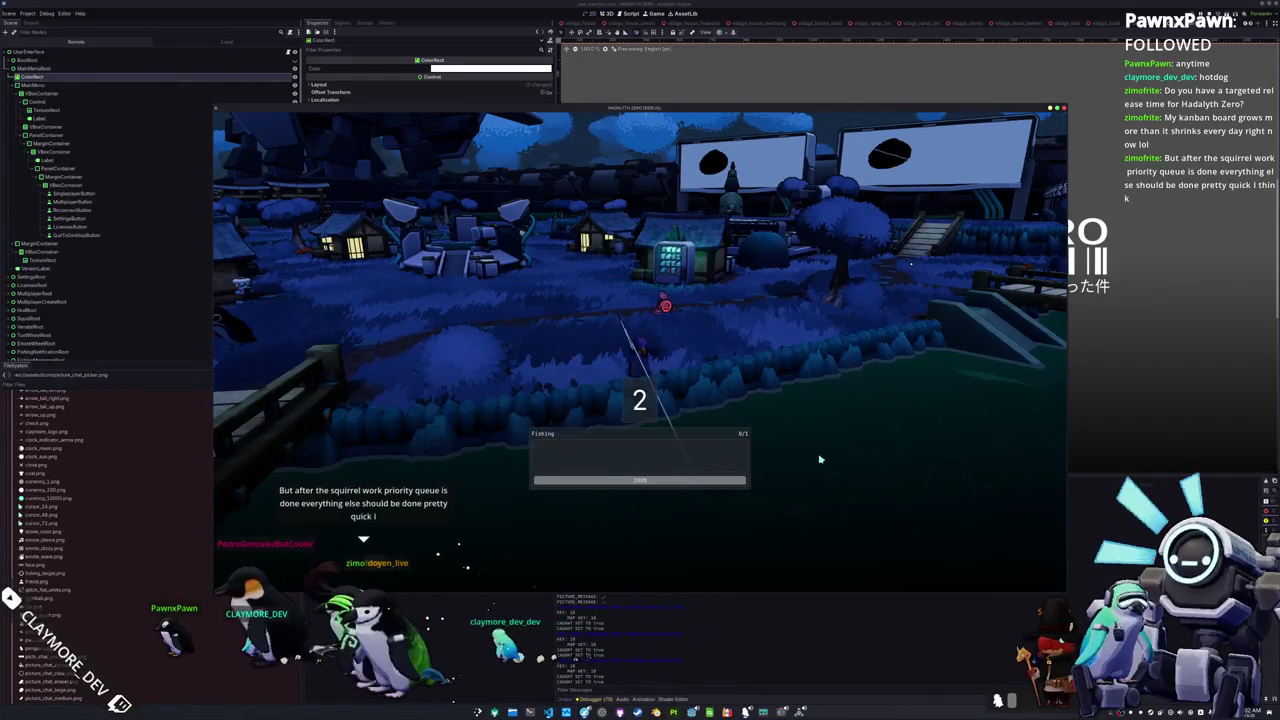
{"action": "key", "text": "q"}
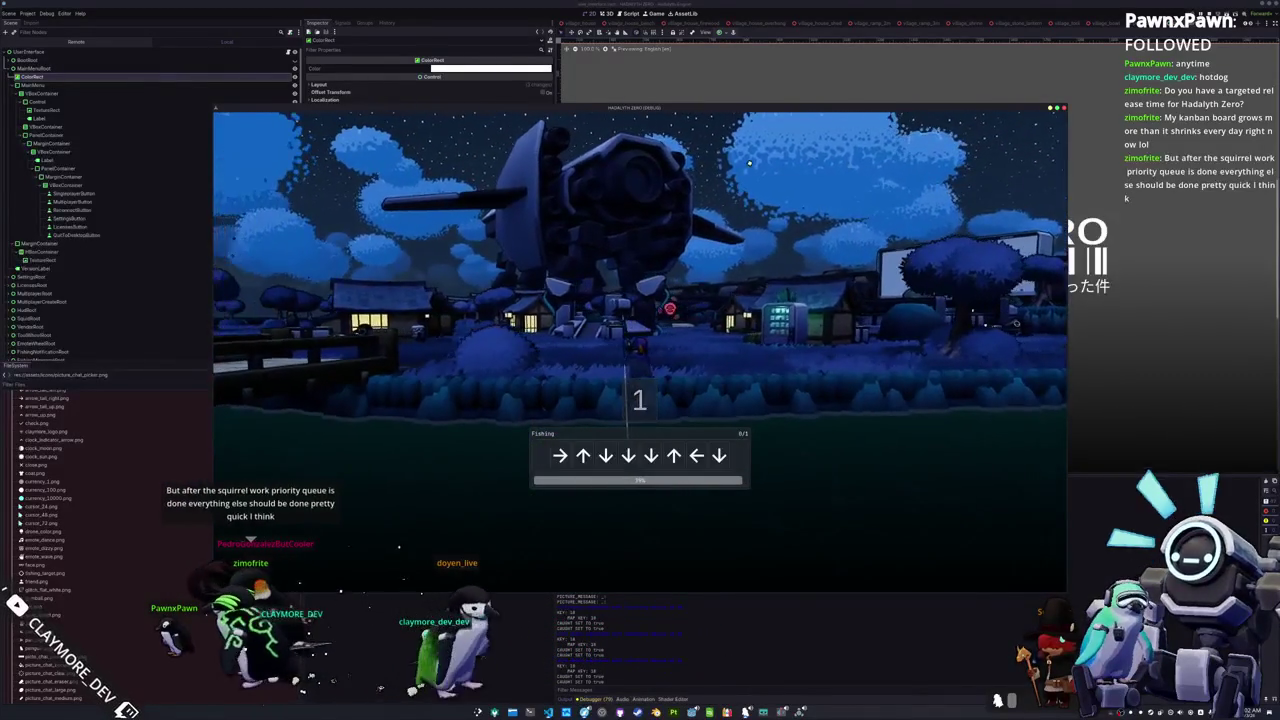
{"action": "key", "text": "Right"}
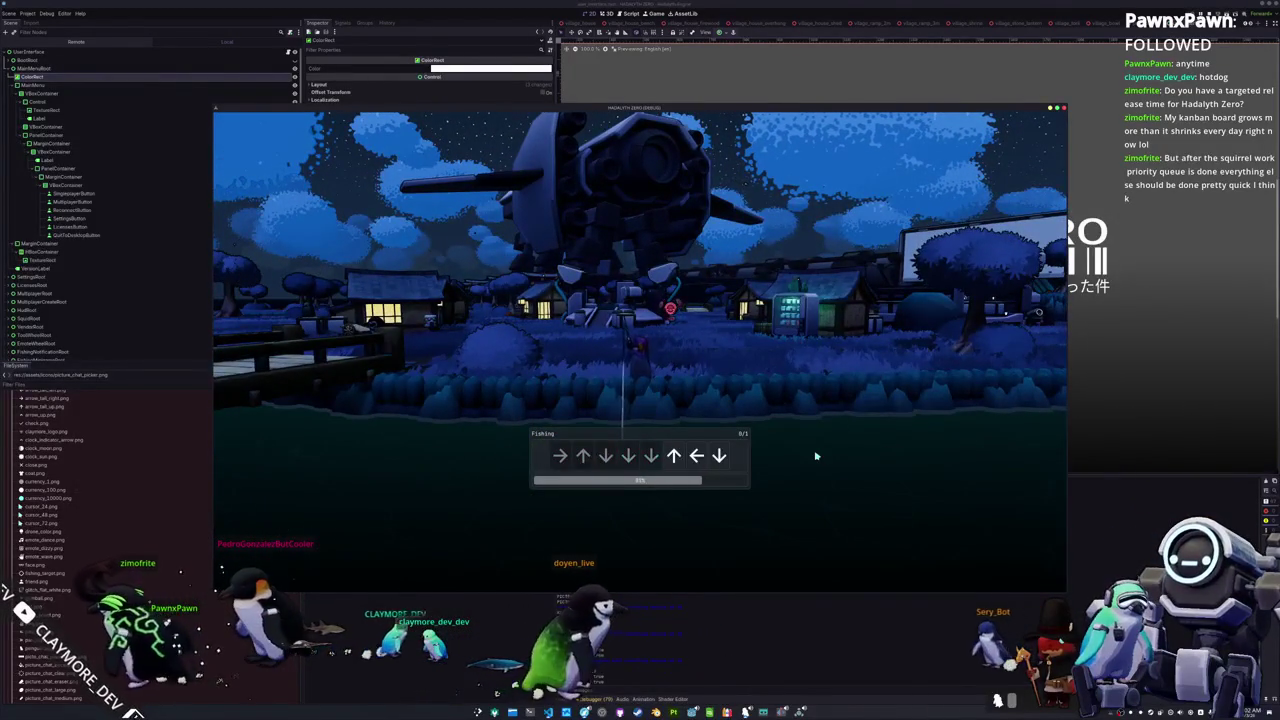
{"action": "left_click", "coordinate": [710, 463]}
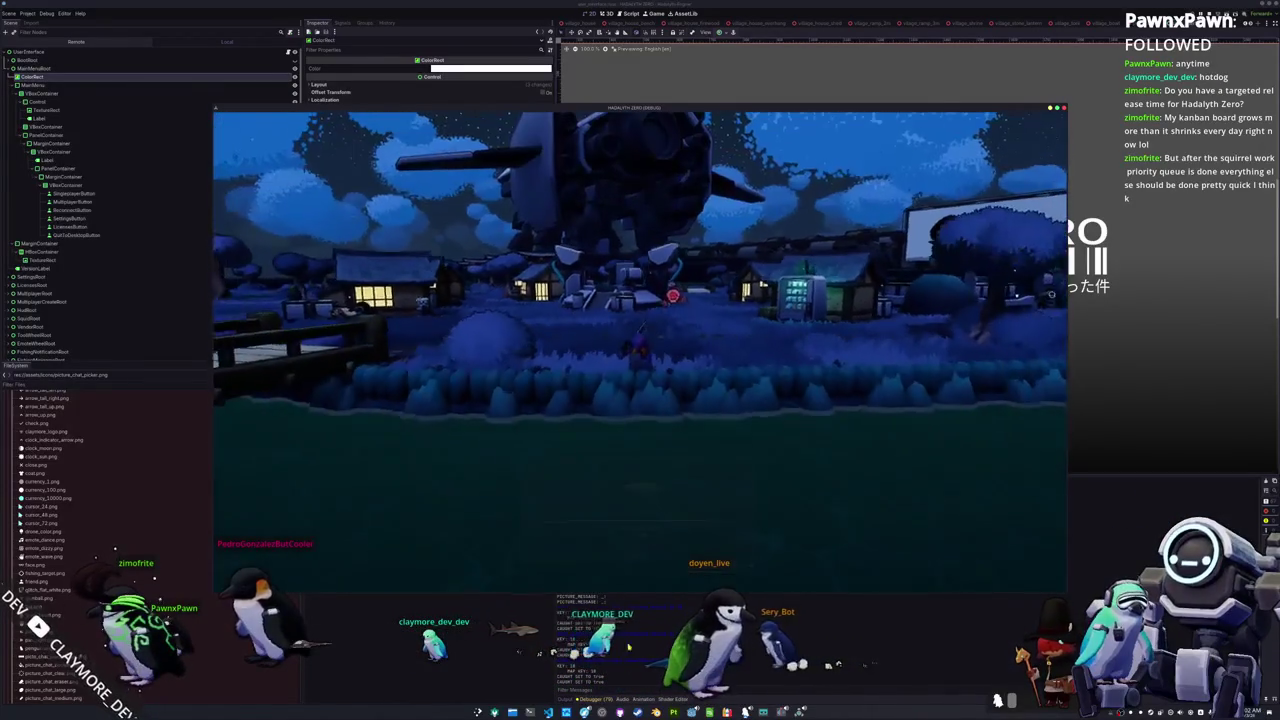
{"action": "key", "text": "alt+Tab"}
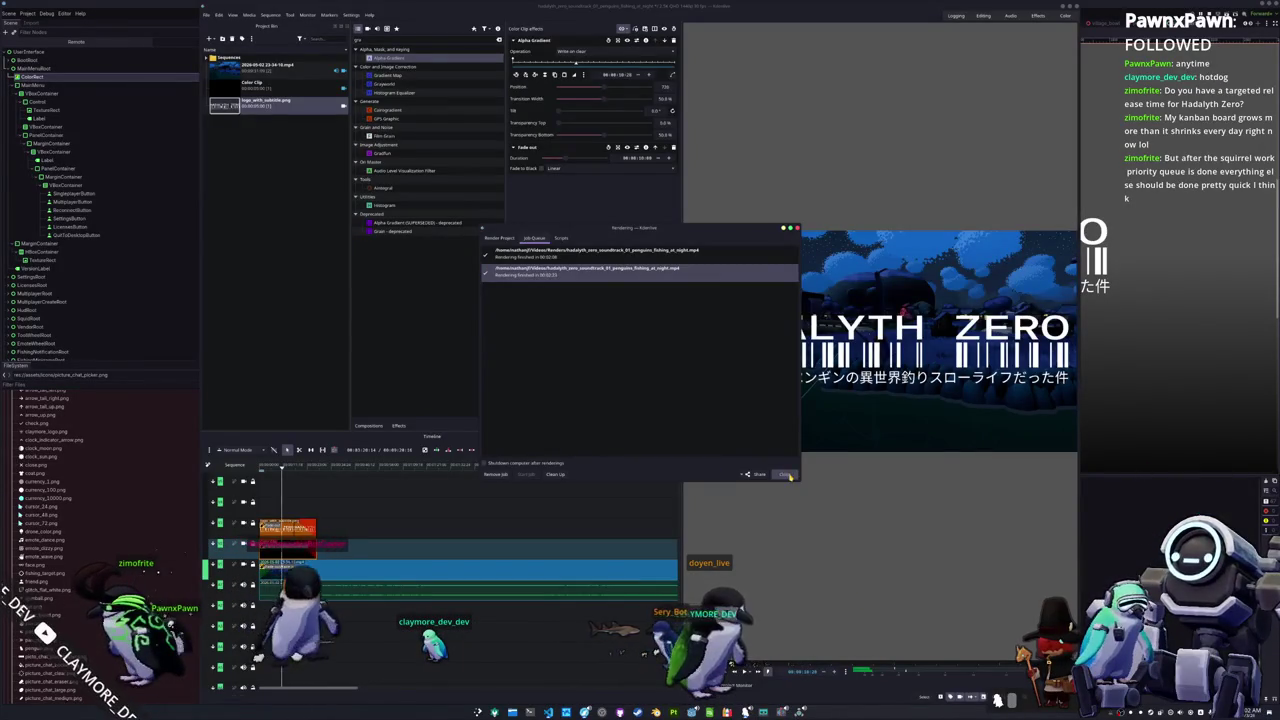
Step: Close Kdenlive's finished Rendering dialog and return to the Godot editor's HADALYTH ZERO menu scene
{"action": "left_click", "coordinate": [788, 475]}
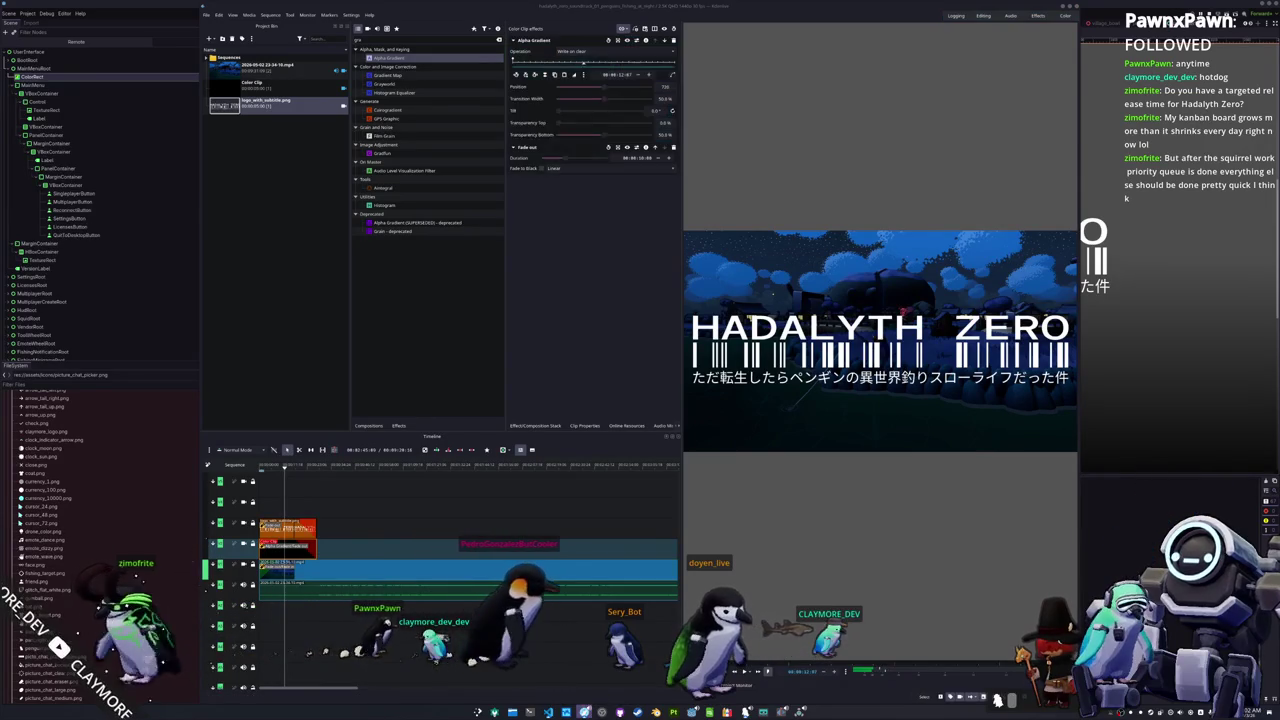
{"action": "key", "text": "alt+Tab"}
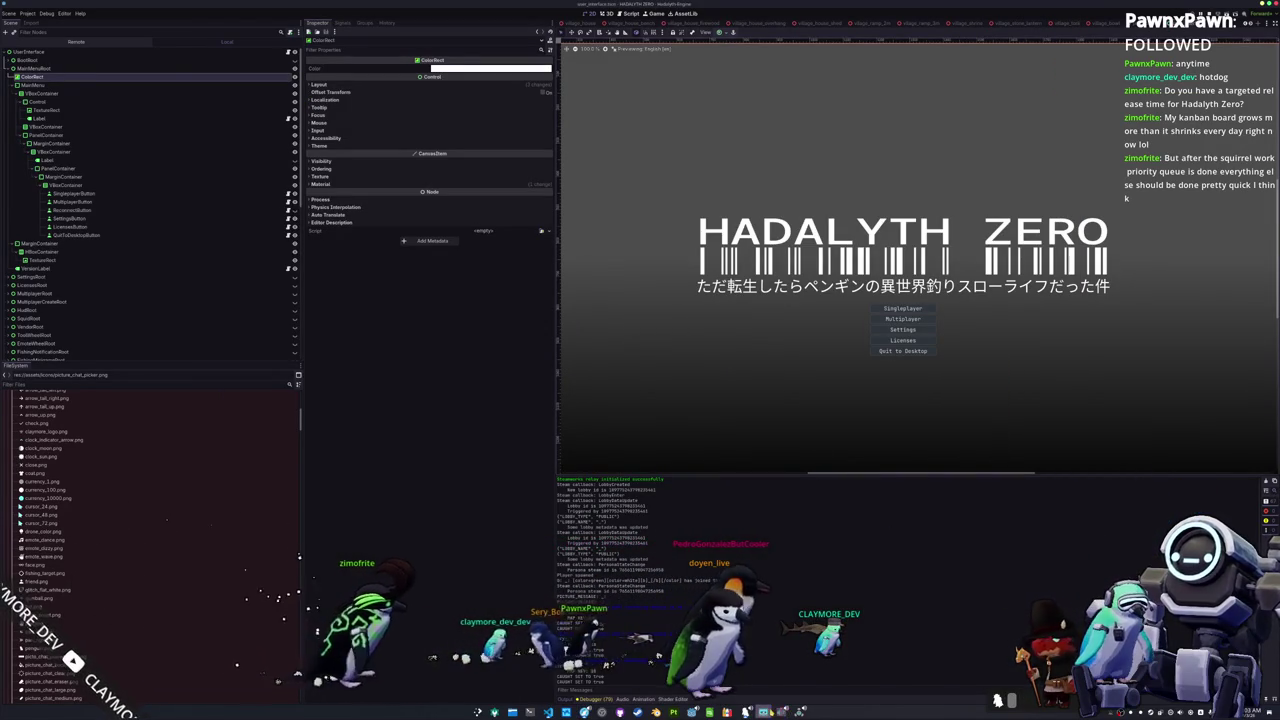
Step: Toggle the media player and Kdenlive windows from the taskbar, ending back on Godot
{"action": "left_click", "coordinate": [763, 712]}
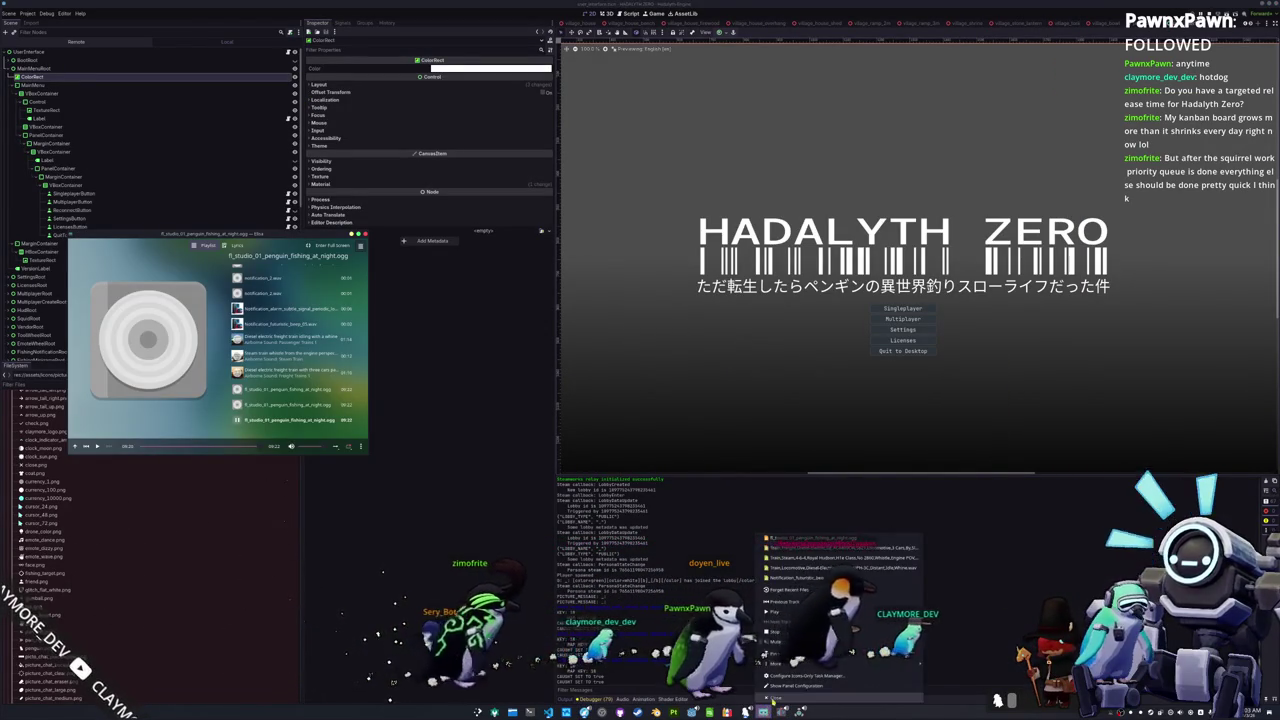
{"action": "left_click", "coordinate": [772, 705]}
{"action": "left_click", "coordinate": [772, 705]}
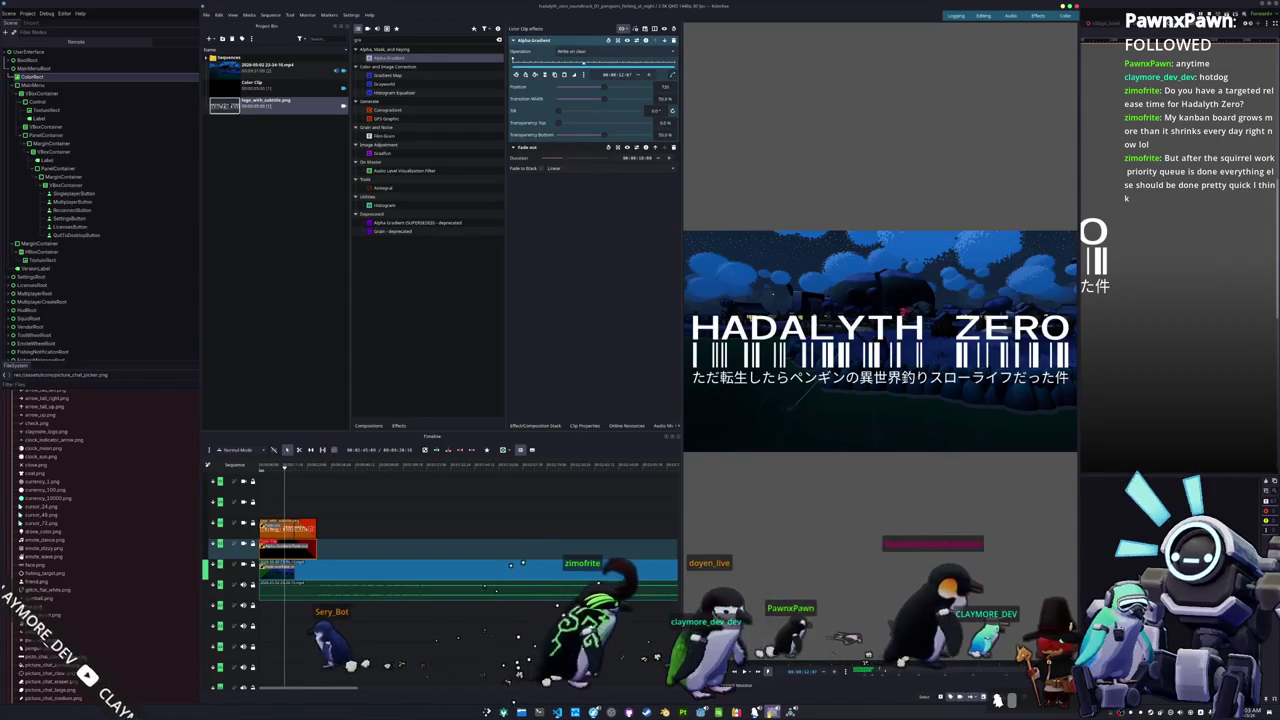
{"action": "right_click", "coordinate": [773, 705]}
{"action": "left_click", "coordinate": [772, 705]}
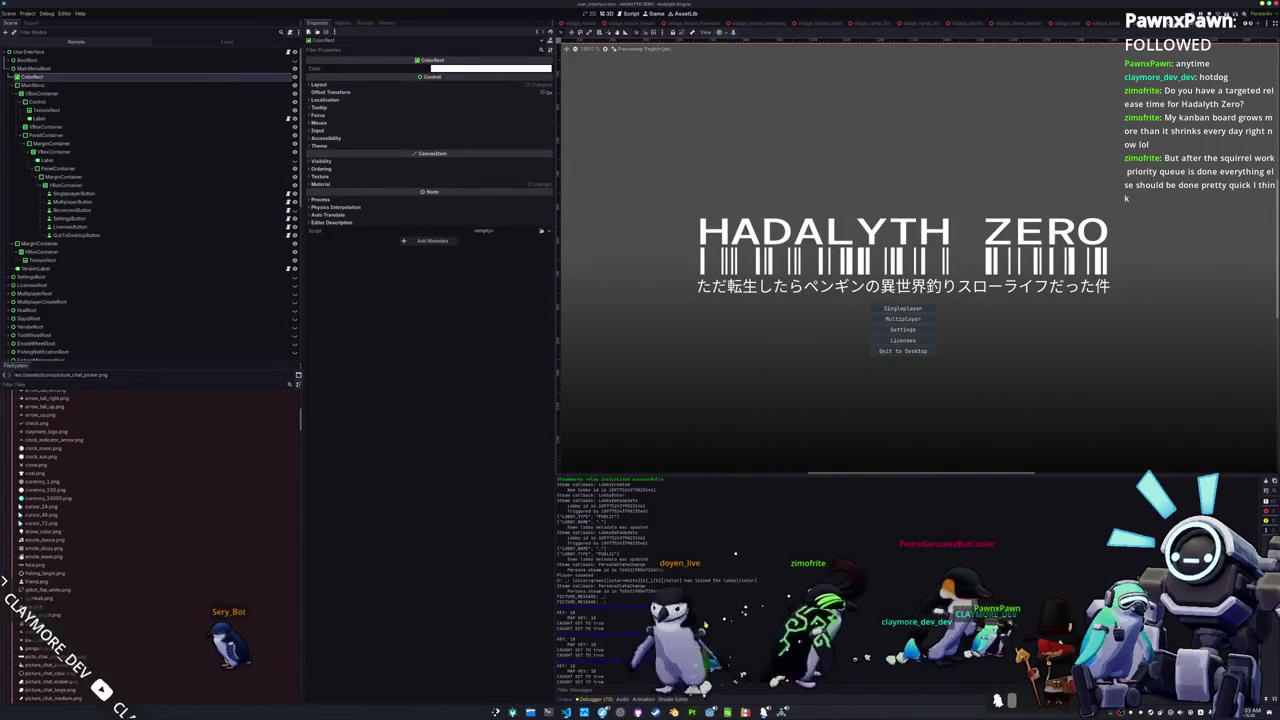
Step: Close the leftover browser tabs, including the Reddit thread pulled out into its own window
{"action": "key", "text": "alt+Tab"}
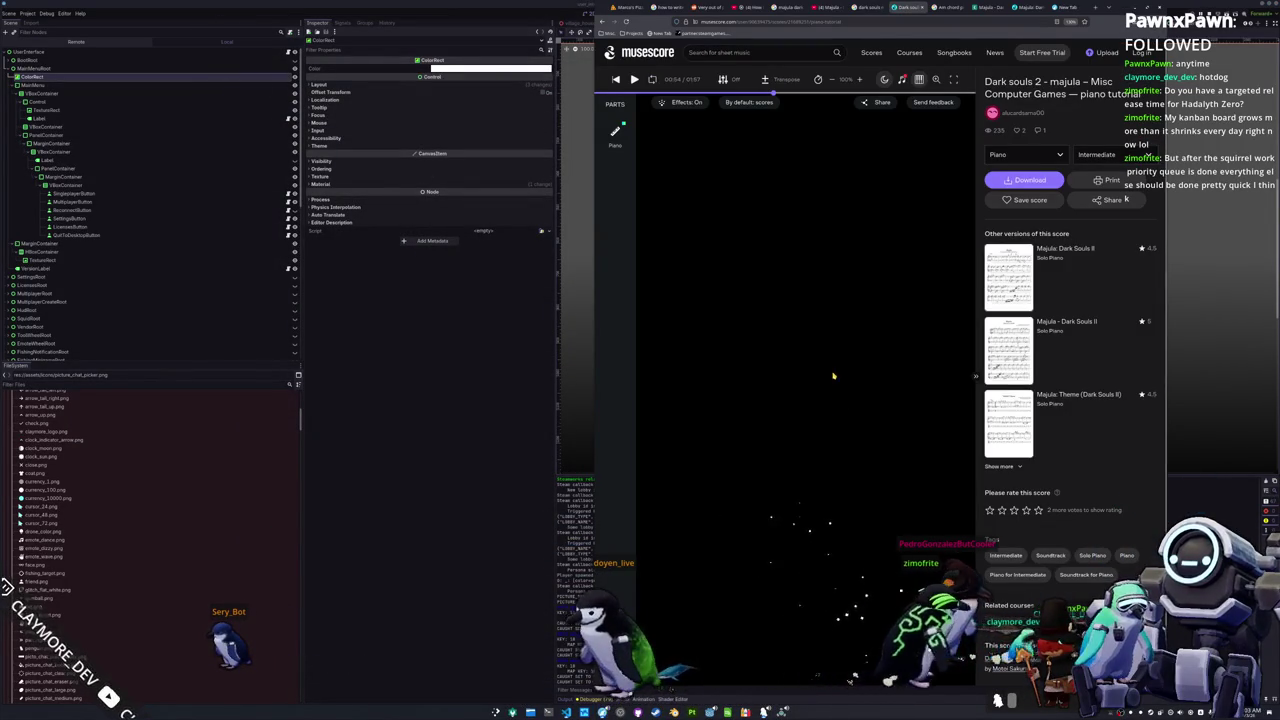
{"action": "middle_click", "coordinate": [749, 12]}
{"action": "middle_click", "coordinate": [749, 12]}
{"action": "middle_click", "coordinate": [749, 12]}
{"action": "middle_click", "coordinate": [749, 12]}
{"action": "middle_click", "coordinate": [749, 12]}
{"action": "middle_click", "coordinate": [749, 12]}
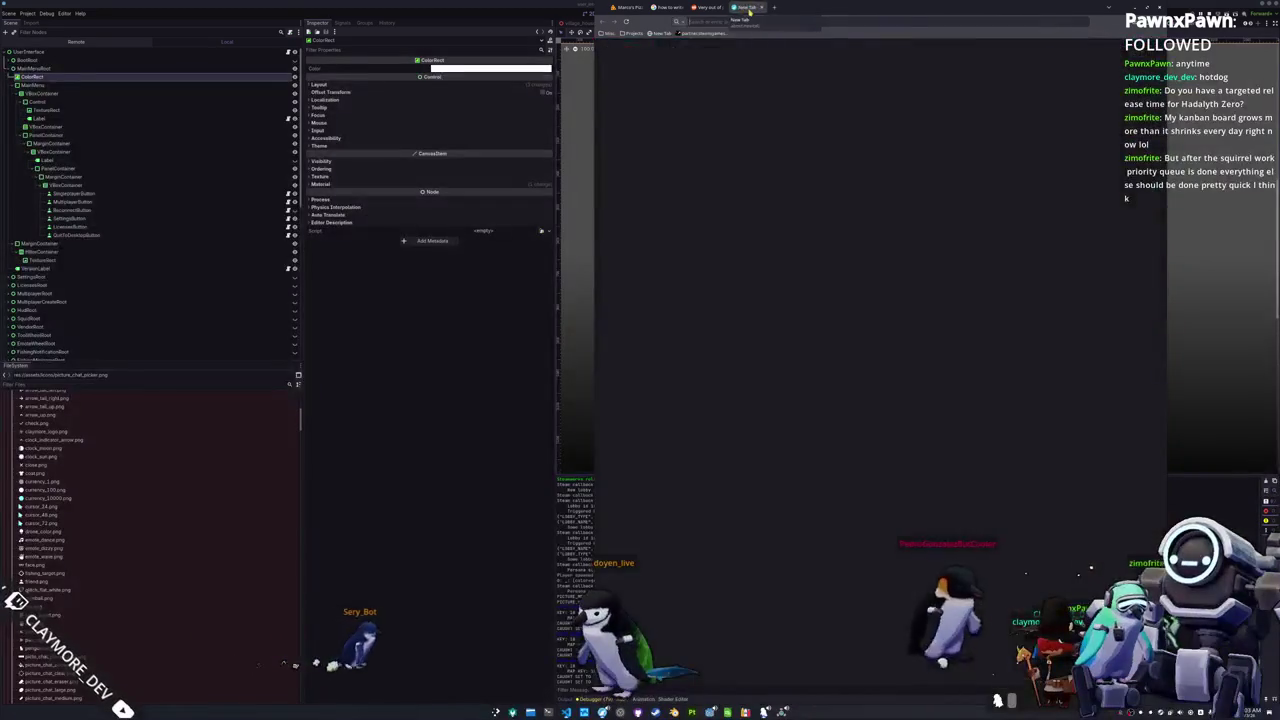
{"action": "middle_click", "coordinate": [749, 12]}
{"action": "middle_click", "coordinate": [749, 12]}
{"action": "middle_click", "coordinate": [755, 10]}
{"action": "left_click_drag", "start_coordinate": [759, 8], "coordinate": [740, 58]}
{"action": "middle_click", "coordinate": [740, 58]}
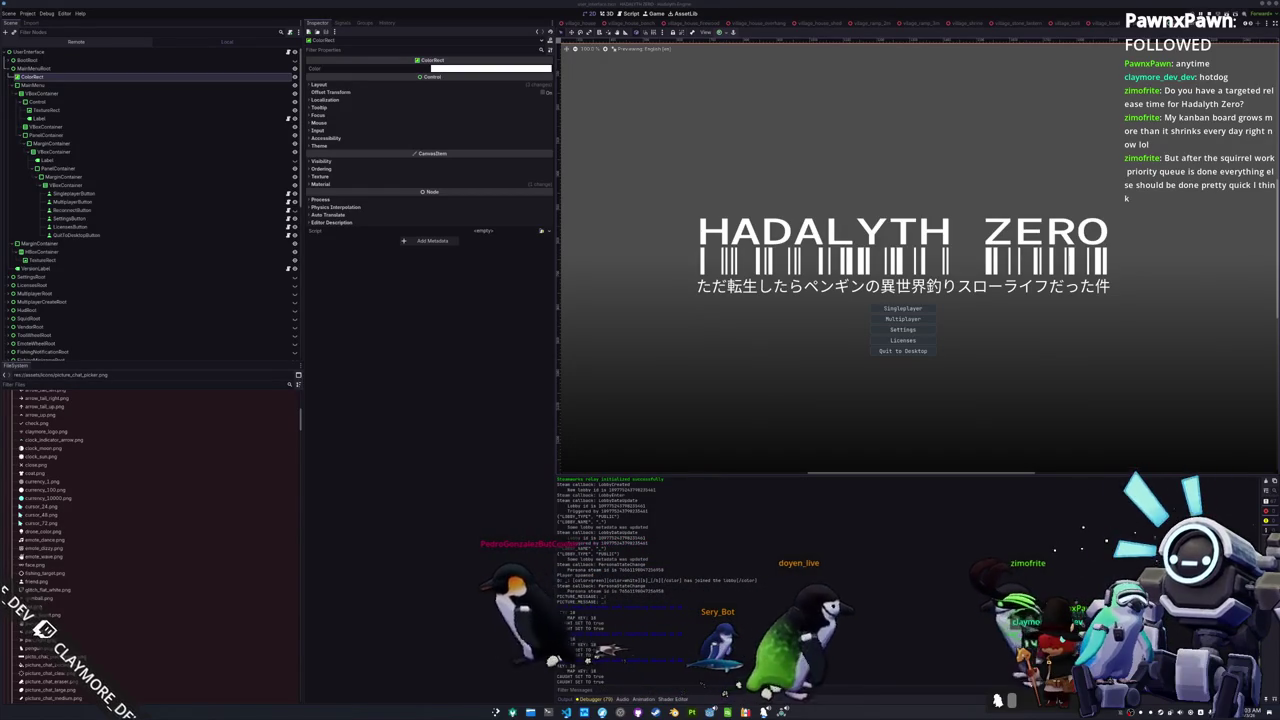
Step: Drag the YouTube Studio Upload videos window over the Godot editor
{"action": "key", "text": "alt+Tab"}
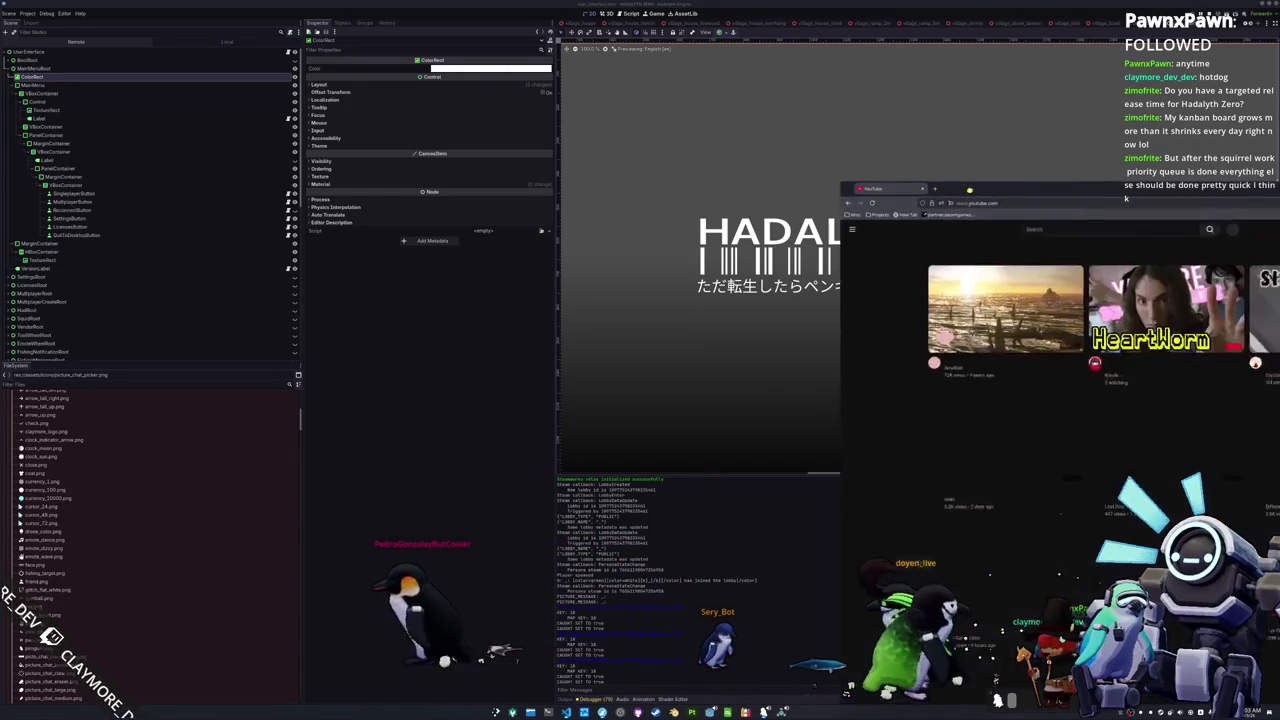
{"action": "key", "text": "alt+Tab"}
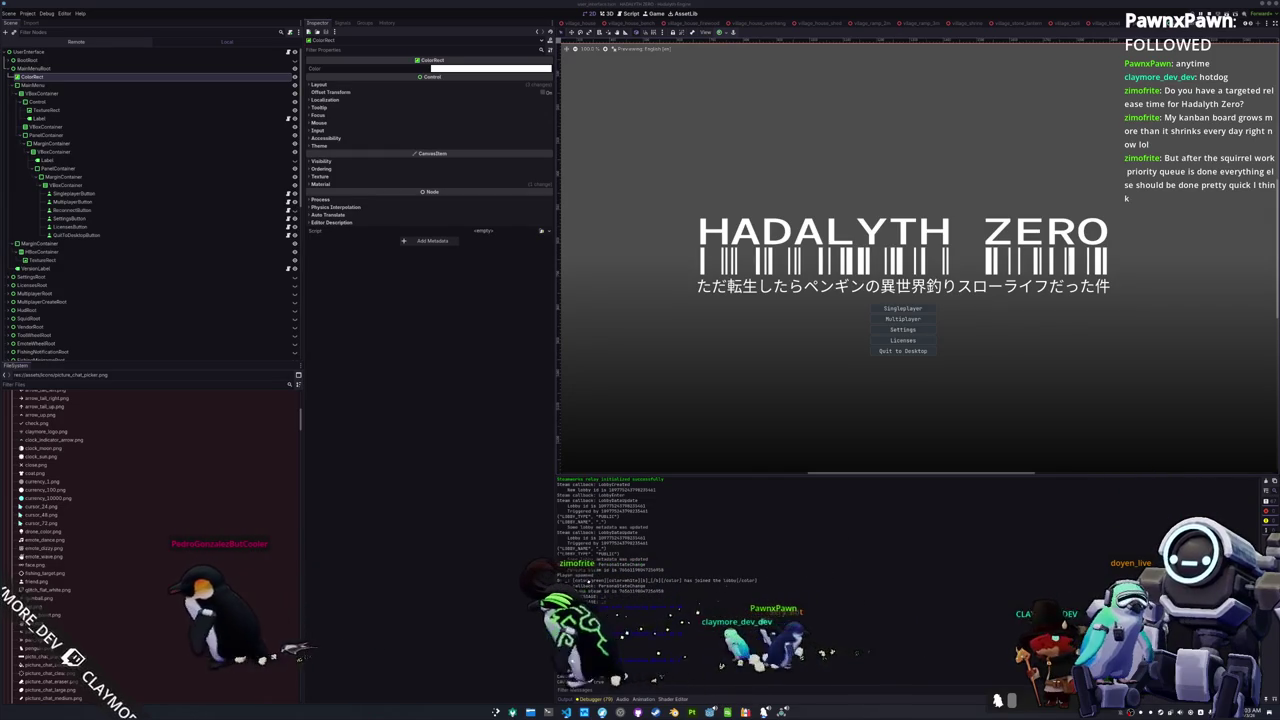
{"action": "mouse_move", "coordinate": [1279, 240]}
{"action": "left_mouse_down"}
{"action": "mouse_move", "coordinate": [1055, 198]}
{"action": "mouse_move", "coordinate": [846, 105]}
{"action": "mouse_move", "coordinate": [908, 21]}
{"action": "left_mouse_up"}
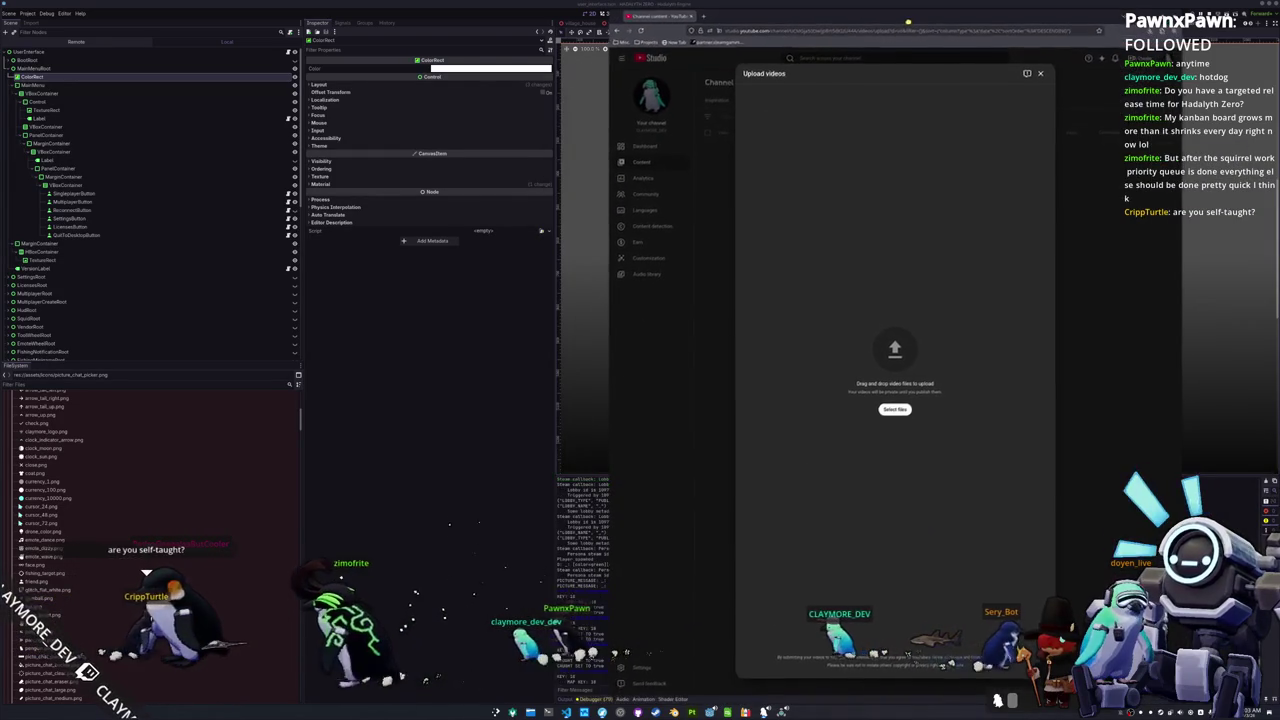
Step: Choose hadalyth_zero_soundtrack_01_penguins_fishing_at_night.mp4 from the Videos folder for upload
{"action": "left_click", "coordinate": [895, 409]}
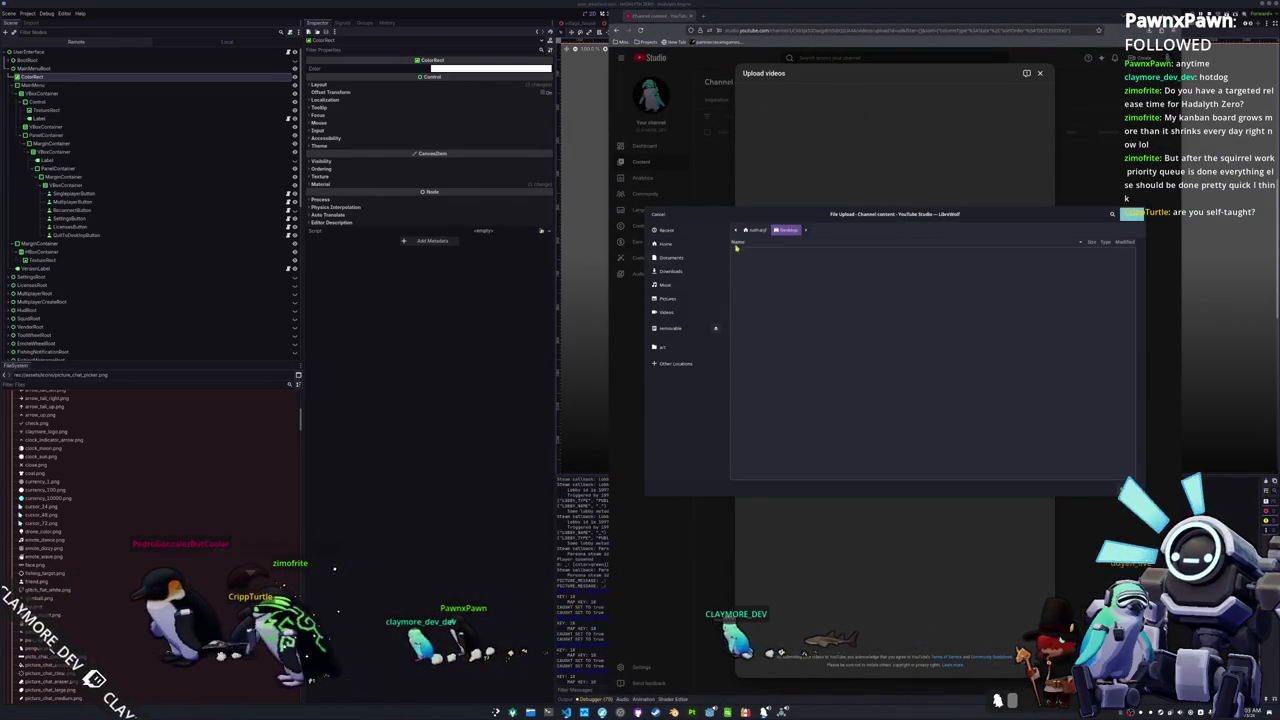
{"action": "left_click", "coordinate": [668, 271]}
{"action": "left_click", "coordinate": [668, 285]}
{"action": "left_click", "coordinate": [667, 298]}
{"action": "left_click", "coordinate": [751, 284]}
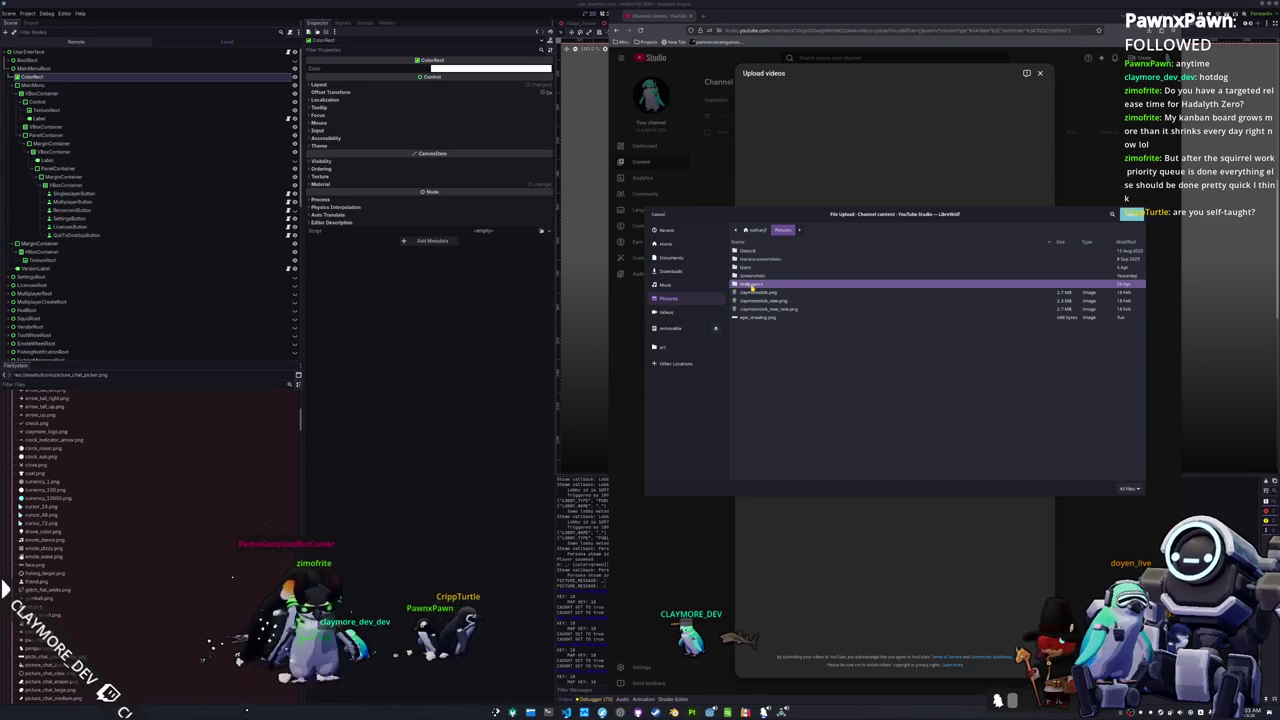
{"action": "left_click", "coordinate": [753, 276]}
{"action": "left_click", "coordinate": [704, 311]}
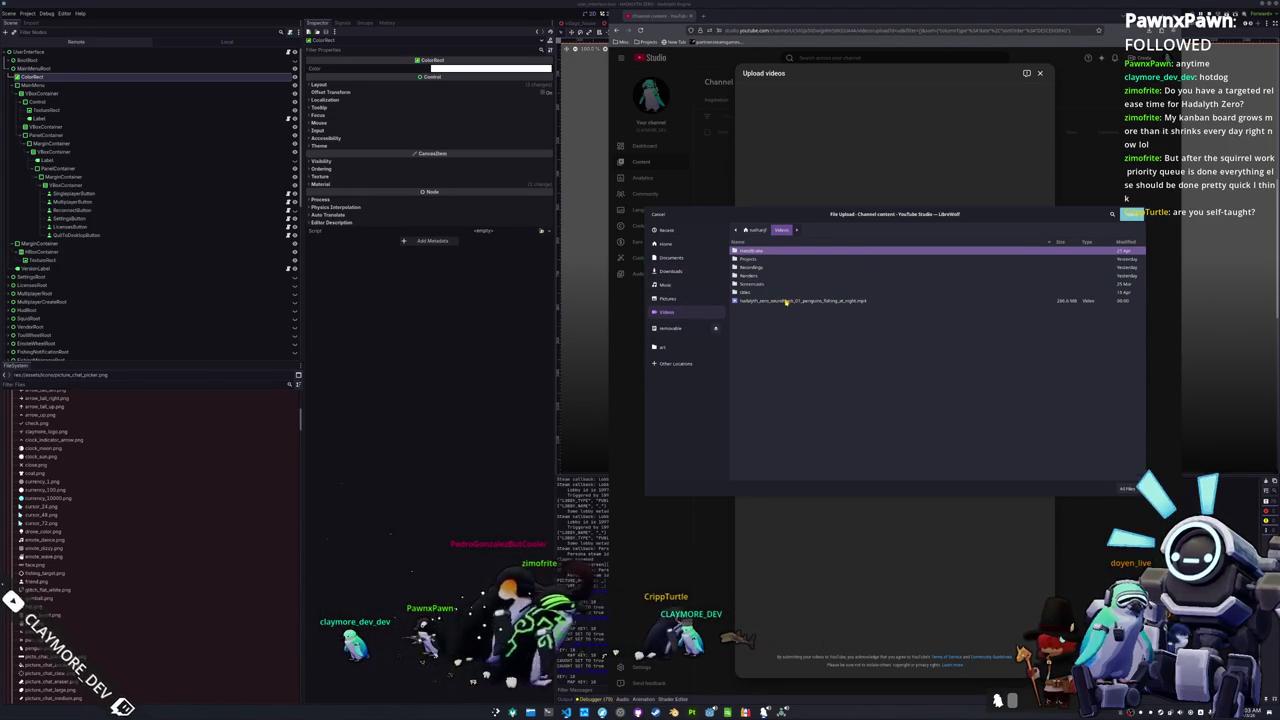
{"action": "left_click", "coordinate": [787, 301]}
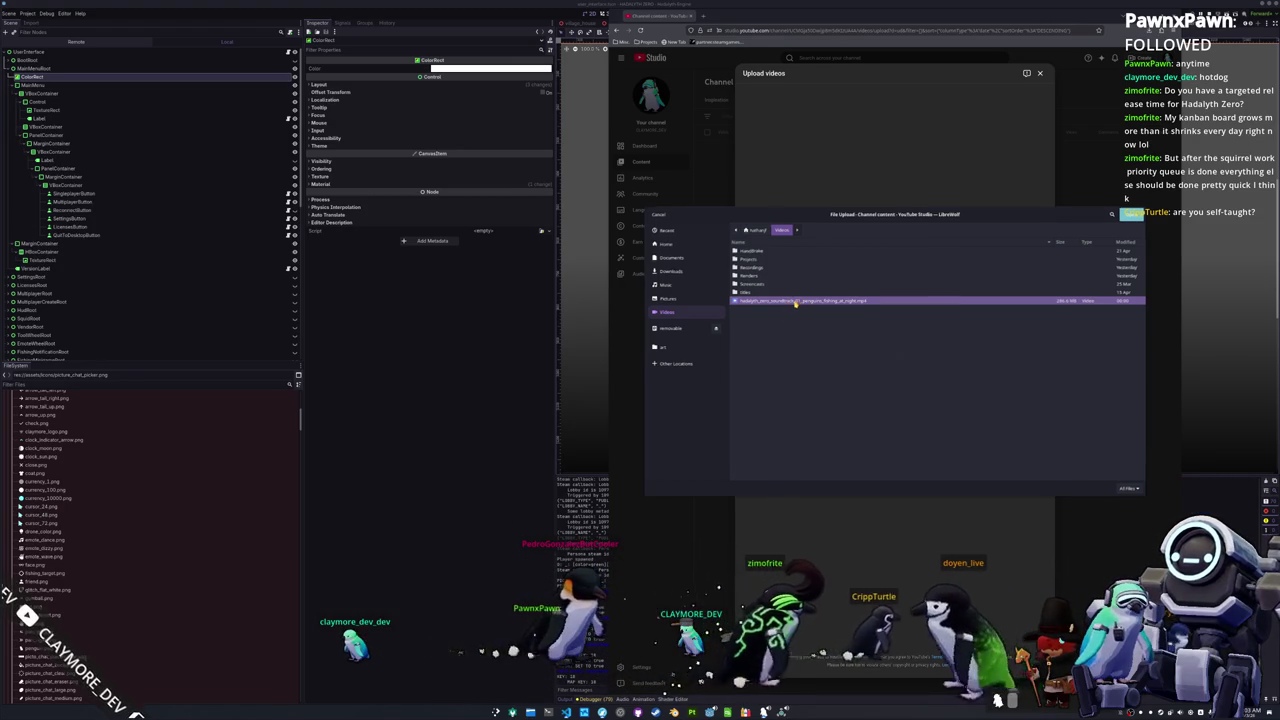
{"action": "double_click", "coordinate": [797, 302]}
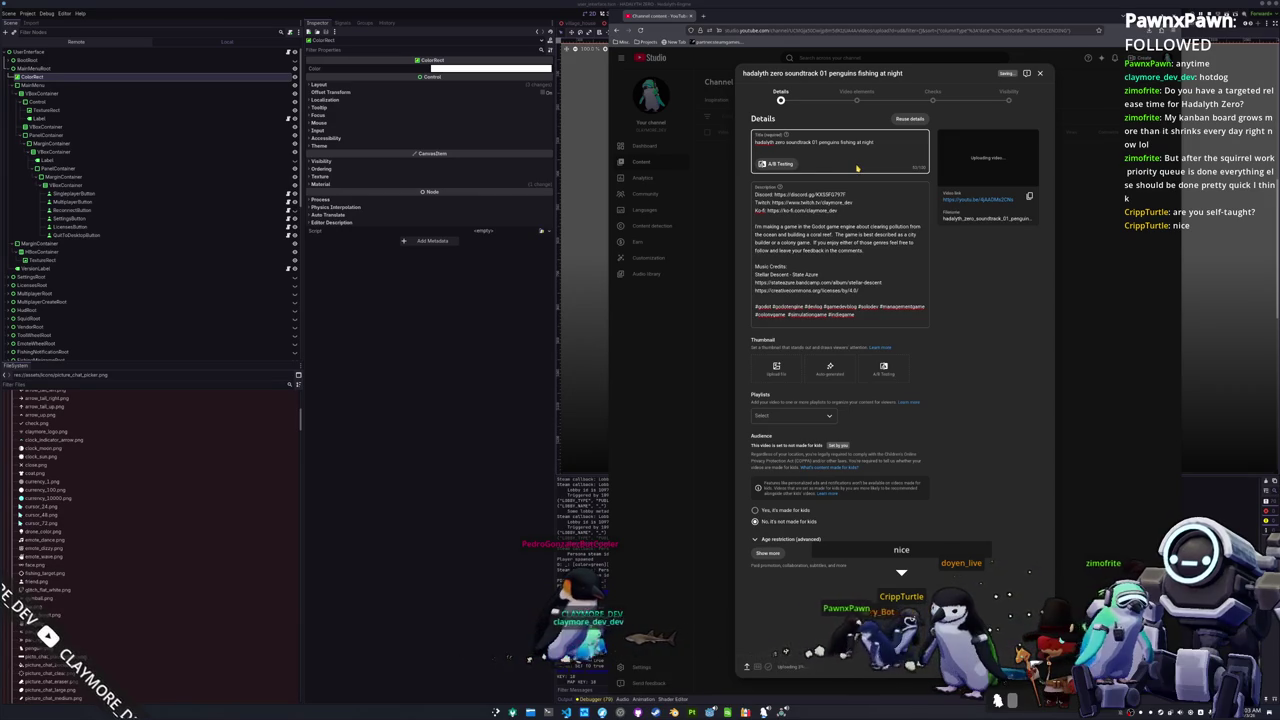
Step: Set the custom thumbnail to the f000328 logo PNG from Pictures > Screenshots
{"action": "left_click", "coordinate": [773, 372]}
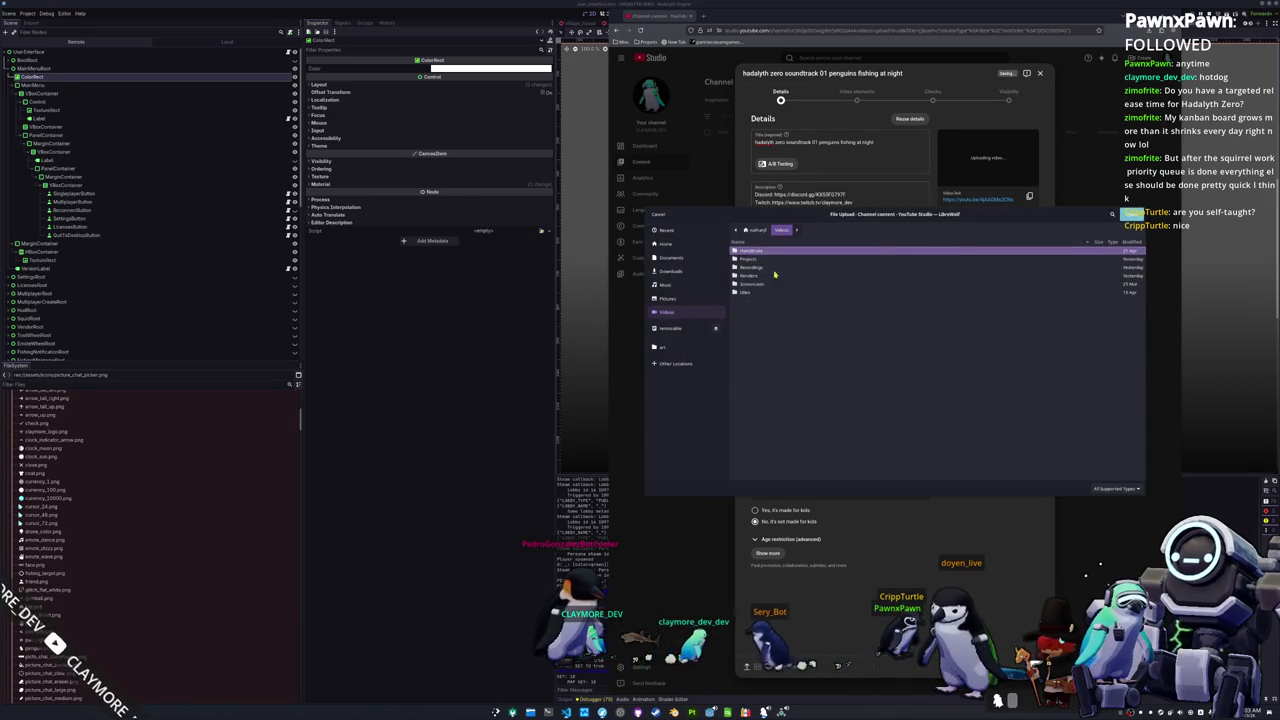
{"action": "left_click", "coordinate": [712, 298]}
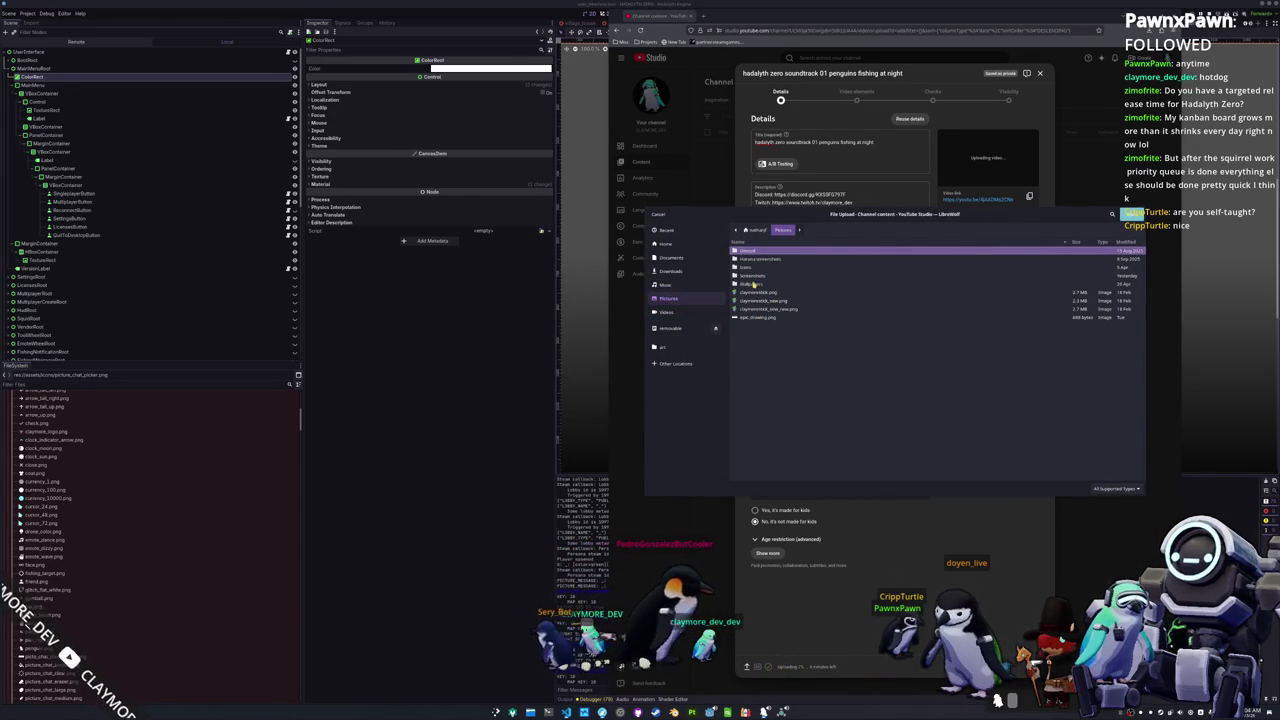
{"action": "double_click", "coordinate": [754, 276]}
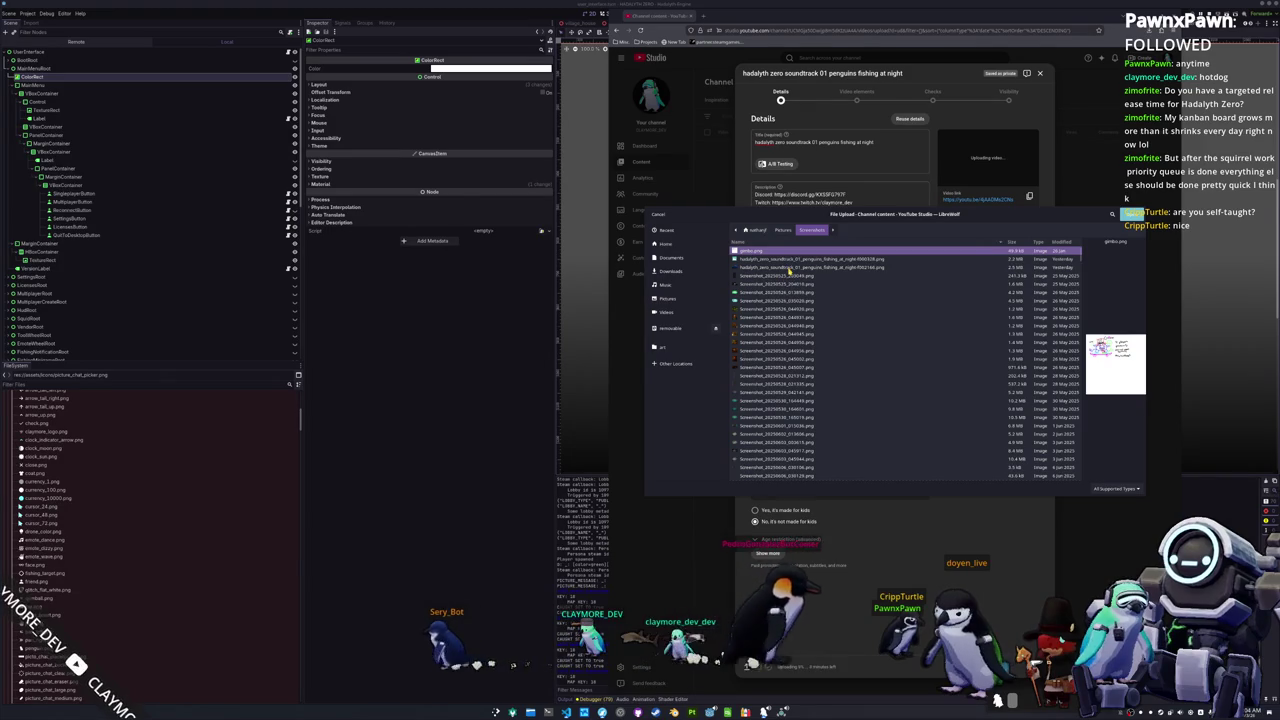
{"action": "left_click", "coordinate": [790, 268]}
{"action": "left_click", "coordinate": [790, 259]}
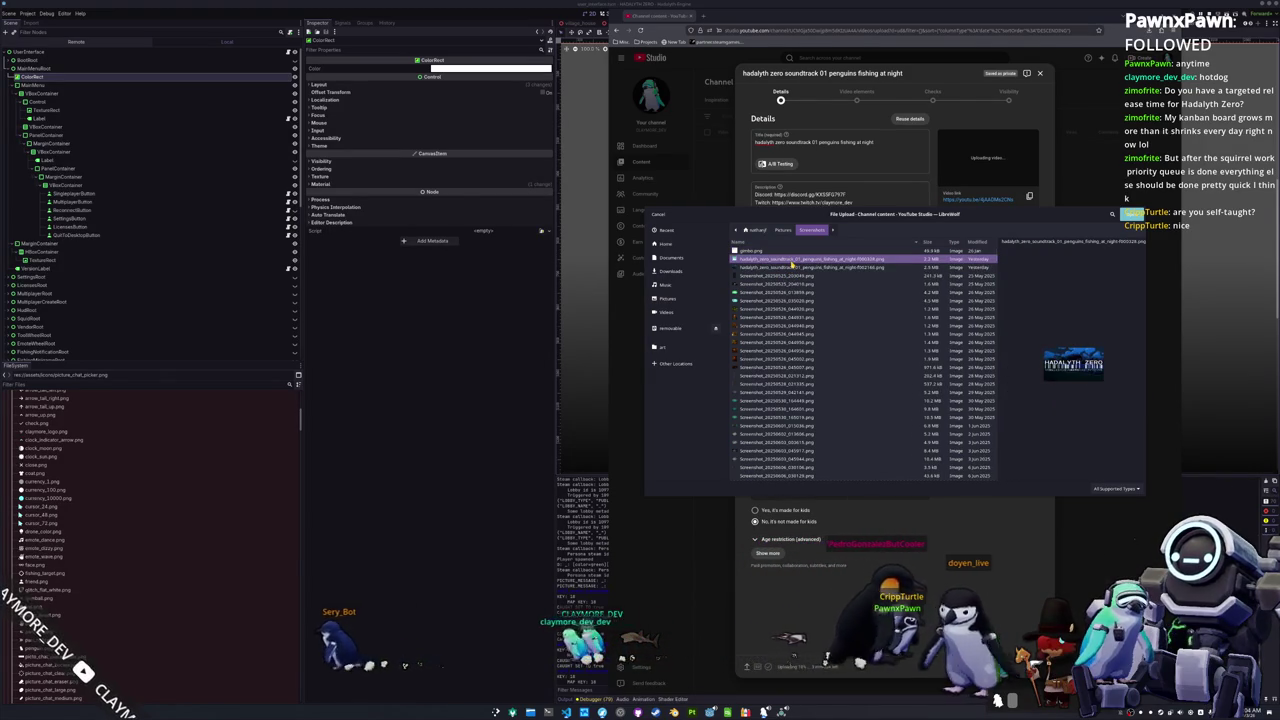
{"action": "double_click", "coordinate": [790, 259]}
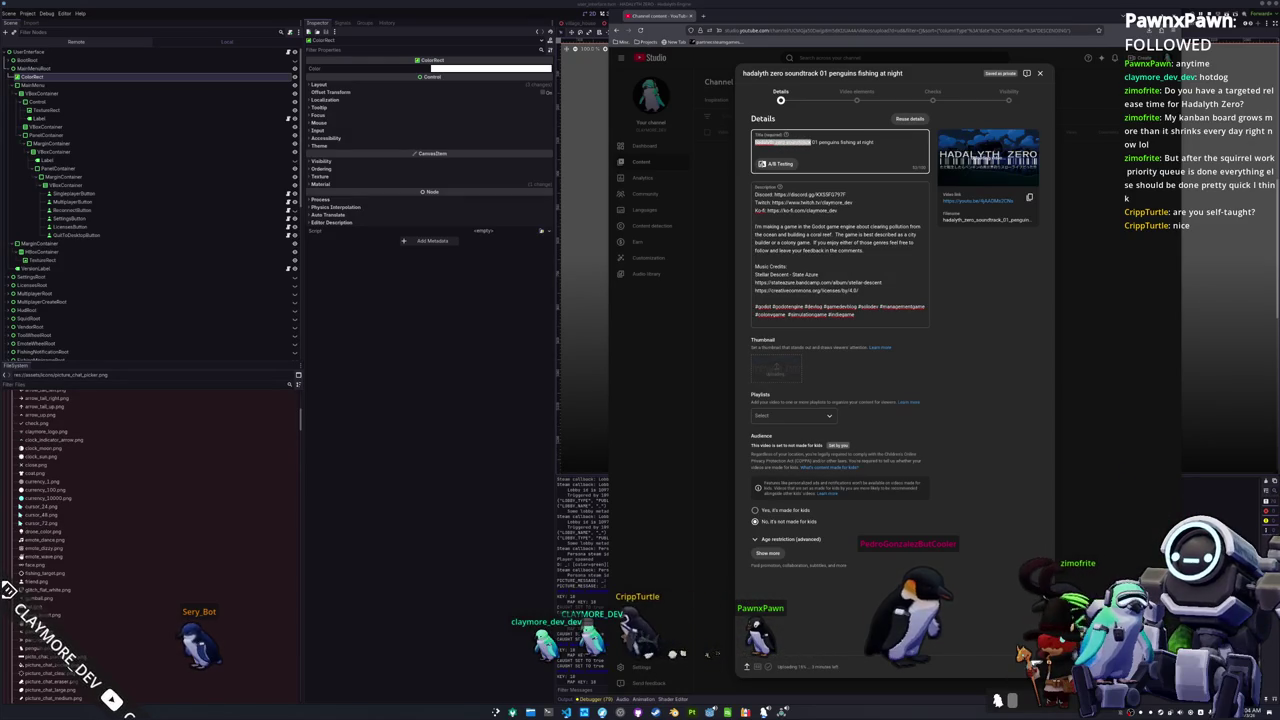
Step: Begin the title with 'HADALYTH ZERO: OST', replacing the partial word 'Soundtra'
{"action": "type", "text": "HADALYTH ZE"}
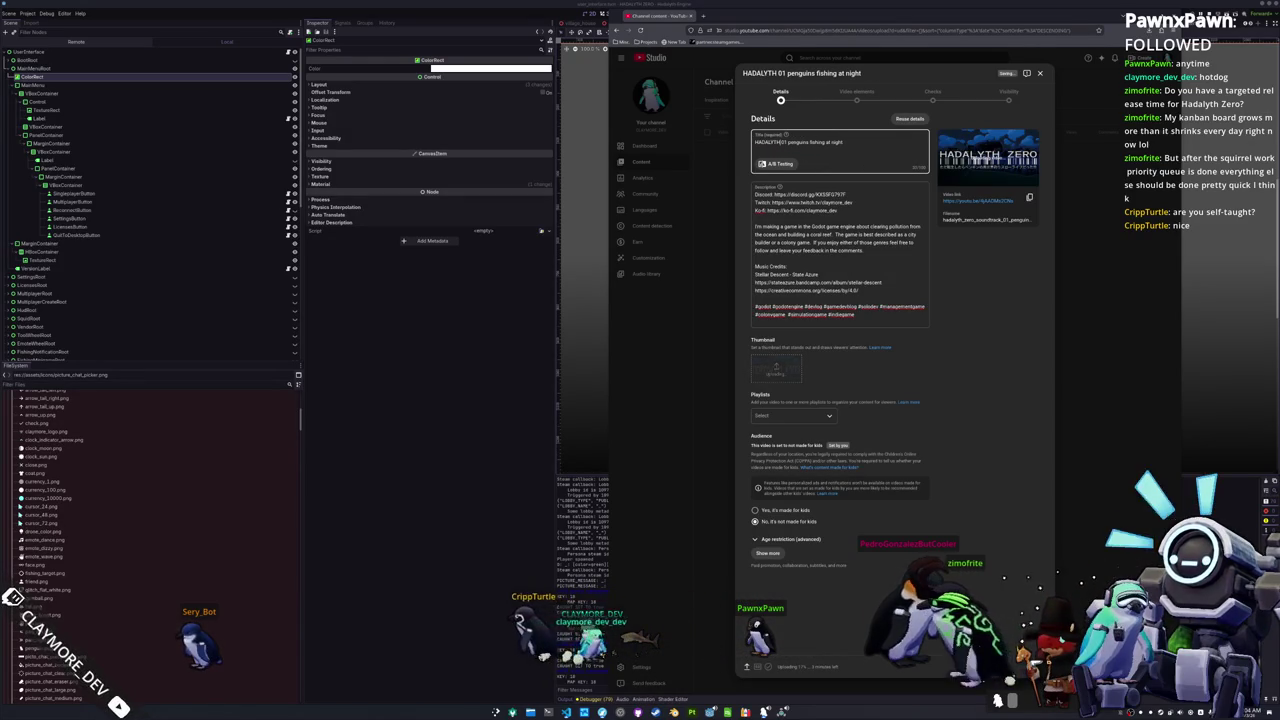
{"action": "type", "text": "RO: So"}
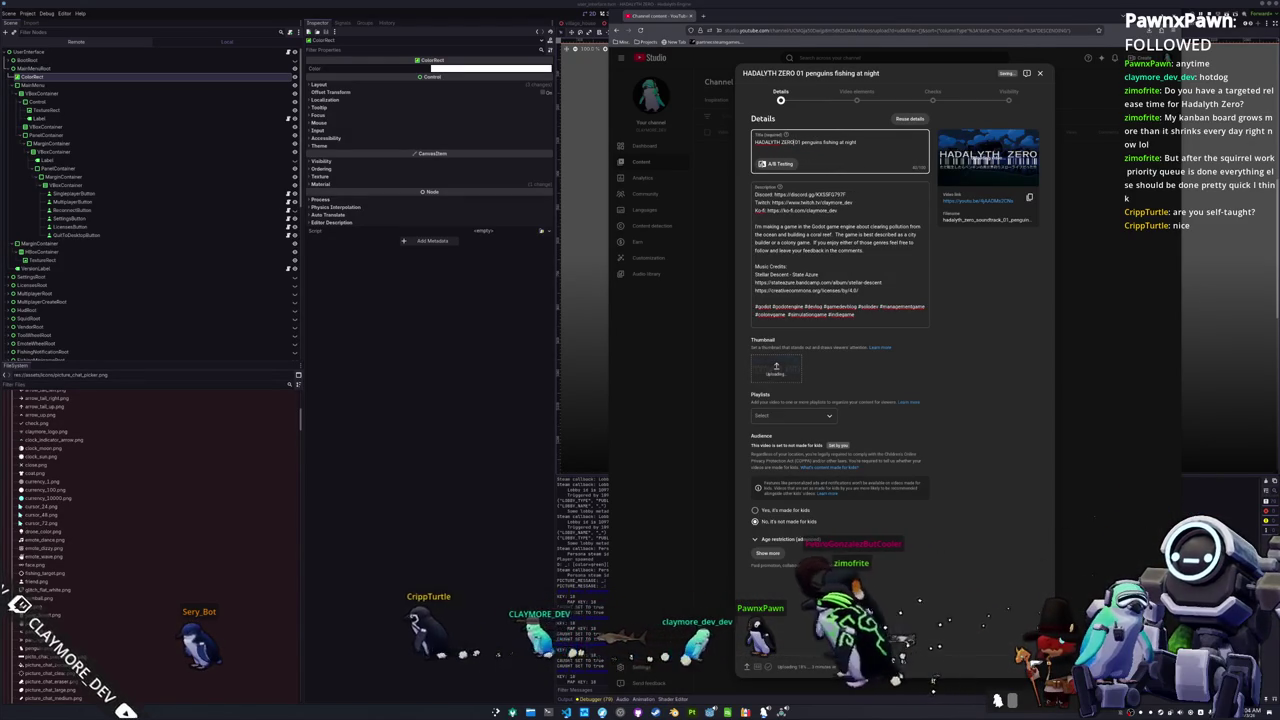
{"action": "type", "text": "undtra"}
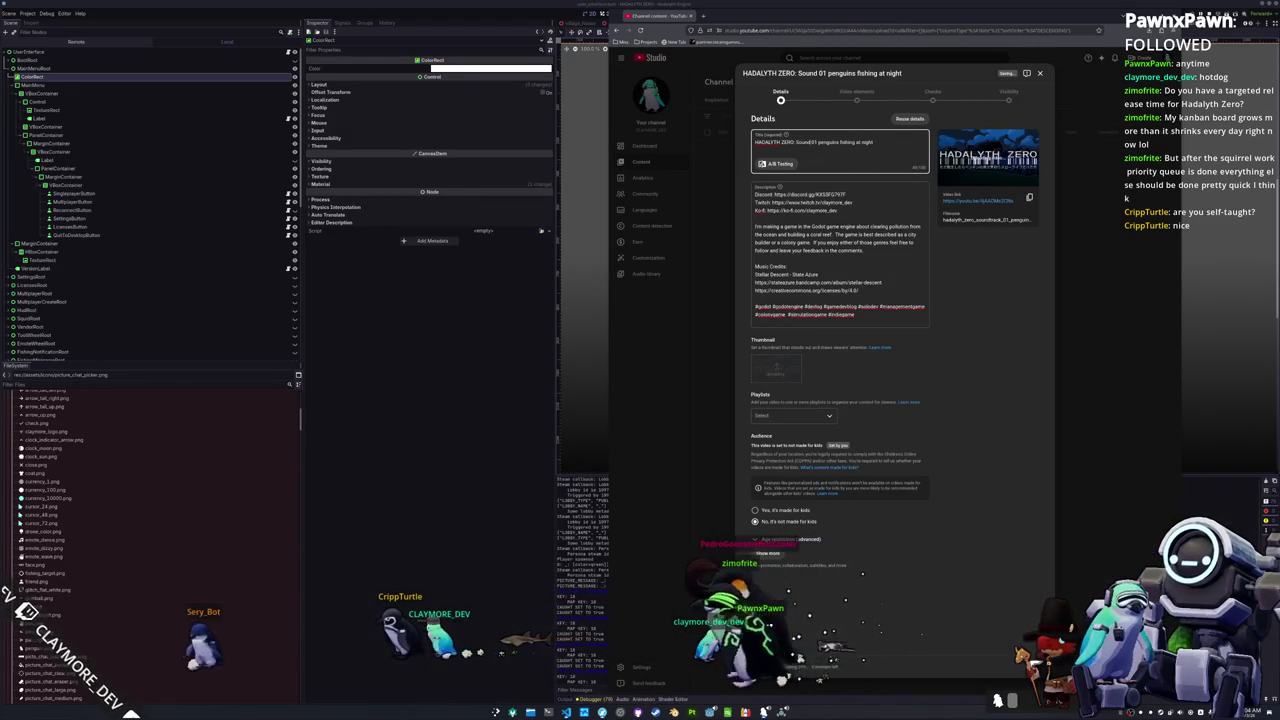
{"action": "key", "text": "BackSpace"}
{"action": "key", "text": "BackSpace"}
{"action": "key", "text": "BackSpace"}
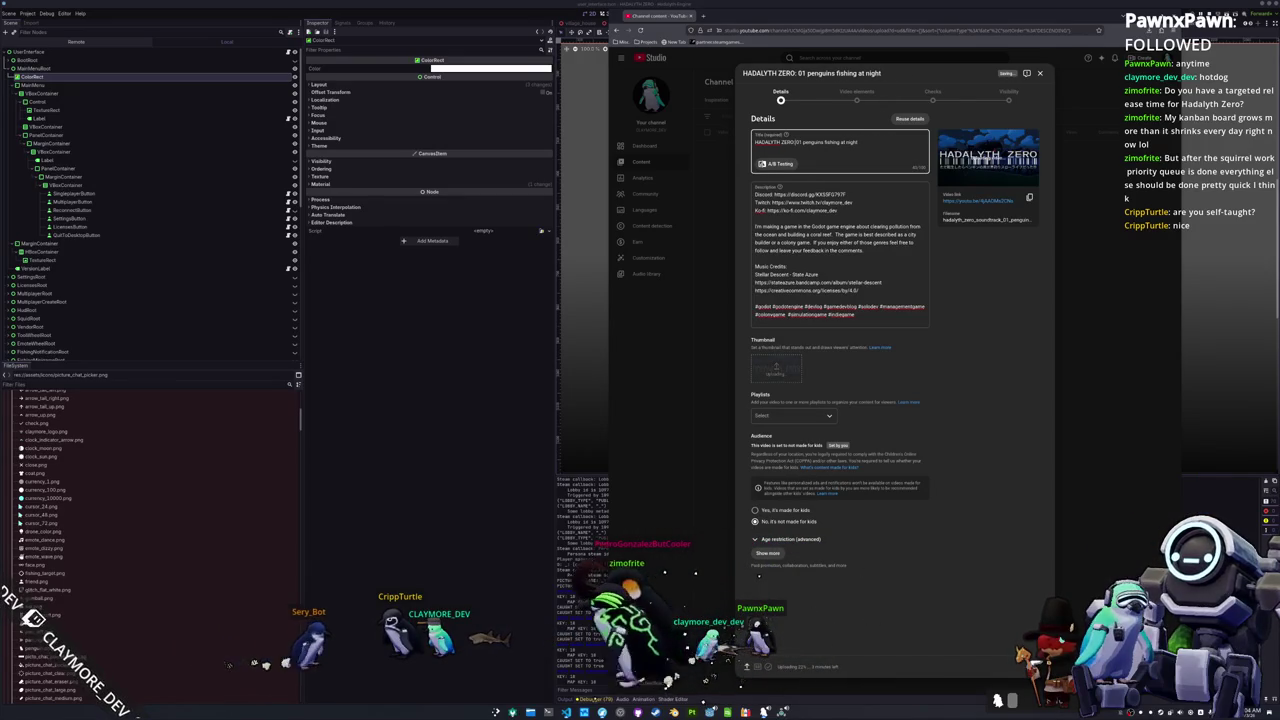
{"action": "type", "text": "OST: 01 -"}
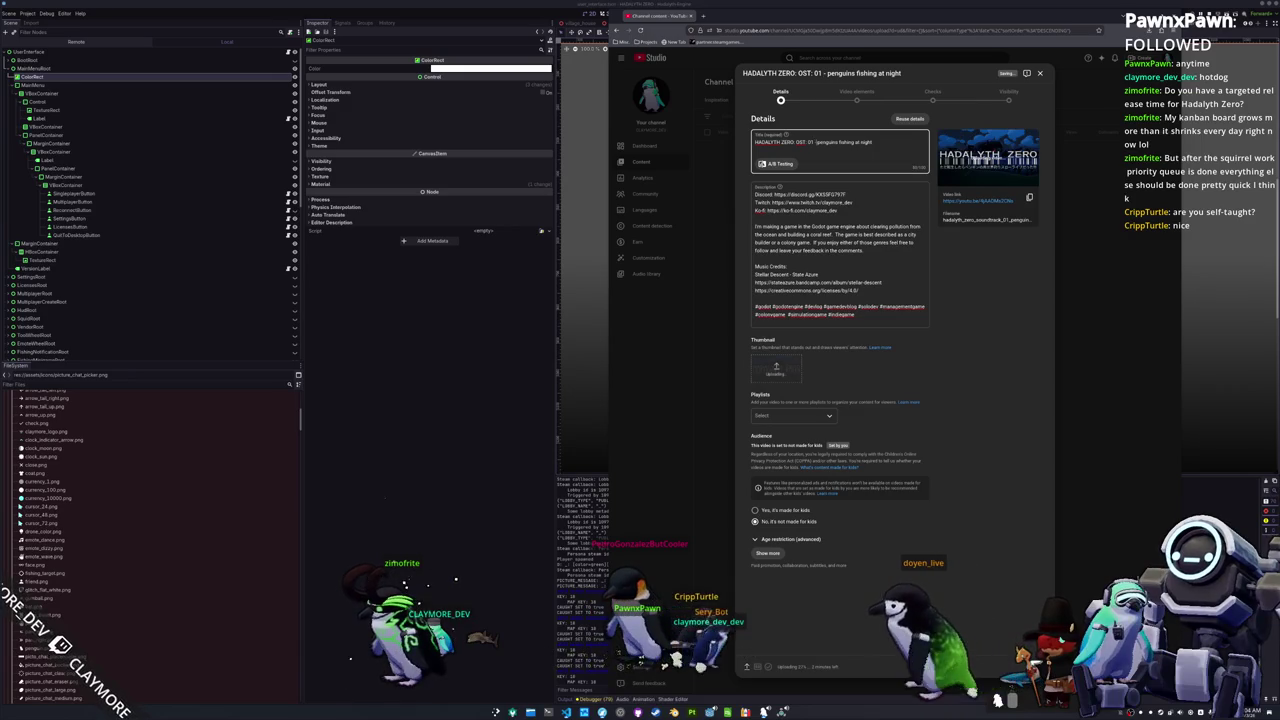
Step: Capitalize Penguins, Fishing and Night so the title reads '01 - Penguins Fishing At Night'
{"action": "key", "text": "BackSpace"}
{"action": "type", "text": "P"}
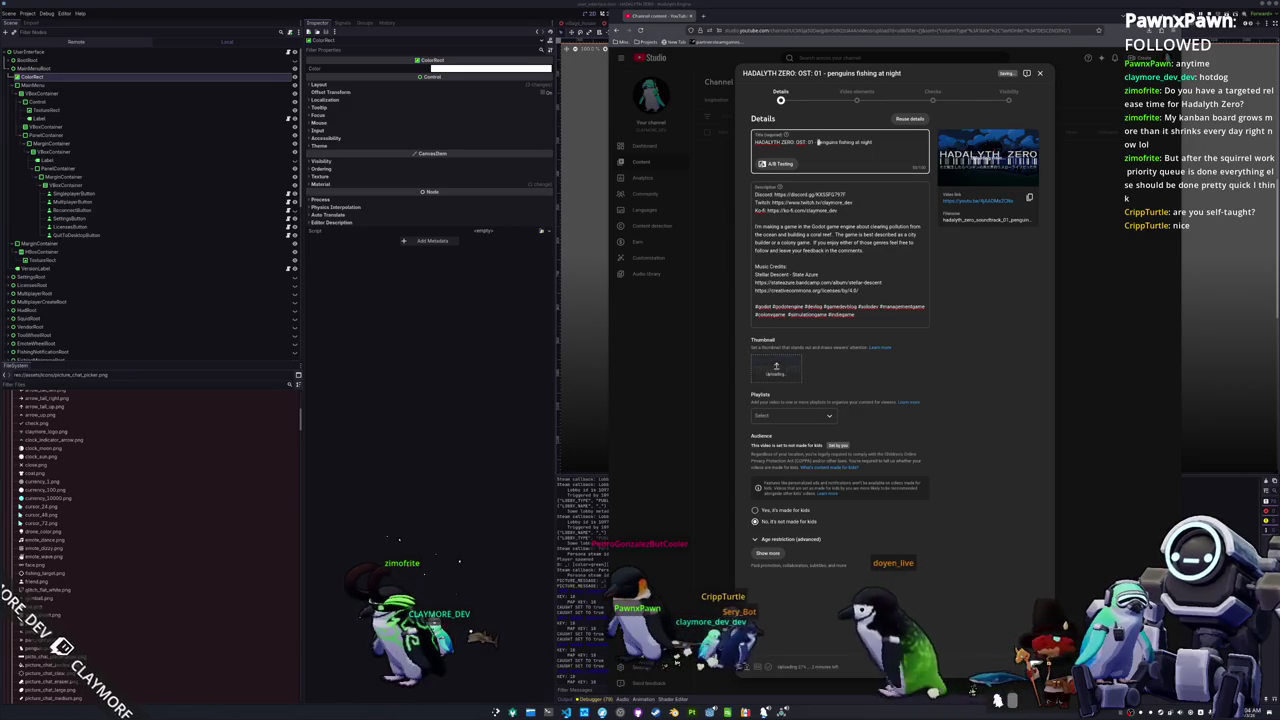
{"action": "left_click", "coordinate": [841, 142]}
{"action": "key", "text": "BackSpace"}
{"action": "type", "text": "F"}
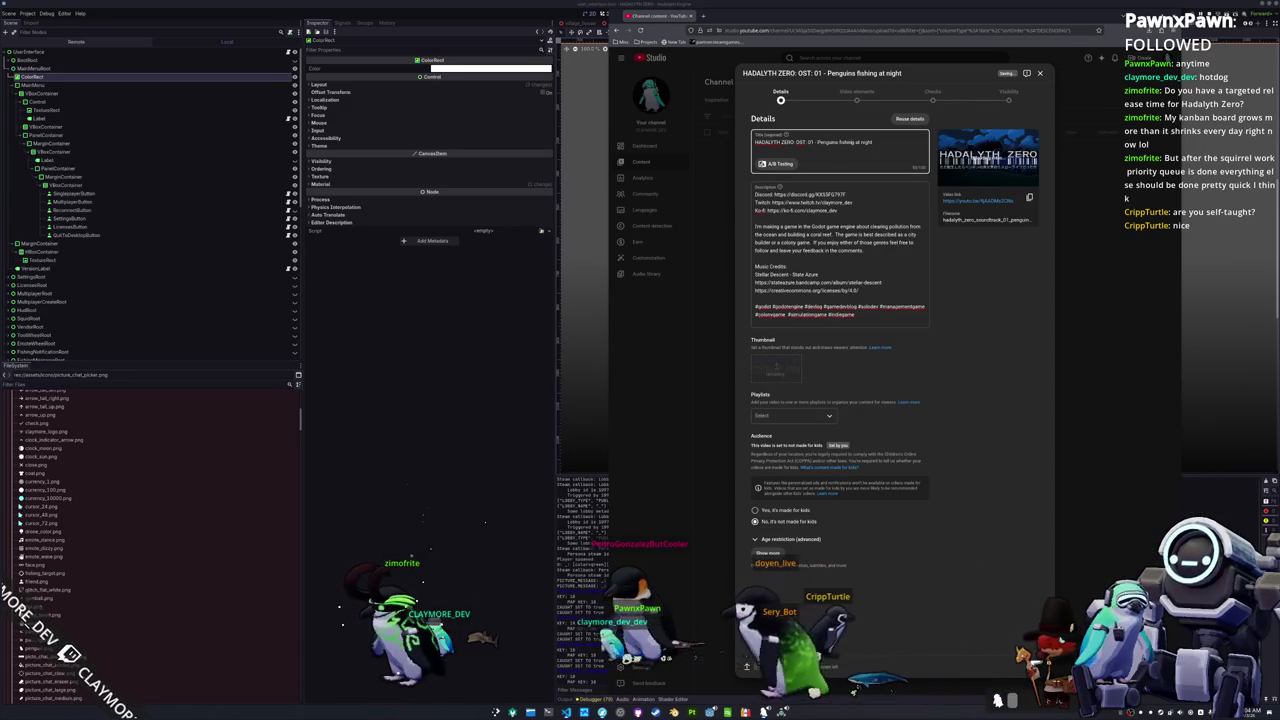
{"action": "left_click", "coordinate": [865, 142]}
{"action": "key", "text": "BackSpace"}
{"action": "type", "text": "N"}
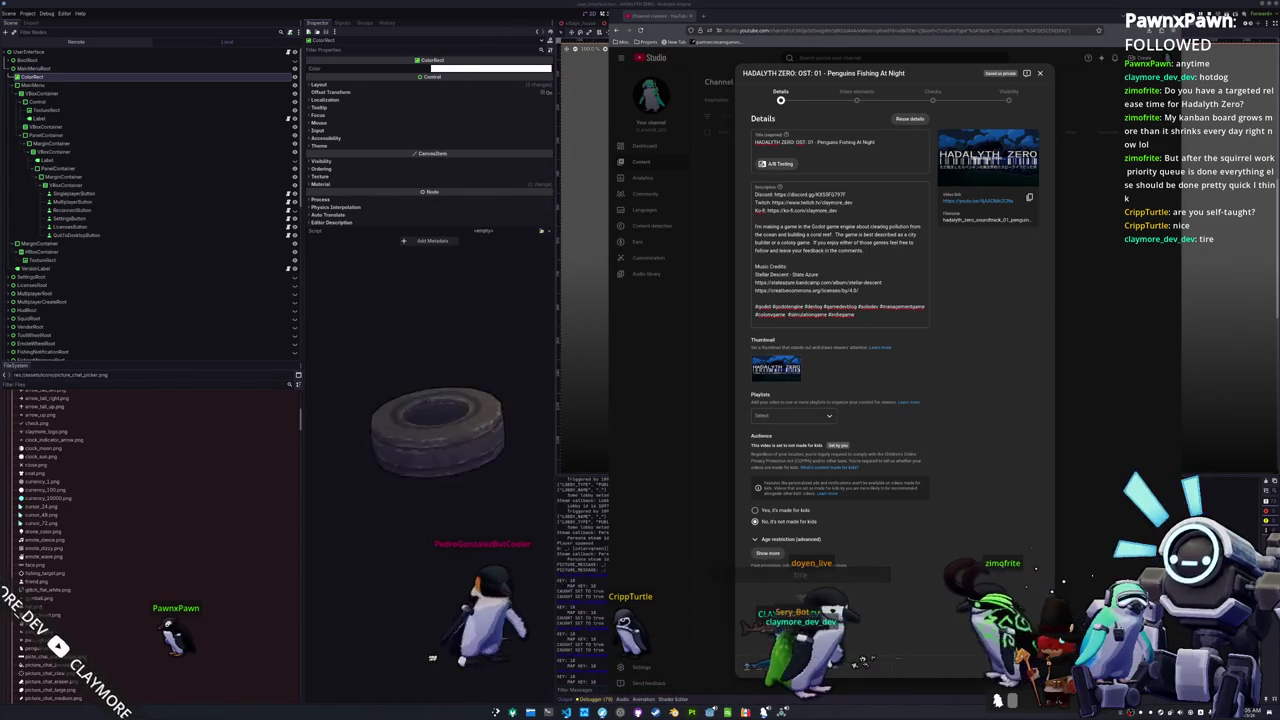
{"action": "key", "text": "alt+Tab"}
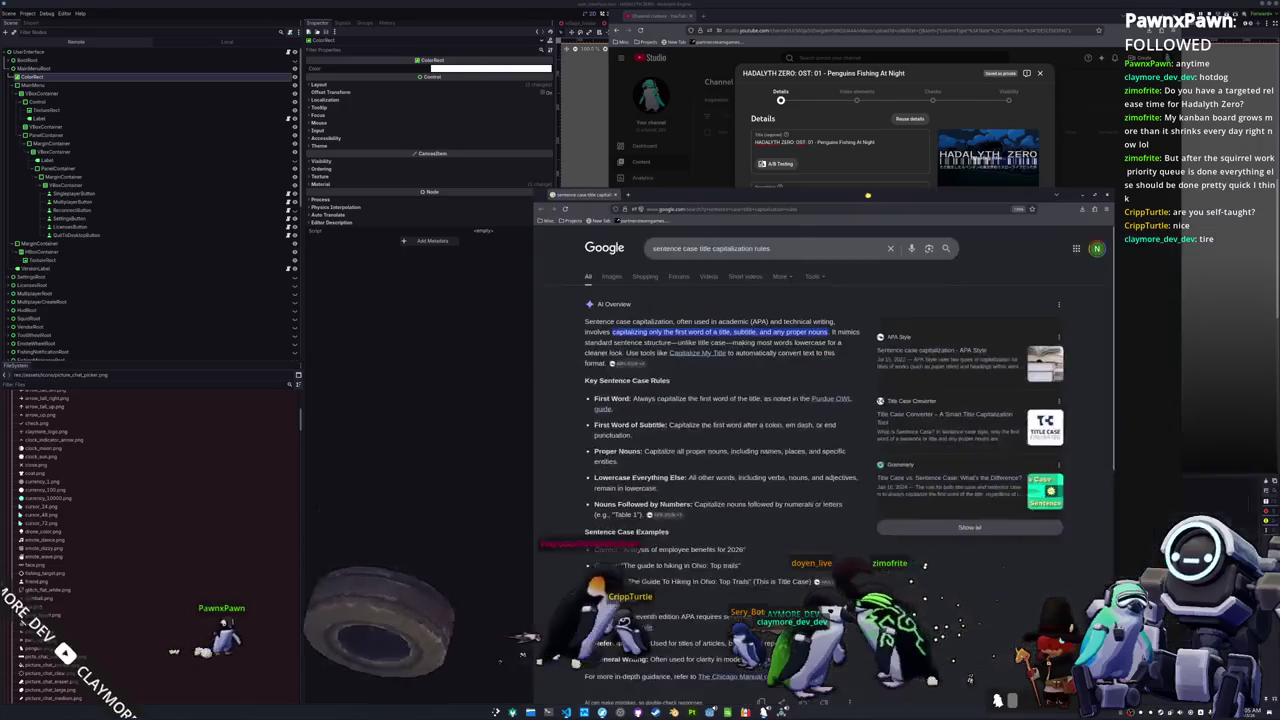
Step: In the 'sentence case title capitalization rules' results, open the APA Style page
{"action": "scroll", "coordinate": [552, 269], "scroll_direction": "down", "scroll_amount": 1}
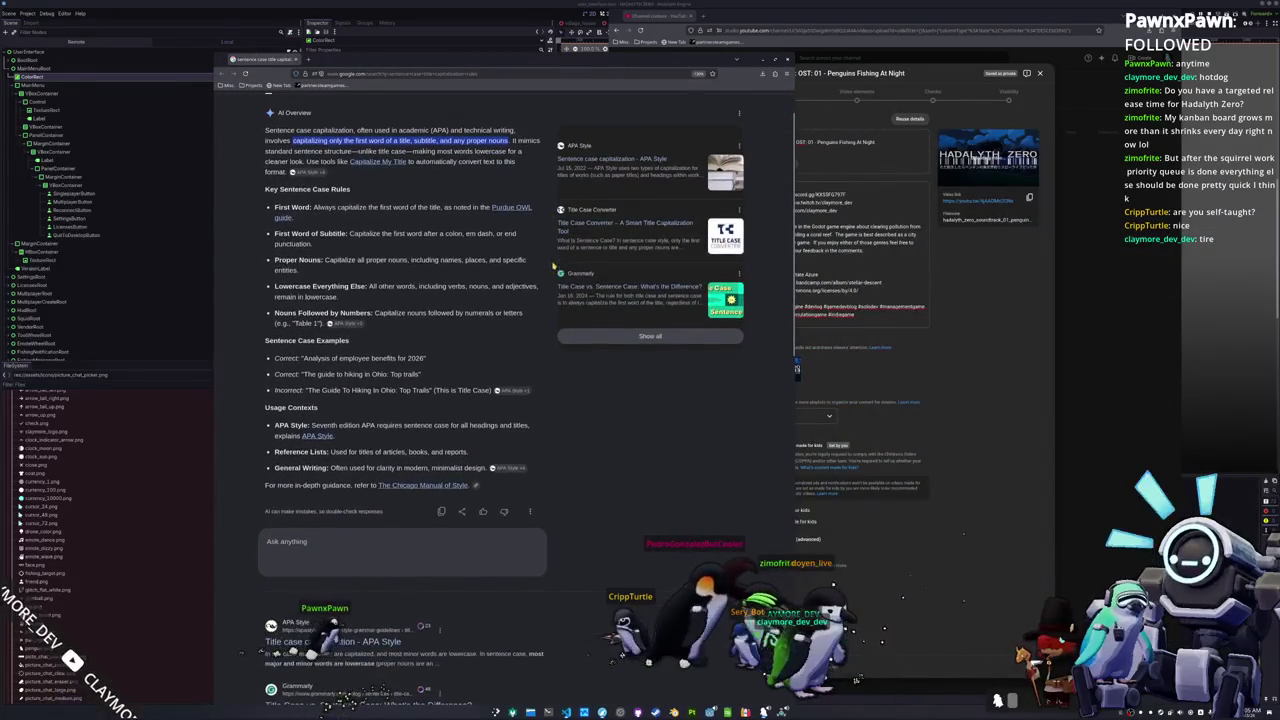
{"action": "scroll", "coordinate": [254, 405], "scroll_direction": "down", "scroll_amount": 6}
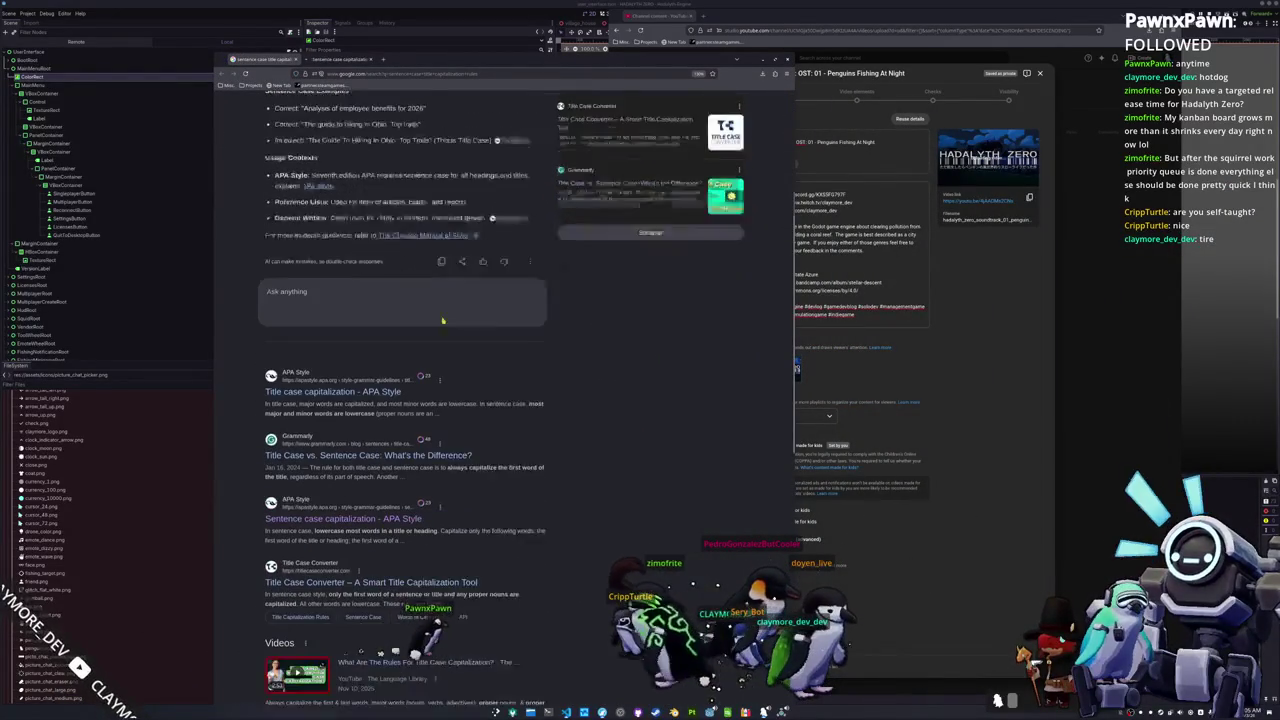
{"action": "scroll", "coordinate": [253, 412], "scroll_direction": "down", "scroll_amount": 1}
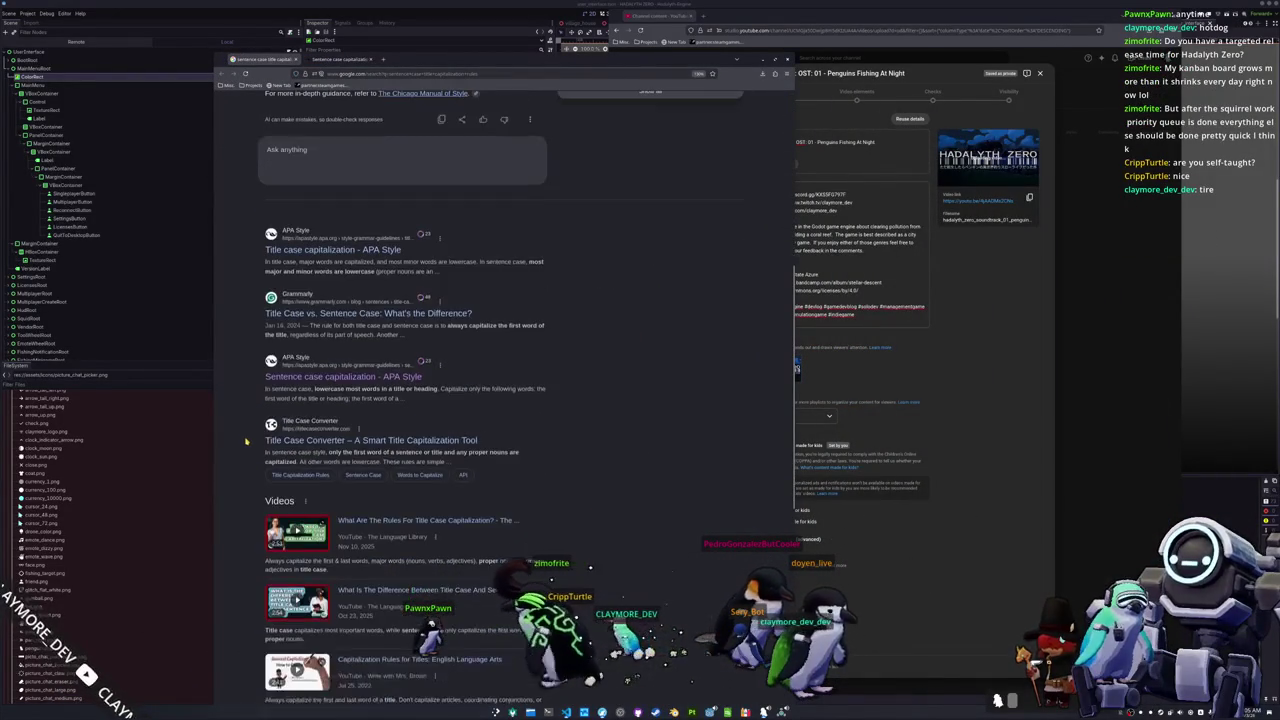
{"action": "left_click", "coordinate": [343, 376]}
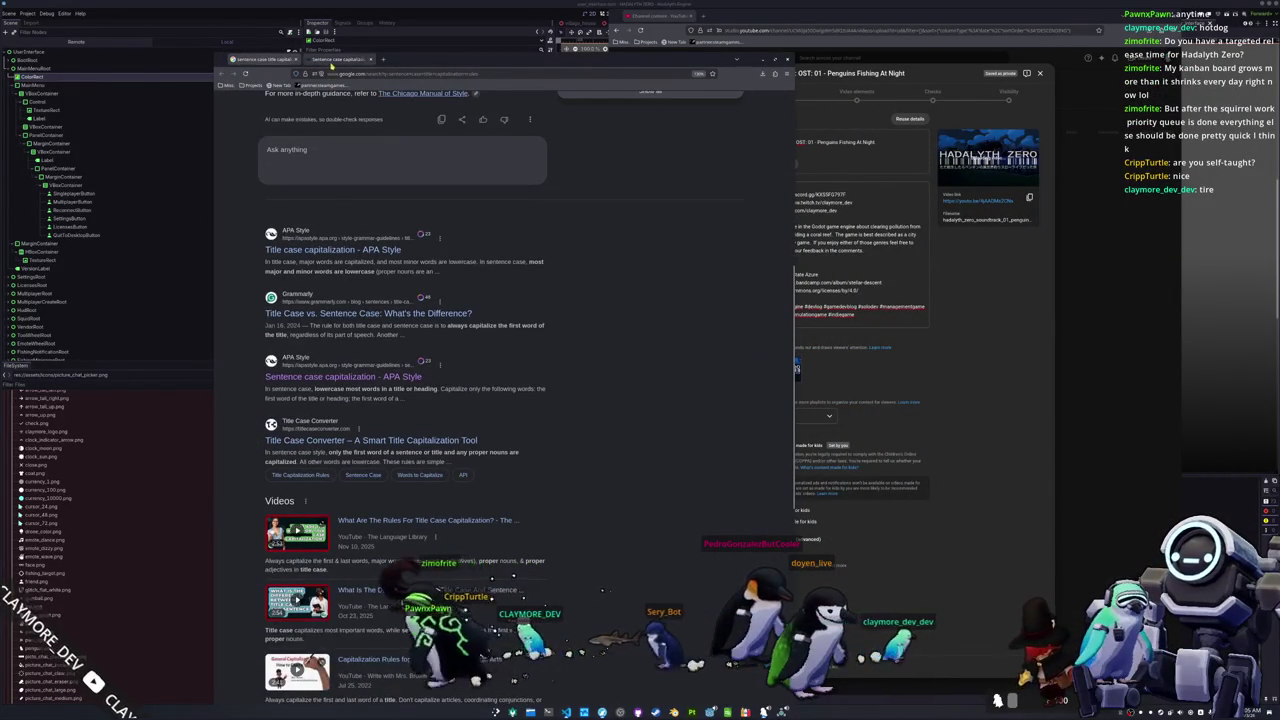
Step: Read through APA Style's sentence case guide, then return to the YouTube Studio video details
{"action": "scroll", "coordinate": [270, 283], "scroll_direction": "down", "scroll_amount": 2}
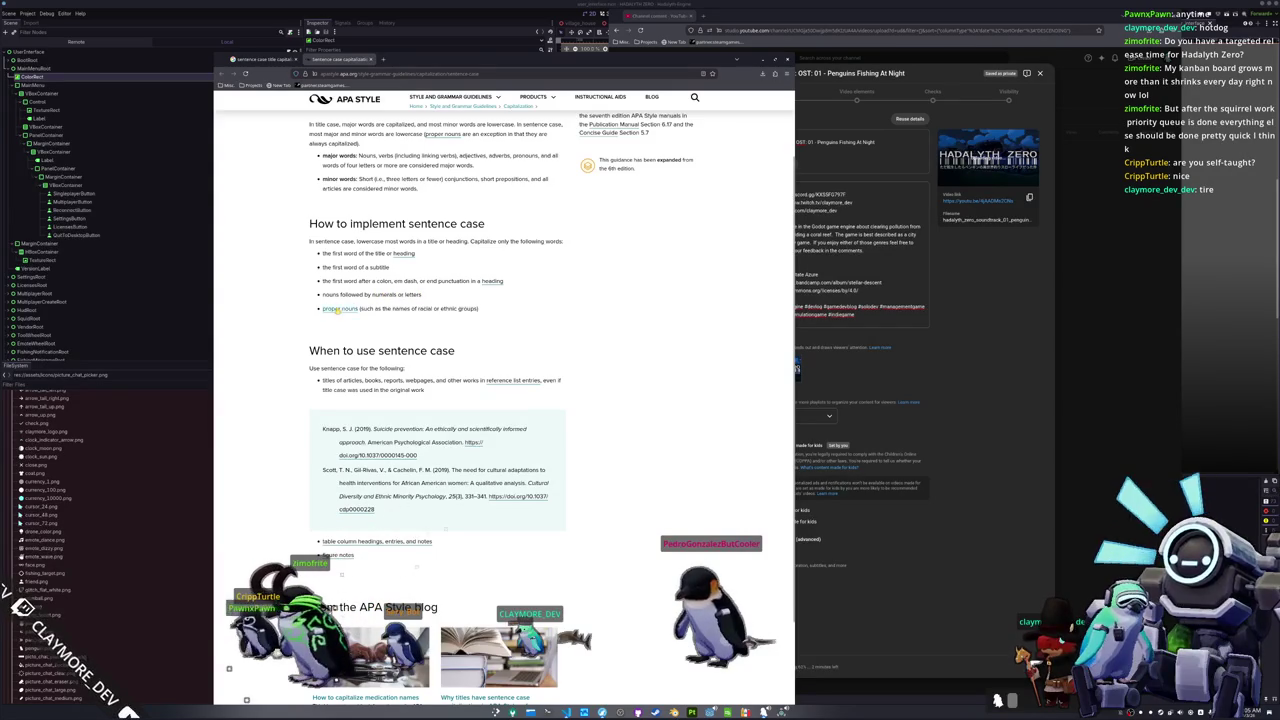
{"action": "scroll", "coordinate": [407, 312], "scroll_direction": "down", "scroll_amount": 1}
{"action": "left_click", "coordinate": [984, 289]}
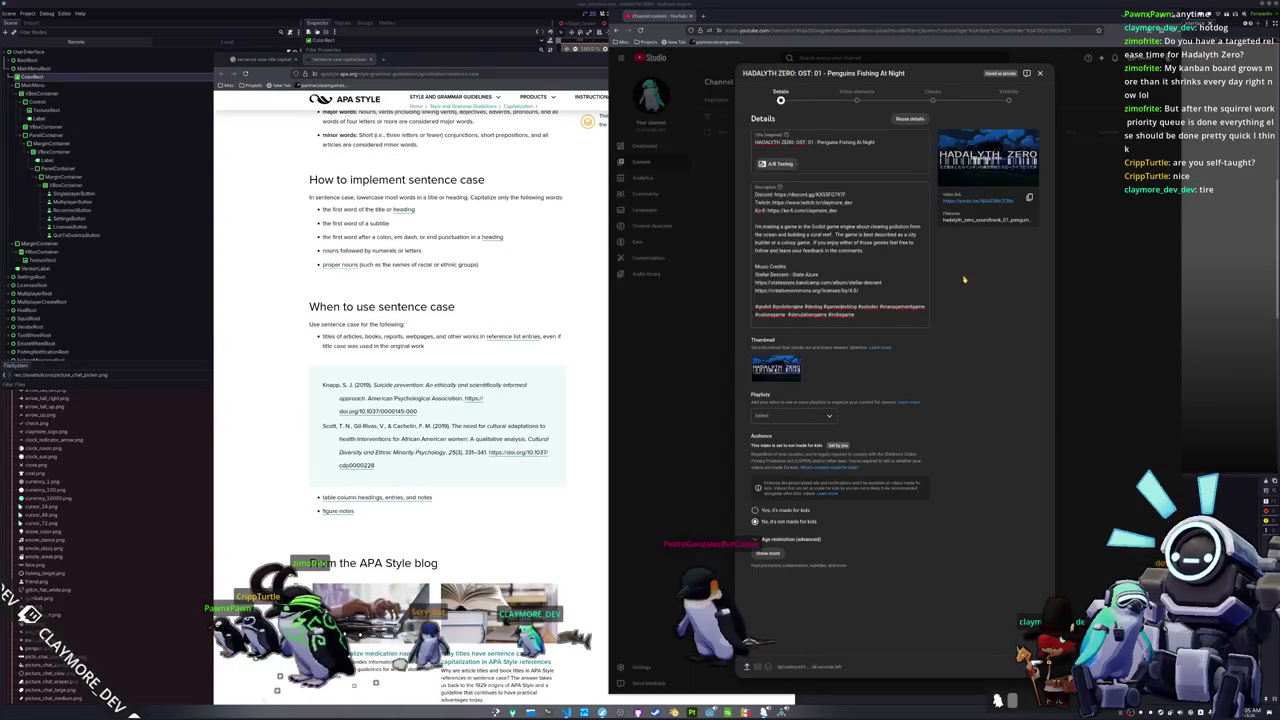
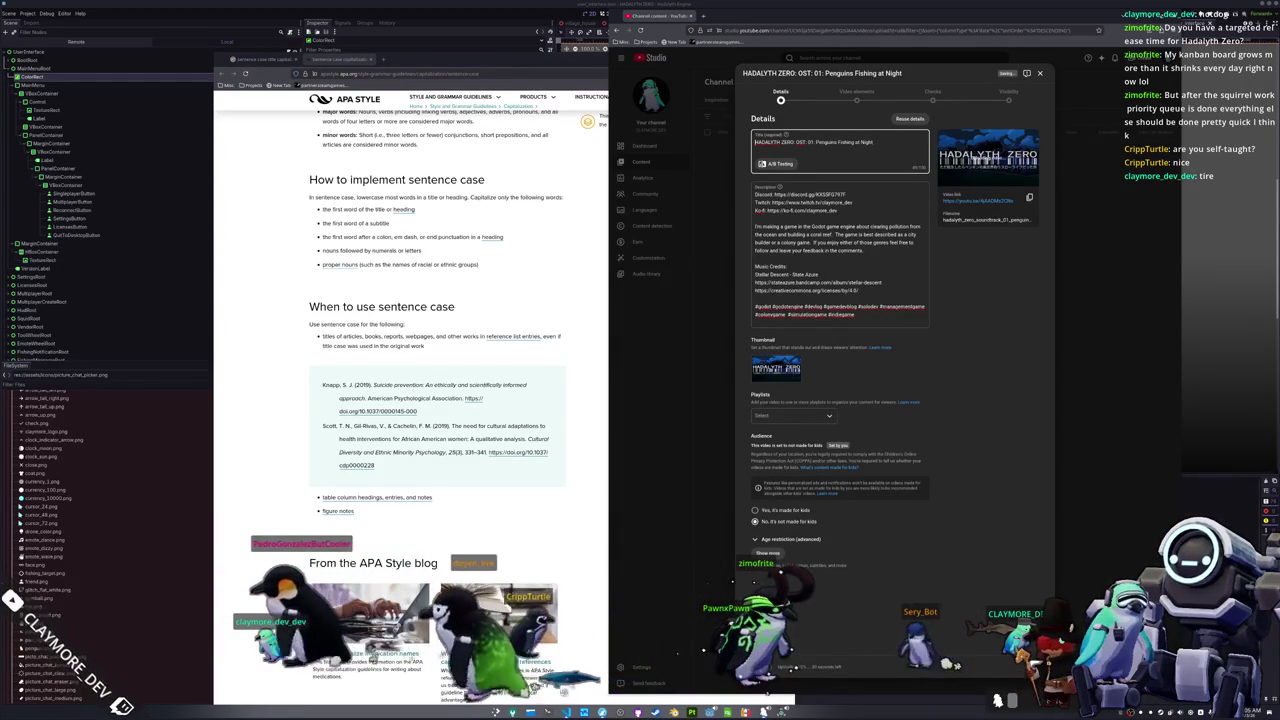
Step: Replace the old description blurb with 'This is the first song for the soundtrack of my game.'
{"action": "mouse_move", "coordinate": [864, 250]}
{"action": "left_mouse_down"}
{"action": "mouse_move", "coordinate": [754, 242]}
{"action": "mouse_move", "coordinate": [749, 228]}
{"action": "left_mouse_up"}
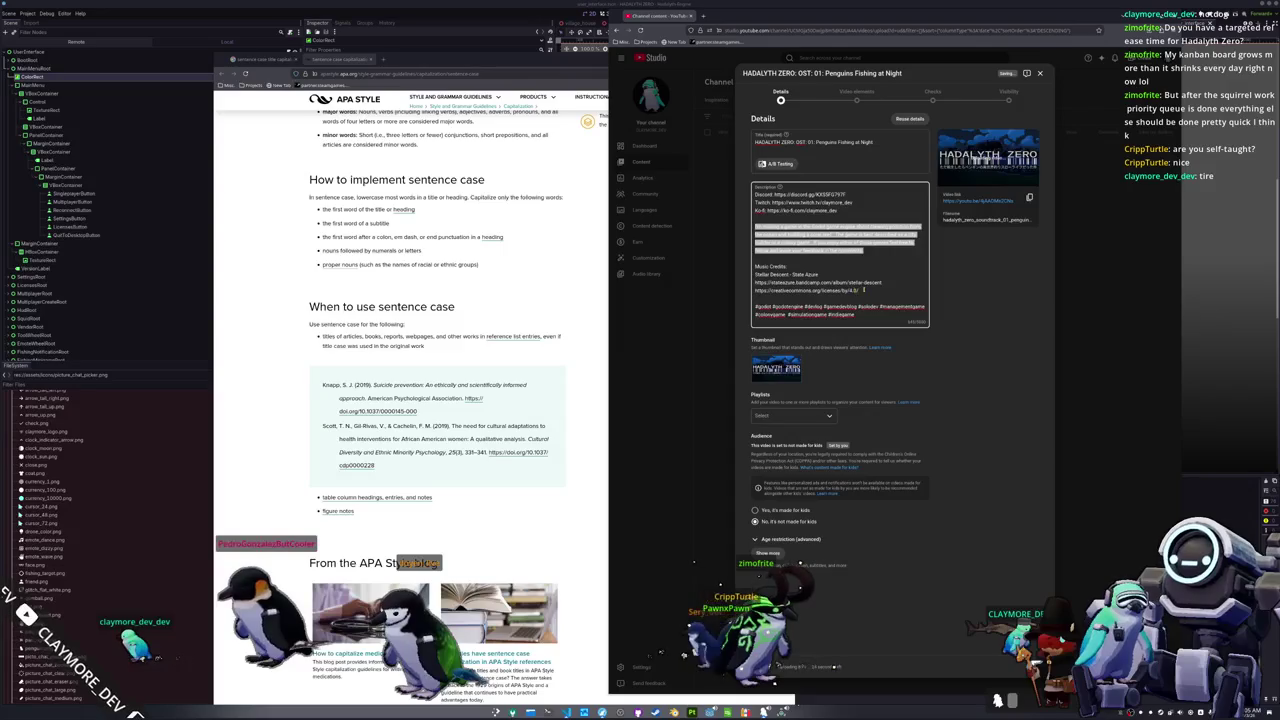
{"action": "type", "text": "Th"}
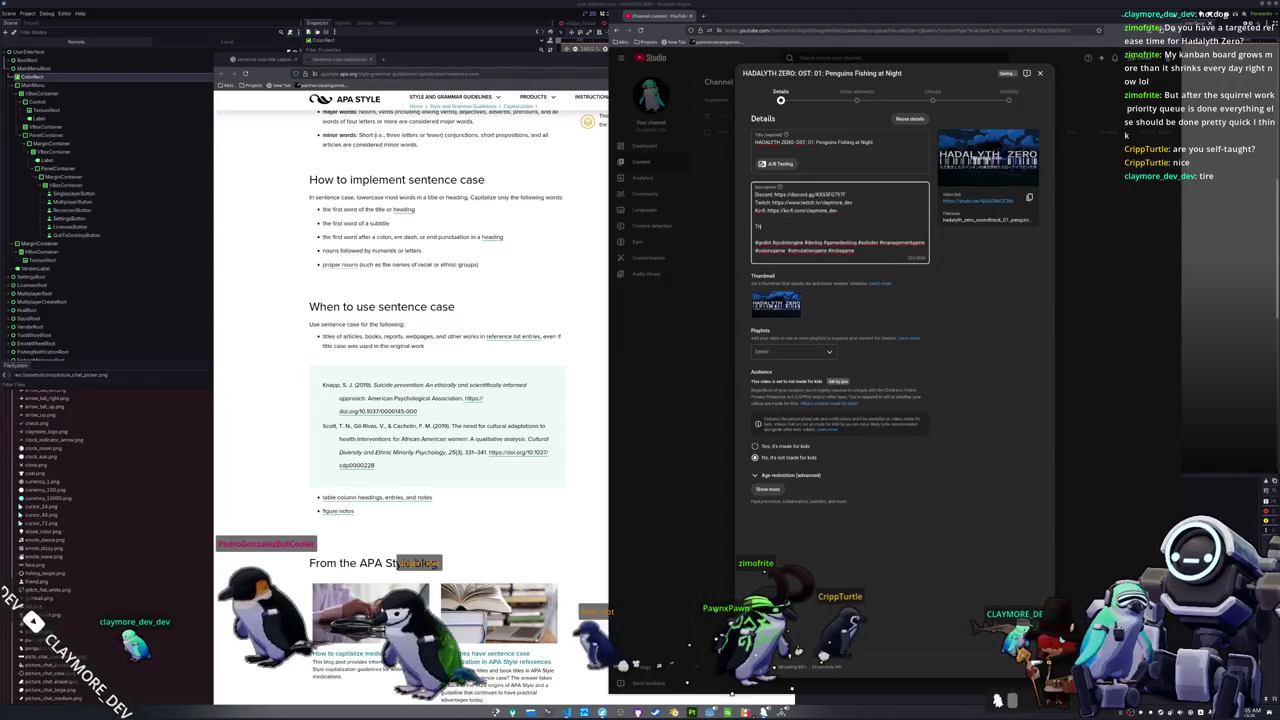
{"action": "type", "text": "is is the first song for the soundtrack of my game."}
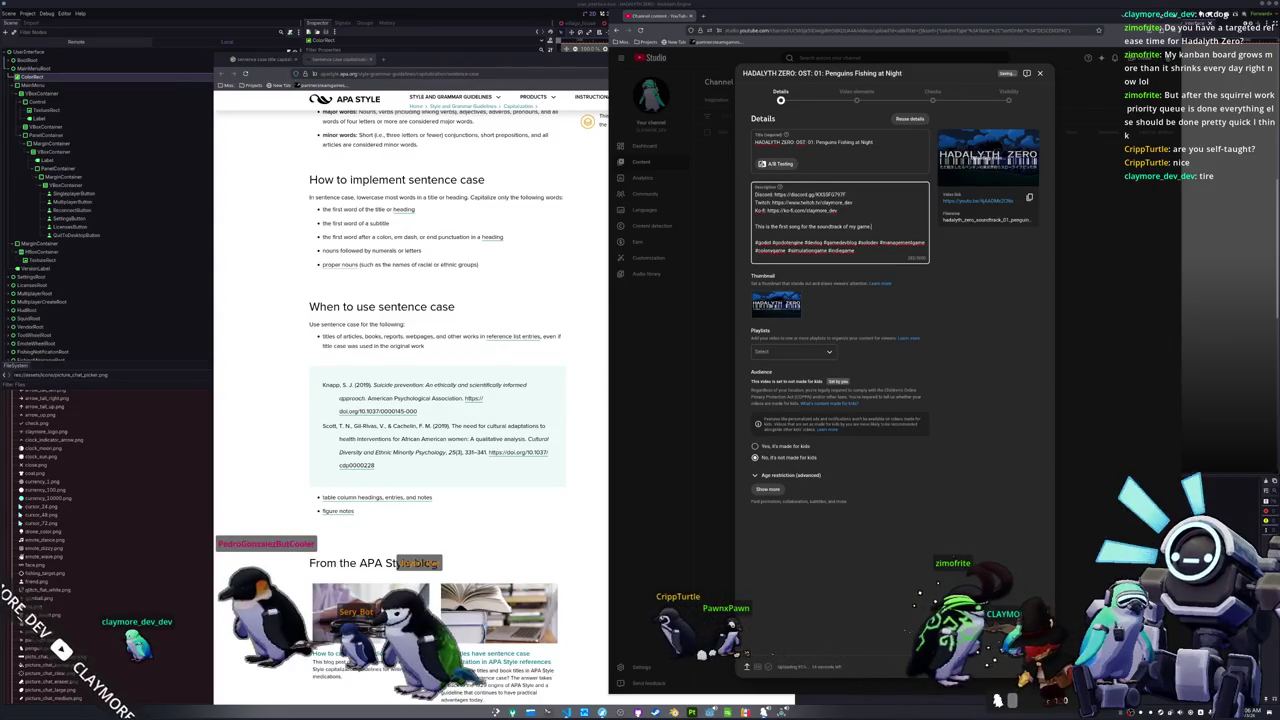
{"action": "left_click", "coordinate": [800, 351]}
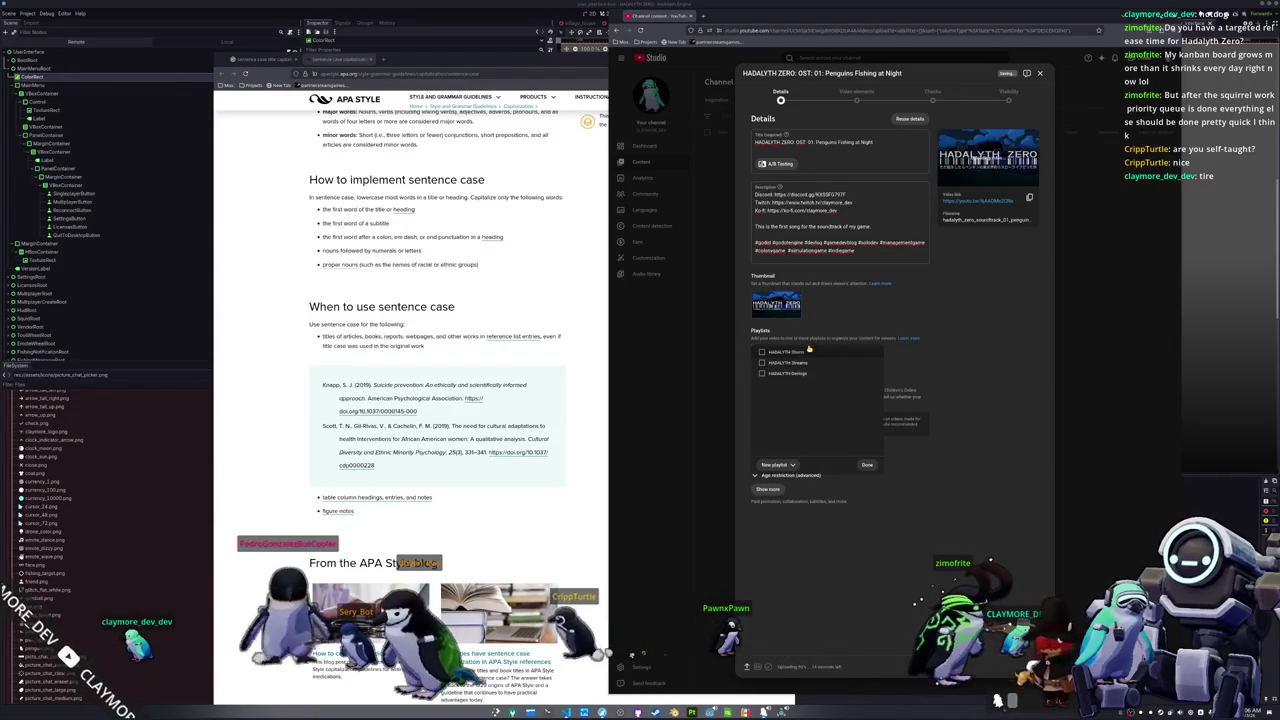
Step: Create a new playlist named 'HADALYTH ZERO: OST' and add the video to it
{"action": "left_click", "coordinate": [779, 465]}
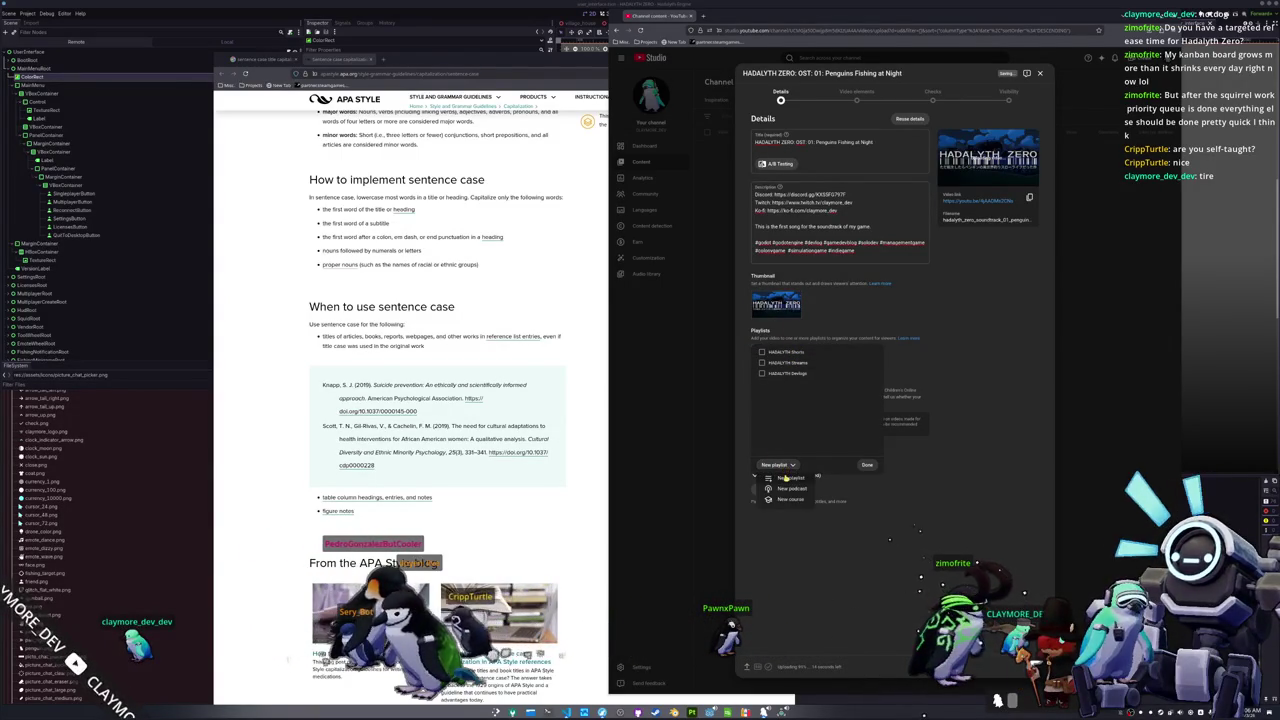
{"action": "left_click", "coordinate": [786, 479]}
{"action": "type", "text": "HADALYTH ZERO OST"}
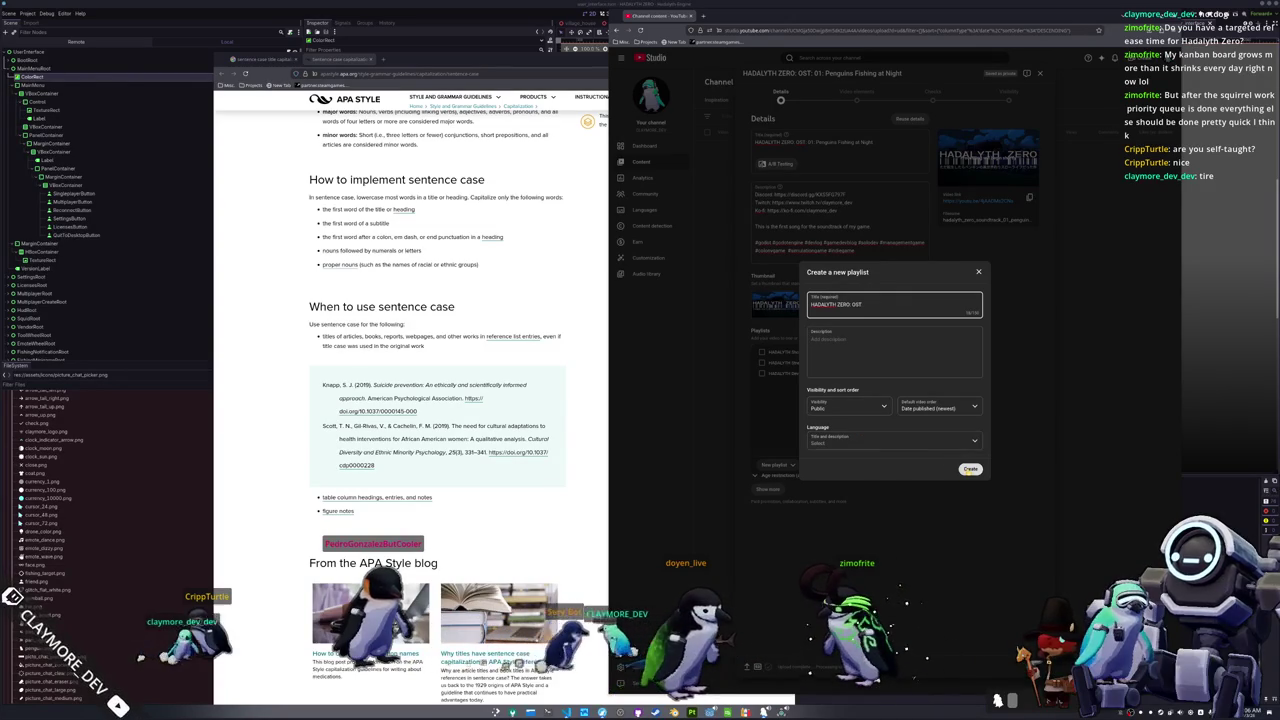
{"action": "left_click", "coordinate": [970, 468]}
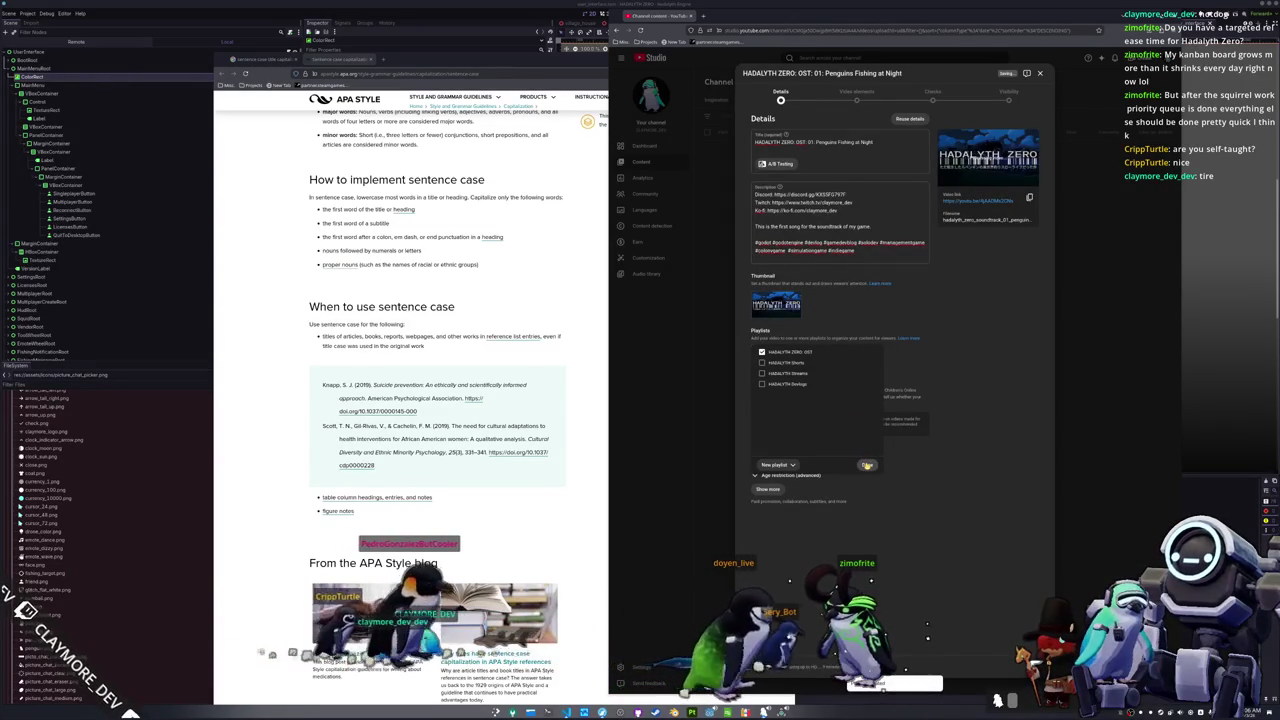
{"action": "left_click", "coordinate": [867, 466]}
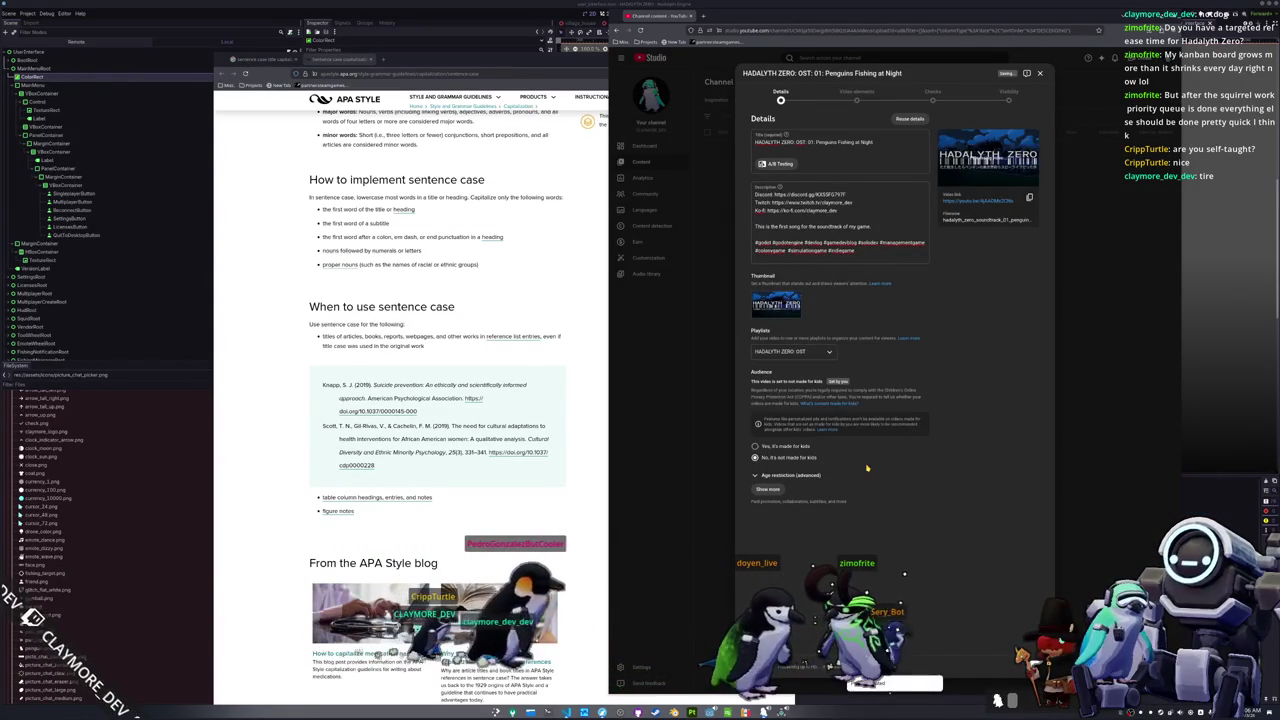
Step: Under the extra settings, set the video category to Music, then advance to Video elements
{"action": "left_click", "coordinate": [777, 490]}
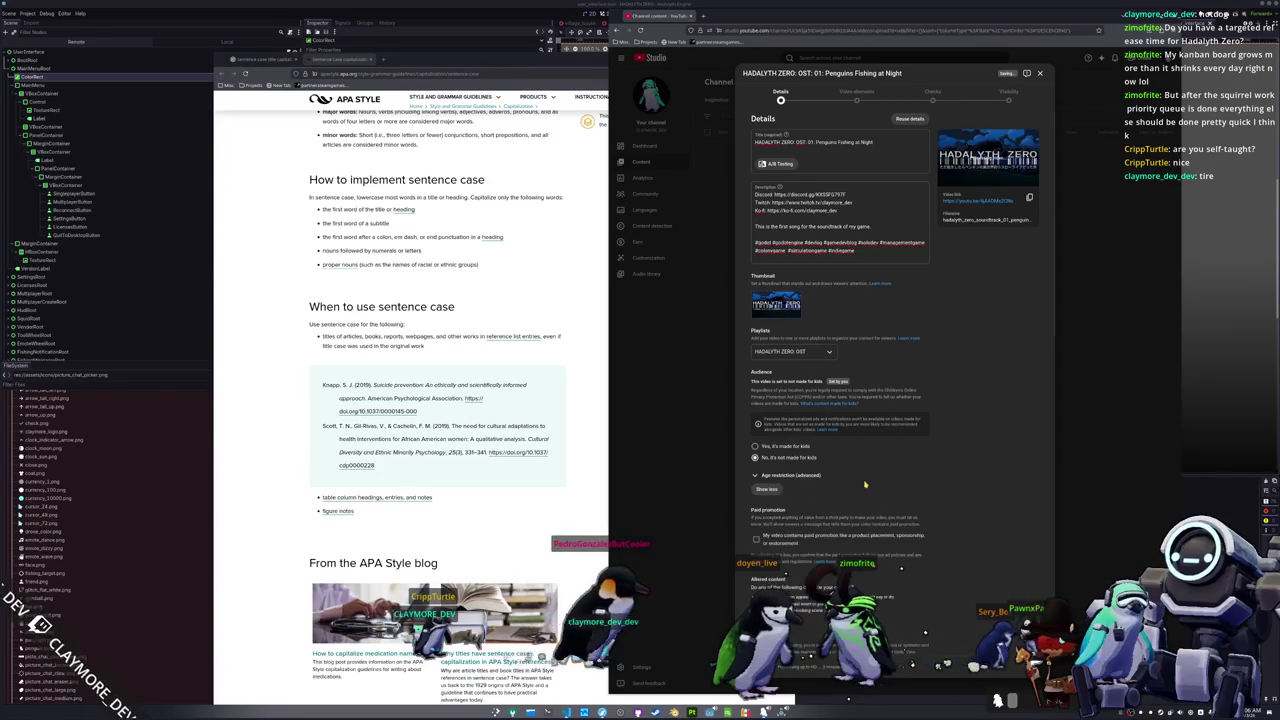
{"action": "scroll", "coordinate": [823, 465], "scroll_direction": "down", "scroll_amount": 5}
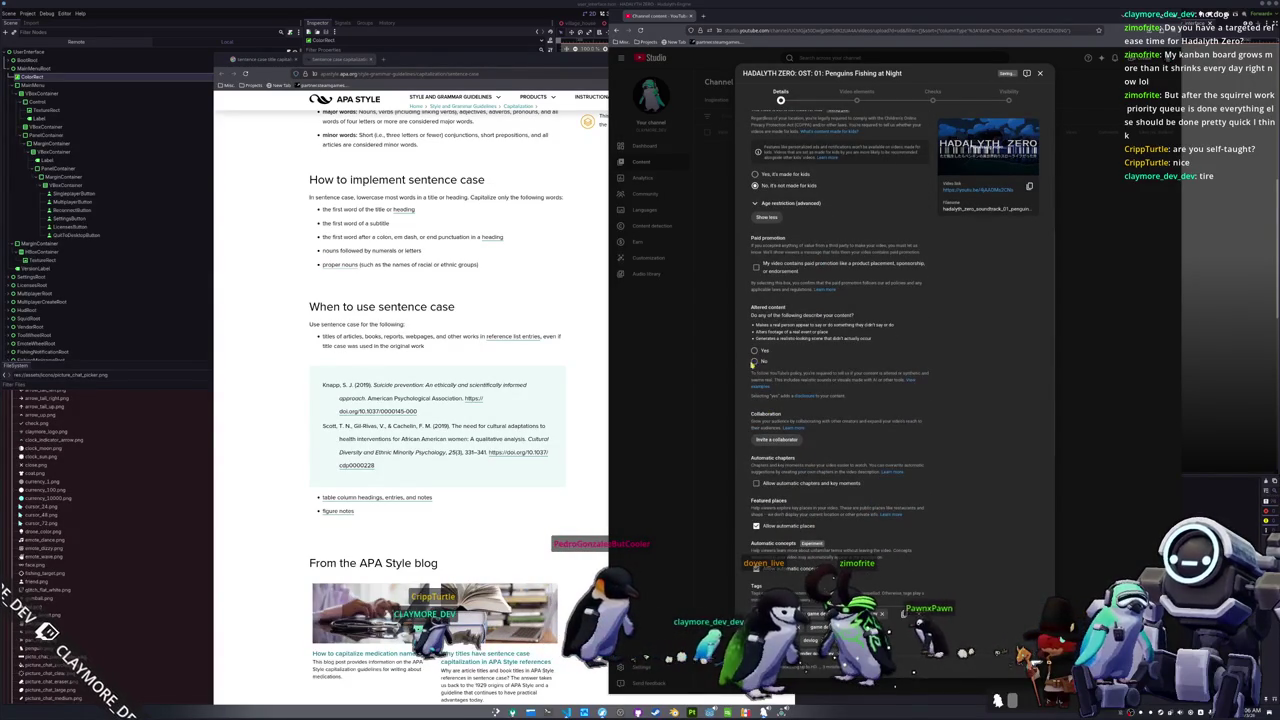
{"action": "scroll", "coordinate": [745, 427], "scroll_direction": "down", "scroll_amount": 3}
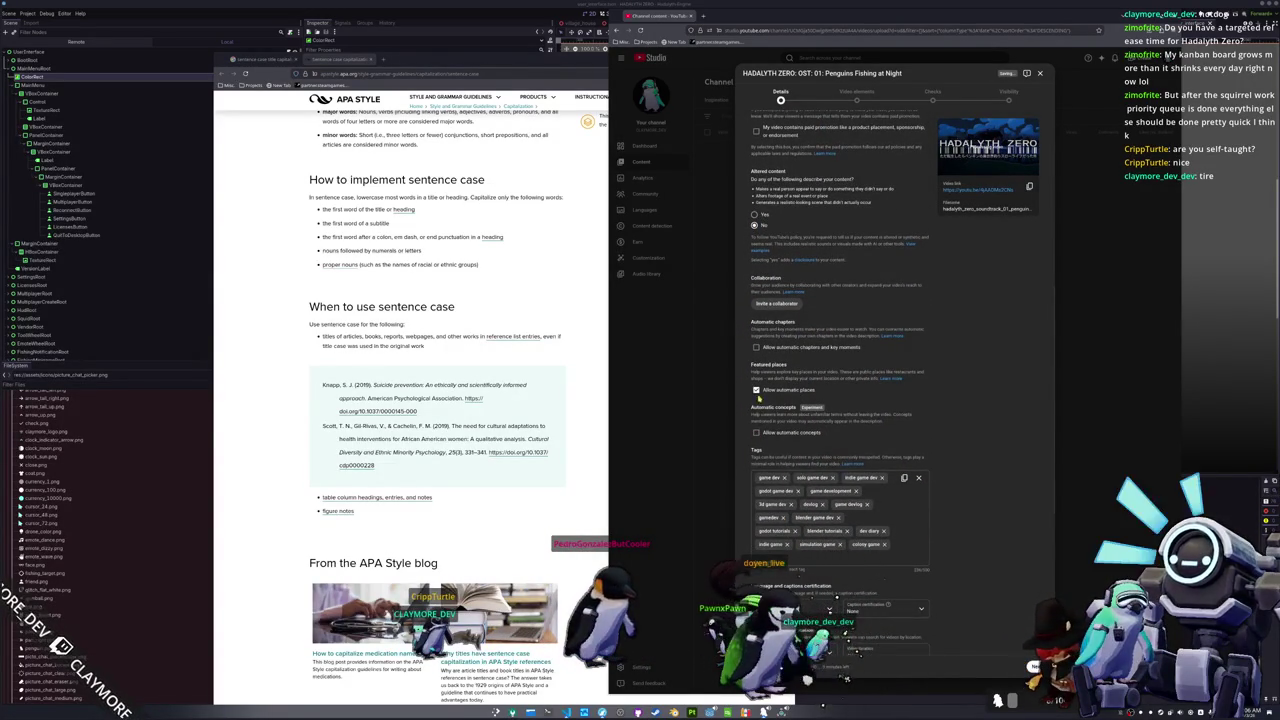
{"action": "scroll", "coordinate": [756, 404], "scroll_direction": "down", "scroll_amount": 3}
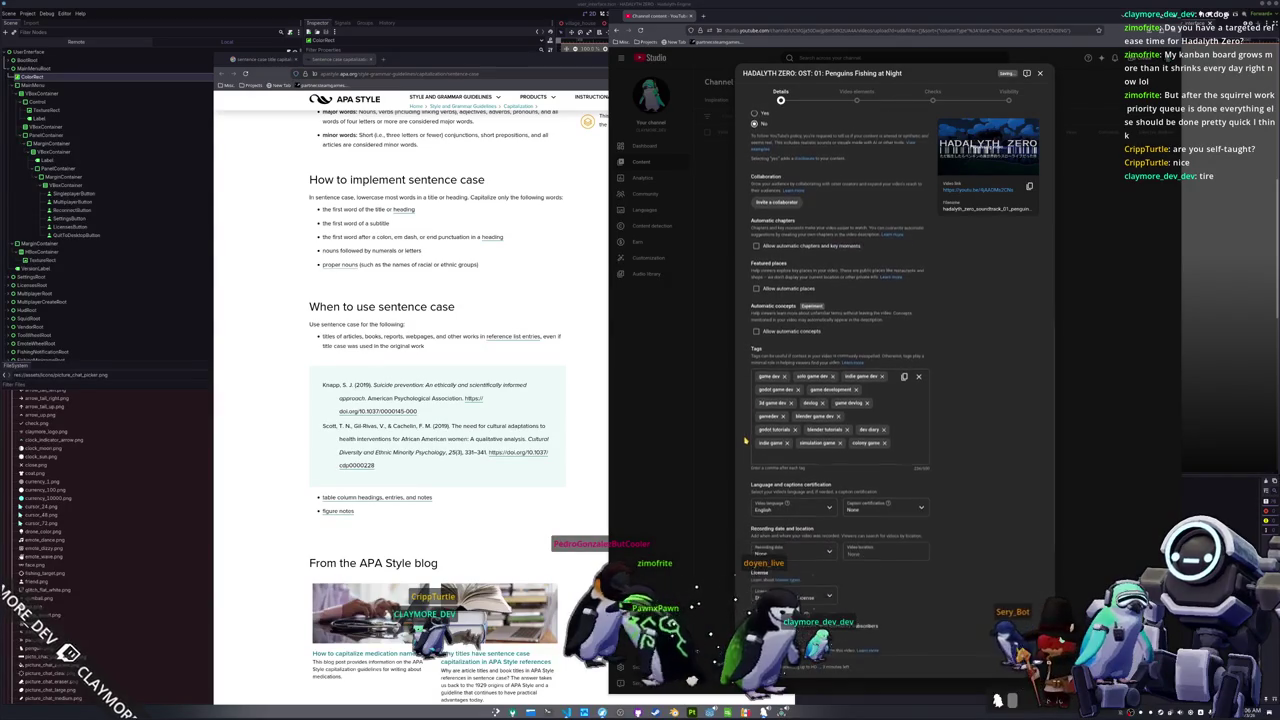
{"action": "scroll", "coordinate": [750, 460], "scroll_direction": "down", "scroll_amount": 4}
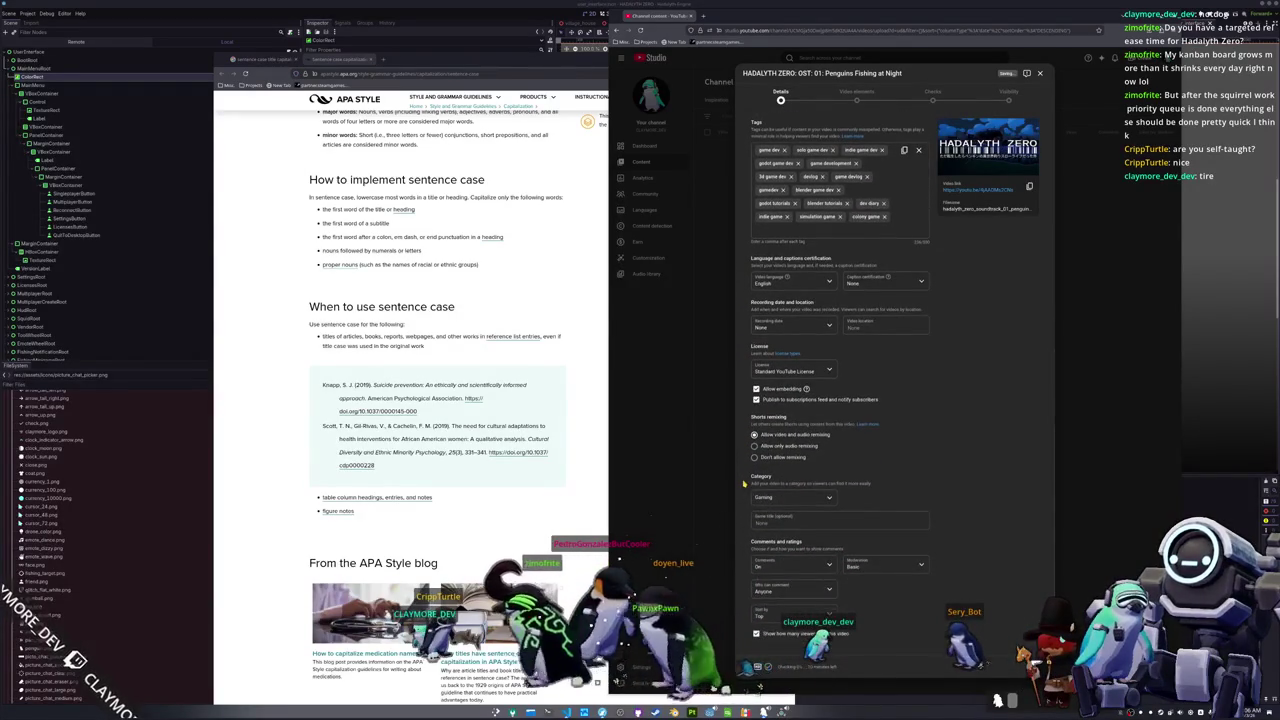
{"action": "left_click", "coordinate": [775, 498]}
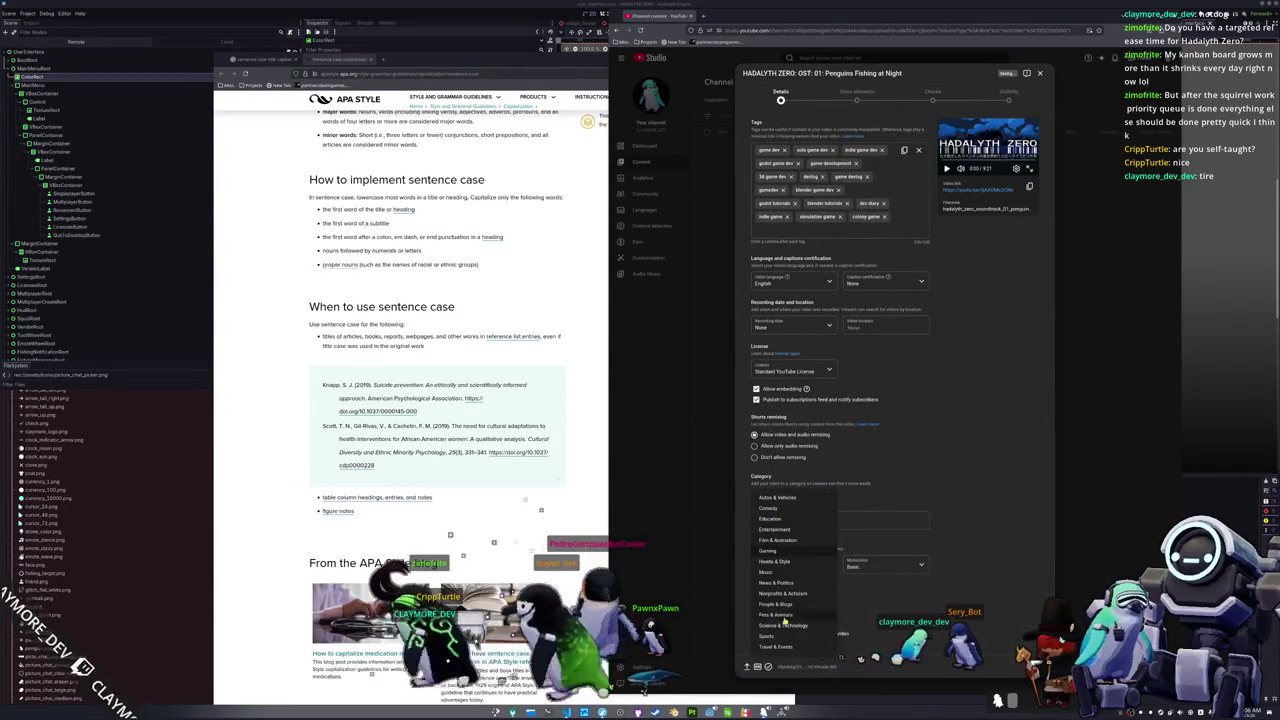
{"action": "left_click", "coordinate": [768, 572]}
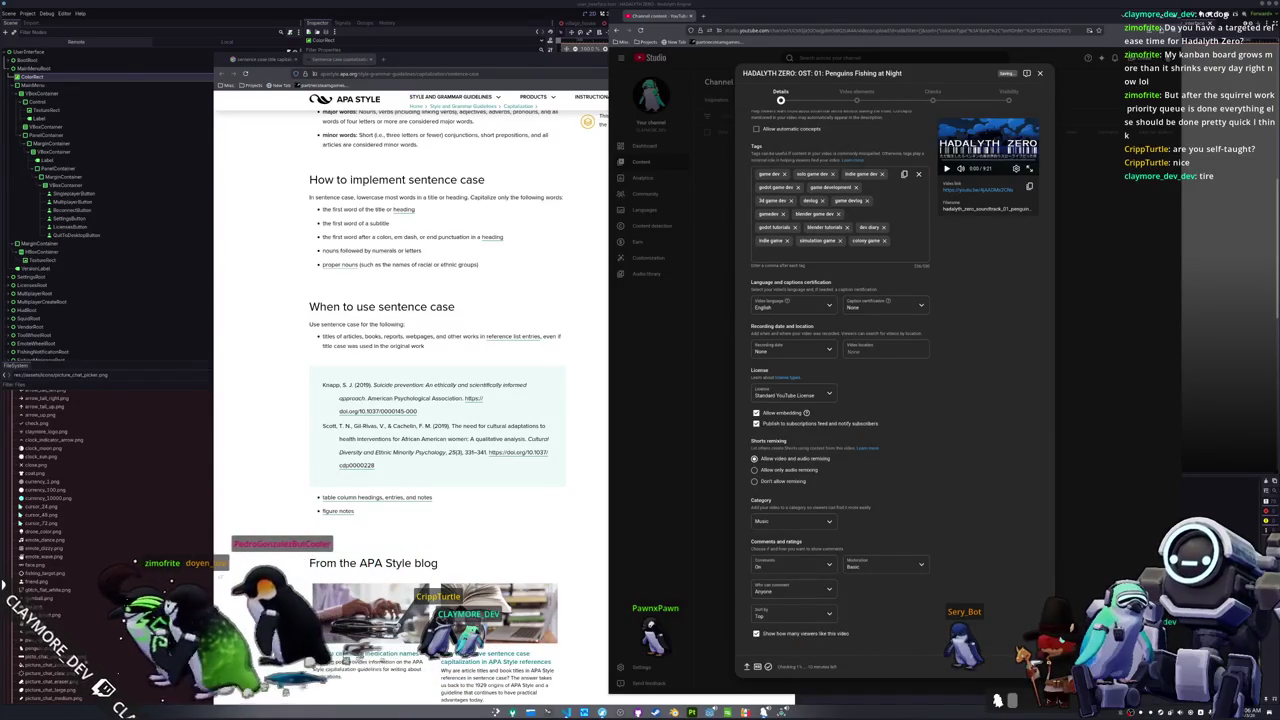
{"action": "left_click", "coordinate": [1020, 666]}
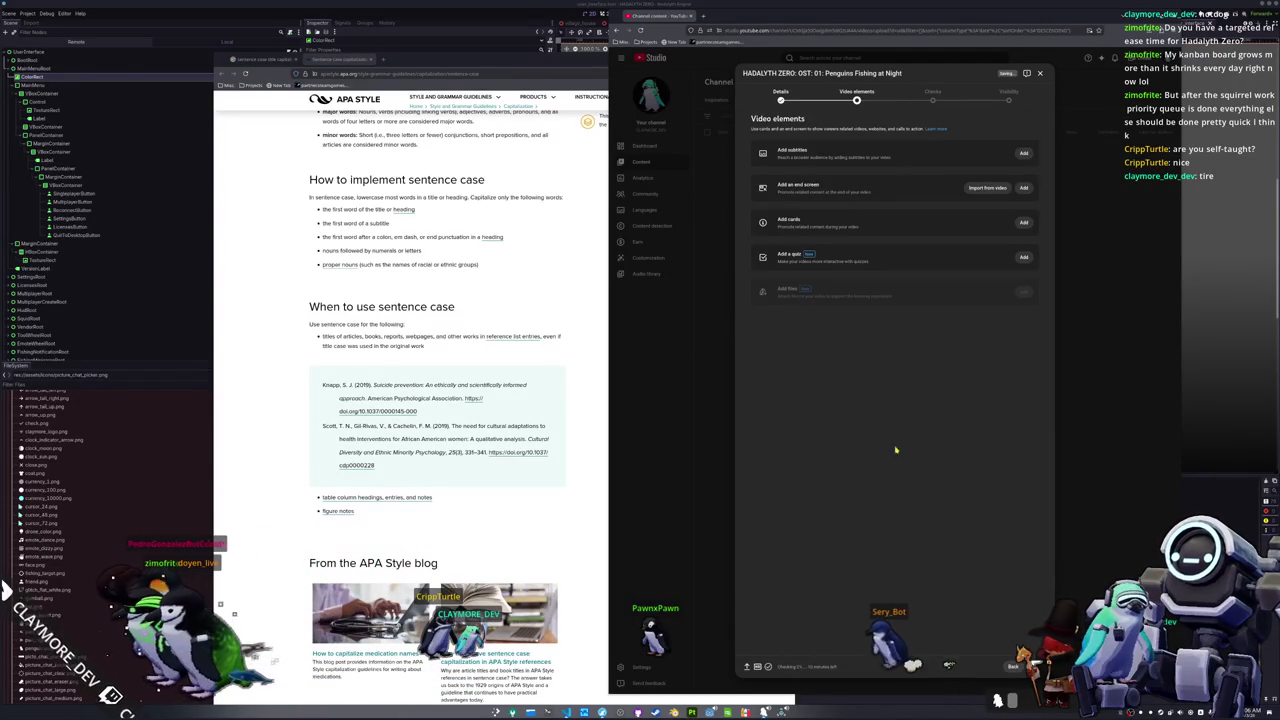
Step: Import an end screen from the 'Two Months of Progress' video, found by searching 'HADDeep'
{"action": "left_click", "coordinate": [993, 189]}
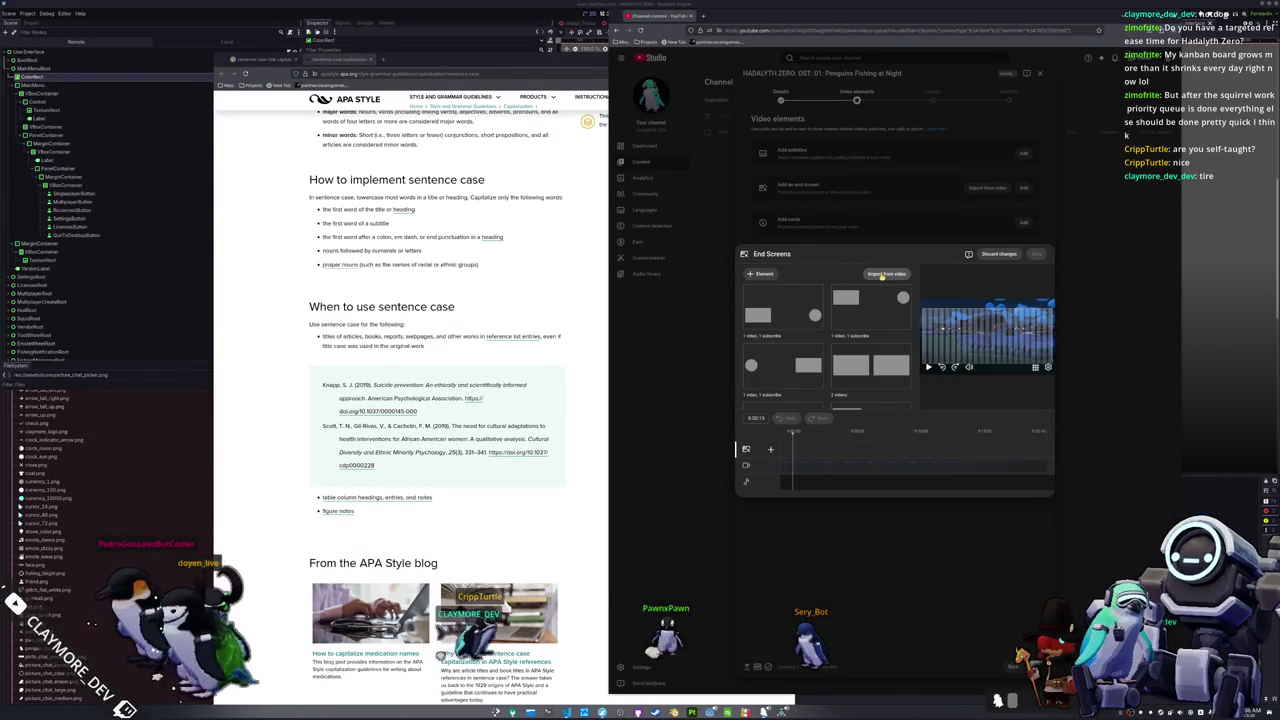
{"action": "left_click", "coordinate": [881, 276]}
{"action": "scroll", "coordinate": [795, 360], "scroll_direction": "down", "scroll_amount": 5}
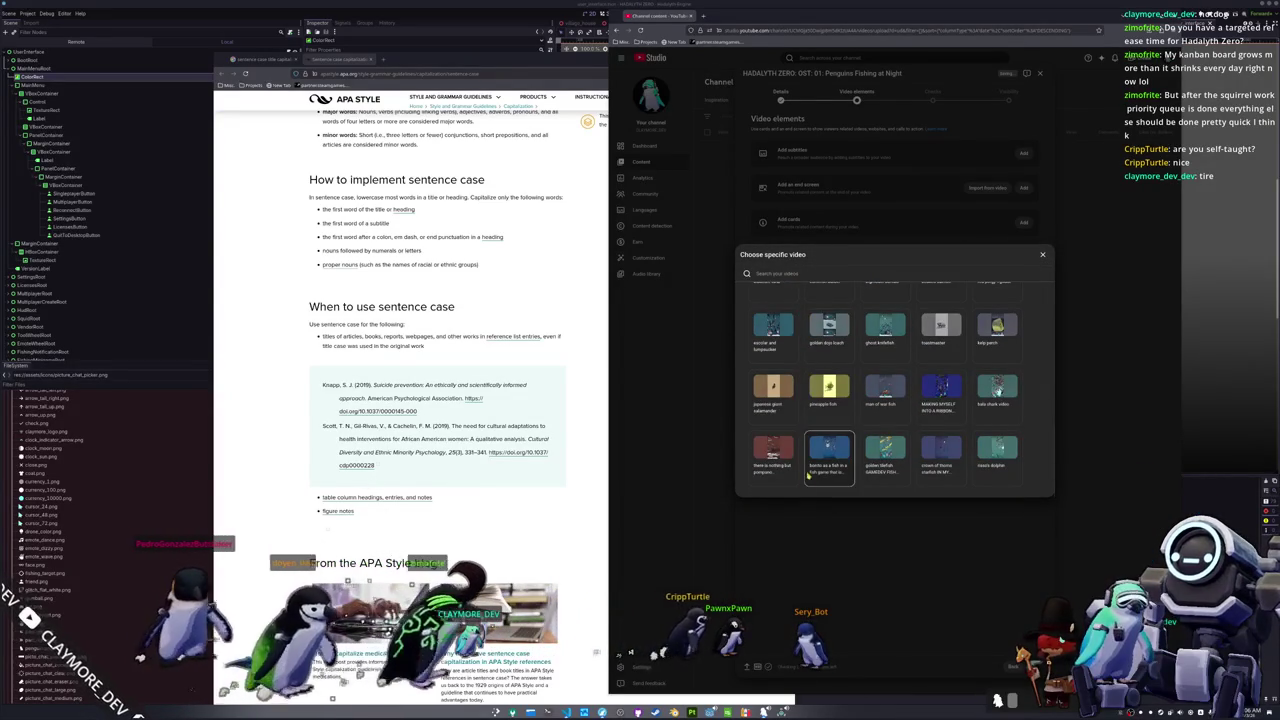
{"action": "scroll", "coordinate": [807, 420], "scroll_direction": "up", "scroll_amount": 10}
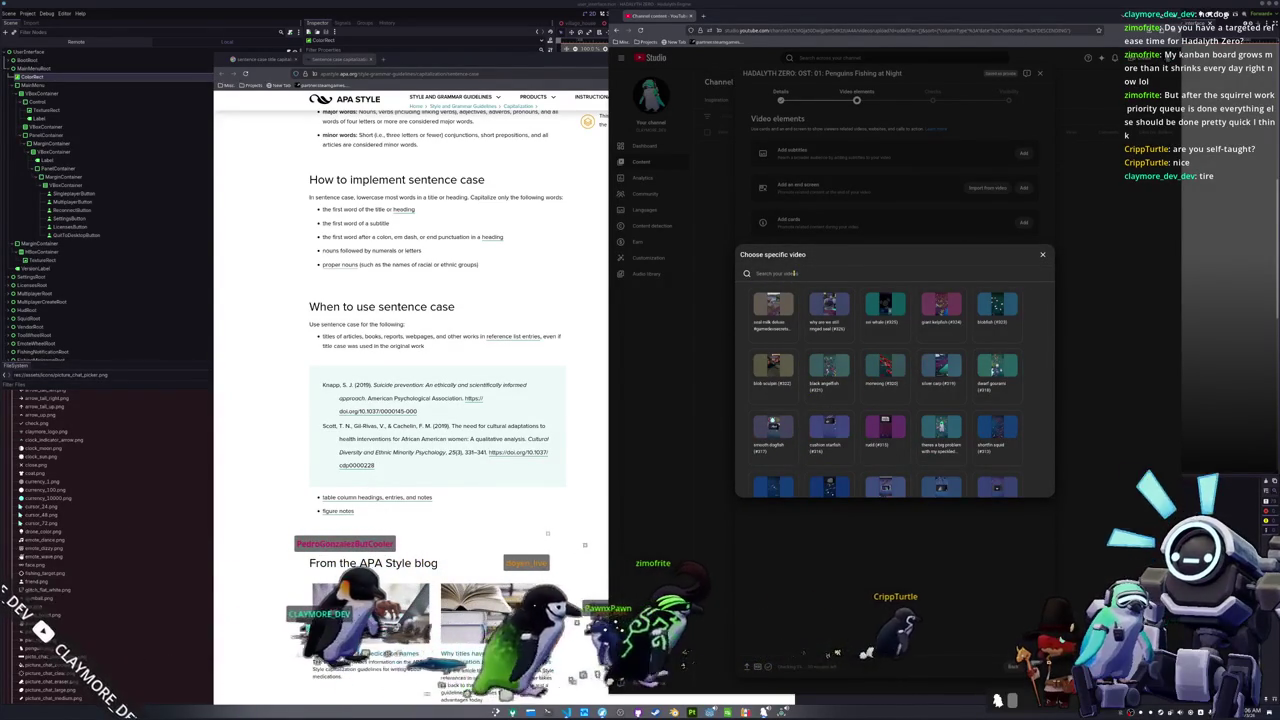
{"action": "left_click", "coordinate": [795, 273]}
{"action": "type", "text": "H"}
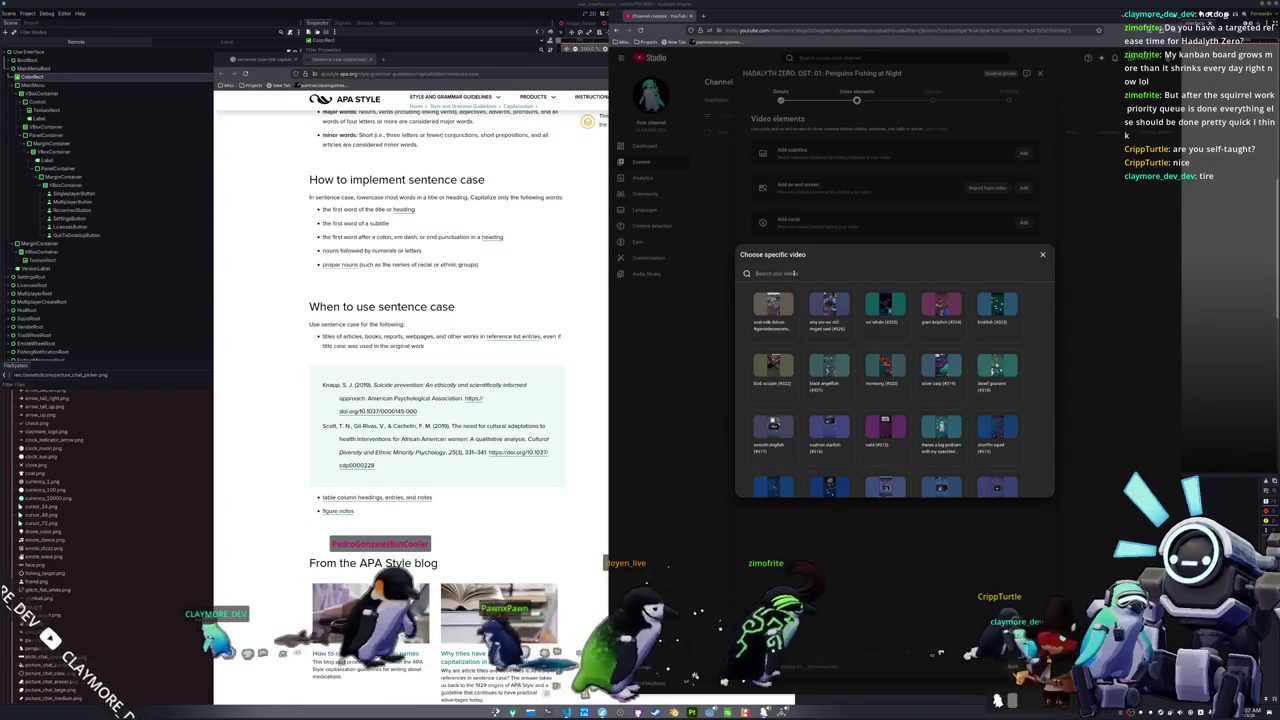
{"action": "type", "text": "AD"}
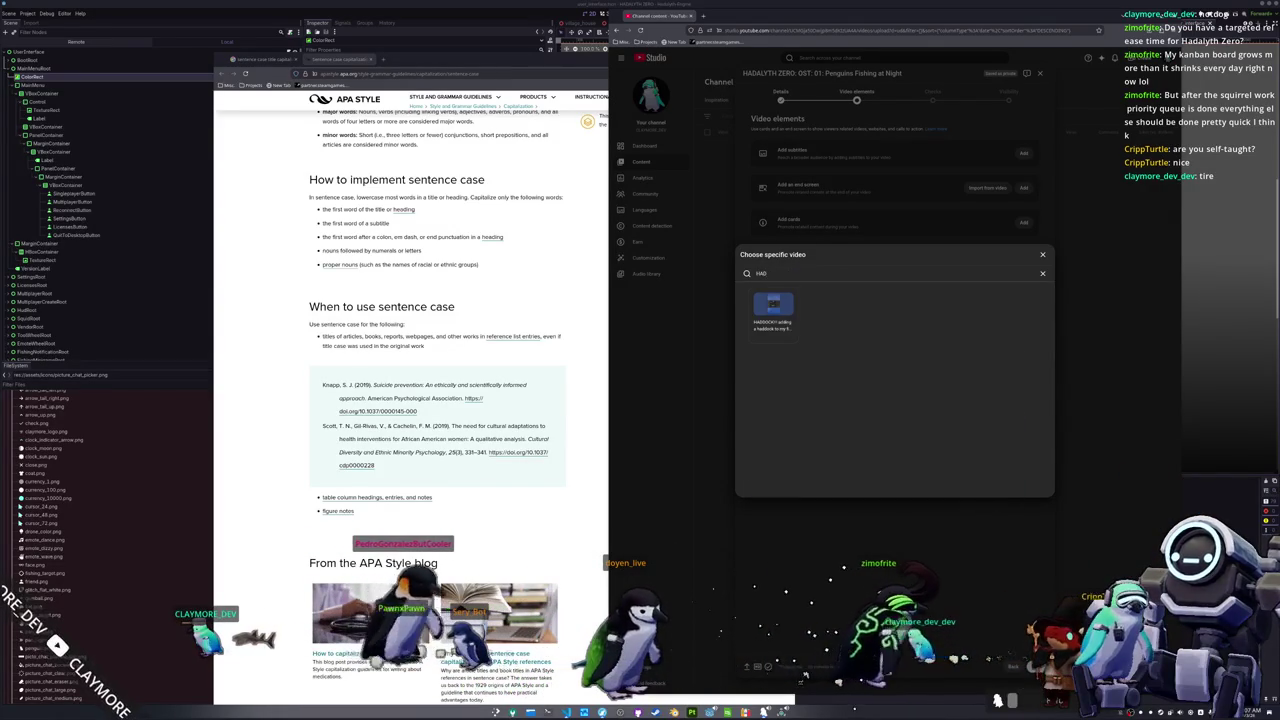
{"action": "type", "text": "Deep Horizon"}
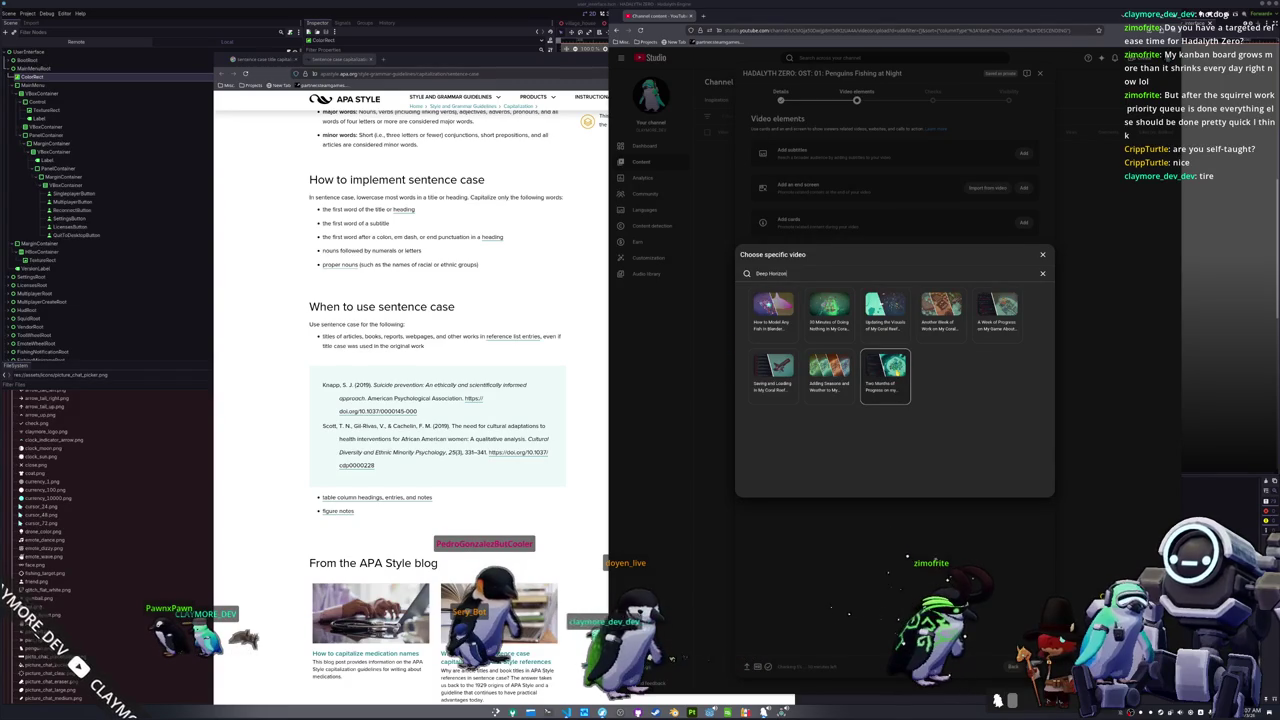
{"action": "left_click", "coordinate": [882, 404]}
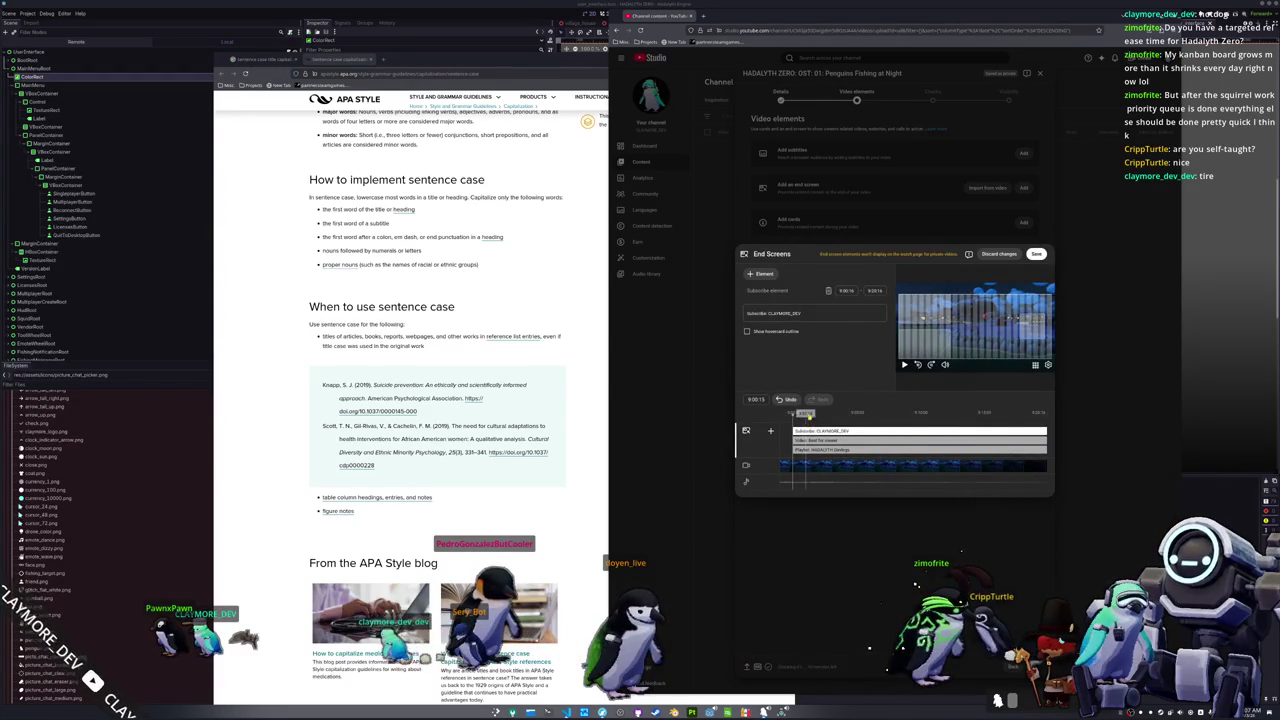
Step: Preview the imported end screen near the video's end and save it
{"action": "left_click_drag", "start_coordinate": [981, 416], "coordinate": [1030, 414]}
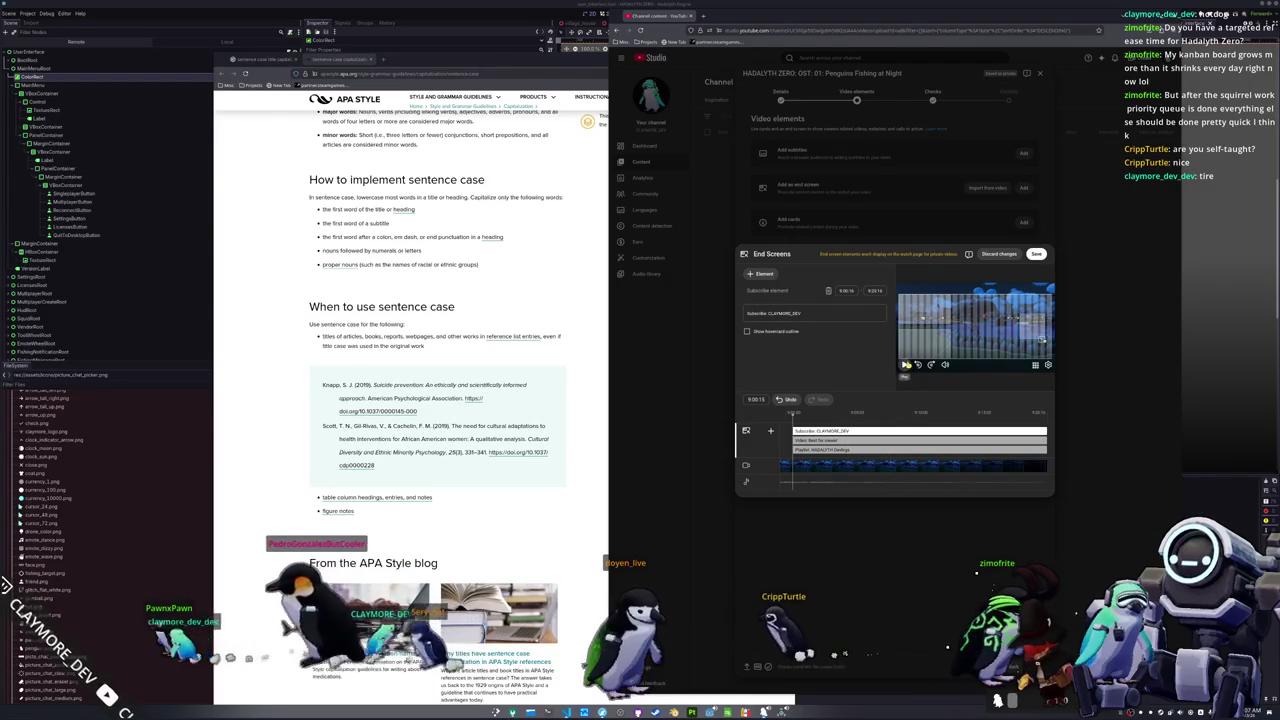
{"action": "key", "text": "space"}
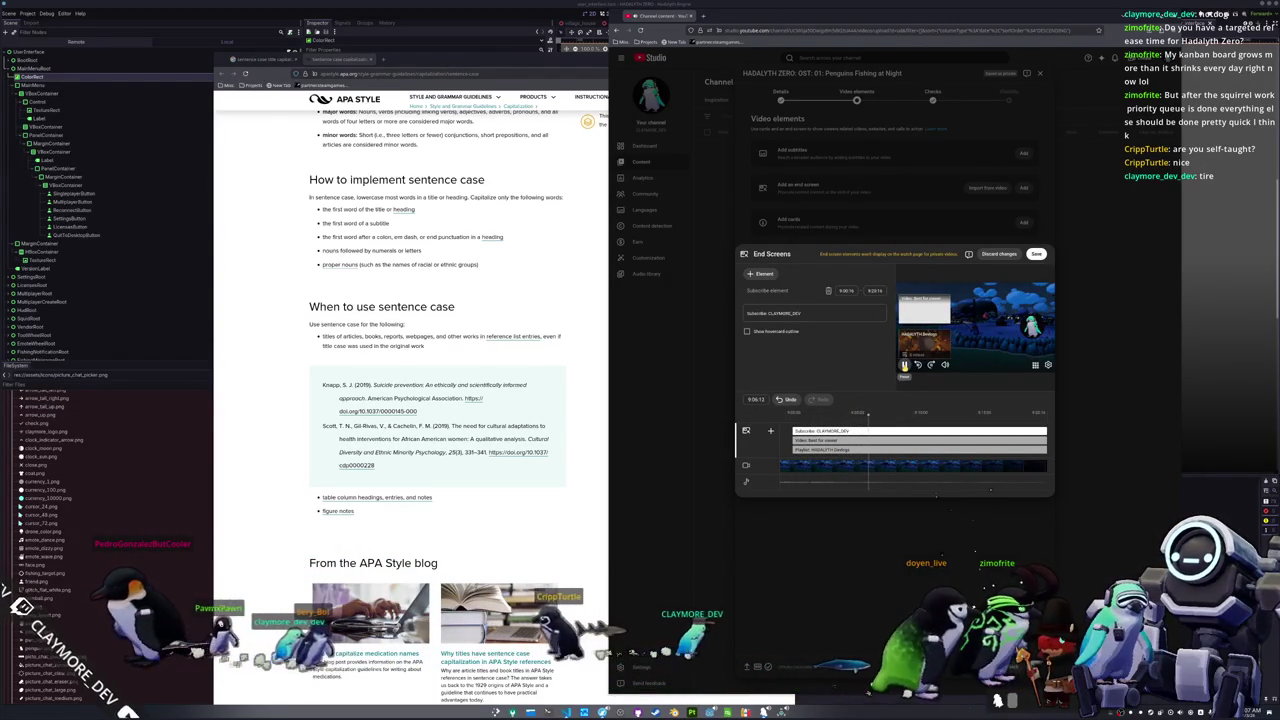
{"action": "left_click", "coordinate": [905, 366]}
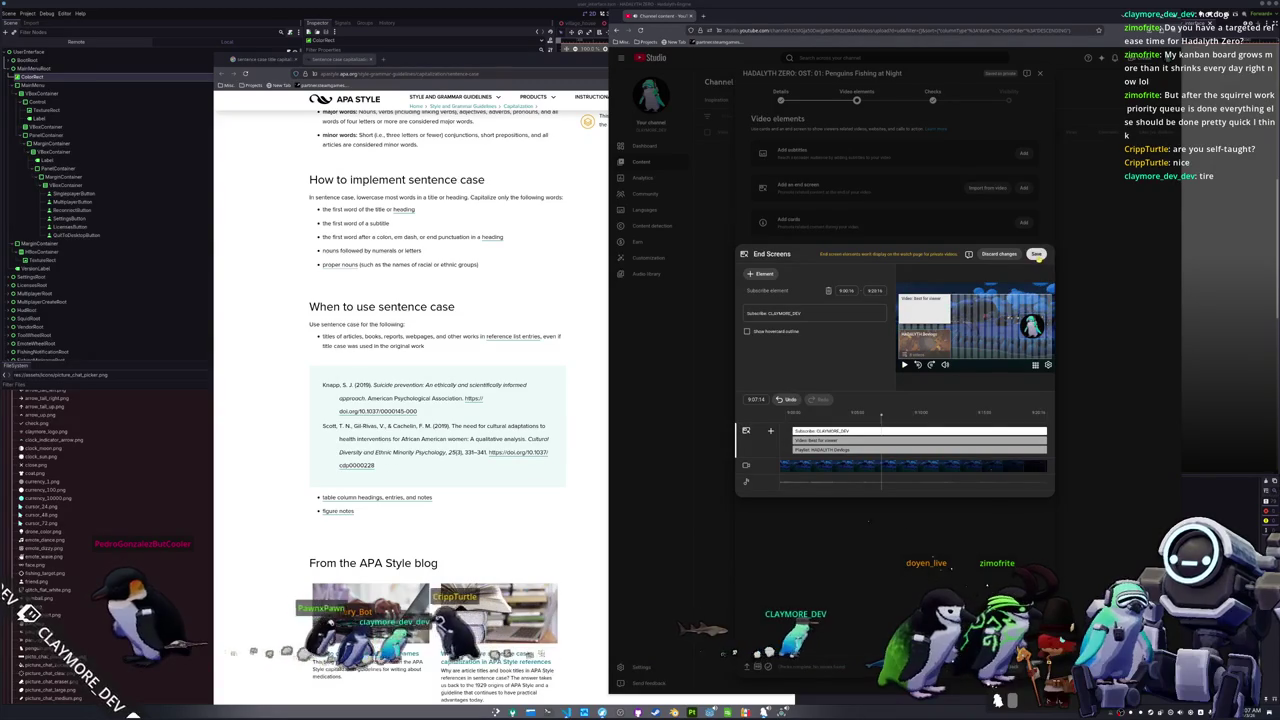
{"action": "left_click", "coordinate": [1037, 255]}
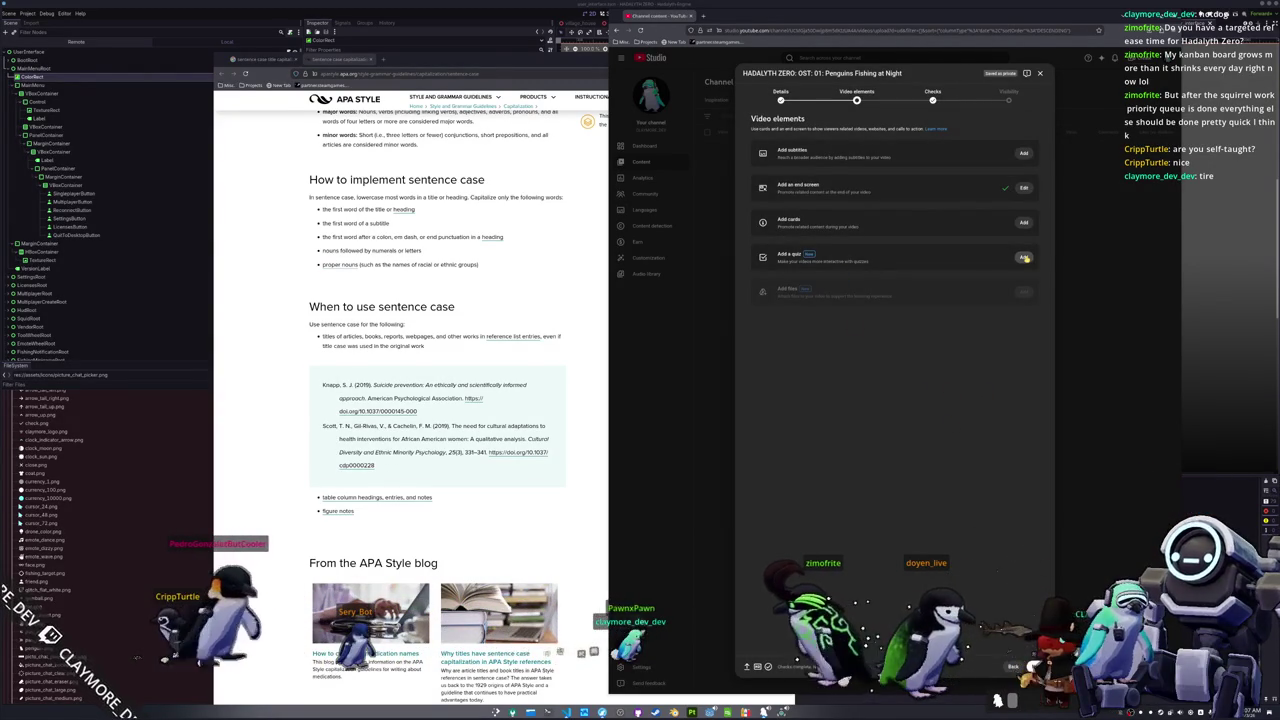
Step: Add a penguin quiz at 2:04:23 with 7 correct, explained 'There are 7 penguins total'
{"action": "left_click", "coordinate": [1024, 258]}
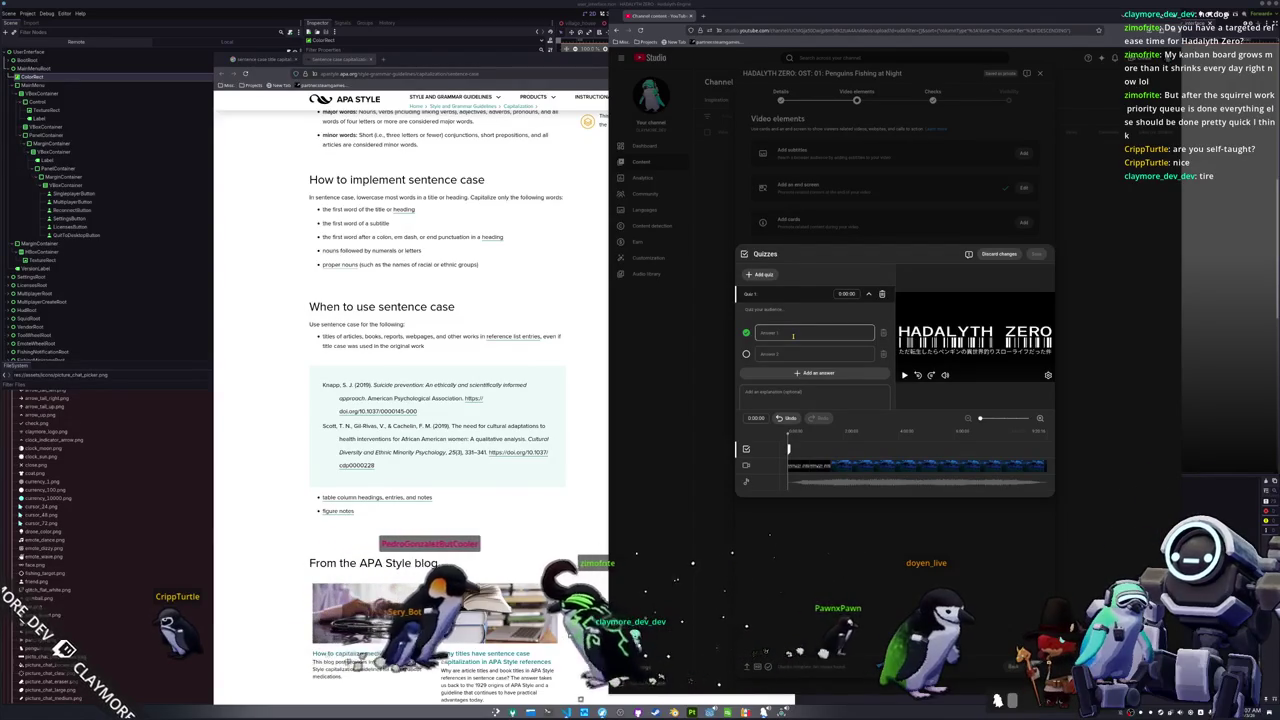
{"action": "left_click", "coordinate": [843, 438]}
{"action": "type", "text": "How many pengu"}
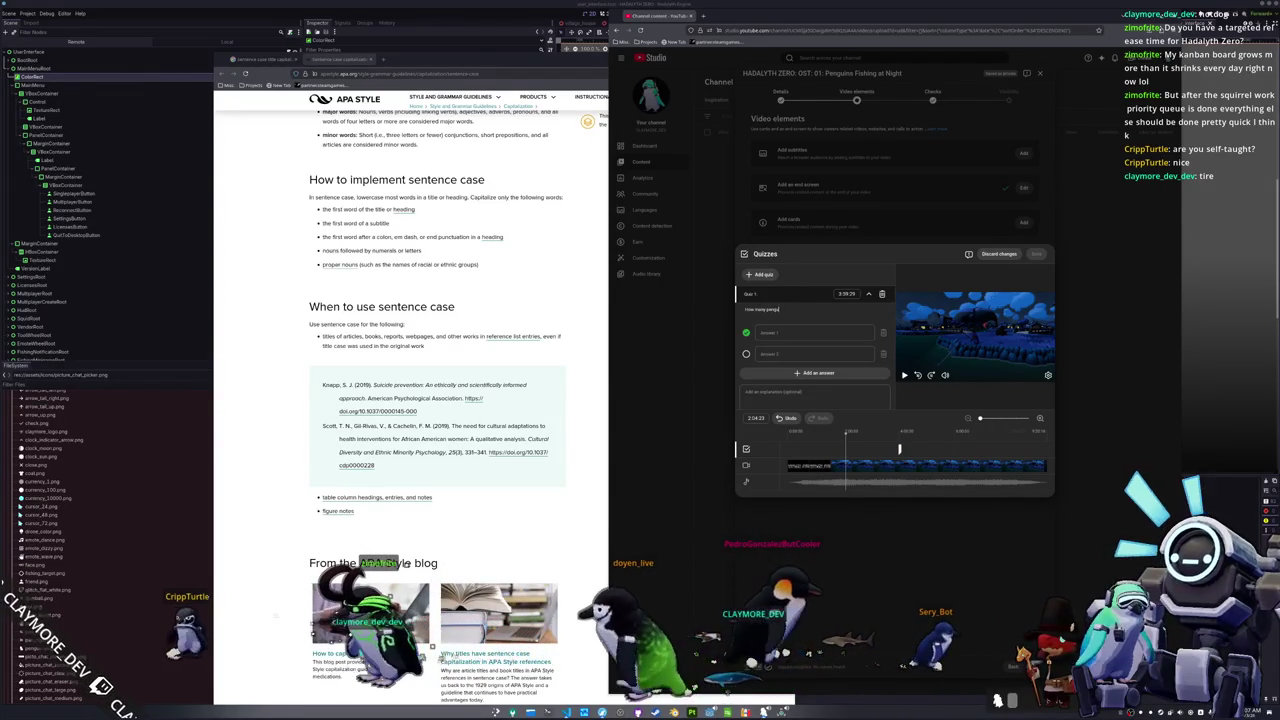
{"action": "type", "text": "ins are in the video?"}
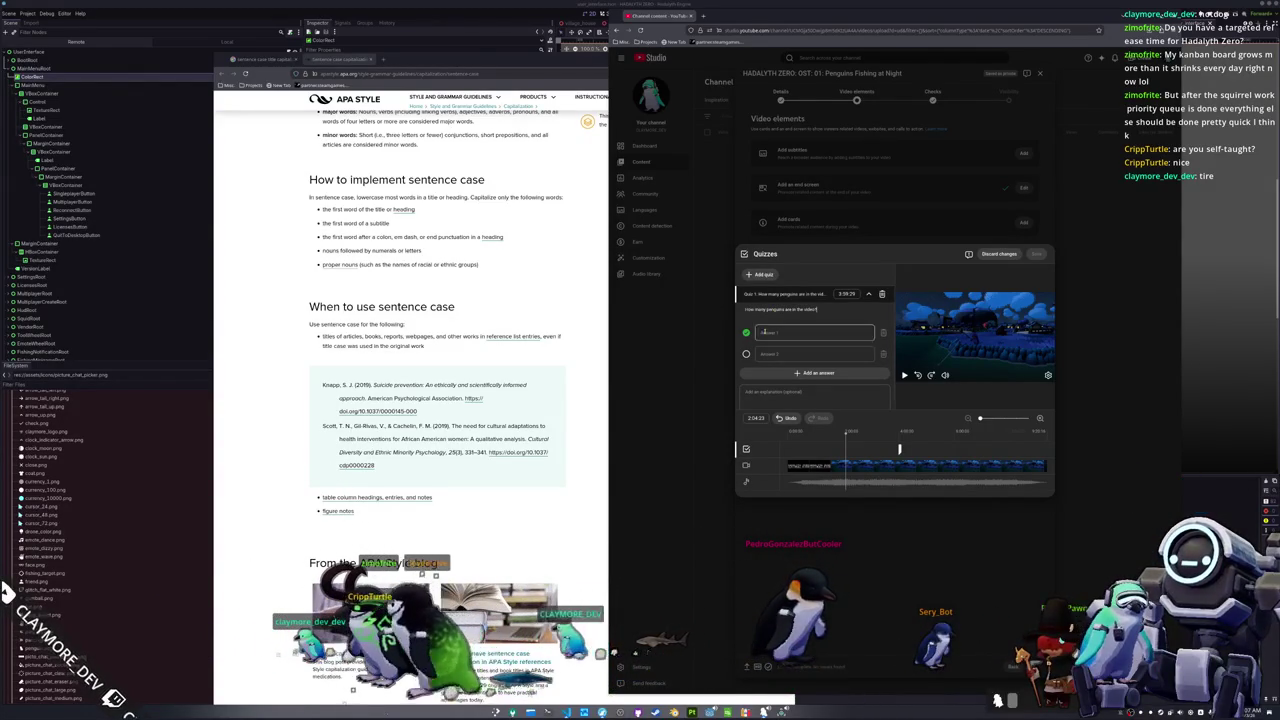
{"action": "left_click", "coordinate": [810, 353]}
{"action": "type", "text": "7"}
{"action": "left_click", "coordinate": [745, 353]}
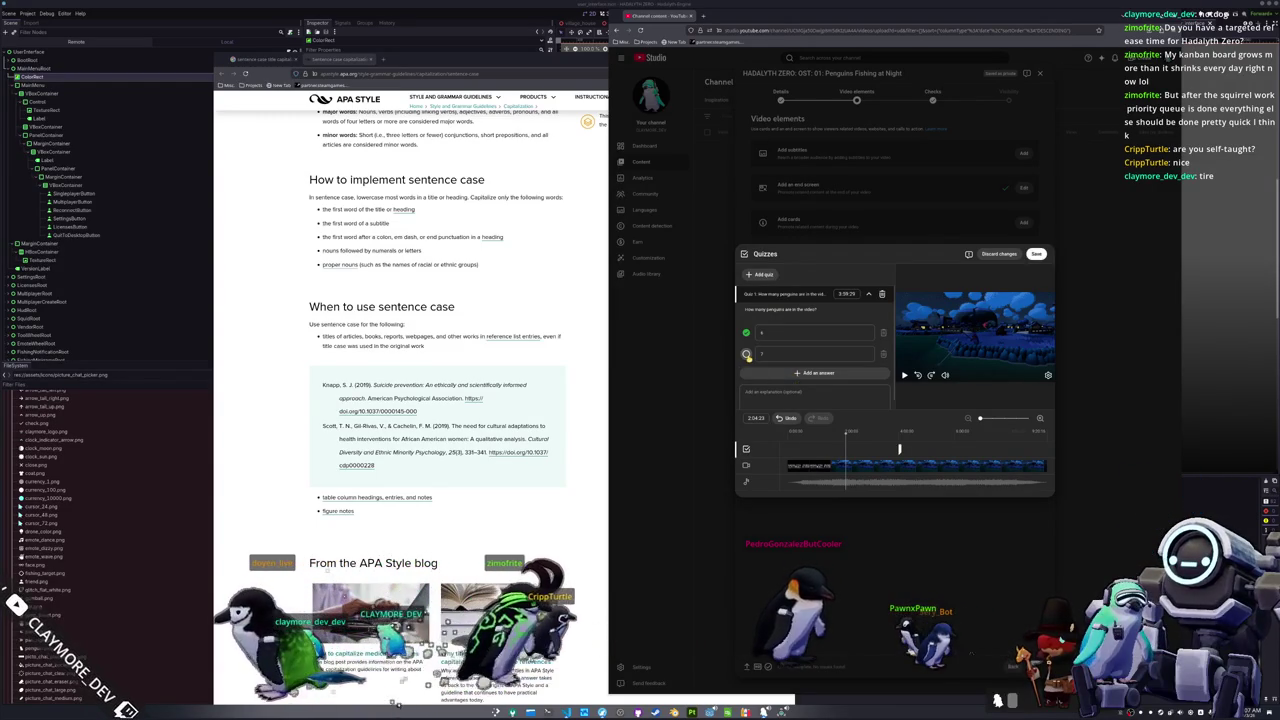
{"action": "left_click", "coordinate": [786, 391]}
{"action": "type", "text": "There are 7 penguins total"}
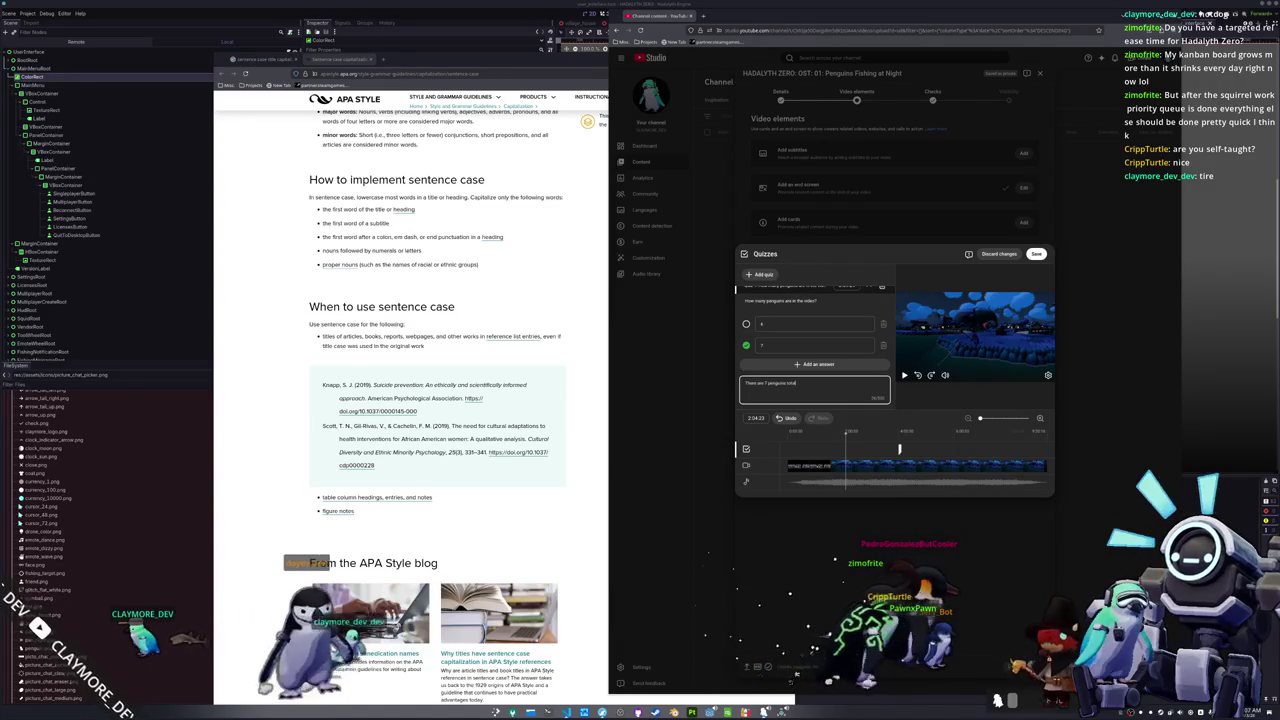
Step: Add a third answer, finalize answers 5, 4 and 7, and drag the quiz later on the timeline
{"action": "left_click", "coordinate": [818, 363]}
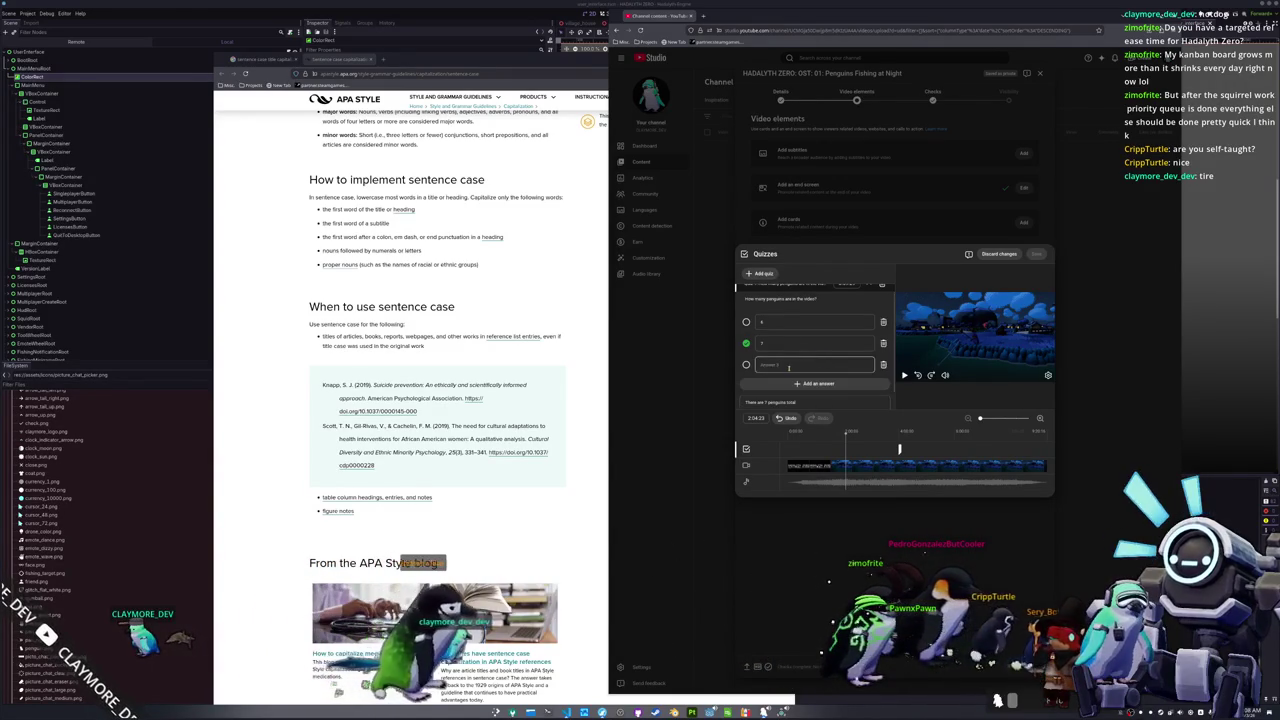
{"action": "left_click", "coordinate": [775, 323]}
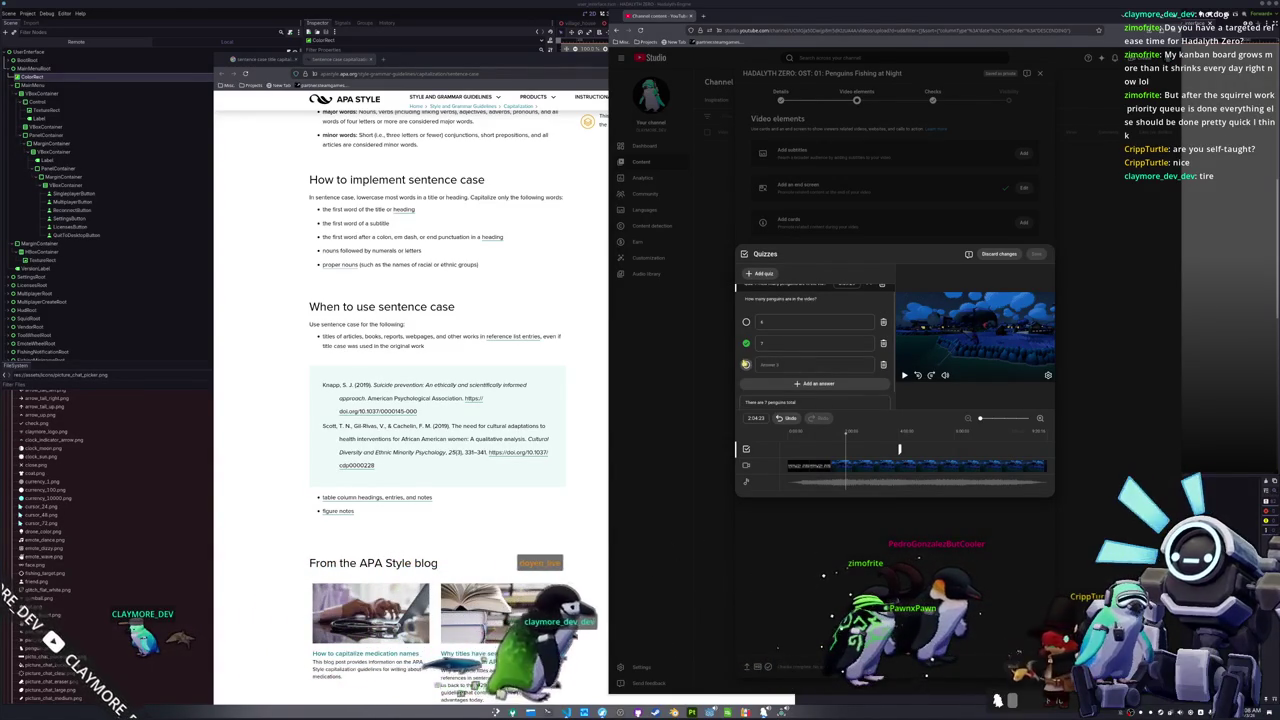
{"action": "key", "text": "BackSpace"}
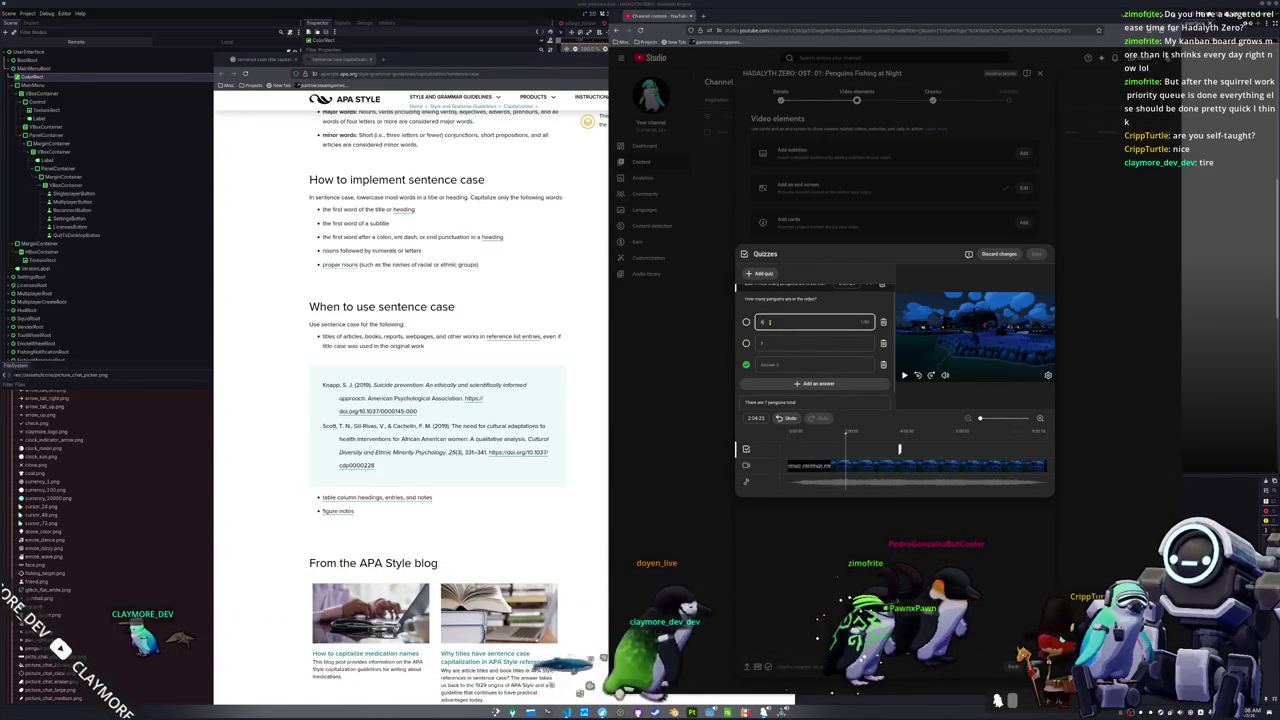
{"action": "left_click", "coordinate": [782, 343]}
{"action": "type", "text": "8"}
{"action": "left_click", "coordinate": [779, 345]}
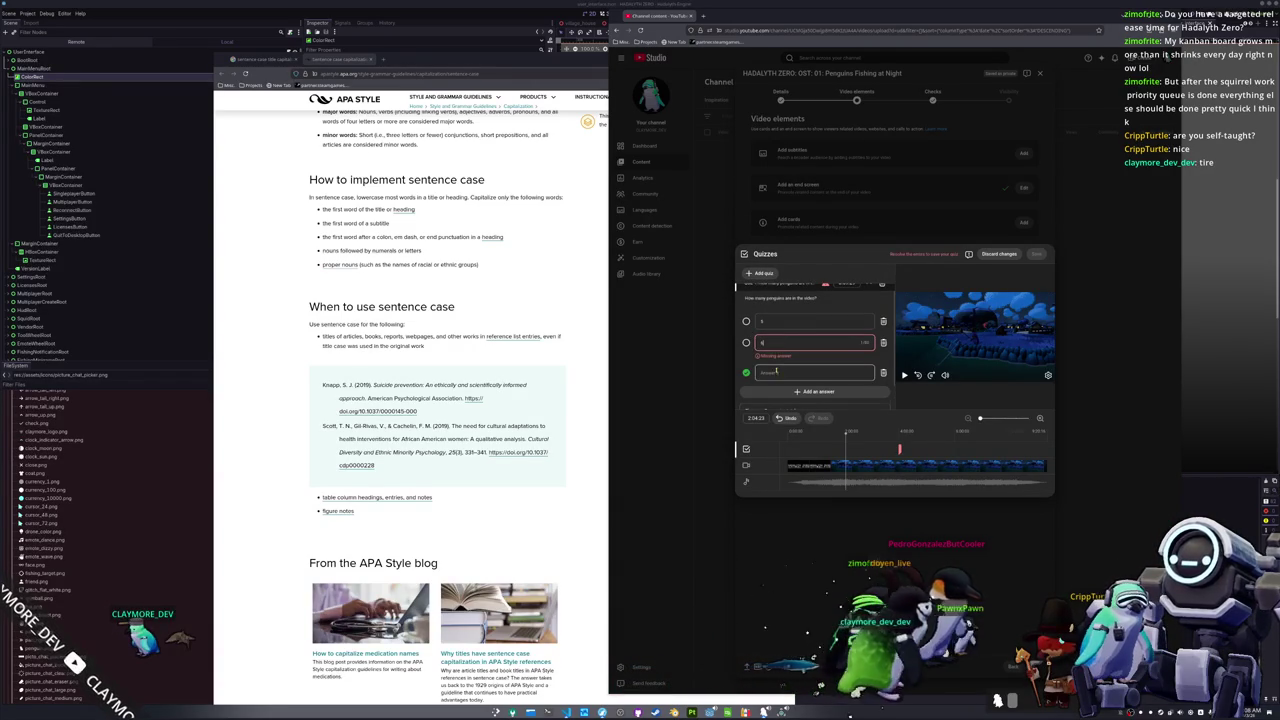
{"action": "left_click", "coordinate": [776, 371]}
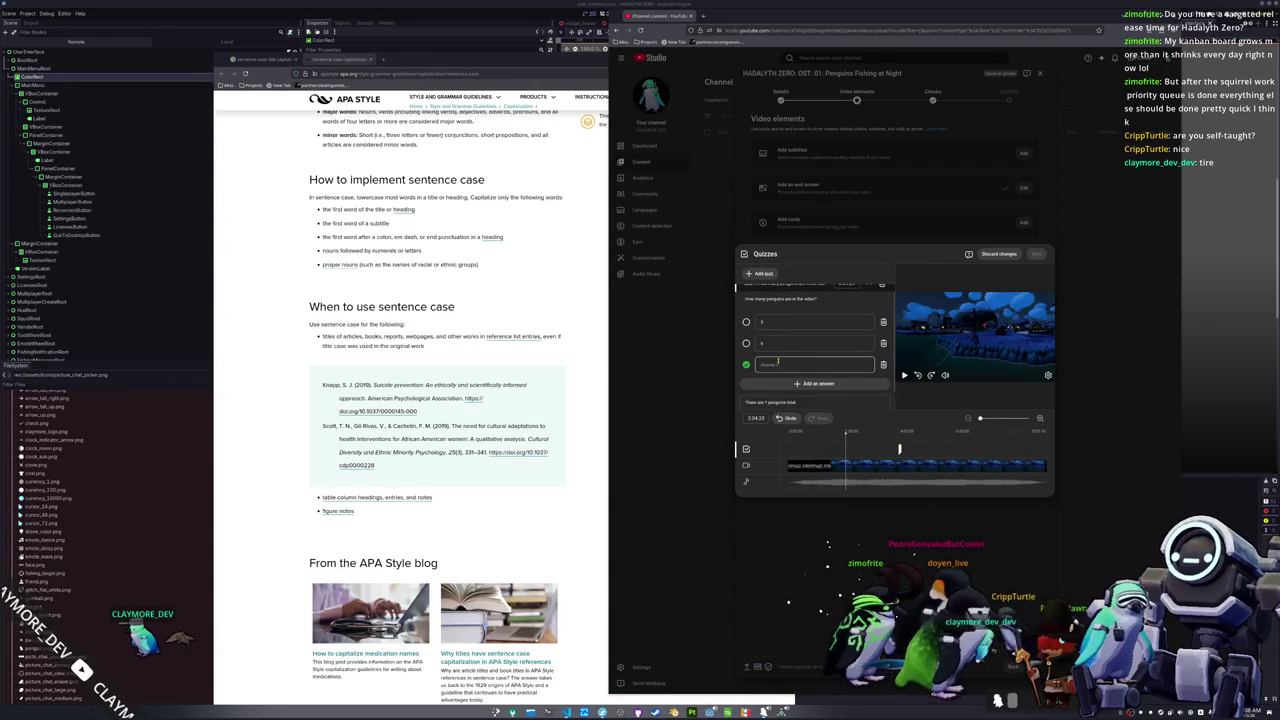
{"action": "left_click", "coordinate": [887, 420]}
{"action": "scroll", "coordinate": [854, 293], "scroll_direction": "down", "scroll_amount": 1}
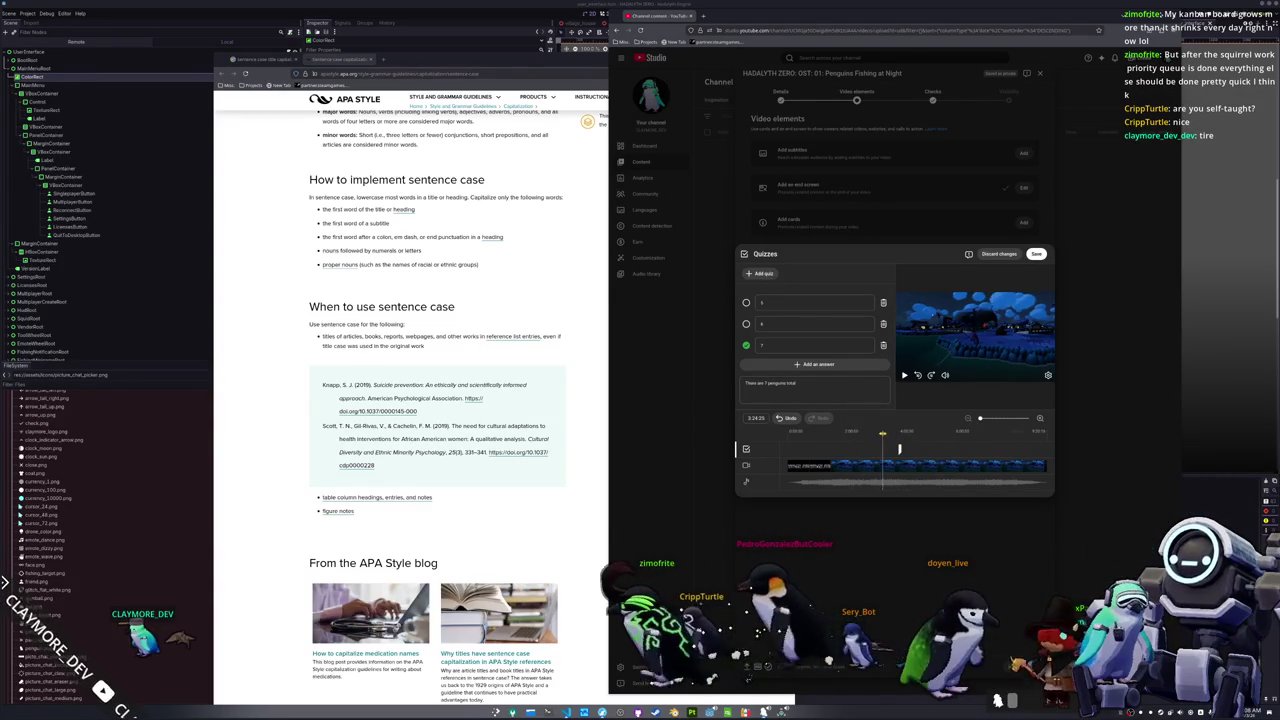
{"action": "left_click", "coordinate": [904, 375]}
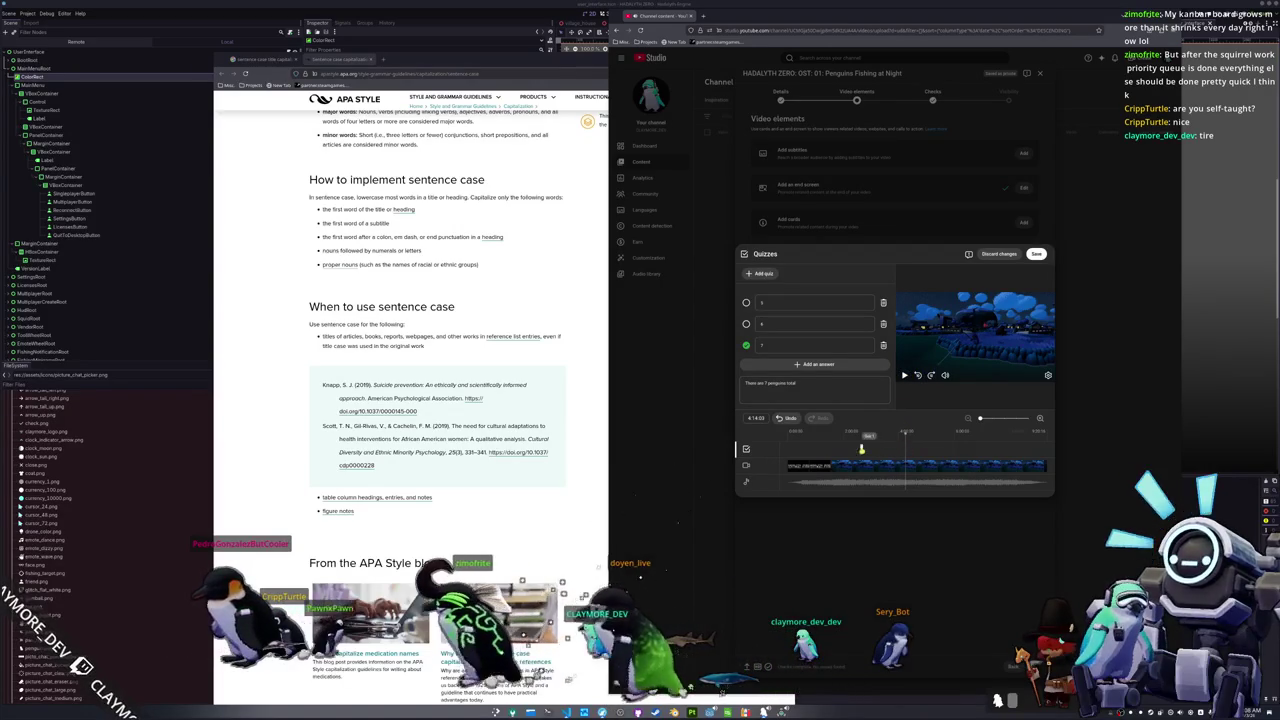
{"action": "left_click_drag", "start_coordinate": [841, 450], "coordinate": [900, 450]}
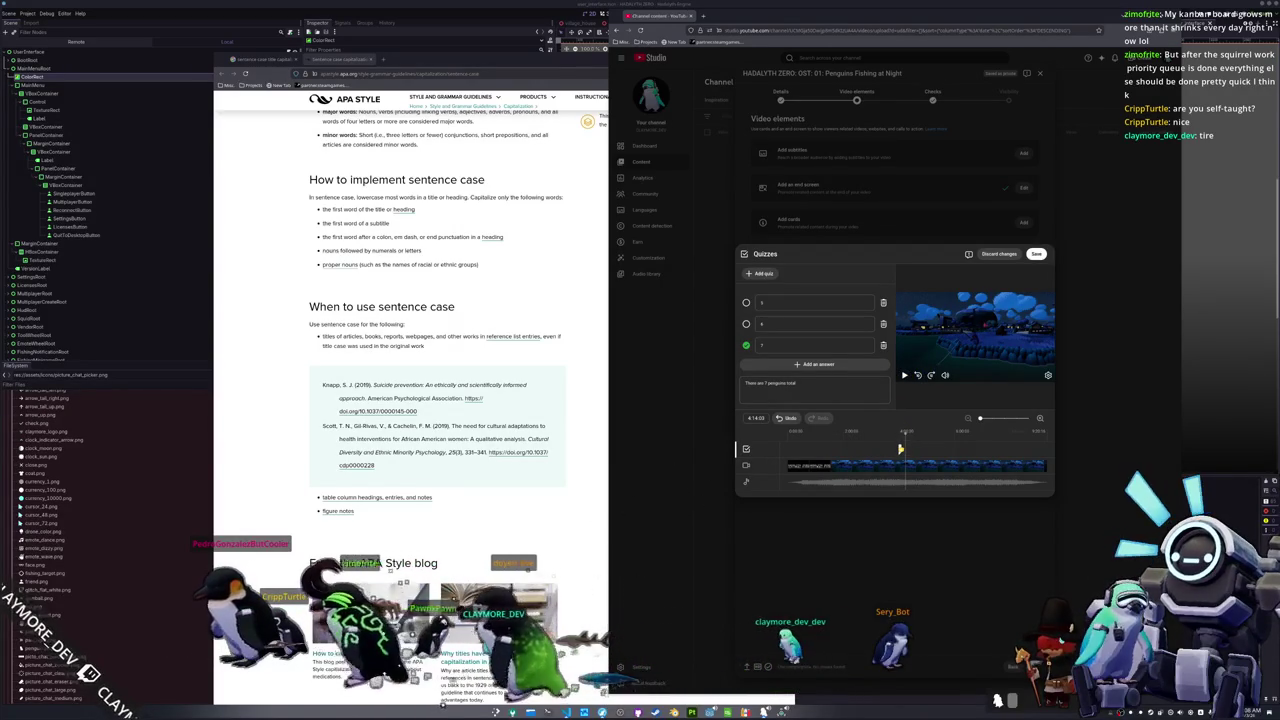
Step: Save the quiz, pass through the Checks and Visibility steps, and publish the video
{"action": "left_click", "coordinate": [1036, 254]}
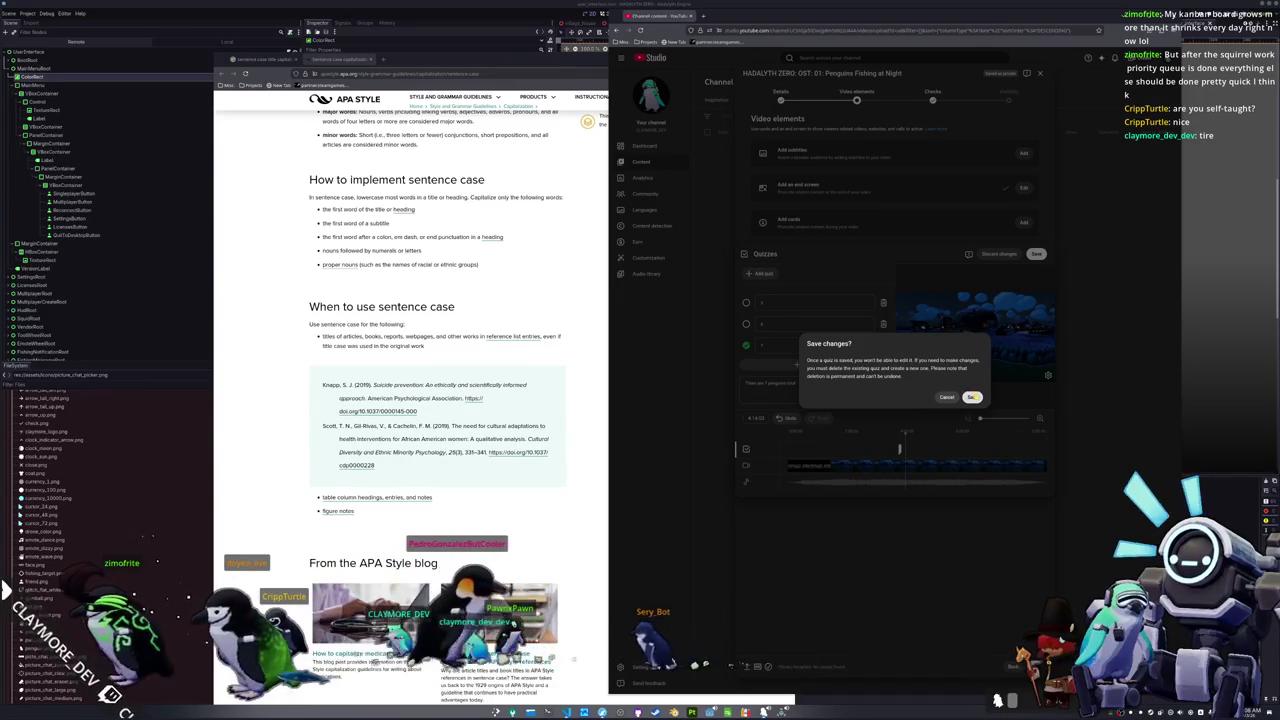
{"action": "left_click", "coordinate": [973, 397]}
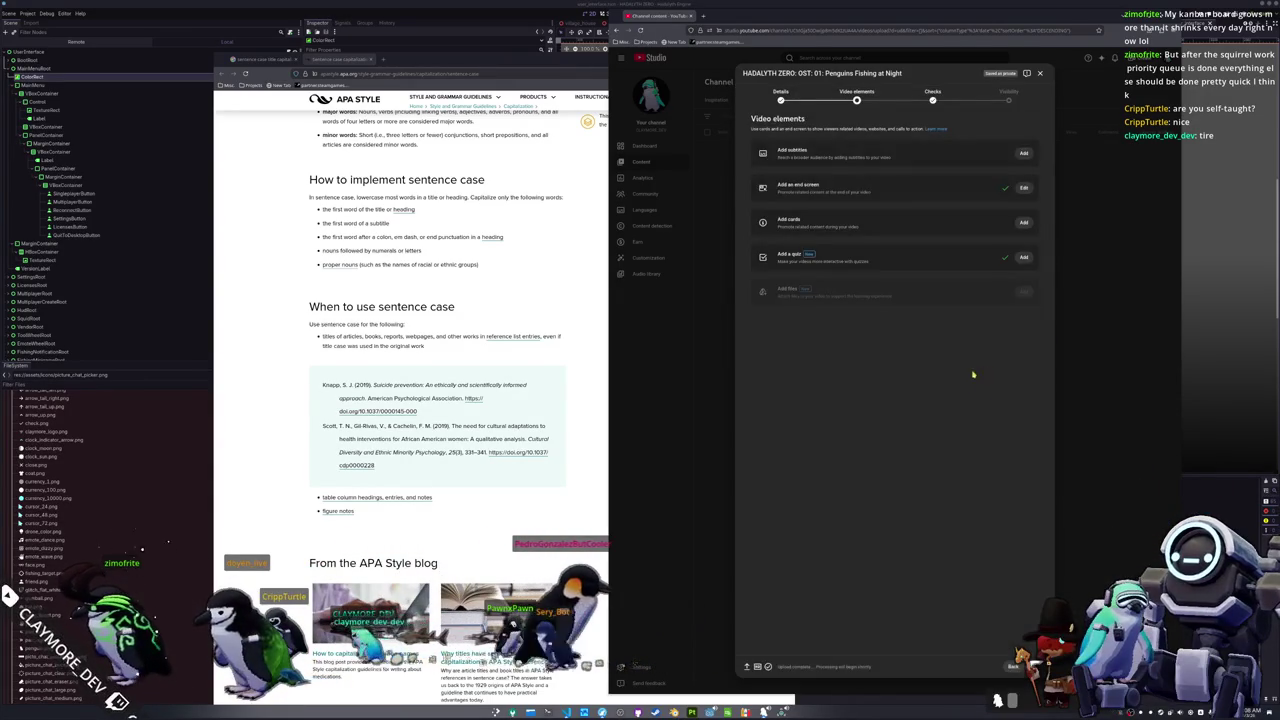
{"action": "left_click", "coordinate": [1035, 666]}
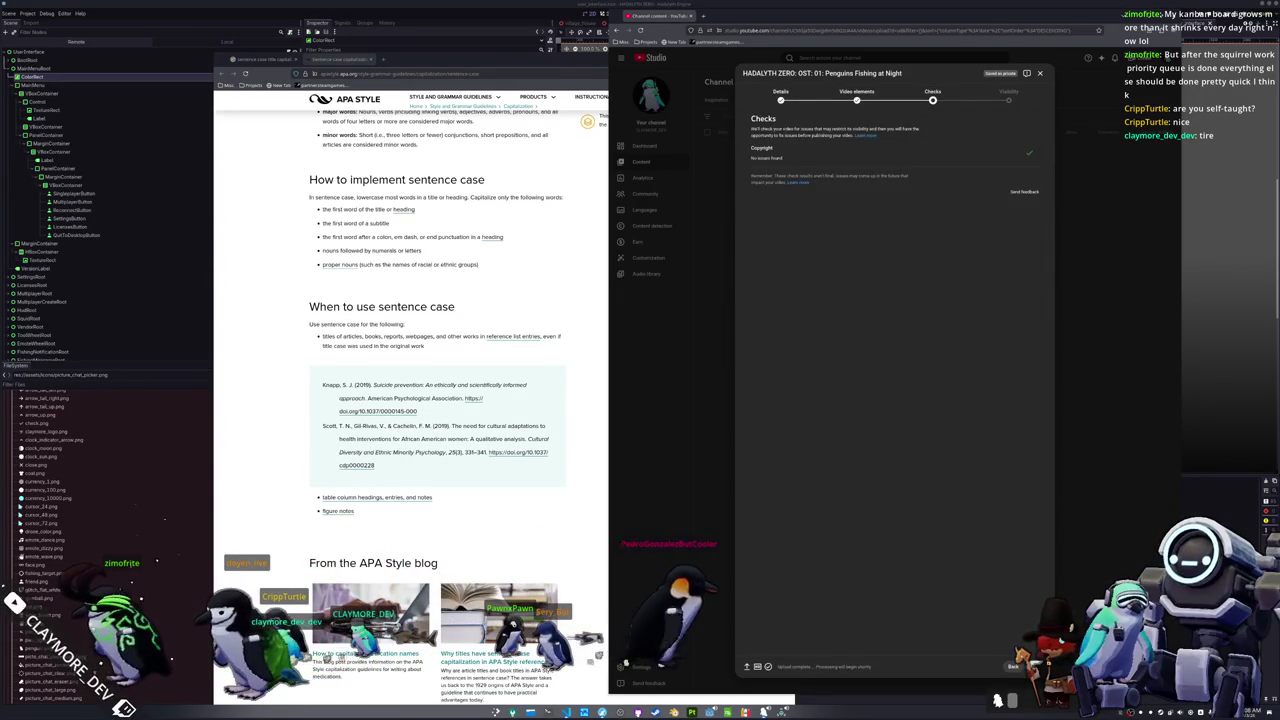
{"action": "left_click", "coordinate": [1013, 666]}
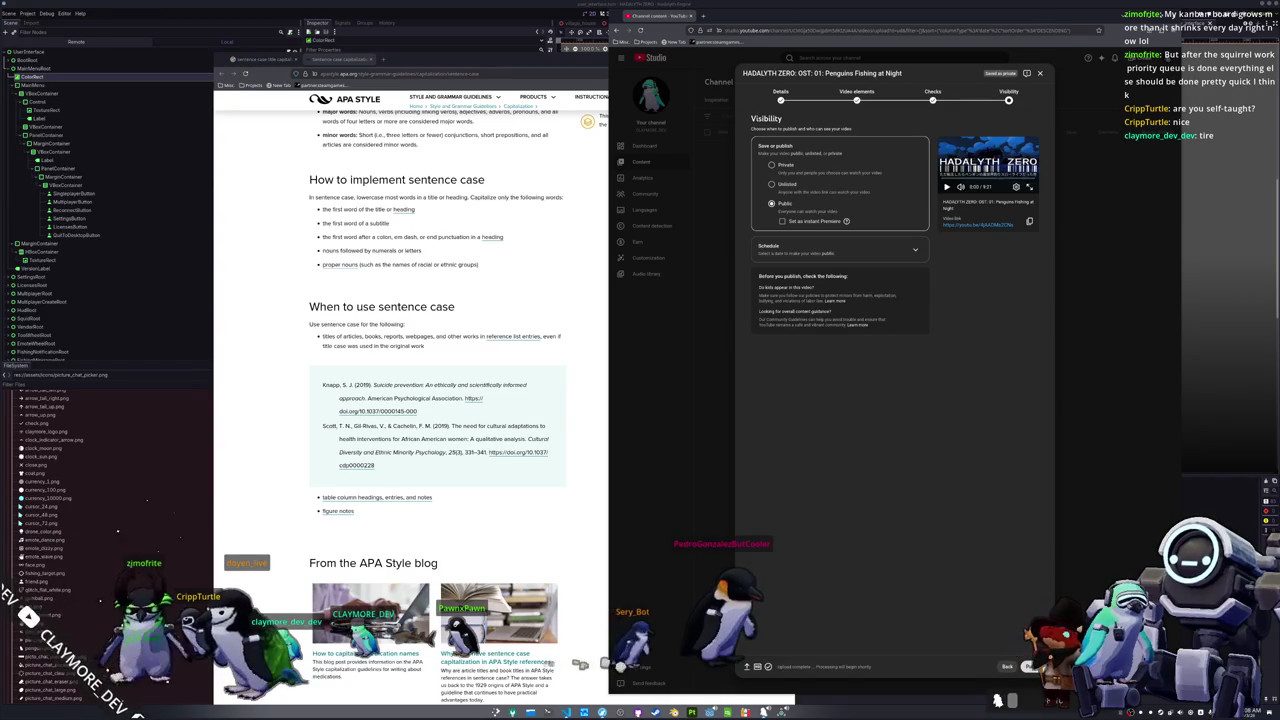
{"action": "left_click", "coordinate": [1030, 666]}
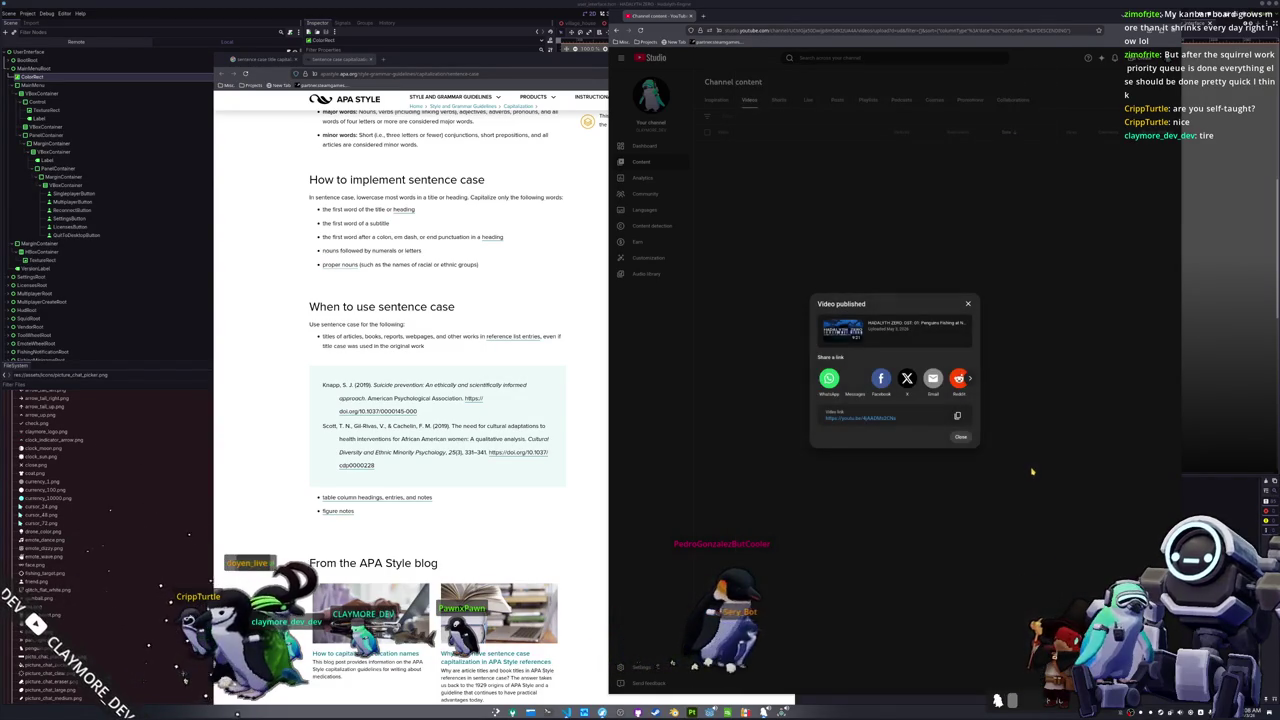
Step: Copy the published video's link and open its details and public watch page
{"action": "left_click", "coordinate": [958, 415]}
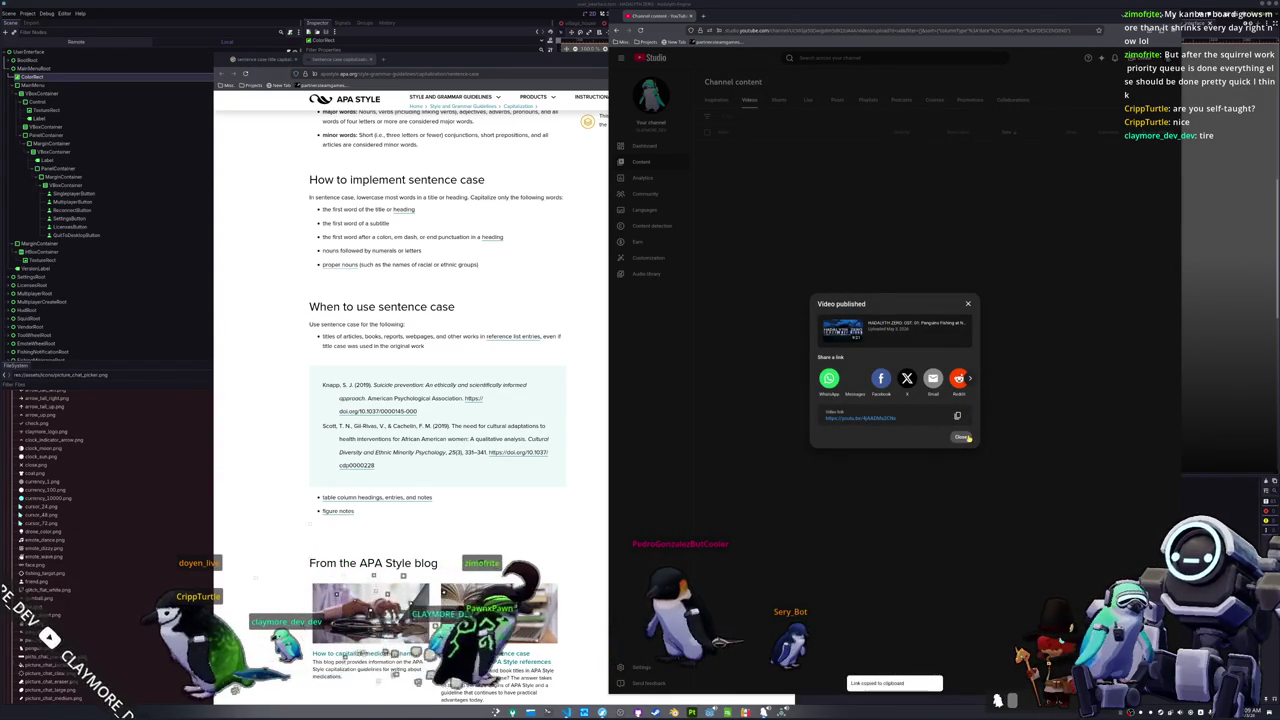
{"action": "left_click", "coordinate": [960, 437]}
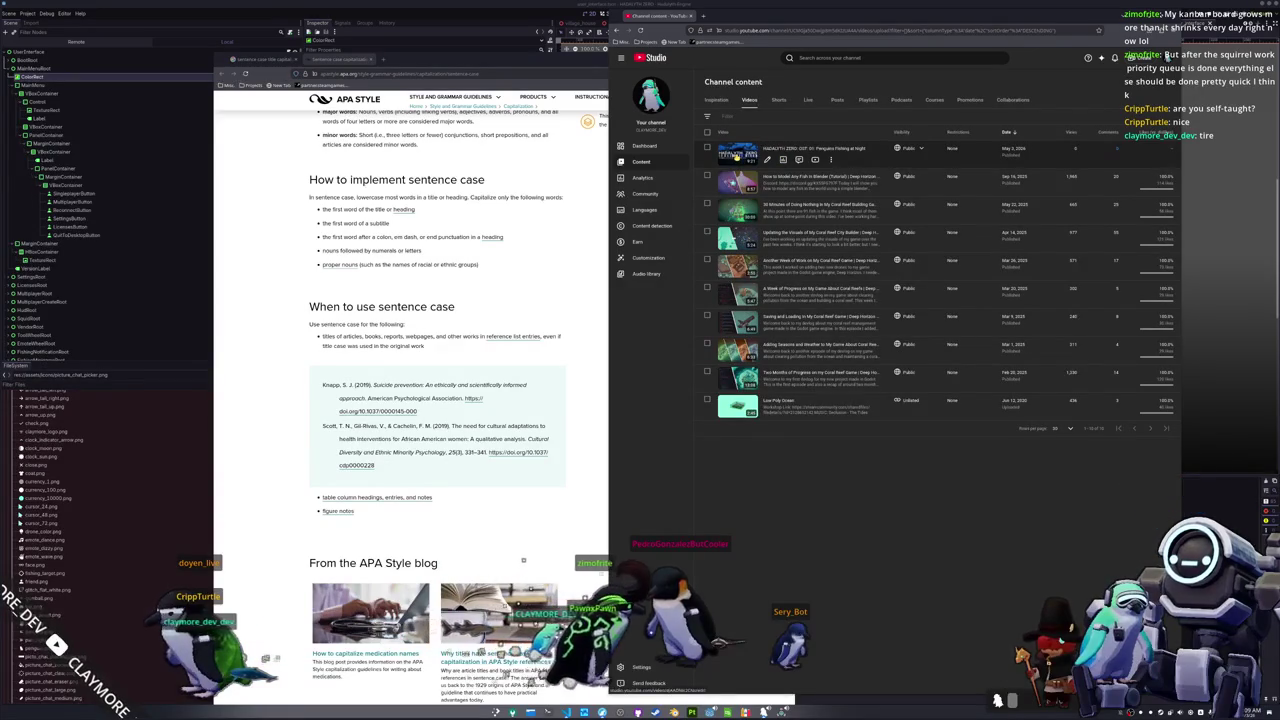
{"action": "left_click", "coordinate": [740, 155]}
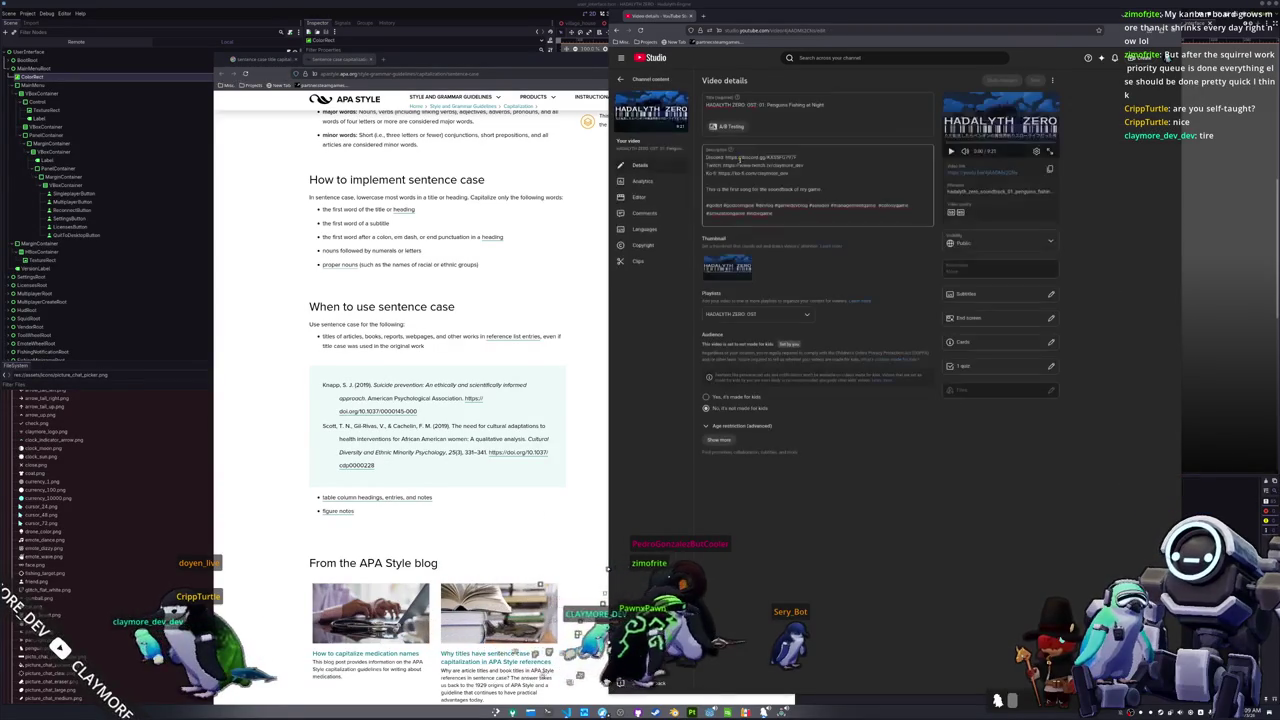
{"action": "left_click", "coordinate": [975, 172]}
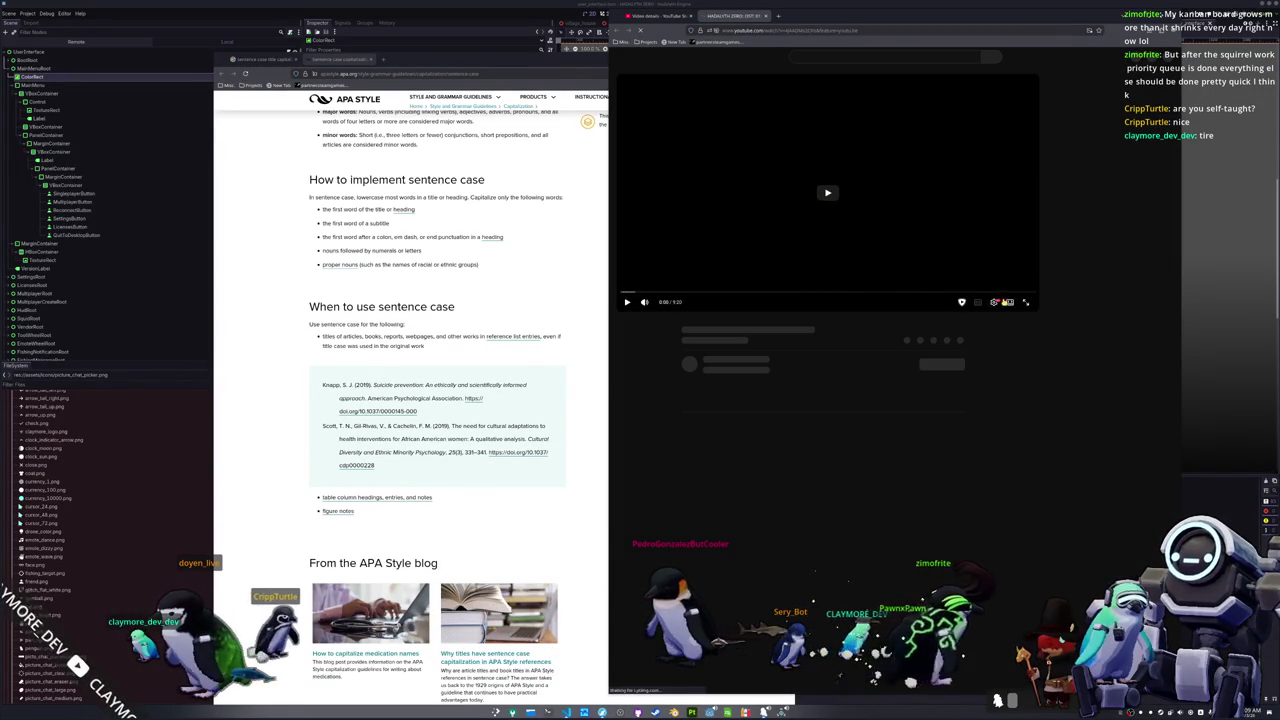
Step: Reposition the browser window and like the Penguins Fishing at Night video
{"action": "mouse_move", "coordinate": [700, 15]}
{"action": "left_mouse_down"}
{"action": "mouse_move", "coordinate": [738, 43]}
{"action": "mouse_move", "coordinate": [1279, 197]}
{"action": "left_mouse_up"}
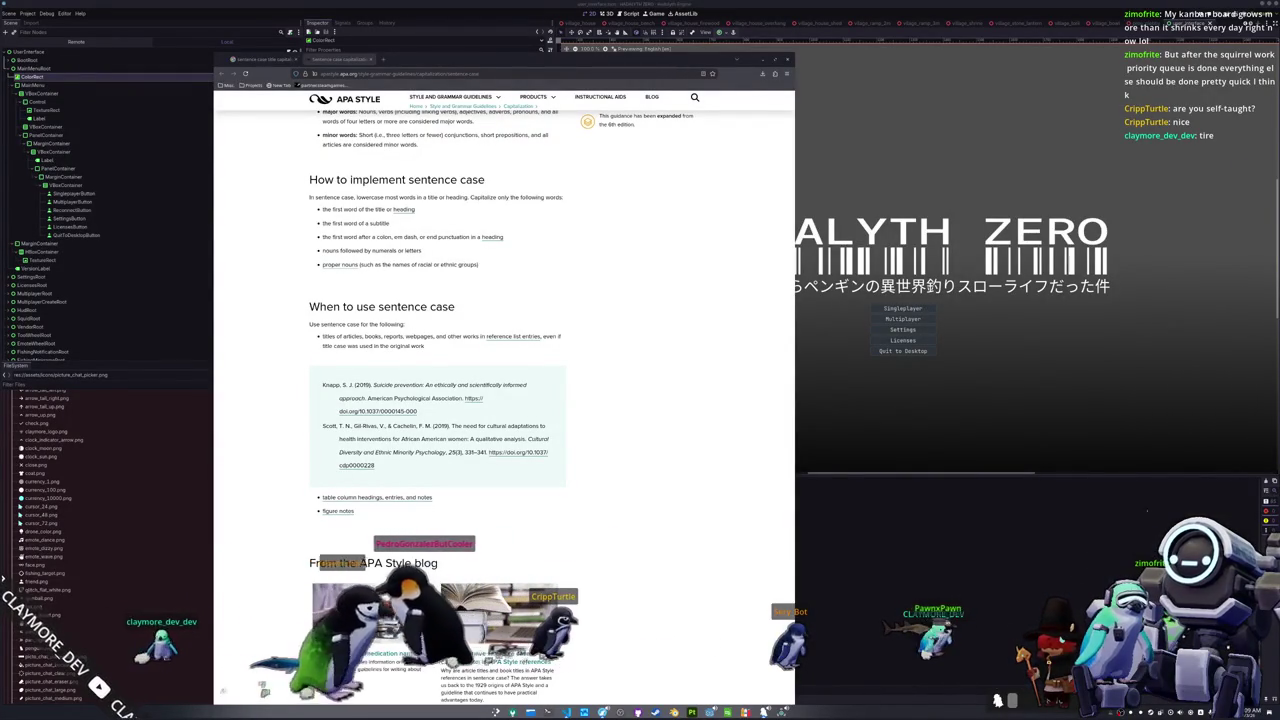
{"action": "left_click_drag", "start_coordinate": [1279, 197], "coordinate": [695, 224]}
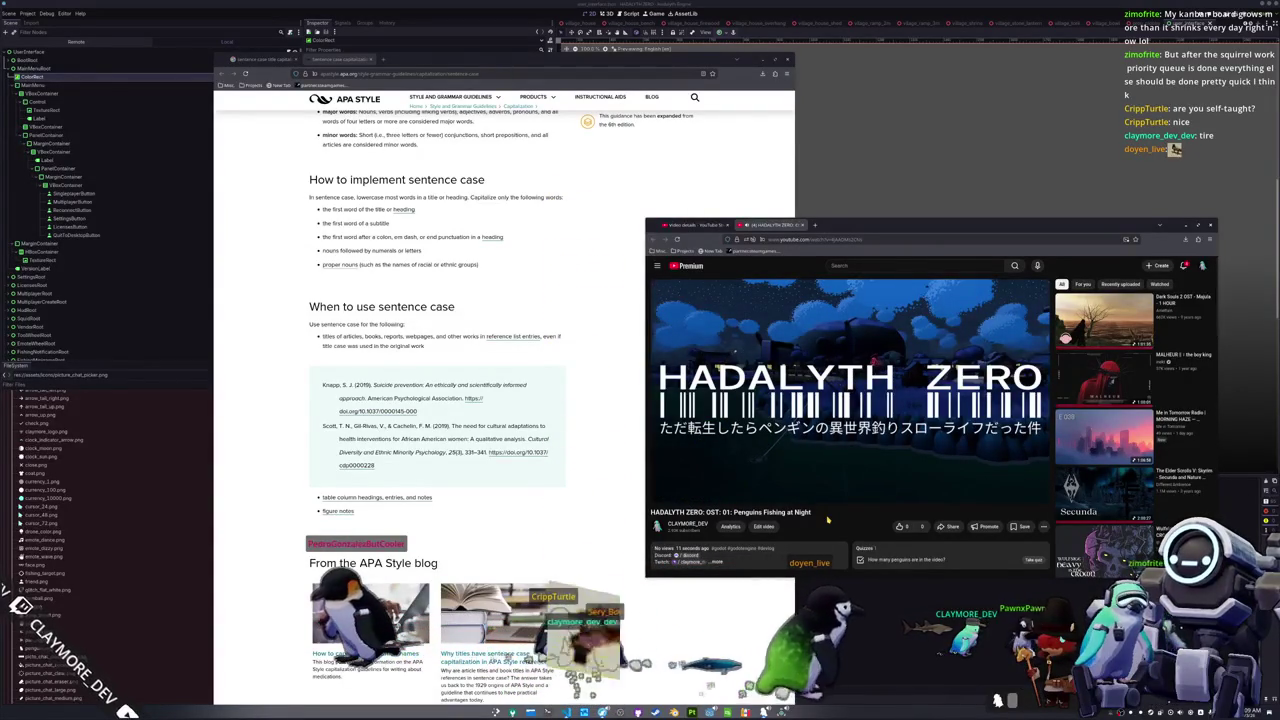
{"action": "scroll", "coordinate": [1014, 520], "scroll_direction": "down", "scroll_amount": 1}
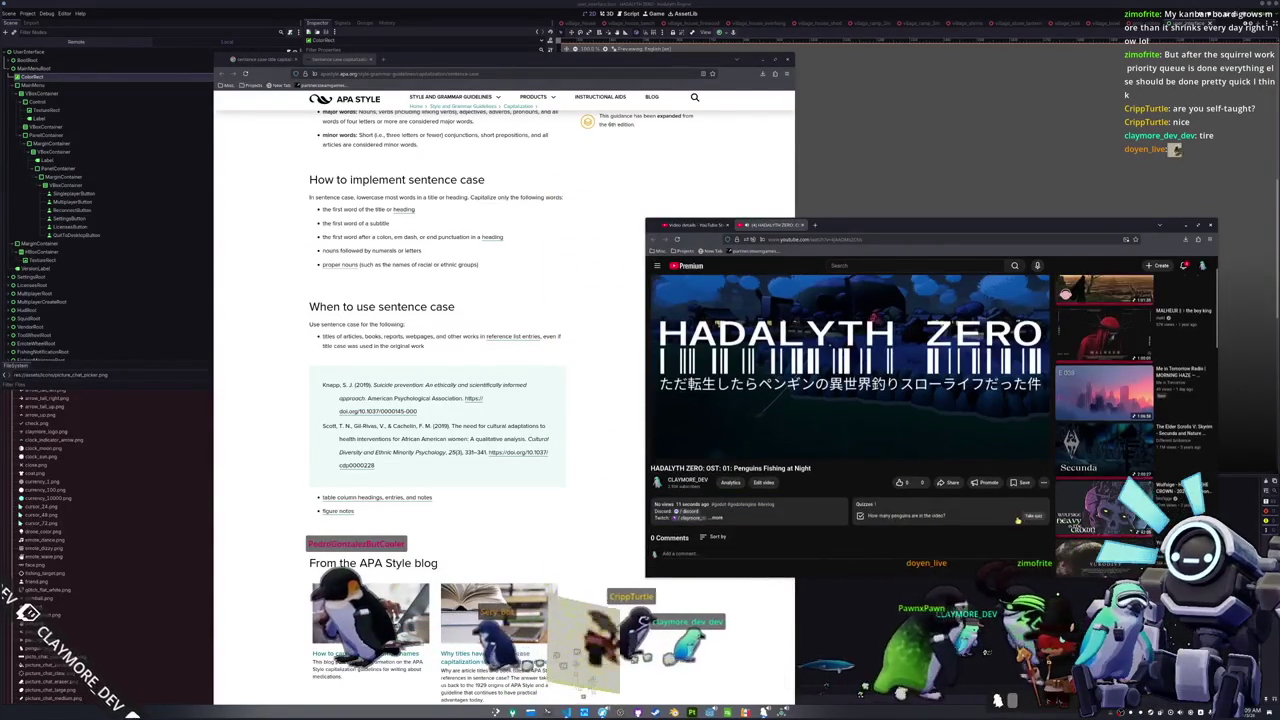
{"action": "scroll", "coordinate": [1030, 518], "scroll_direction": "up", "scroll_amount": 1}
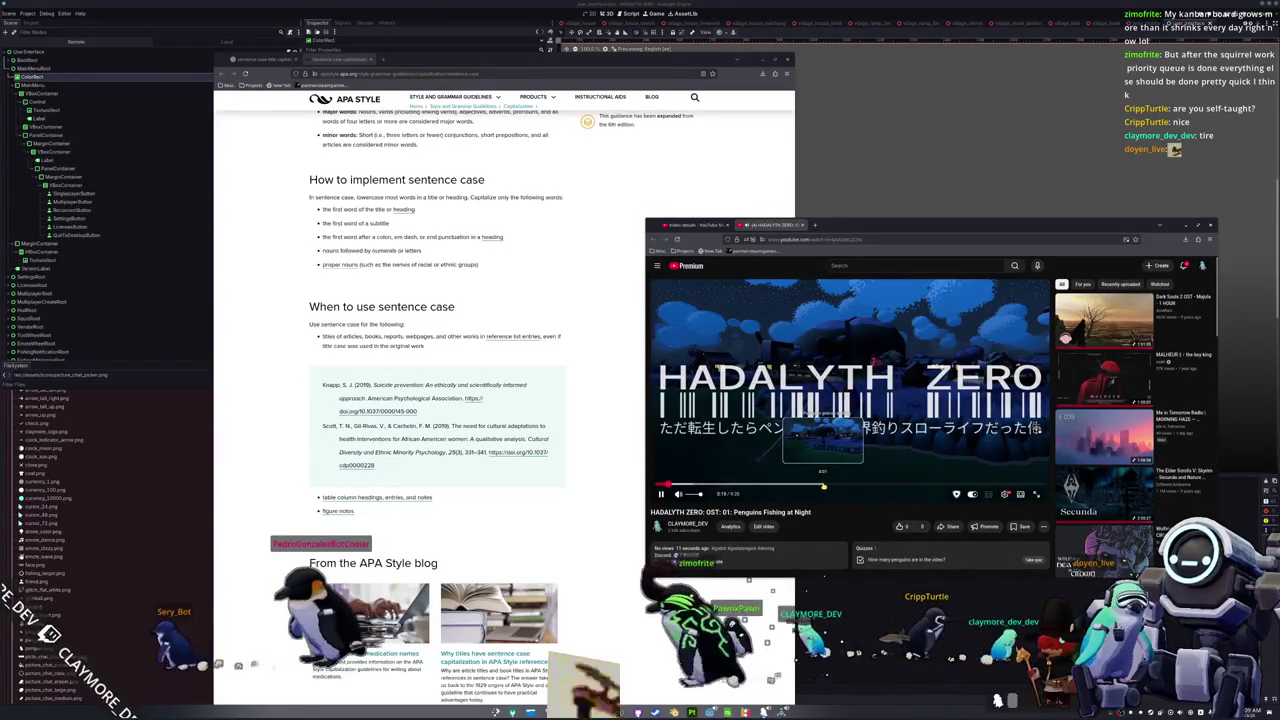
{"action": "left_click", "coordinate": [899, 526]}
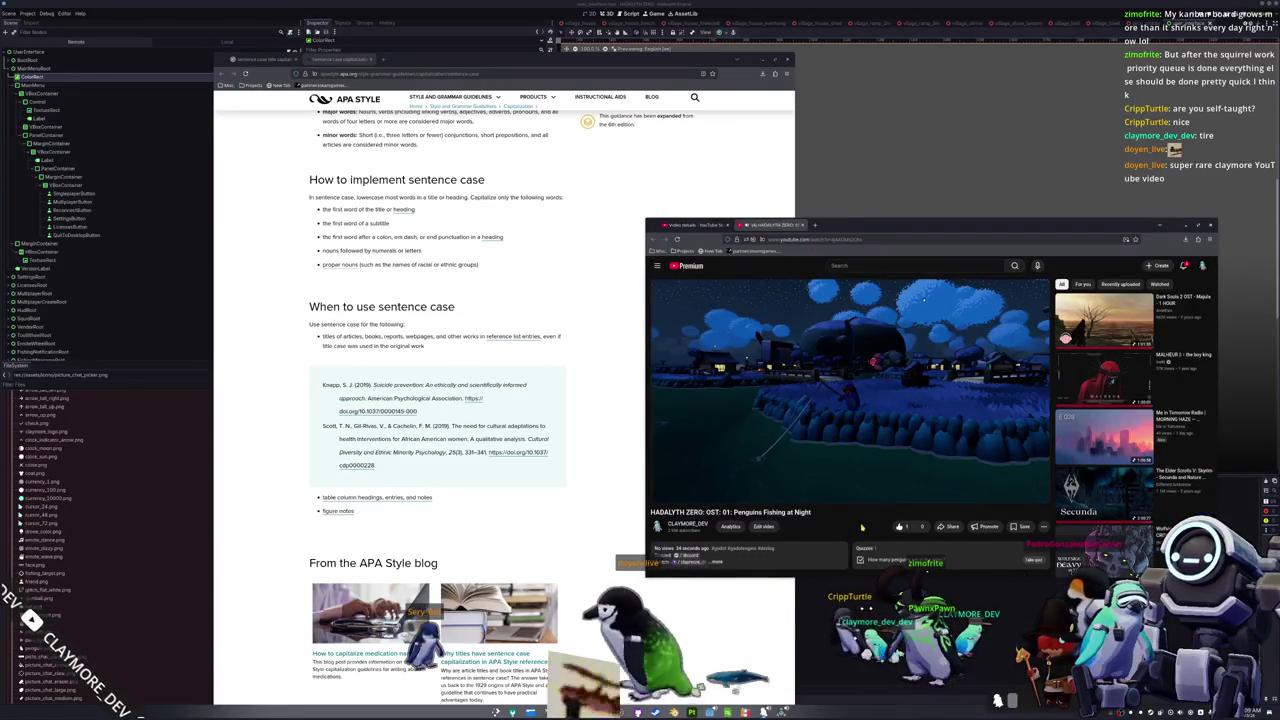
Step: Answer the video's quiz with 7, close the quiz panel, and close the APA Style window
{"action": "left_click", "coordinate": [1036, 566]}
{"action": "left_click", "coordinate": [1098, 375]}
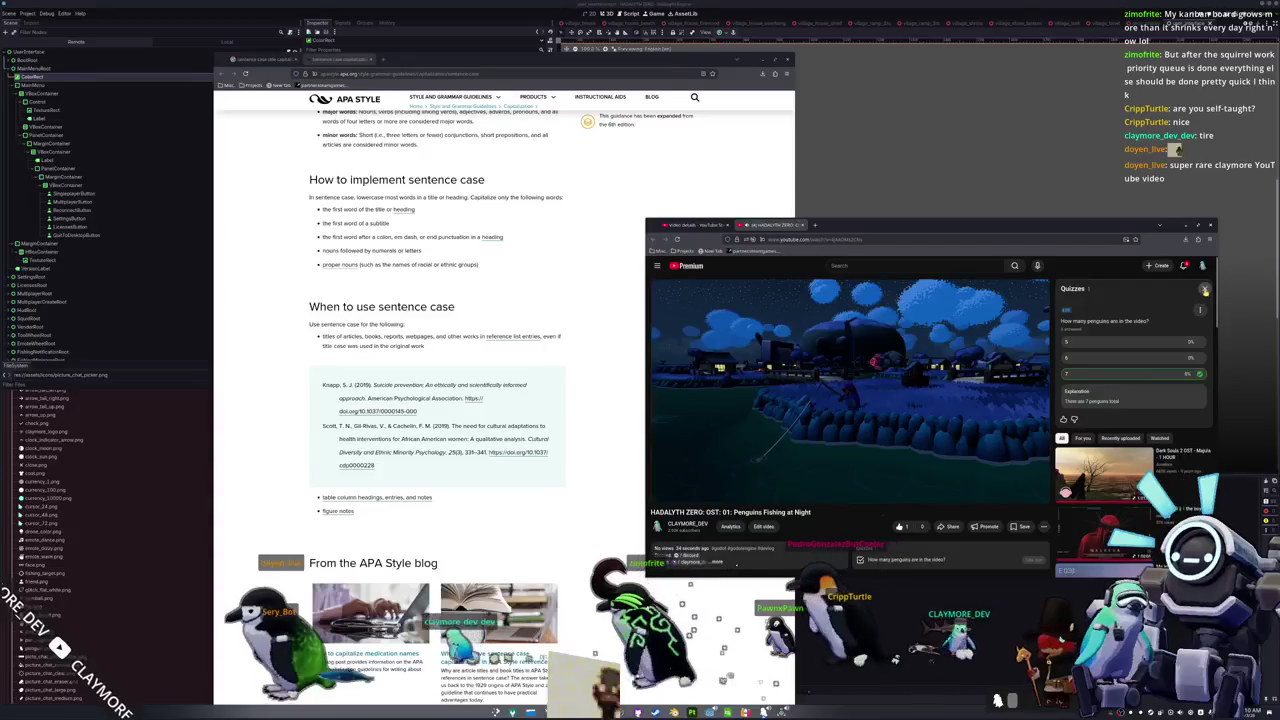
{"action": "left_click", "coordinate": [1034, 562]}
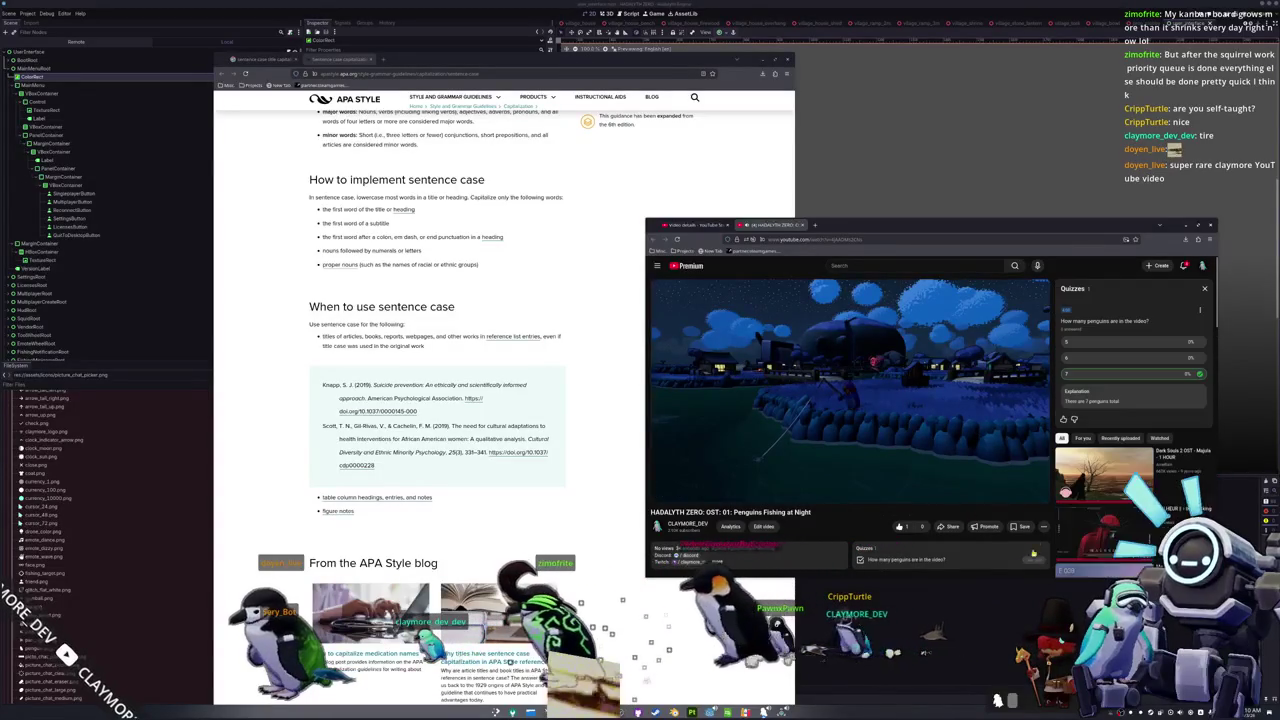
{"action": "left_click", "coordinate": [1204, 288]}
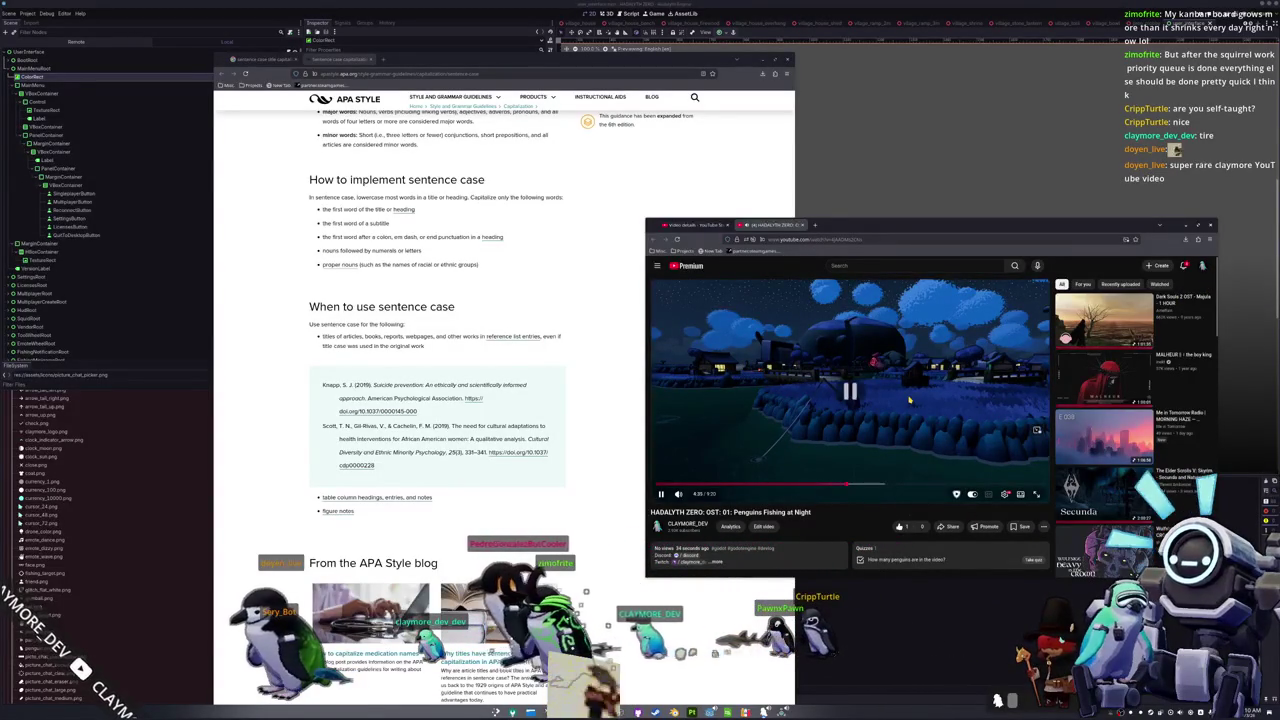
{"action": "left_click", "coordinate": [815, 239]}
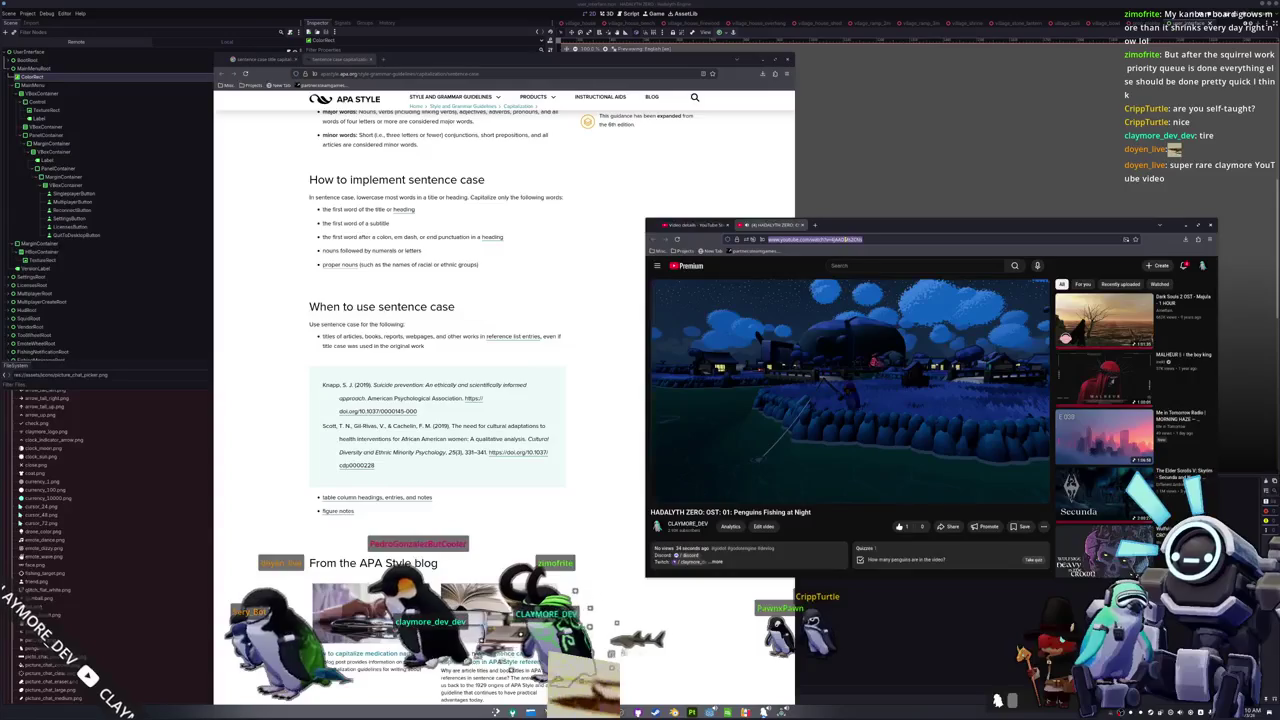
{"action": "left_click", "coordinate": [787, 61]}
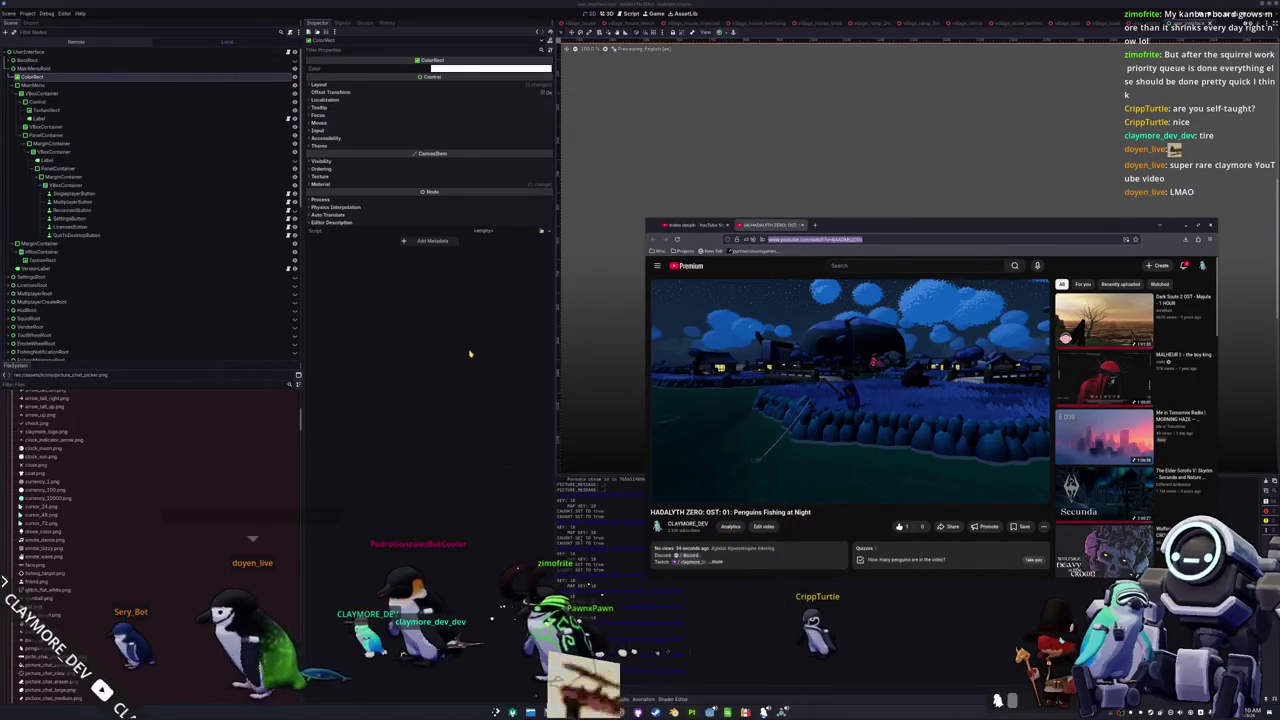
Step: Focus the Godot editor and zoom out the 2D view of the HADALYTH ZERO main menu
{"action": "left_click", "coordinate": [469, 353]}
{"action": "scroll", "coordinate": [773, 307], "scroll_direction": "down", "scroll_amount": 3}
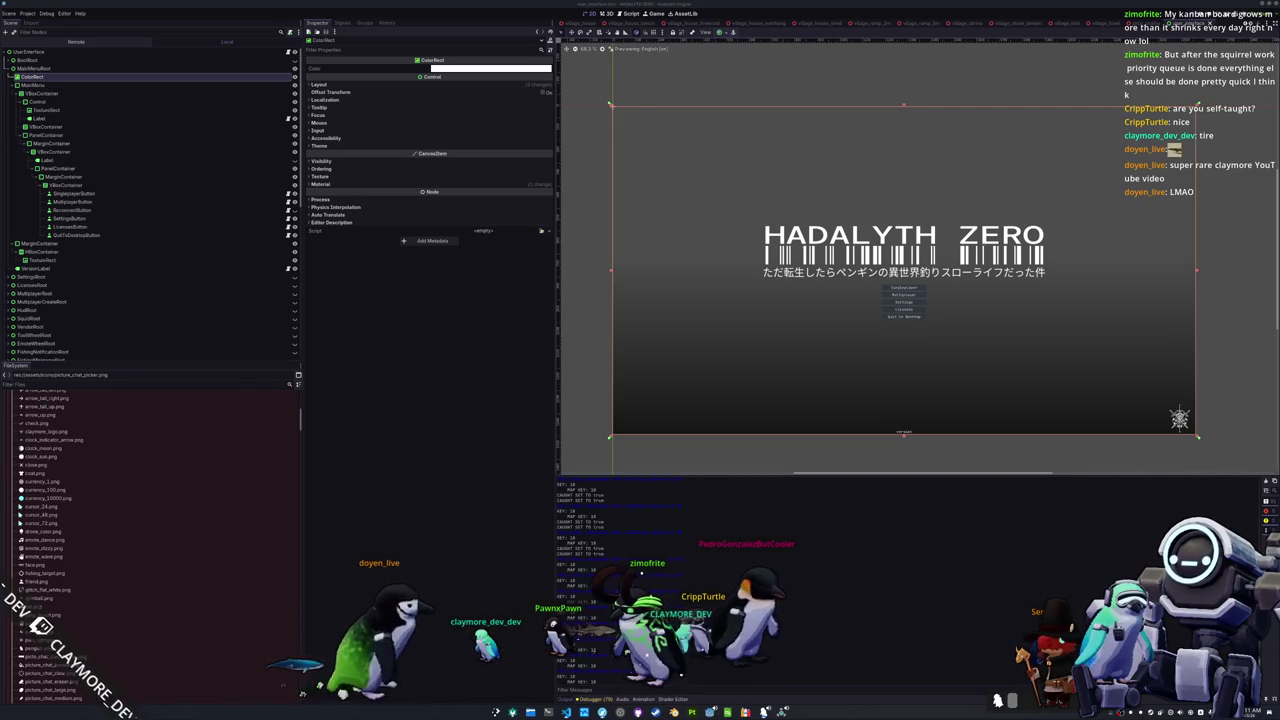
{"action": "scroll", "coordinate": [914, 441], "scroll_direction": "down", "scroll_amount": 2}
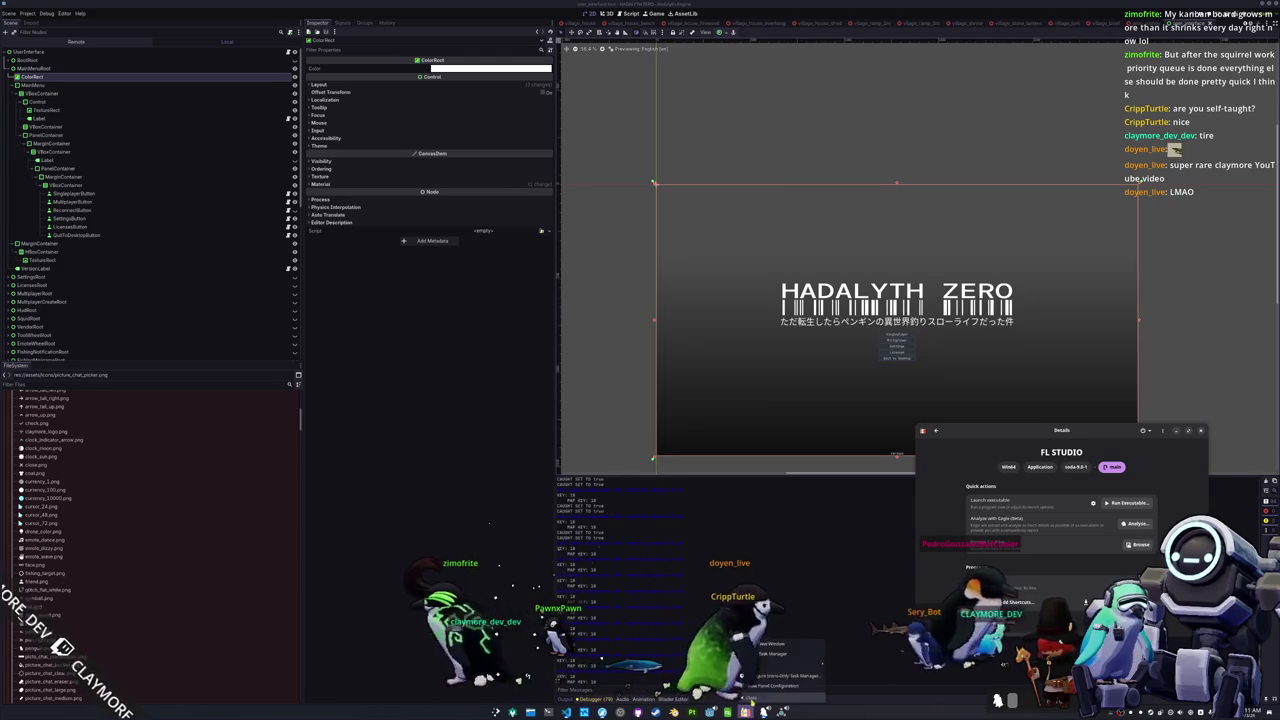
Step: Run the game with F5 and walk the character forward through the night village
{"action": "key", "text": "F5"}
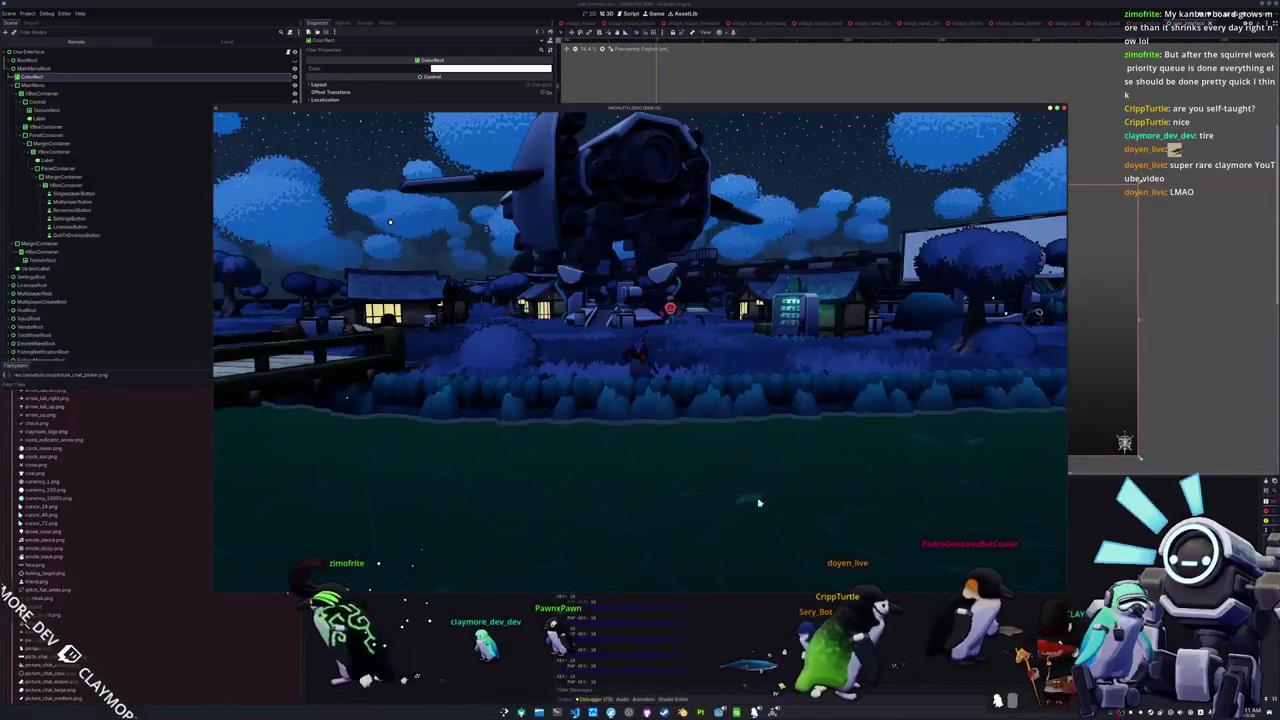
{"action": "key", "text": "w"}
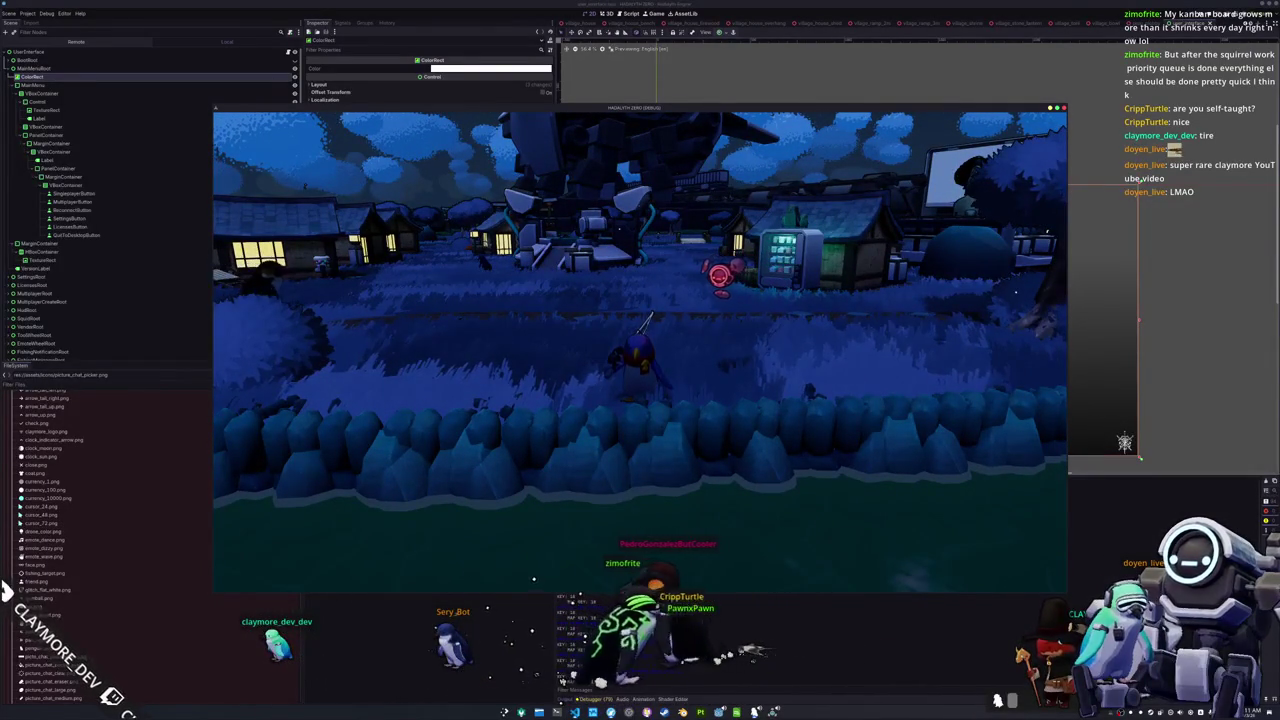
{"action": "key", "text": "alt+Tab"}
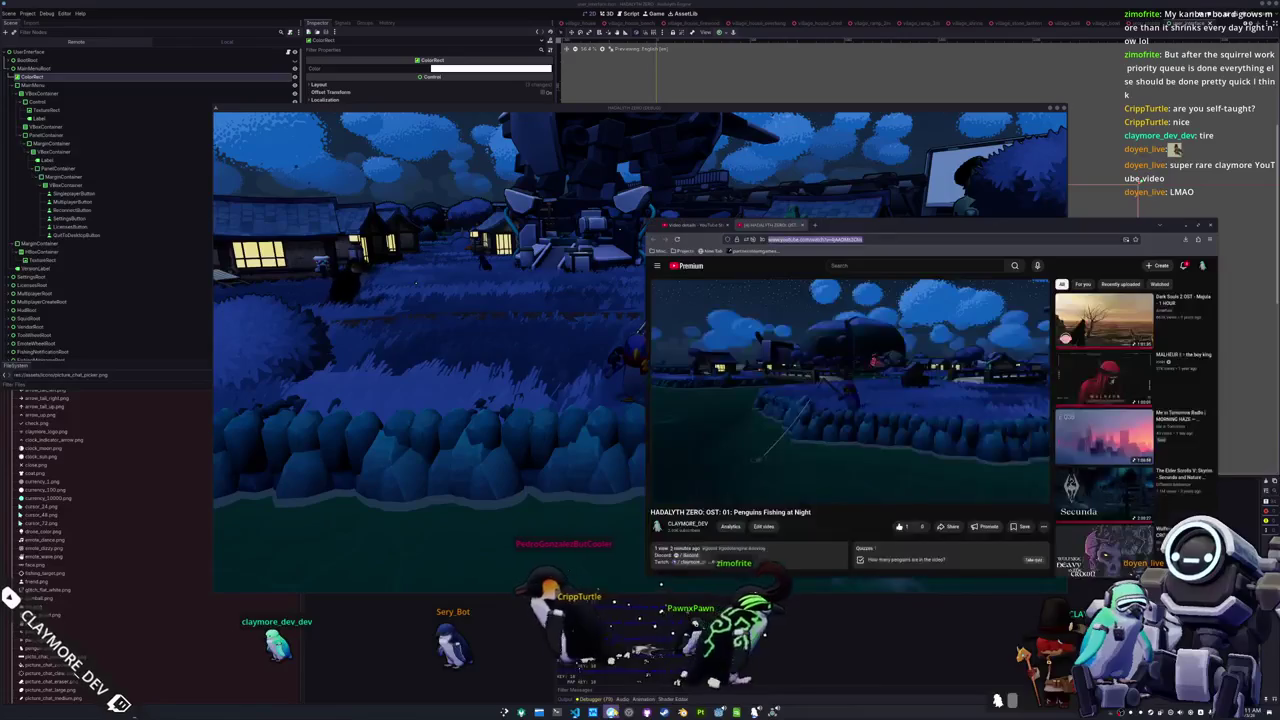
Step: Expand the soundtrack video's description, open its quiz card, and bring OBS Studio forward
{"action": "scroll", "coordinate": [820, 476], "scroll_direction": "down", "scroll_amount": 2}
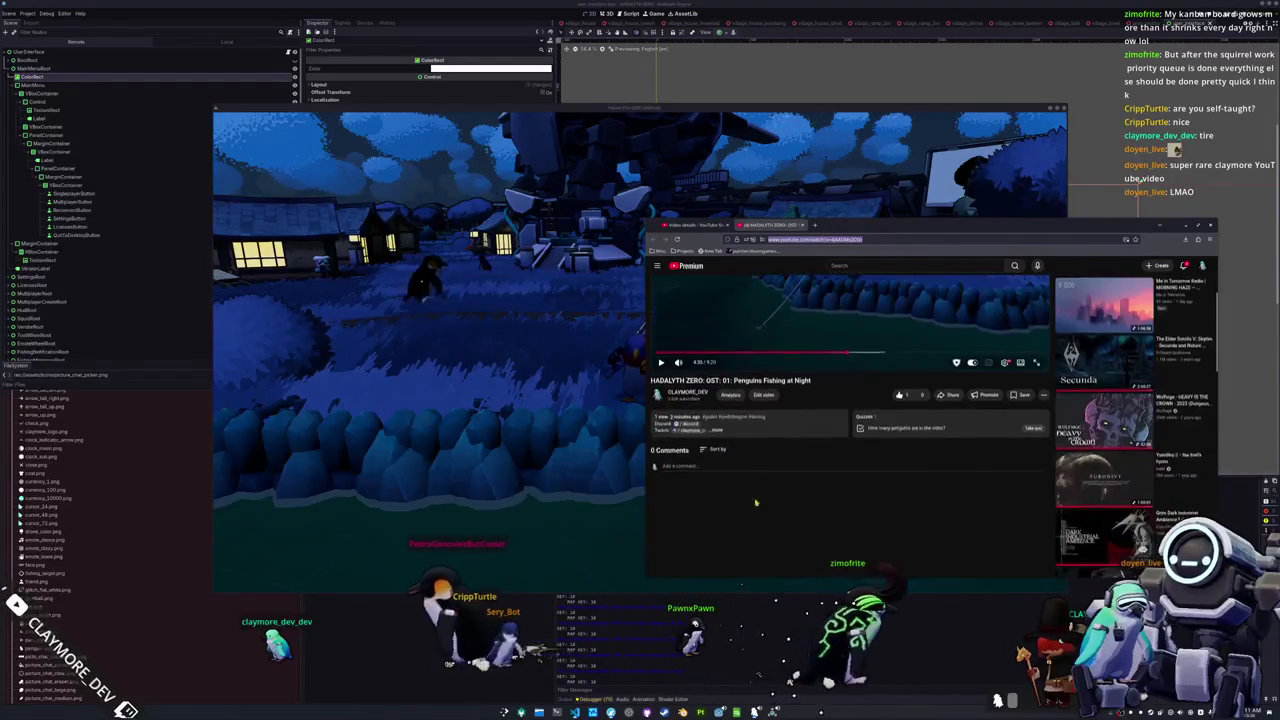
{"action": "left_click", "coordinate": [732, 466]}
{"action": "left_click", "coordinate": [716, 429]}
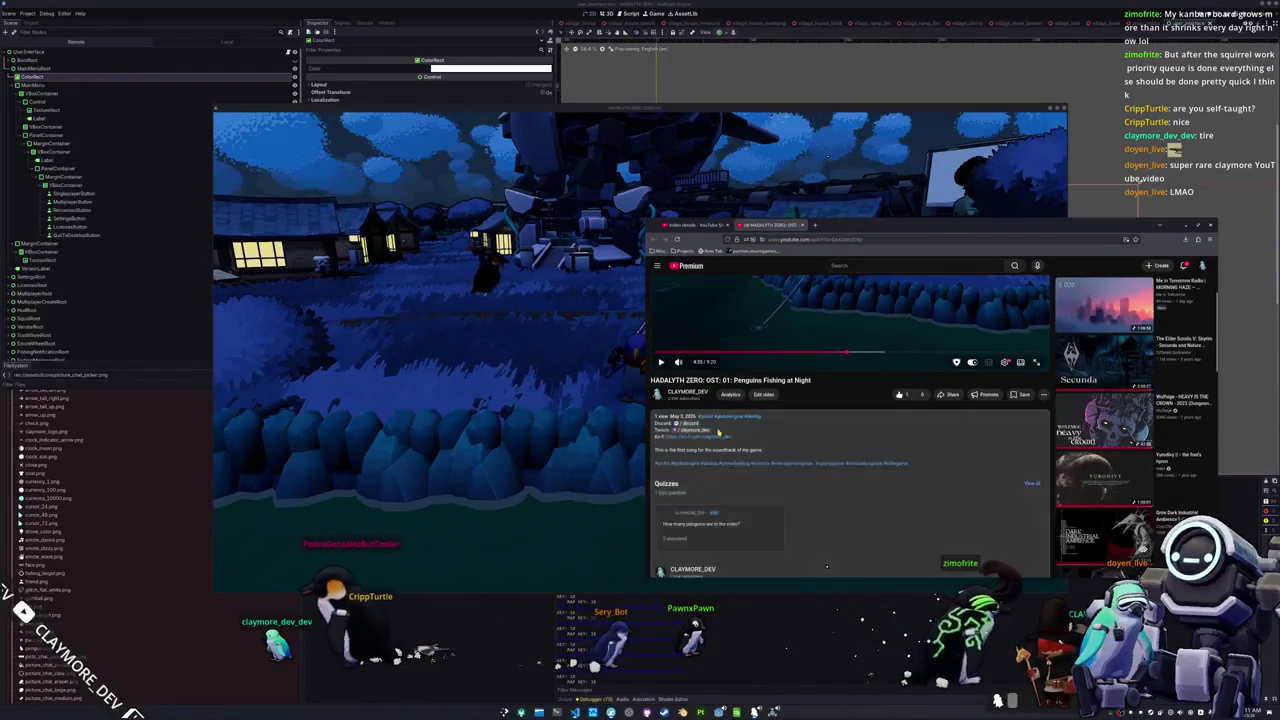
{"action": "scroll", "coordinate": [732, 486], "scroll_direction": "down", "scroll_amount": 2}
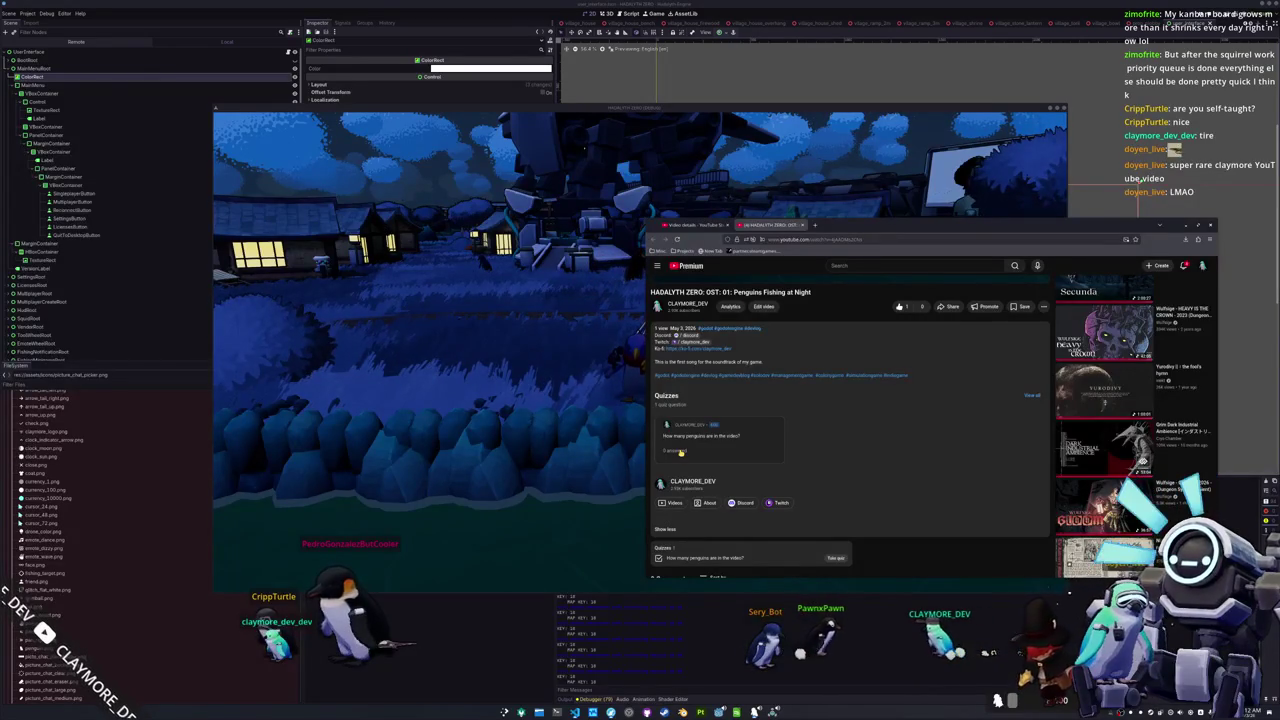
{"action": "left_click", "coordinate": [681, 452]}
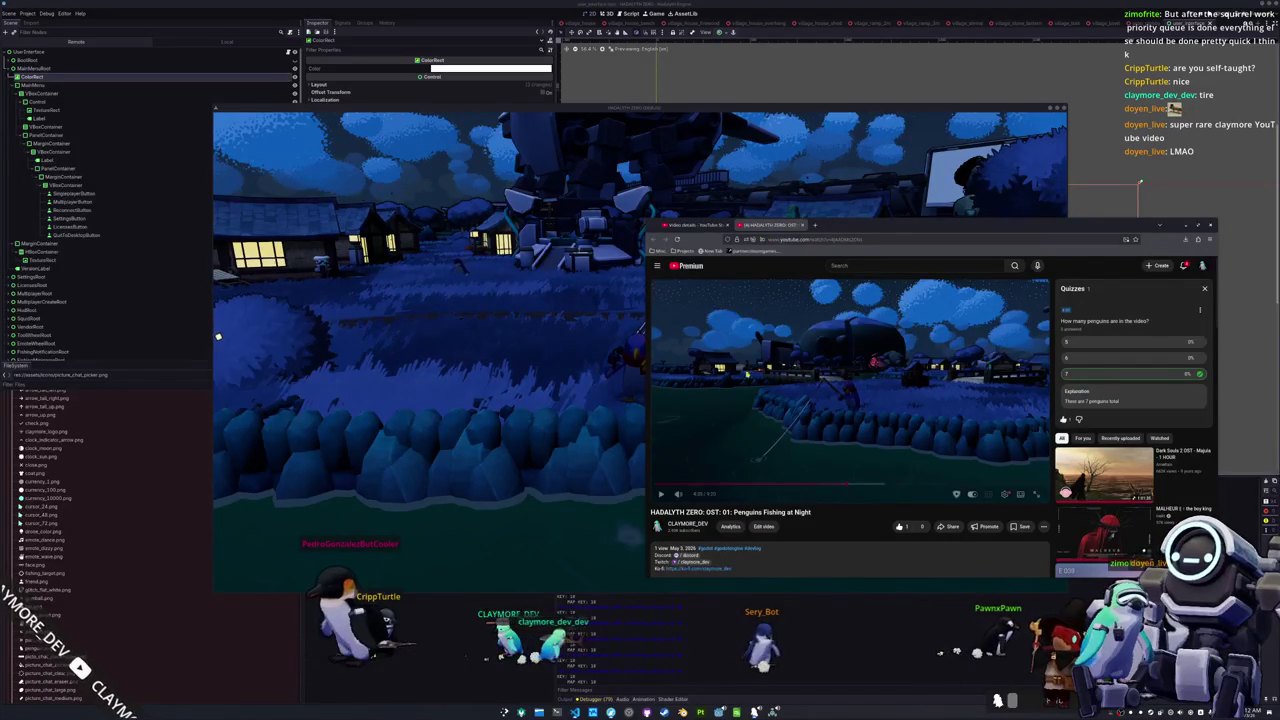
{"action": "left_click", "coordinate": [628, 711]}
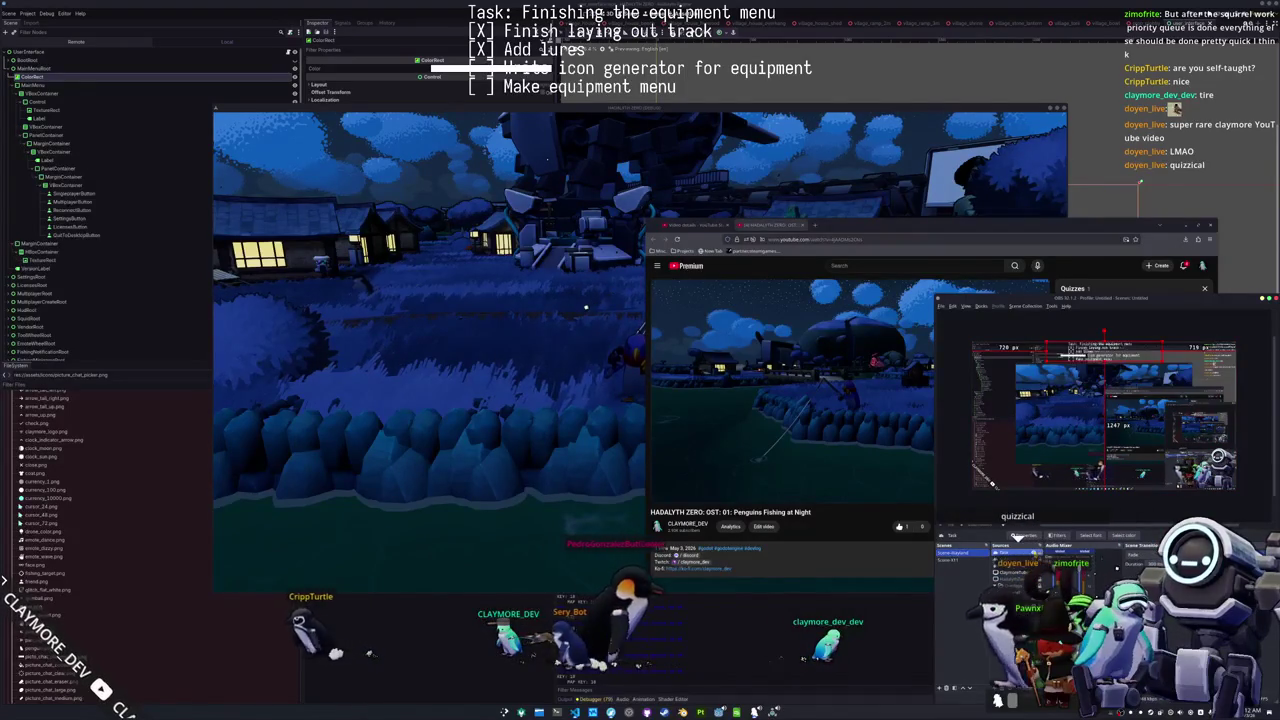
Step: Open the Task text source's properties in OBS, then switch back to the Godot editor
{"action": "left_click", "coordinate": [1017, 536]}
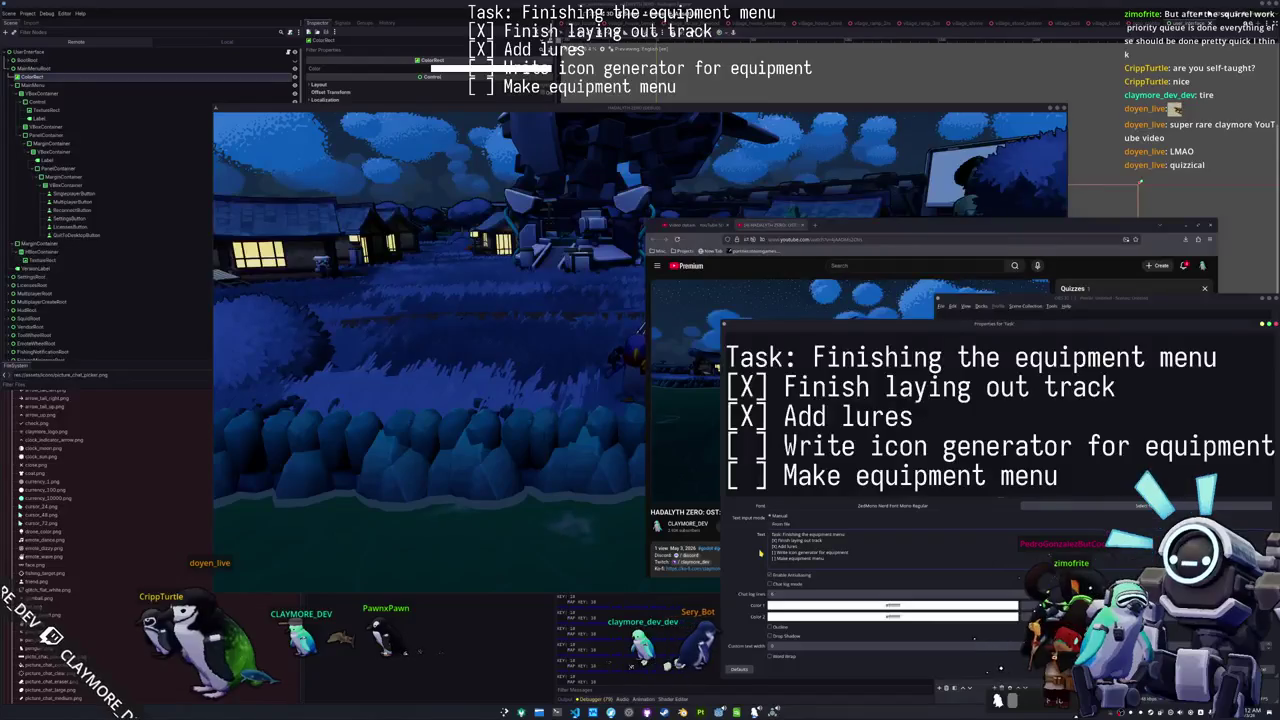
{"action": "left_click", "coordinate": [507, 594]}
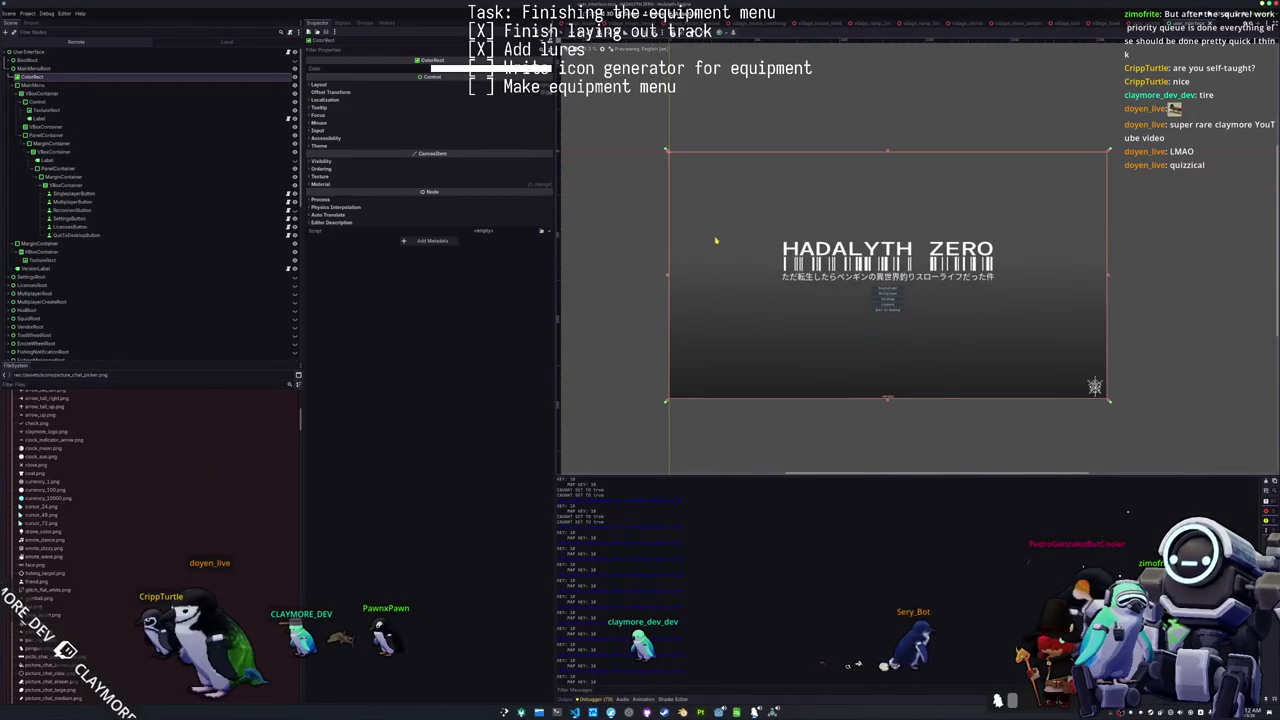
Step: Open the batch_tasks scene and select its BatchTasks root node
{"action": "key", "text": "shift+alt+o"}
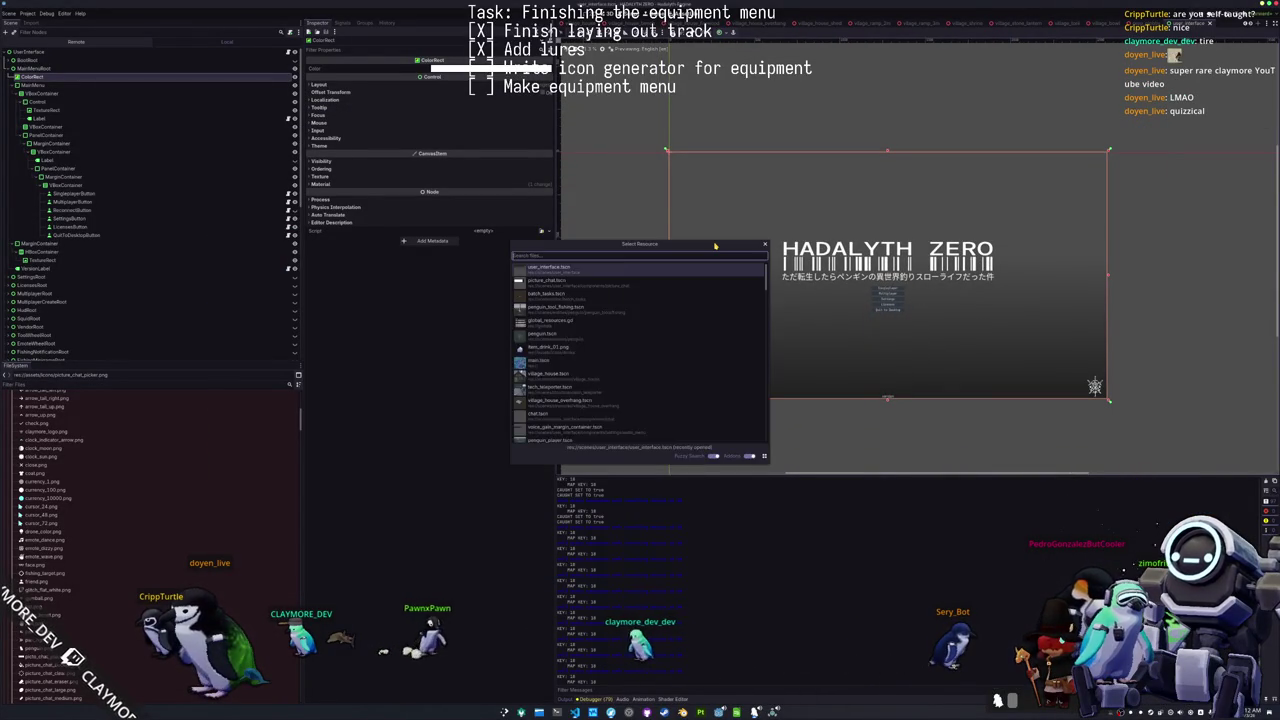
{"action": "type", "text": "batch"}
{"action": "key", "text": "Return"}
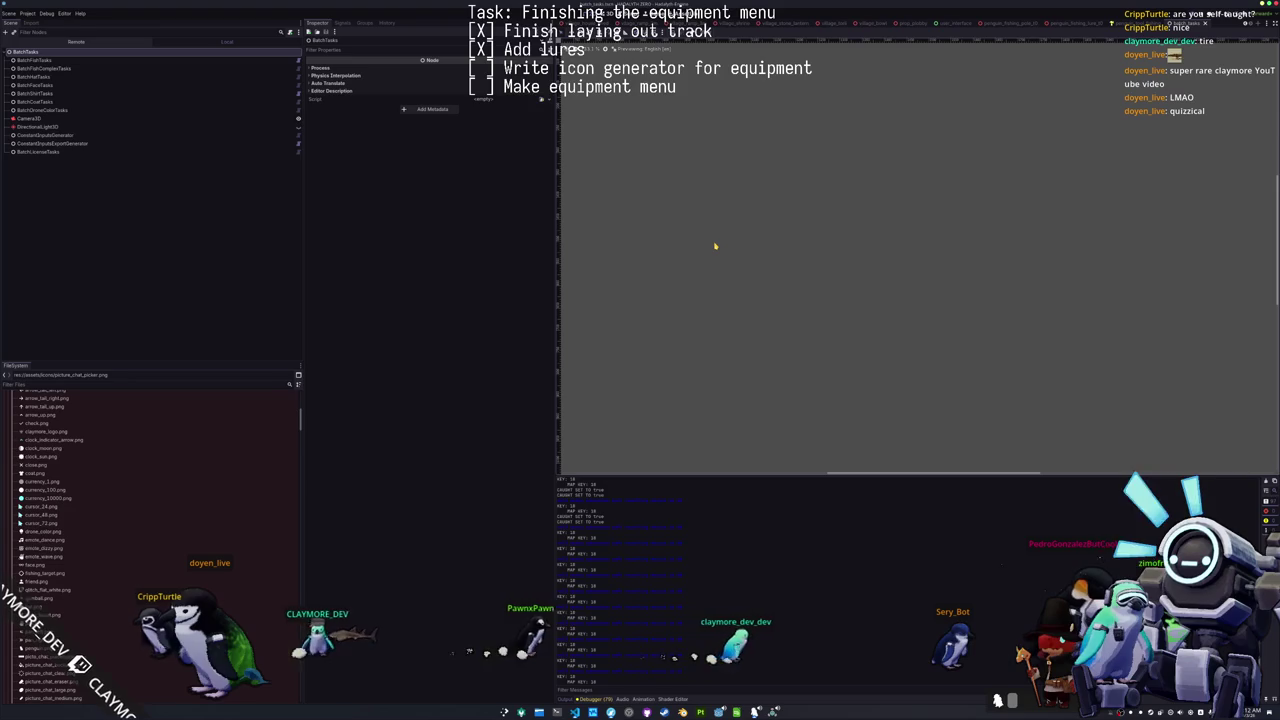
{"action": "left_click_drag", "start_coordinate": [687, 281], "coordinate": [757, 283]}
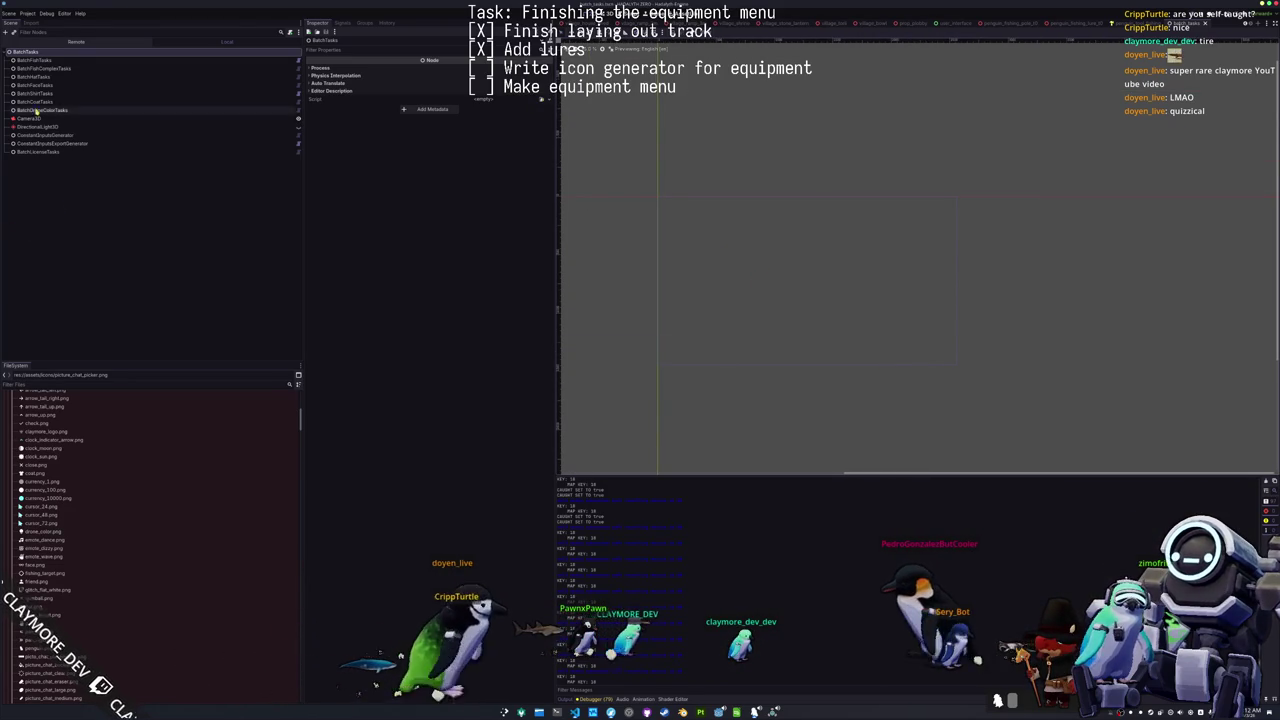
{"action": "left_click", "coordinate": [55, 68]}
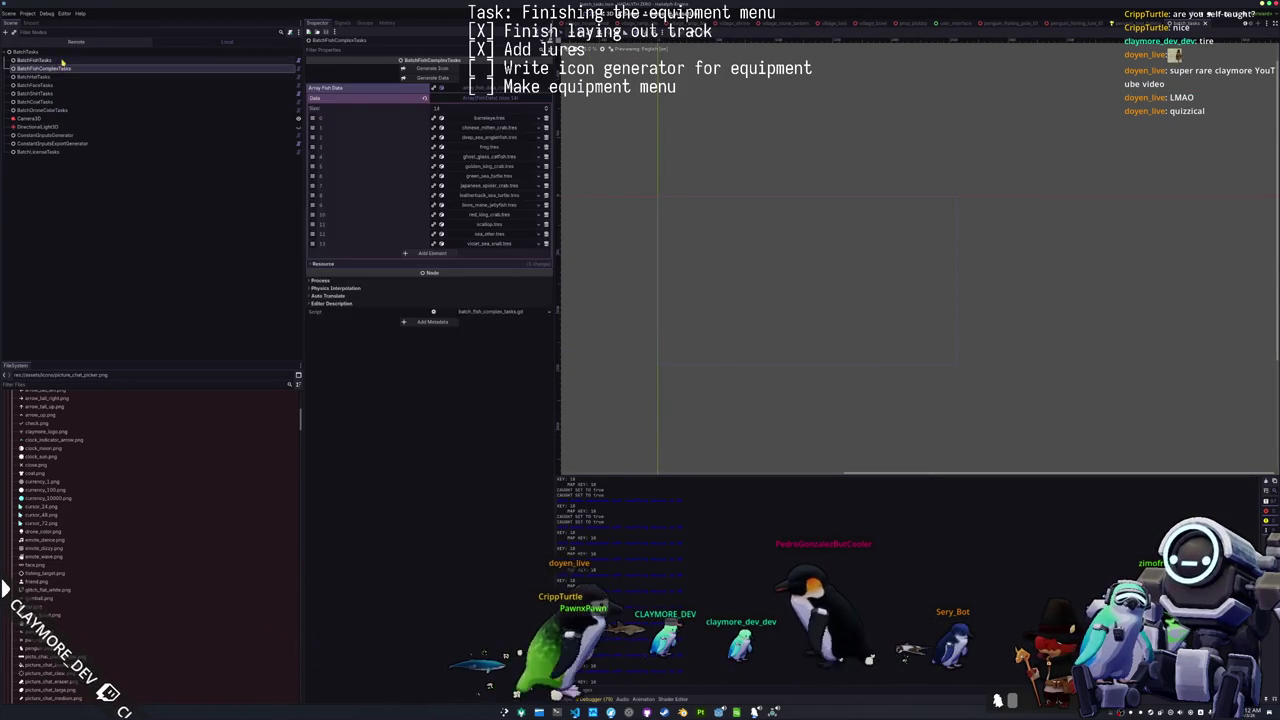
{"action": "left_click", "coordinate": [60, 60]}
{"action": "left_click", "coordinate": [125, 52]}
{"action": "right_click", "coordinate": [125, 52]}
{"action": "left_click", "coordinate": [73, 304]}
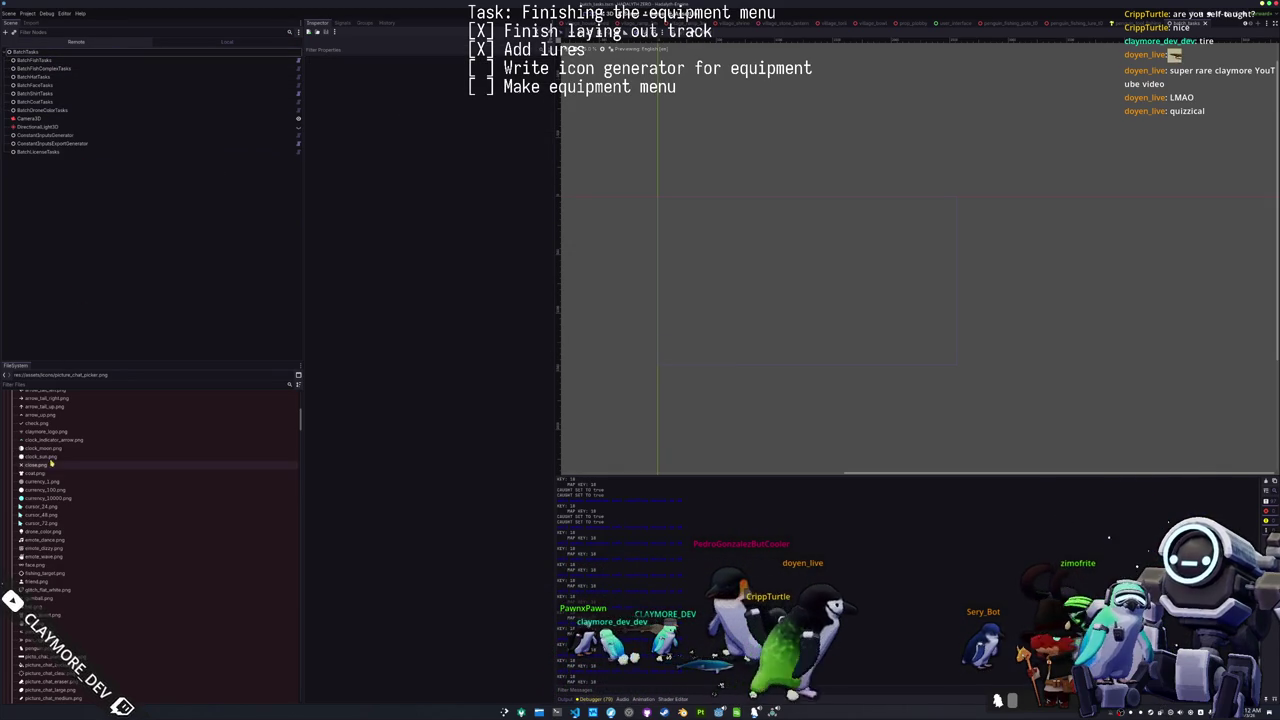
Step: Collapse the icons, meshes and data folders in the FileSystem dock
{"action": "scroll", "coordinate": [27, 454], "scroll_direction": "up", "scroll_amount": 5}
{"action": "left_click", "coordinate": [27, 454]}
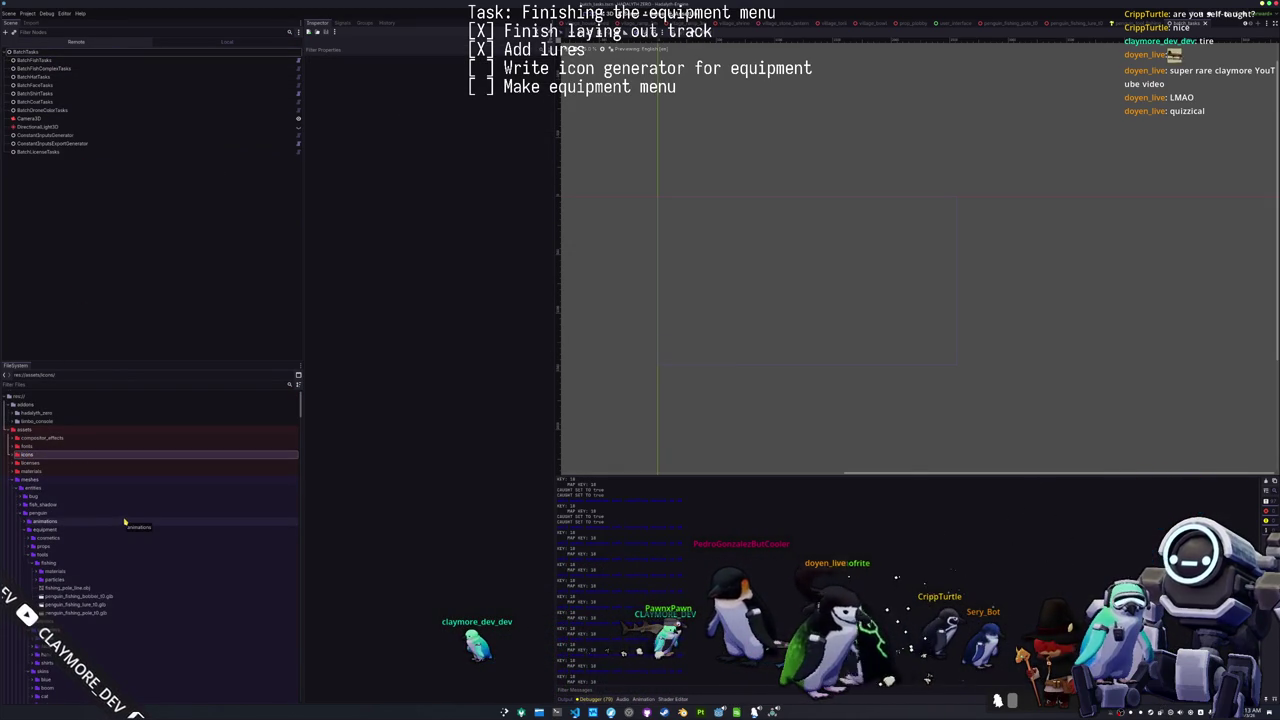
{"action": "double_click", "coordinate": [45, 514]}
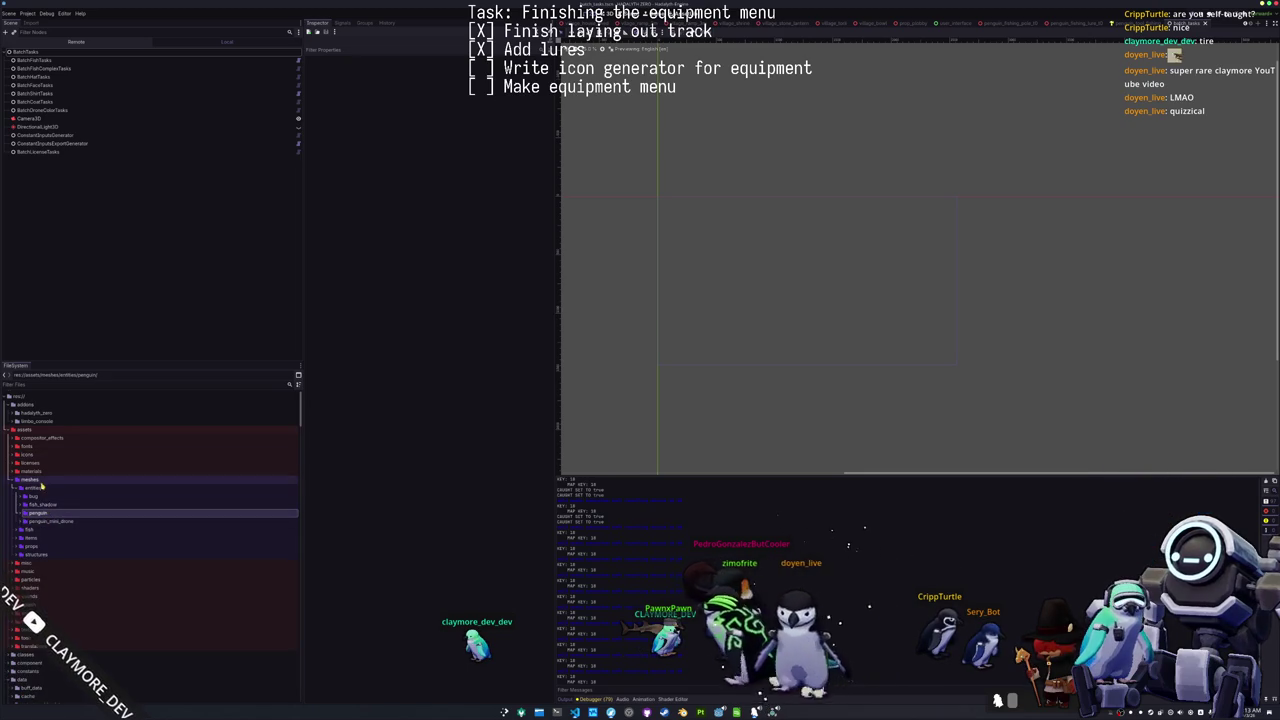
{"action": "double_click", "coordinate": [40, 488]}
{"action": "left_click", "coordinate": [44, 481]}
{"action": "scroll", "coordinate": [70, 505], "scroll_direction": "down", "scroll_amount": 5}
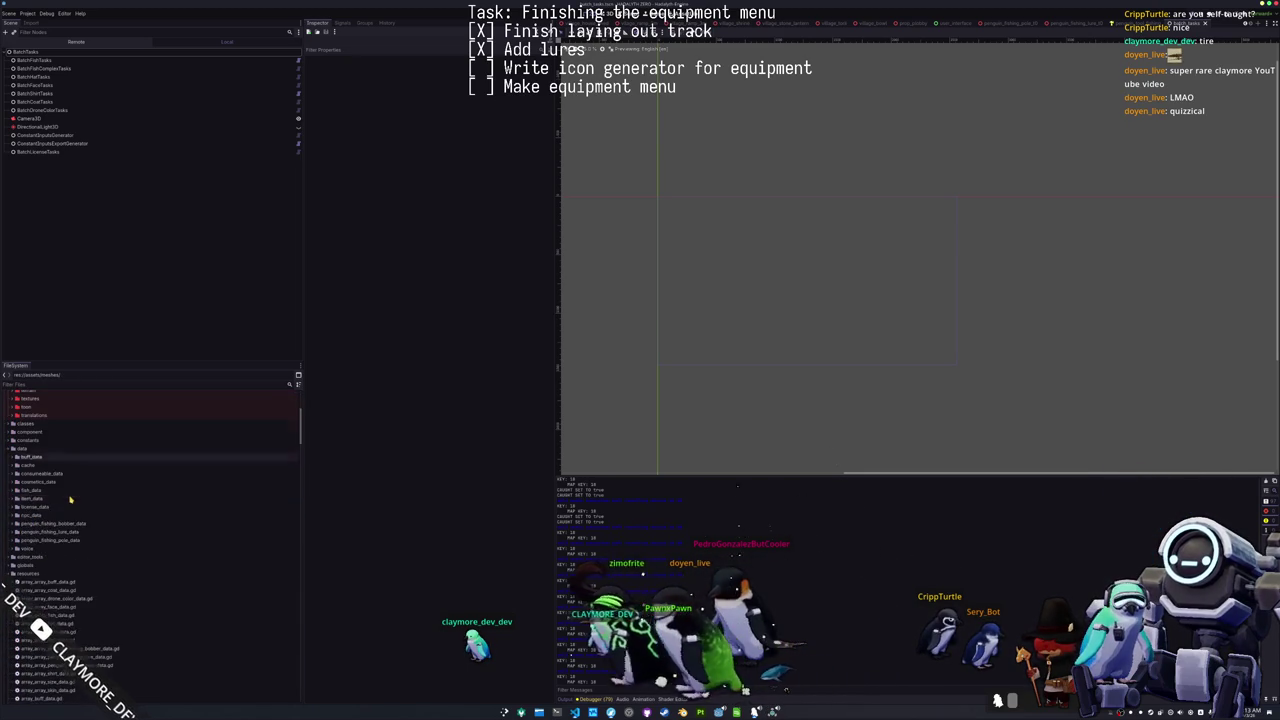
{"action": "left_click", "coordinate": [38, 450]}
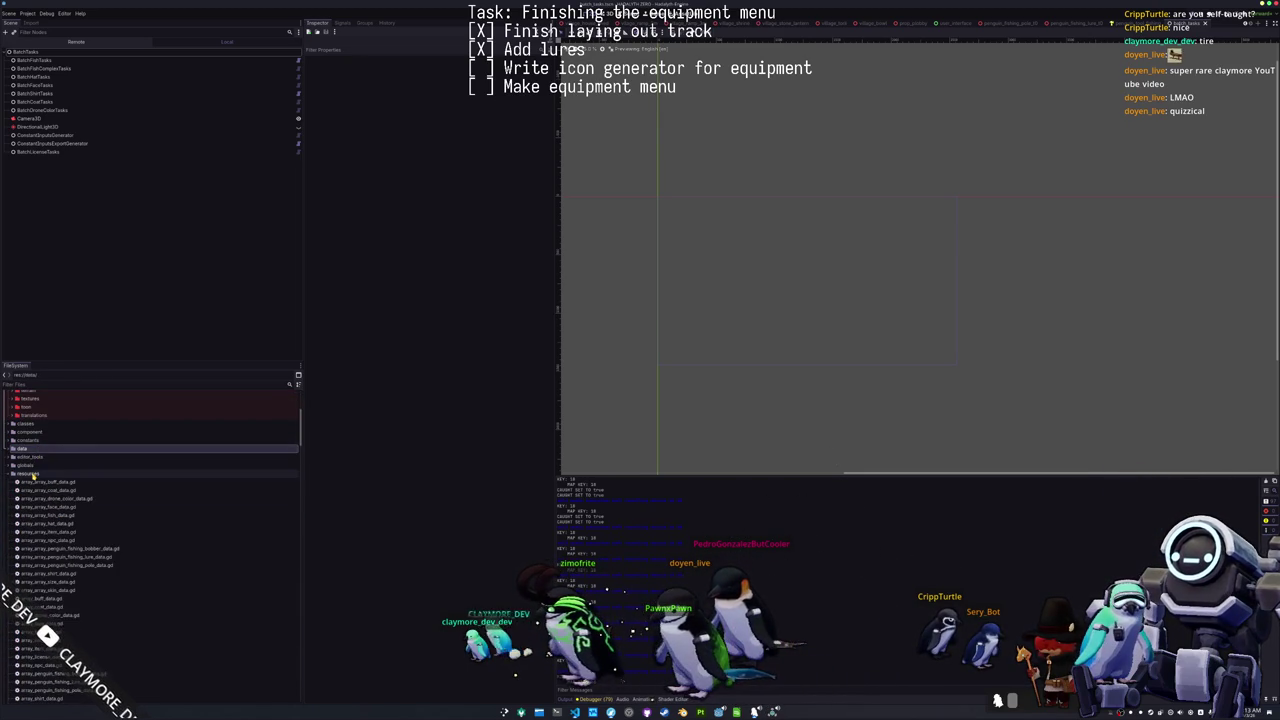
{"action": "double_click", "coordinate": [38, 450]}
{"action": "scroll", "coordinate": [35, 470], "scroll_direction": "up", "scroll_amount": 5}
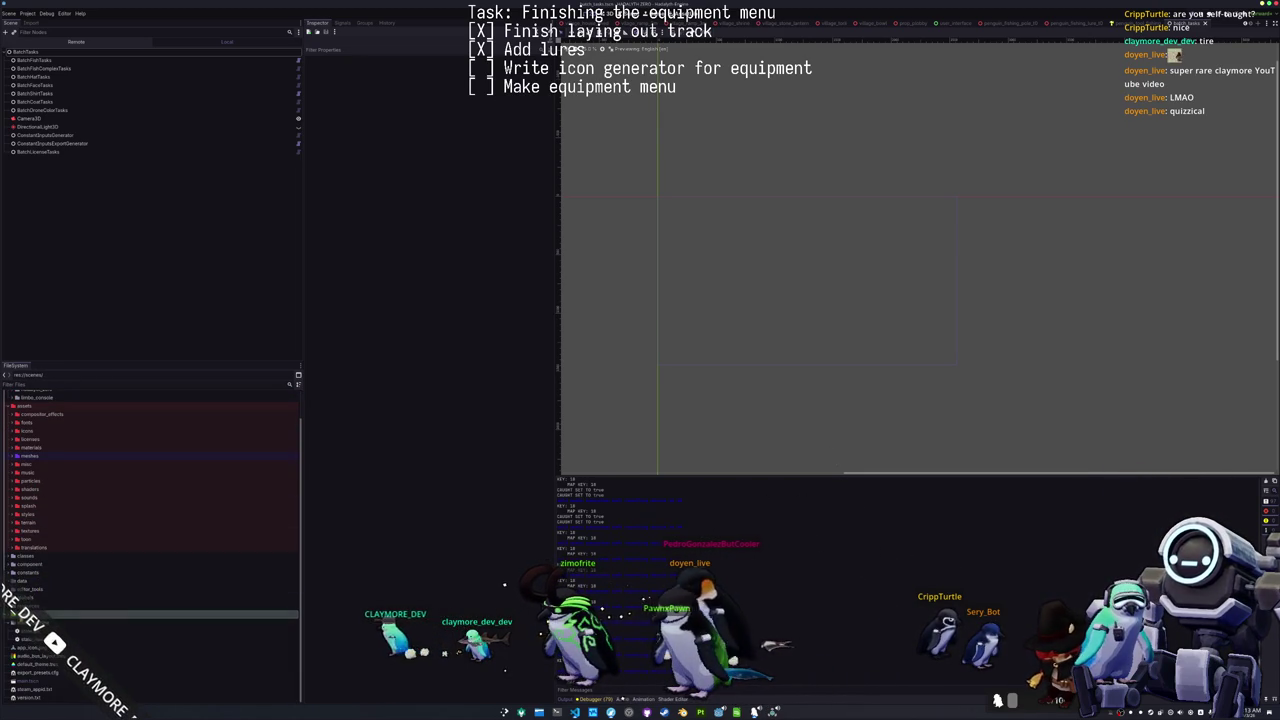
{"action": "scroll", "coordinate": [32, 480], "scroll_direction": "down", "scroll_amount": 5}
Step: Expand scenes > misc > batch_tasks to list its scripts
{"action": "double_click", "coordinate": [28, 427]}
{"action": "double_click", "coordinate": [30, 453]}
{"action": "double_click", "coordinate": [28, 453]}
{"action": "double_click", "coordinate": [27, 444]}
{"action": "double_click", "coordinate": [38, 452]}
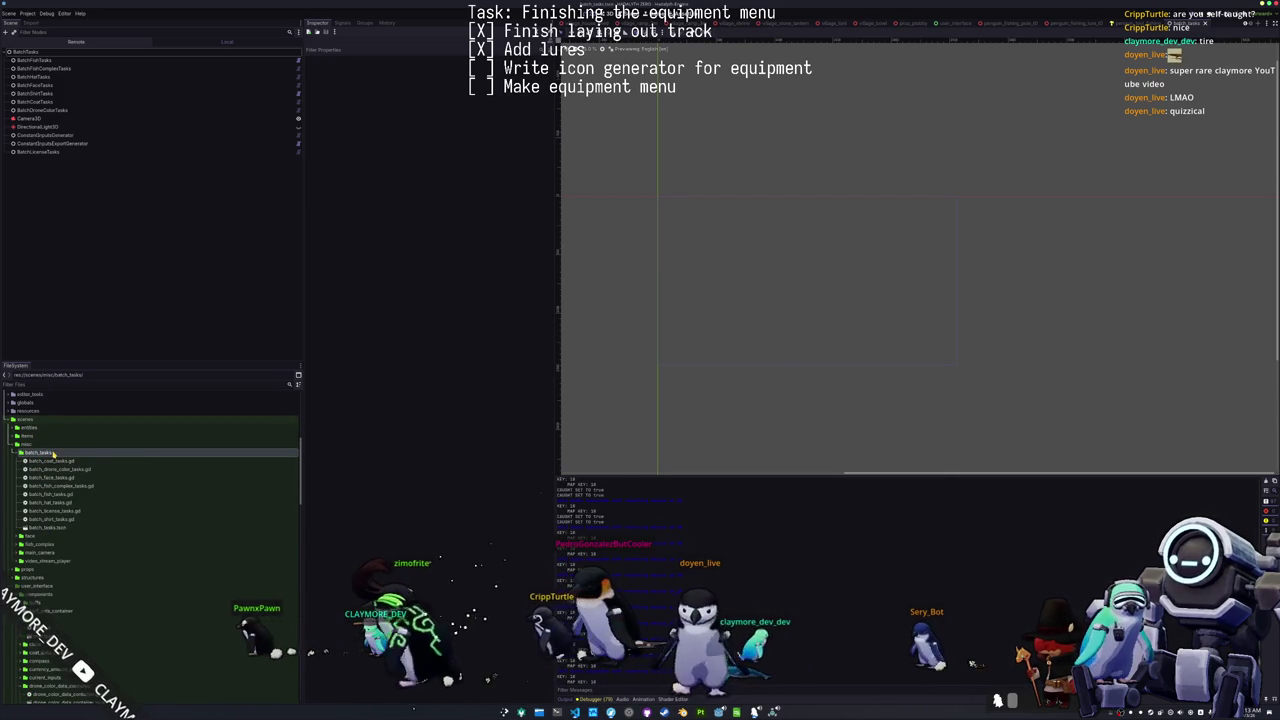
Step: Create a new script named batch_equipment_tasks.gd in the batch_tasks folder
{"action": "right_click", "coordinate": [54, 453]}
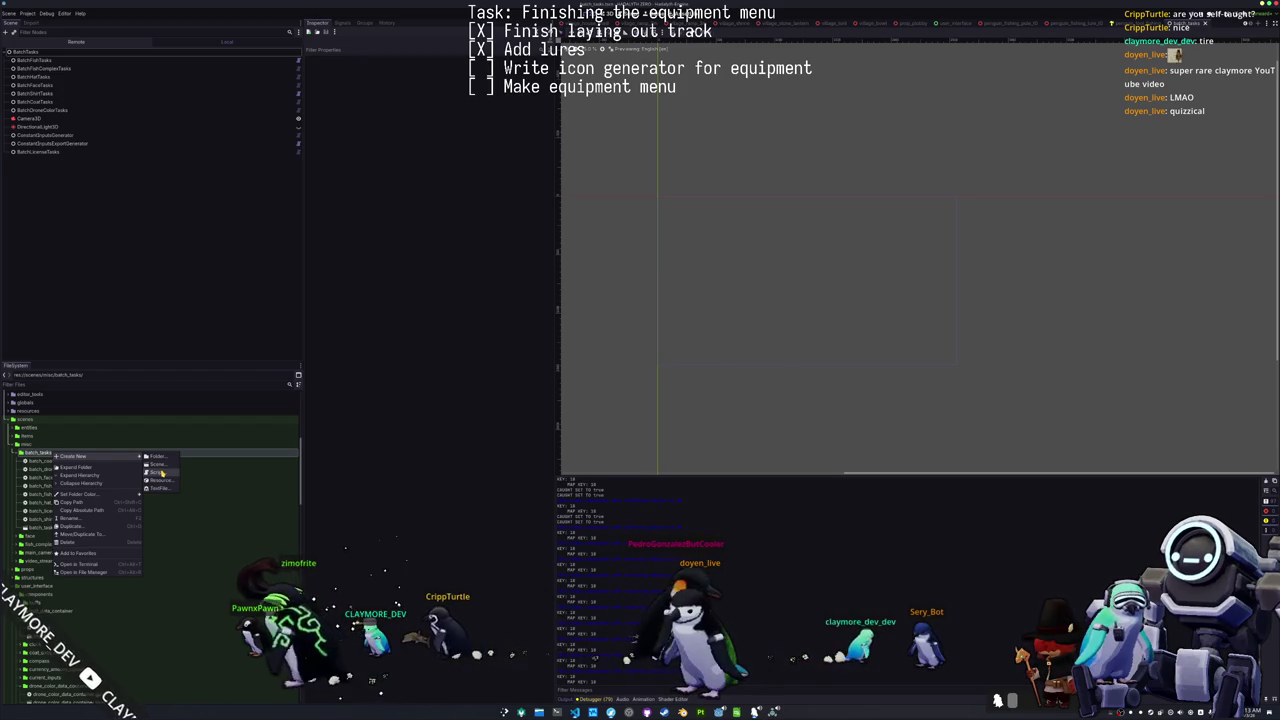
{"action": "left_click", "coordinate": [156, 472]}
{"action": "type", "text": "batch_"}
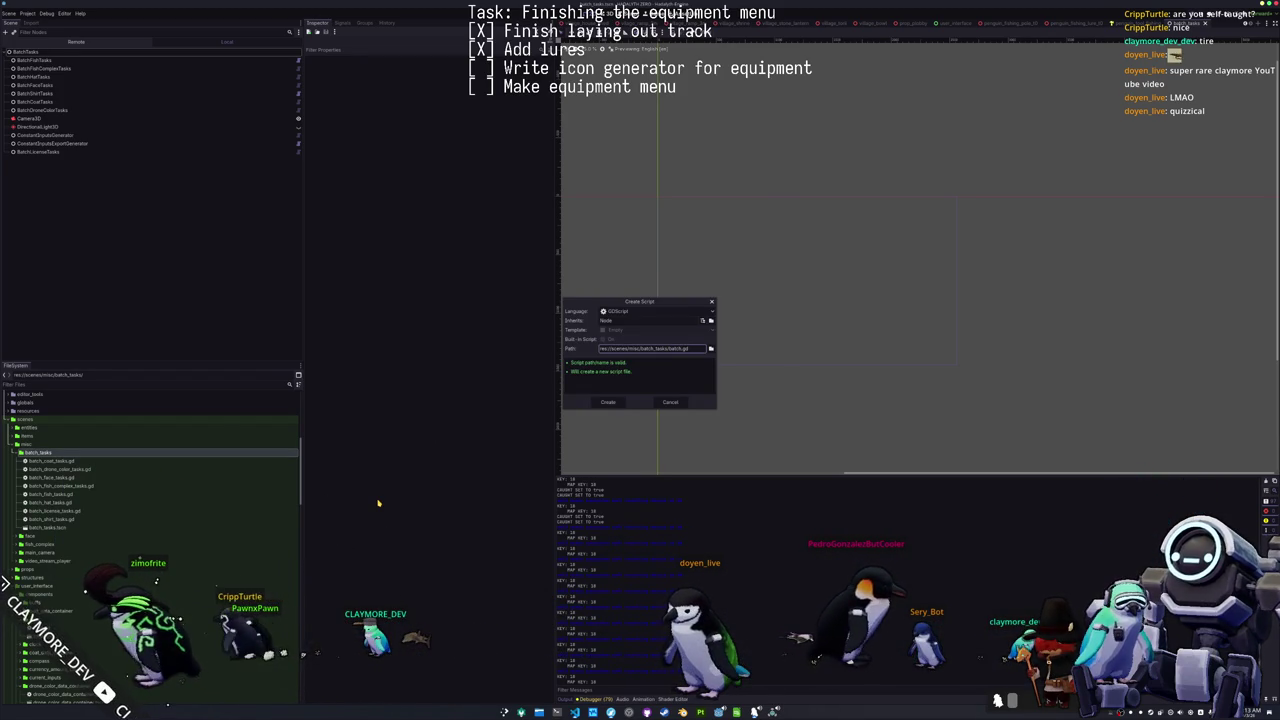
{"action": "type", "text": "equipment_tasks"}
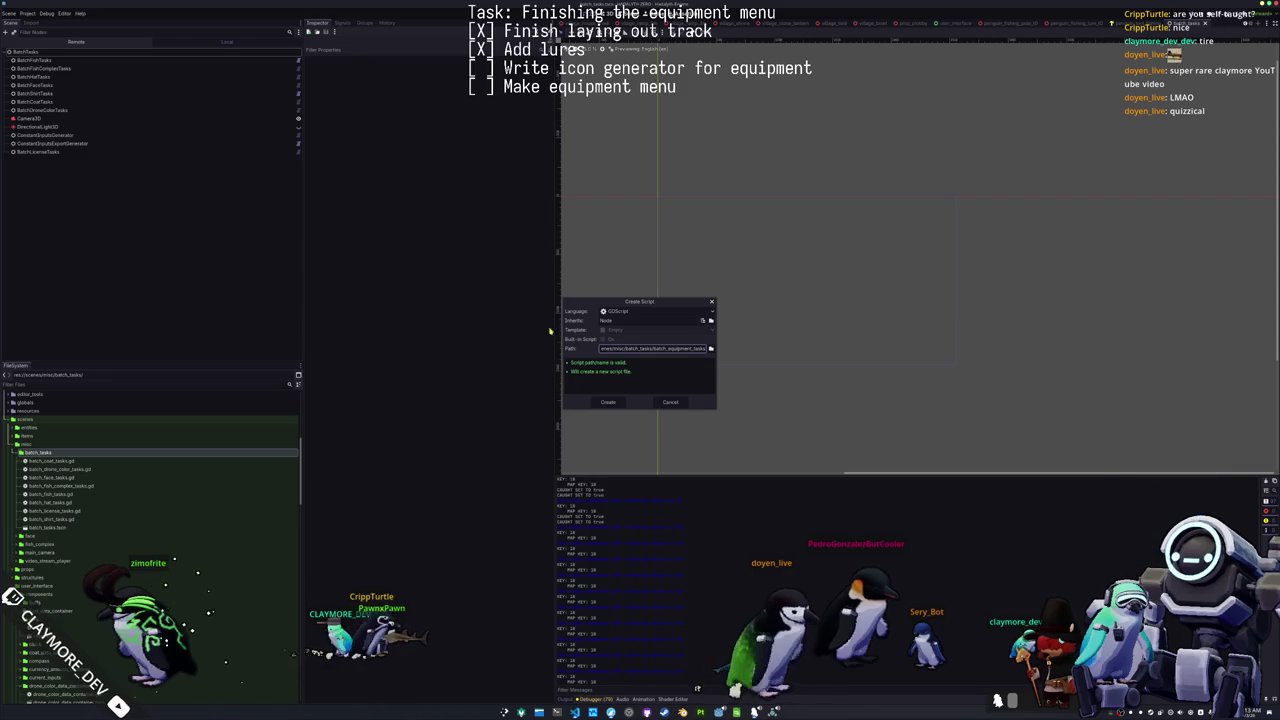
{"action": "left_click", "coordinate": [612, 402]}
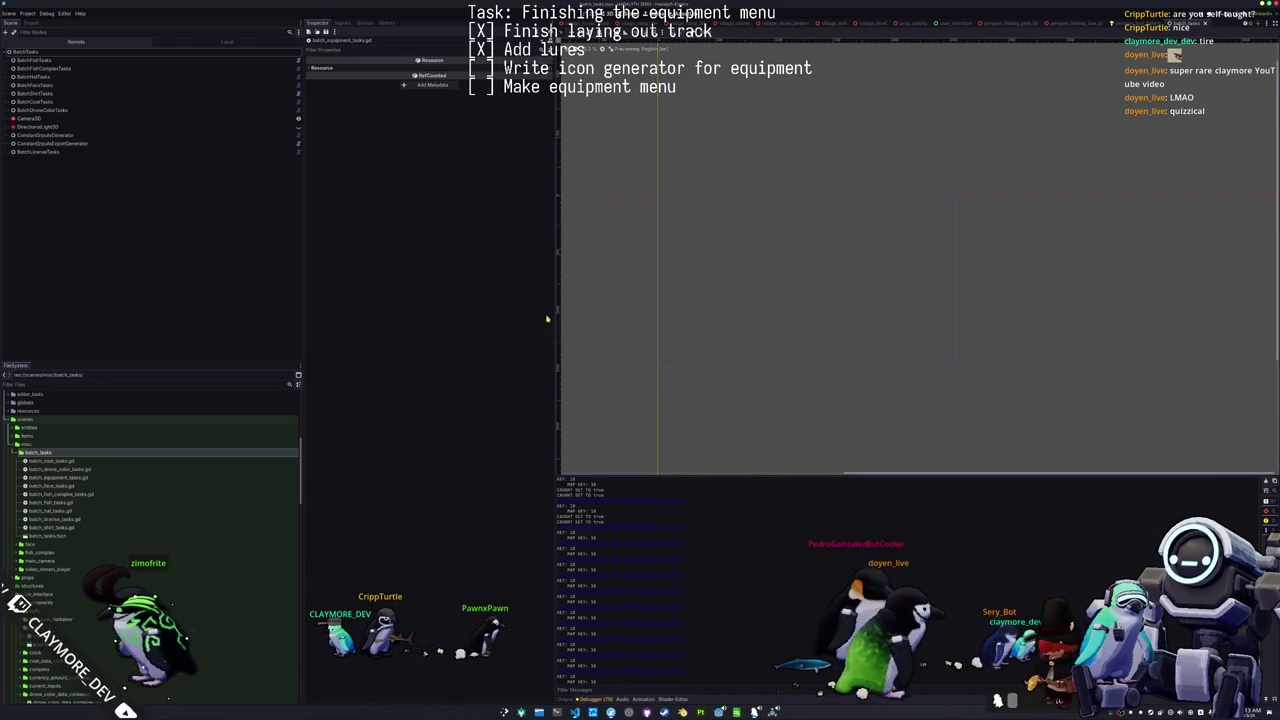
Step: Open batch_equipment_tasks.gd in Visual Studio Code
{"action": "right_click", "coordinate": [141, 51]}
{"action": "left_click", "coordinate": [170, 309]}
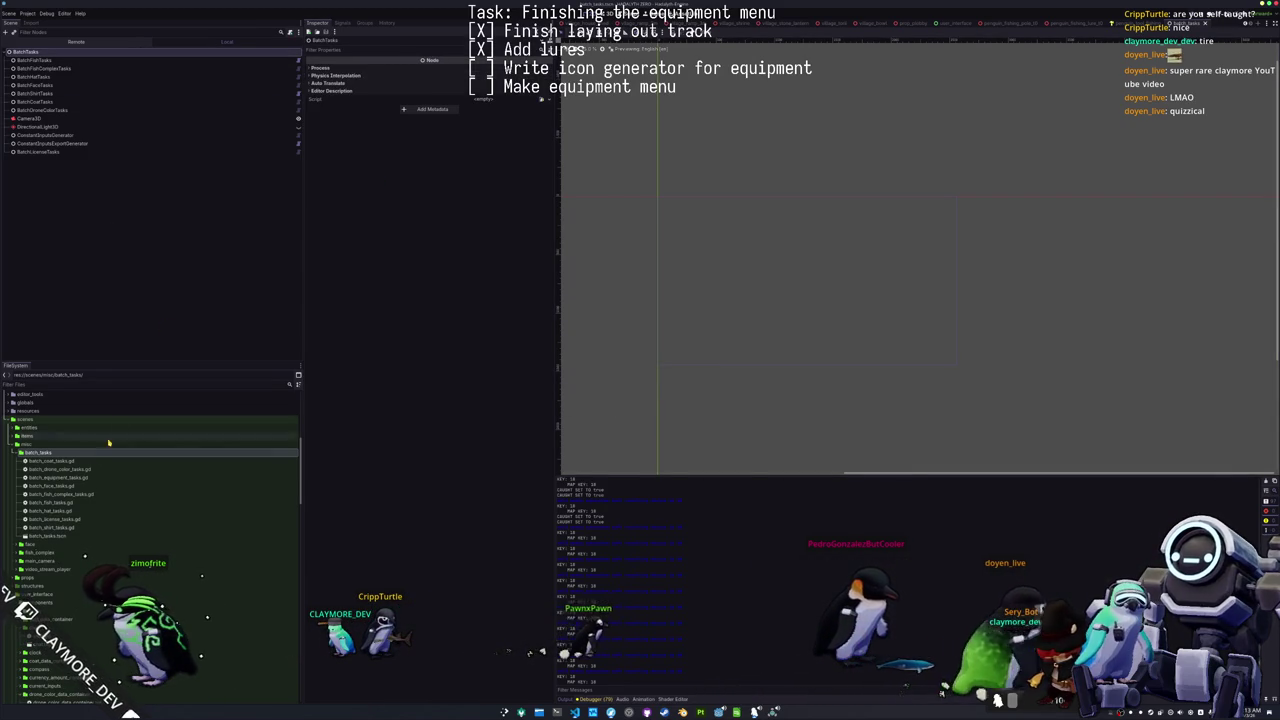
{"action": "left_click", "coordinate": [138, 478]}
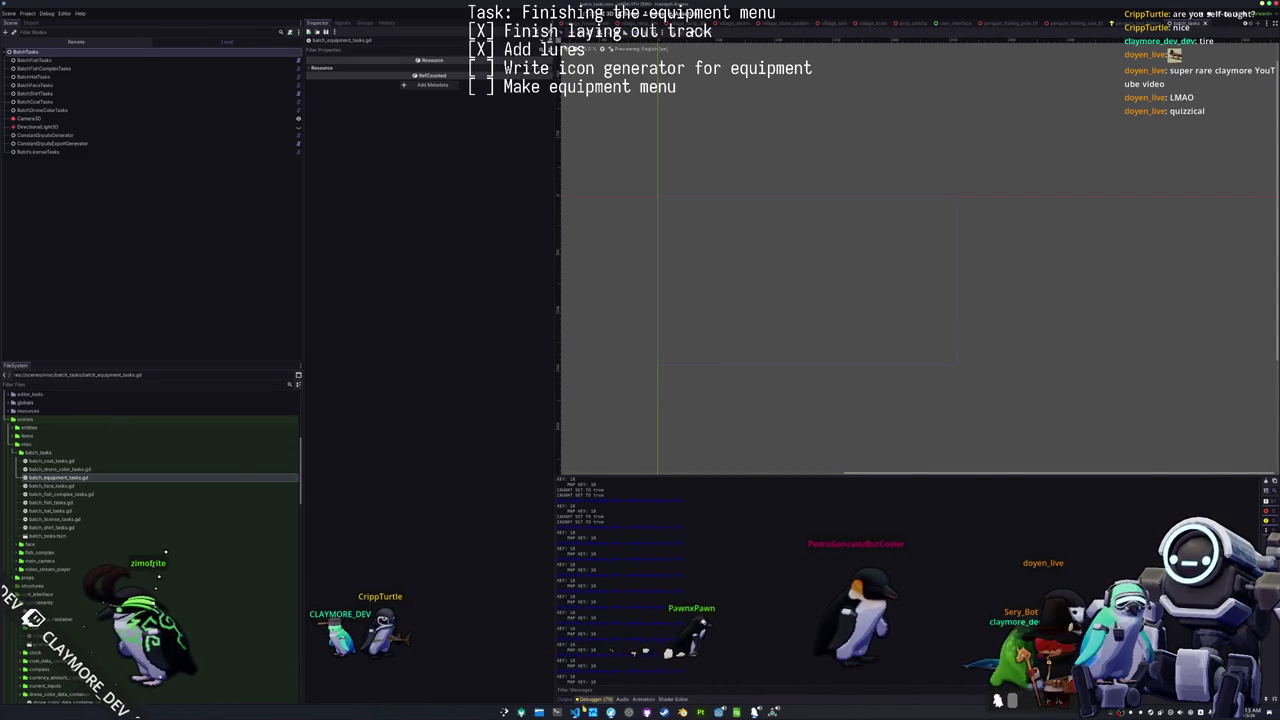
{"action": "left_click", "coordinate": [577, 711]}
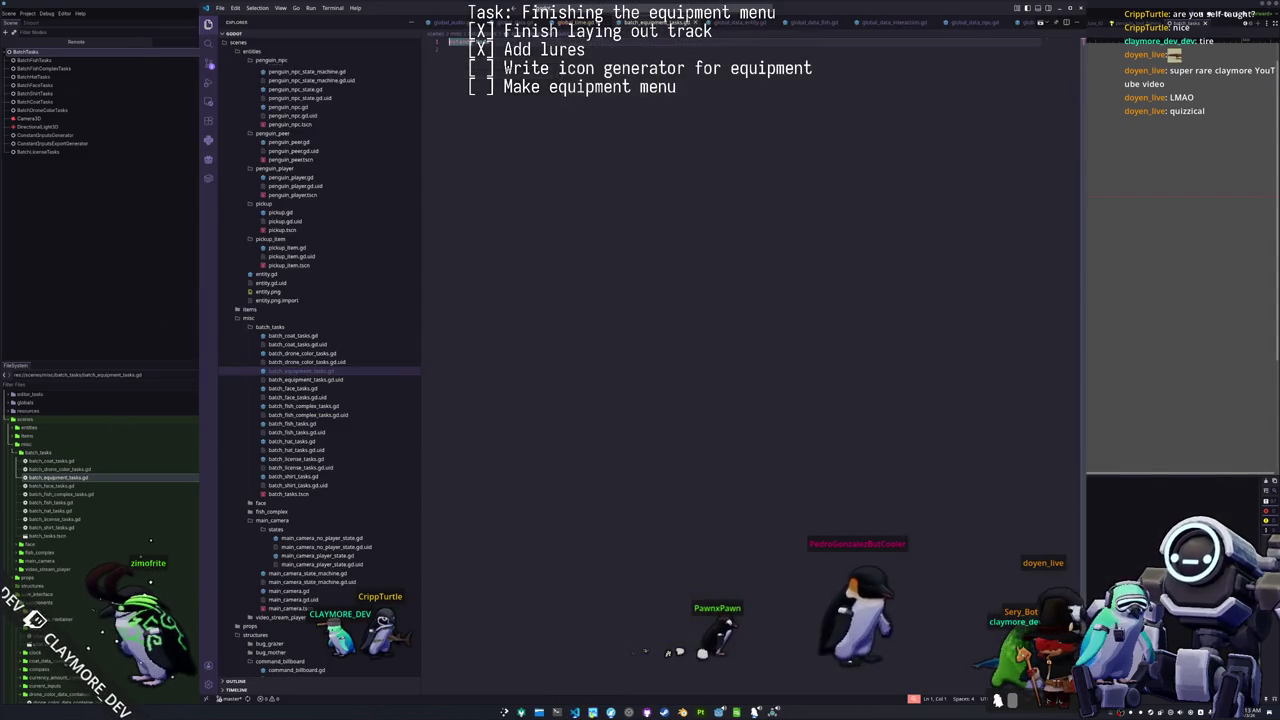
Step: Insert an empty line after the extends and class_name header lines
{"action": "left_click", "coordinate": [588, 172]}
{"action": "key", "text": "Return"}
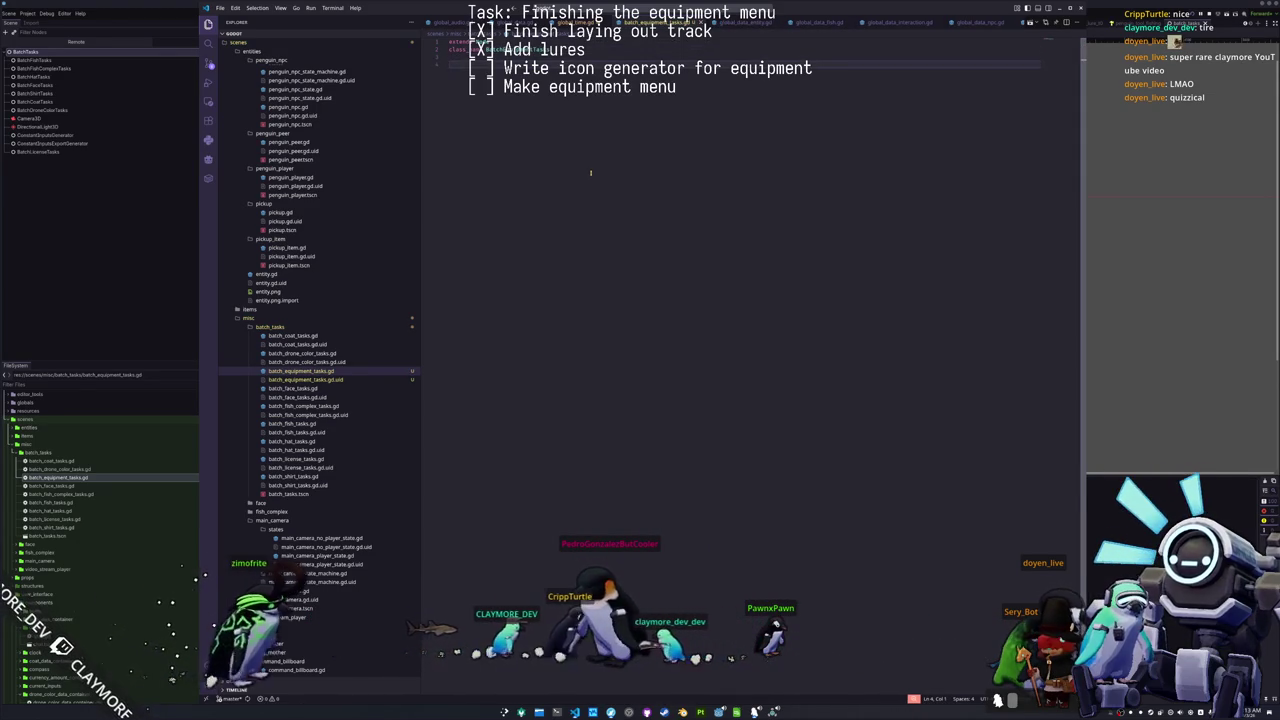
{"action": "right_click", "coordinate": [44, 55]}
Step: Browse batch task node types in Create New Node, then drop down the terminal
{"action": "left_click", "coordinate": [70, 56]}
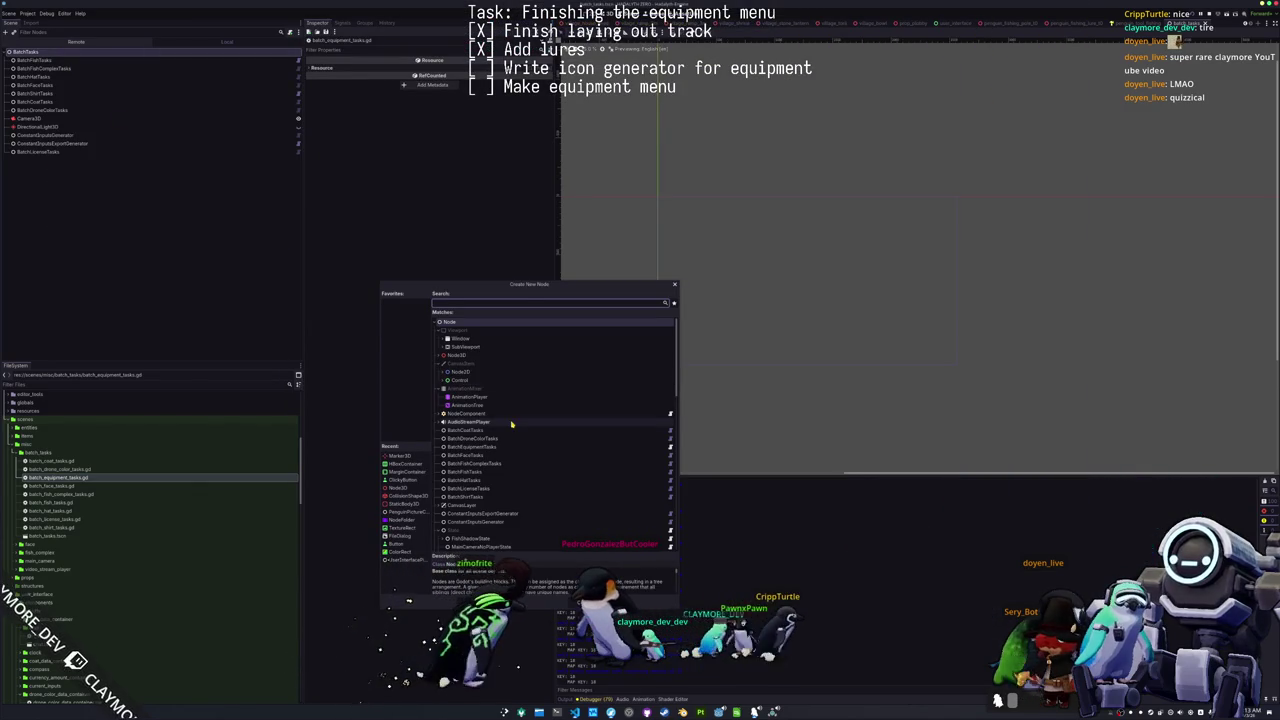
{"action": "scroll", "coordinate": [514, 440], "scroll_direction": "down", "scroll_amount": 2}
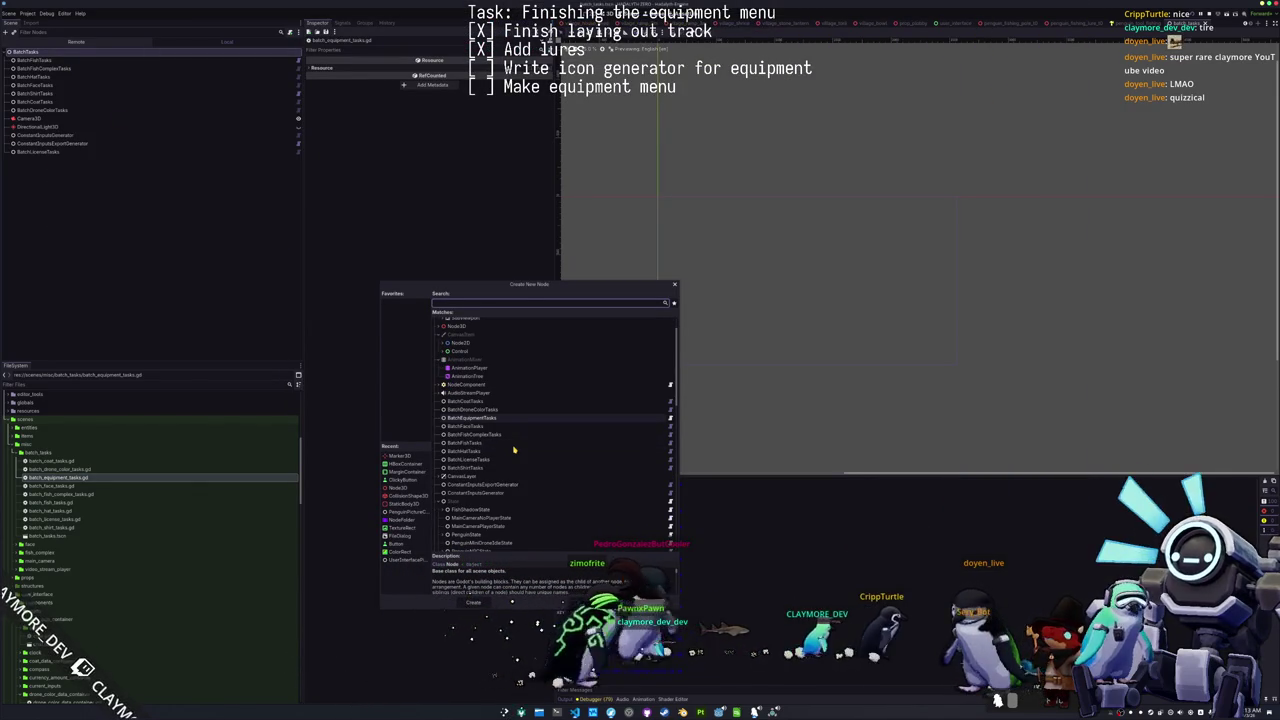
{"action": "left_click", "coordinate": [508, 444]}
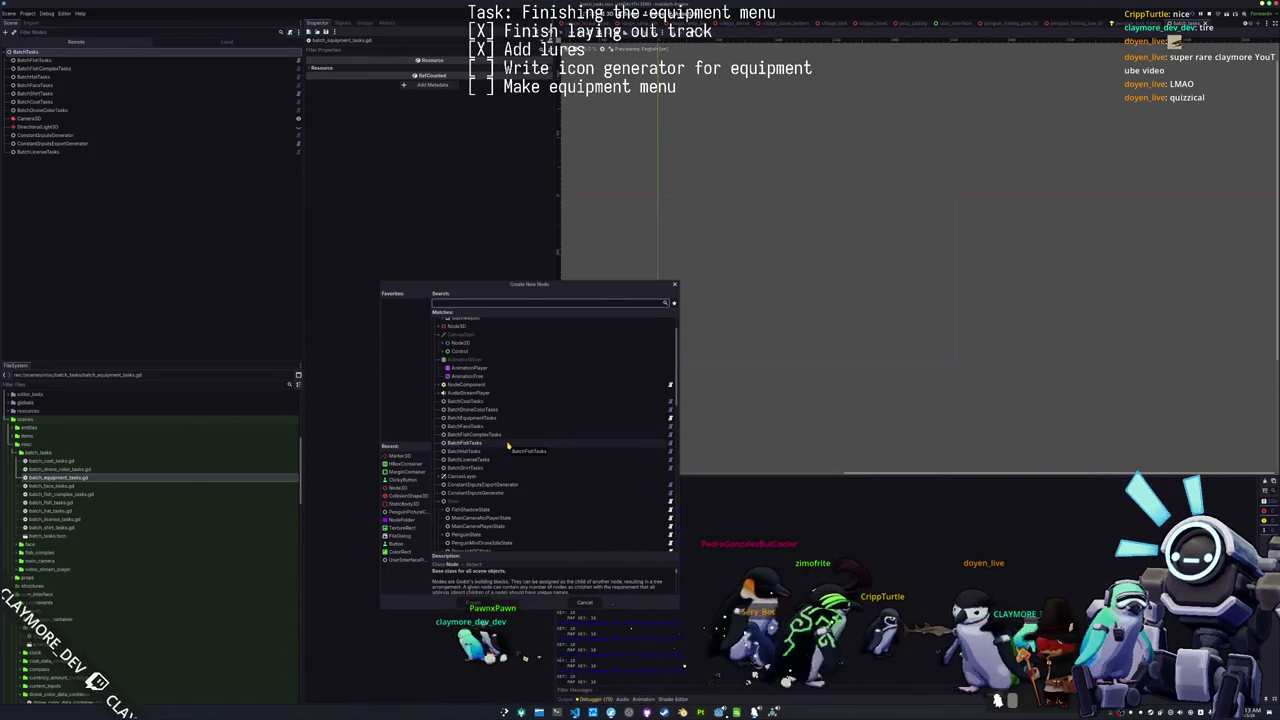
{"action": "left_click", "coordinate": [508, 486]}
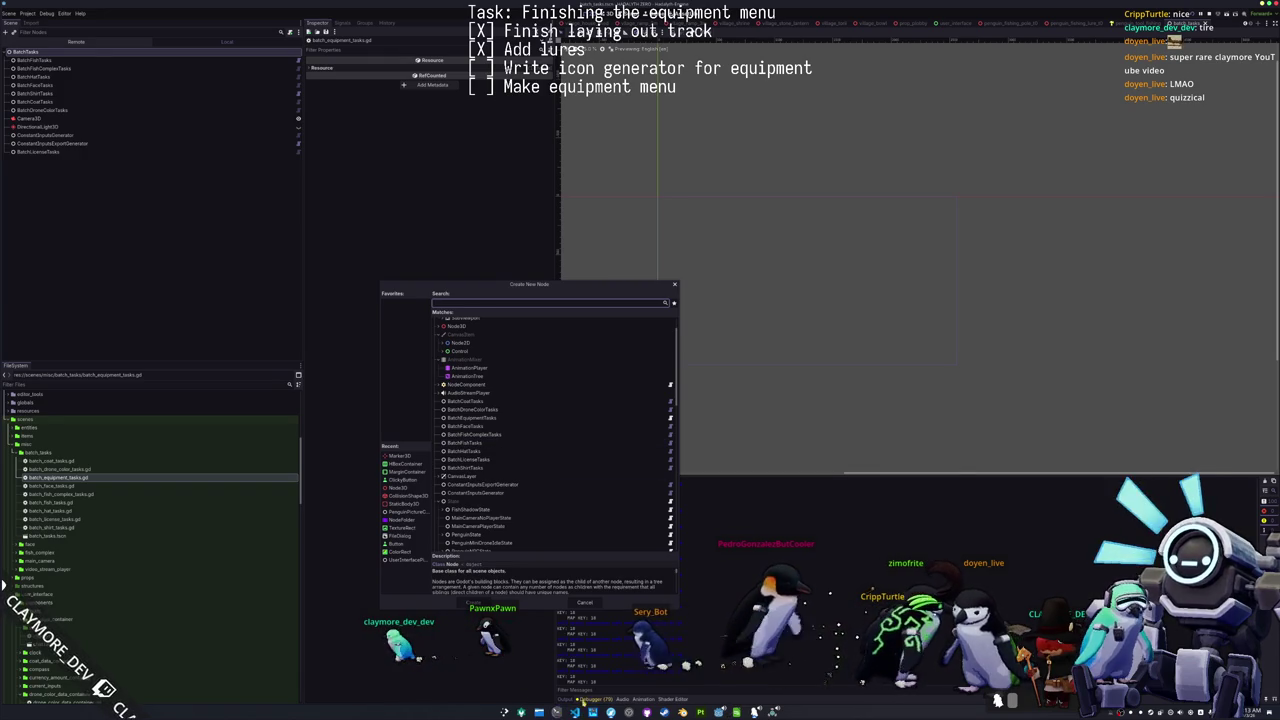
{"action": "key", "text": "F12"}
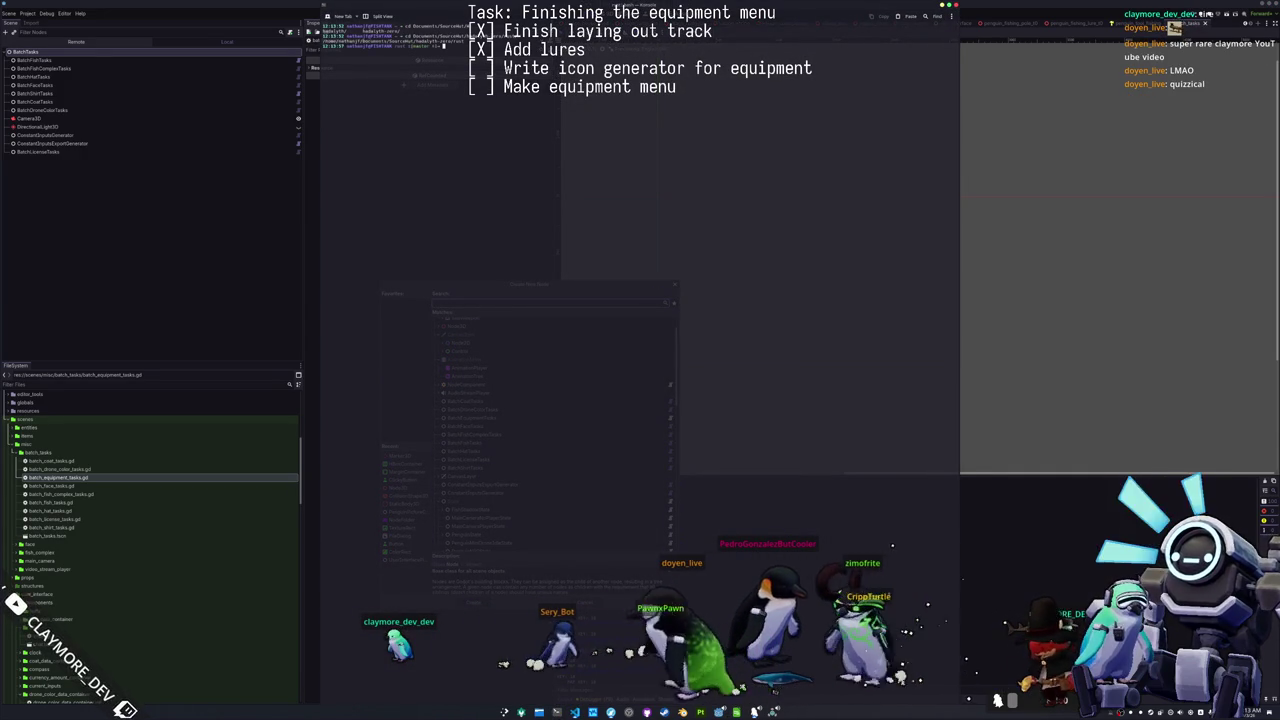
Step: Run cloc on the Rust project, enlarge the terminal font, then hide the terminal
{"action": "key", "text": "Return"}
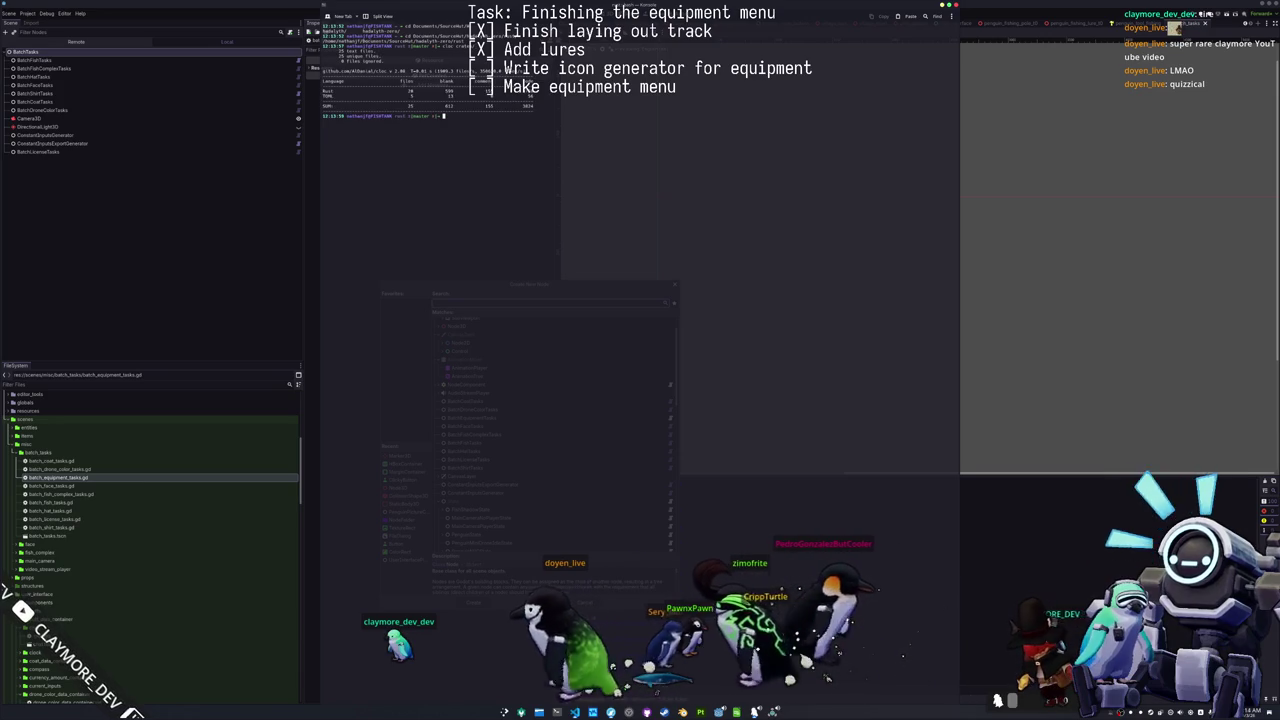
{"action": "key", "text": "ctrl+plus"}
{"action": "key", "text": "ctrl+plus"}
{"action": "key", "text": "ctrl+plus"}
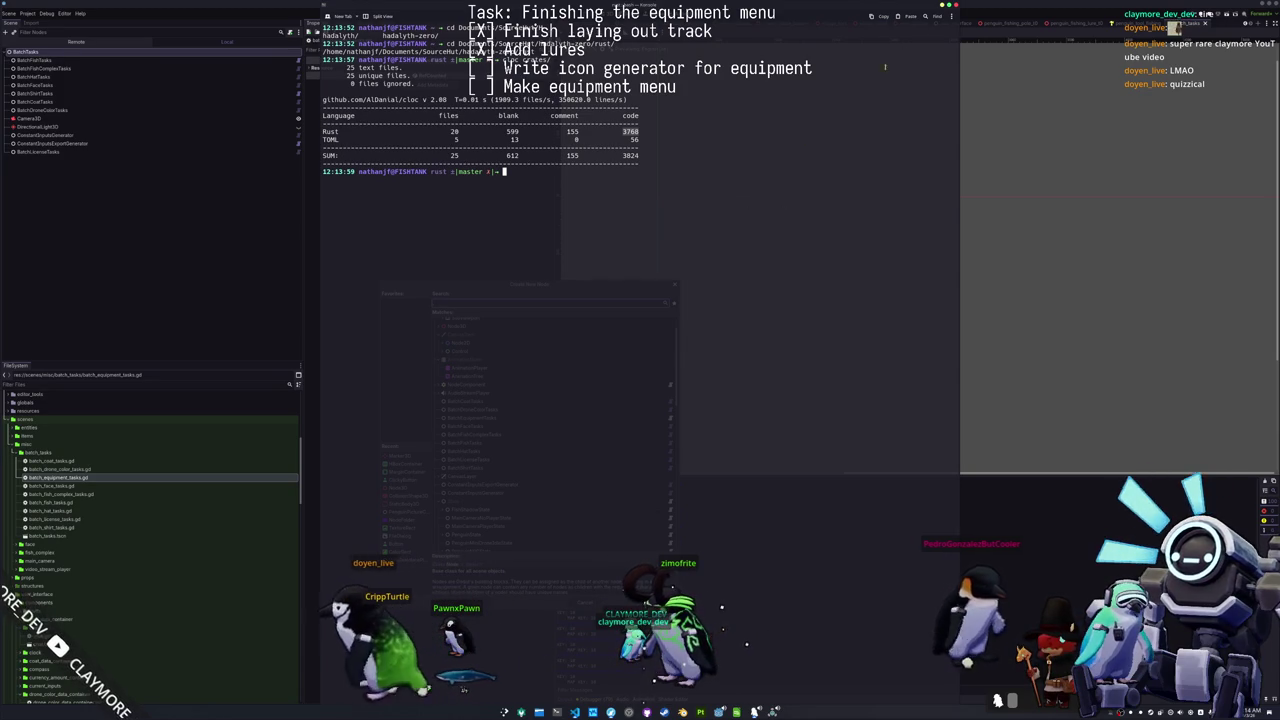
{"action": "left_click", "coordinate": [481, 187]}
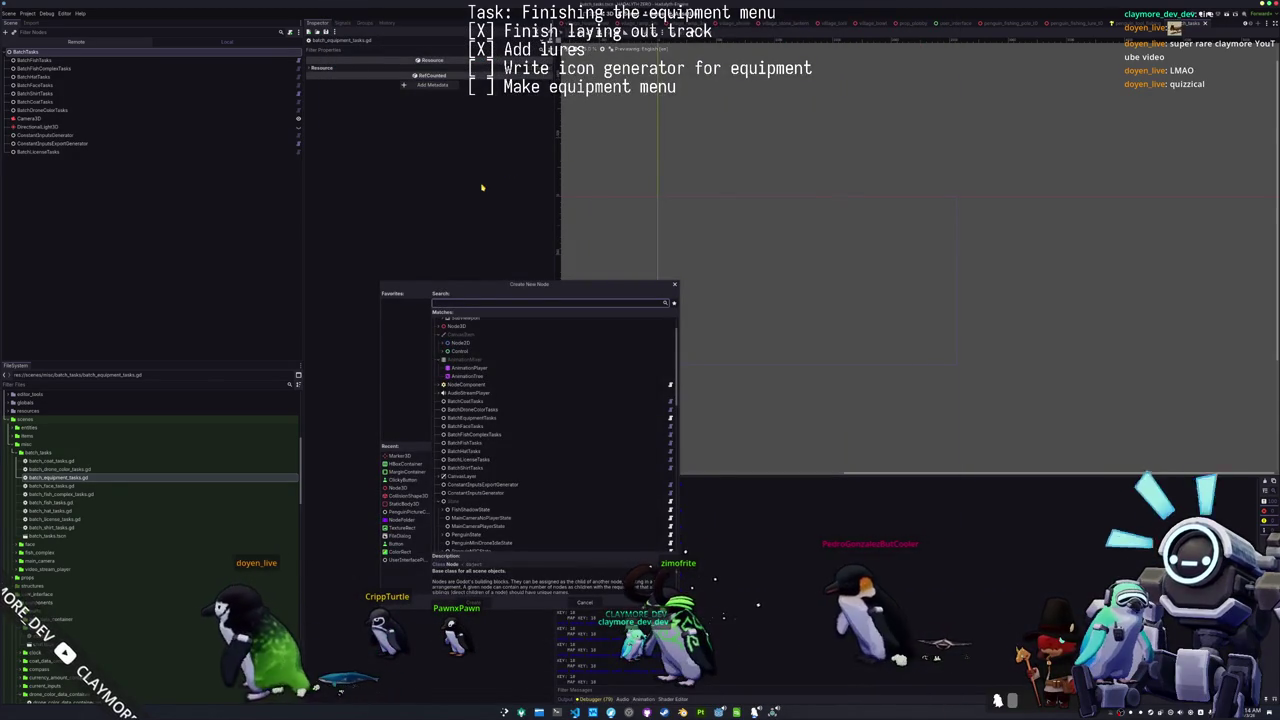
Step: Move the Create New Node dialog up and right, then select BatchFishTasks
{"action": "mouse_move", "coordinate": [530, 284]}
{"action": "left_mouse_down"}
{"action": "mouse_move", "coordinate": [750, 233]}
{"action": "mouse_move", "coordinate": [743, 214]}
{"action": "left_mouse_up"}
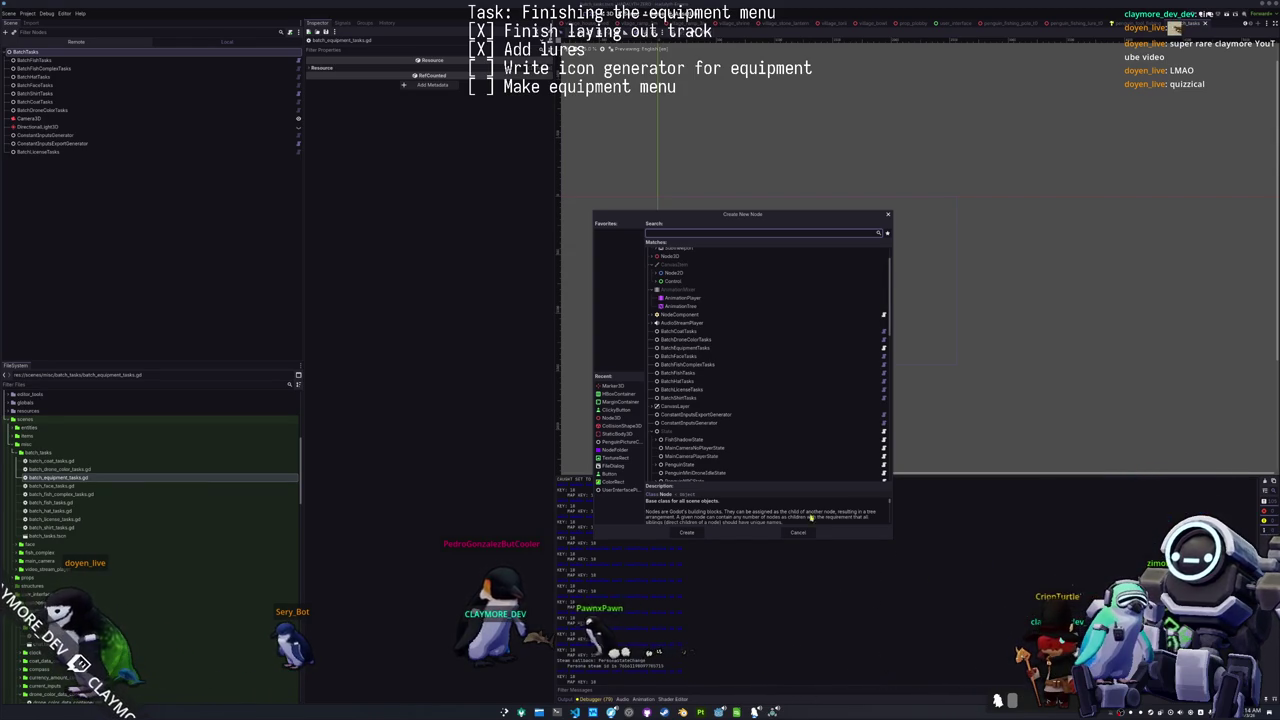
{"action": "left_click", "coordinate": [684, 373]}
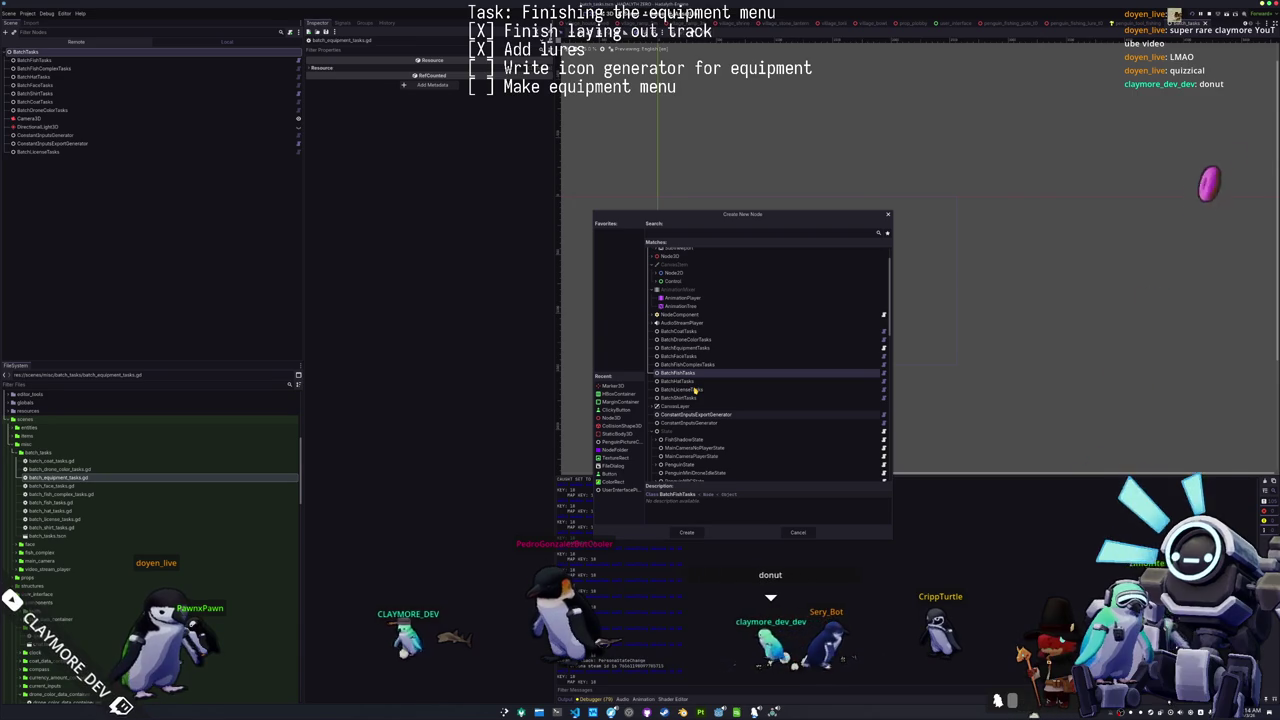
Step: Inspect BatchEquipmentTasks, BatchShirtTasks and BatchFaceTasks, move the dialog right, then dismiss it
{"action": "left_click", "coordinate": [719, 347]}
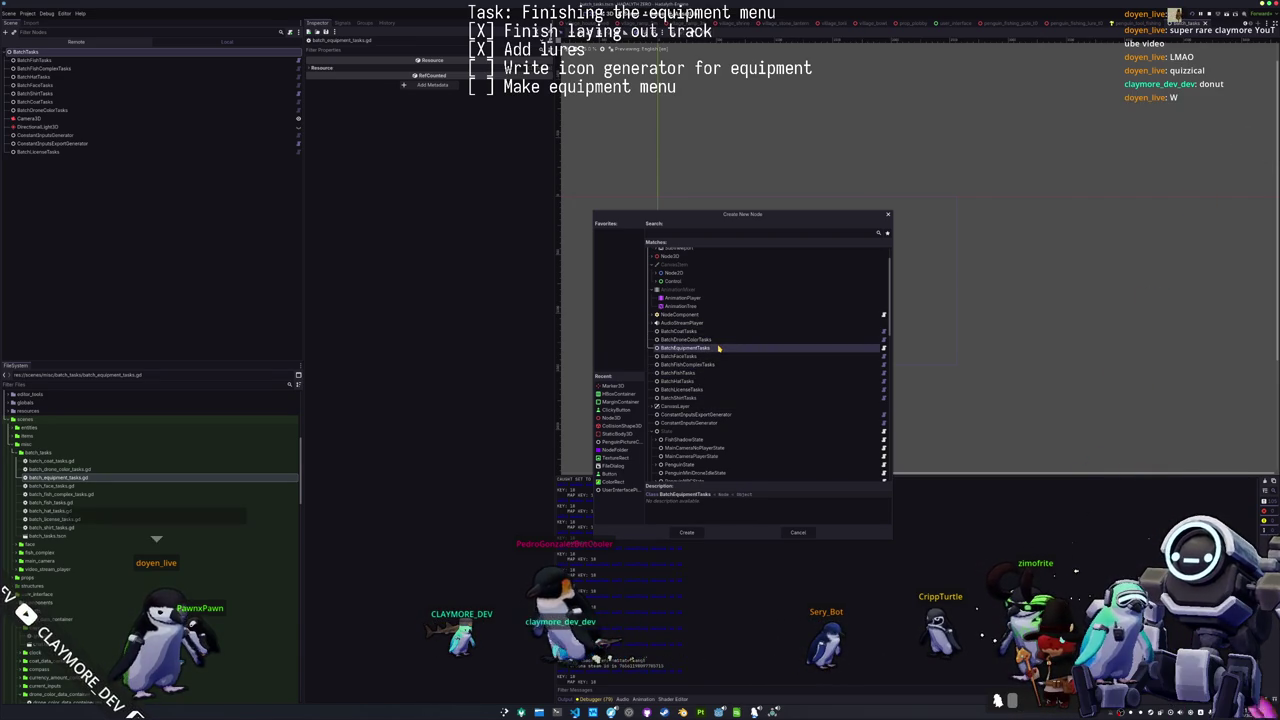
{"action": "left_click", "coordinate": [701, 397]}
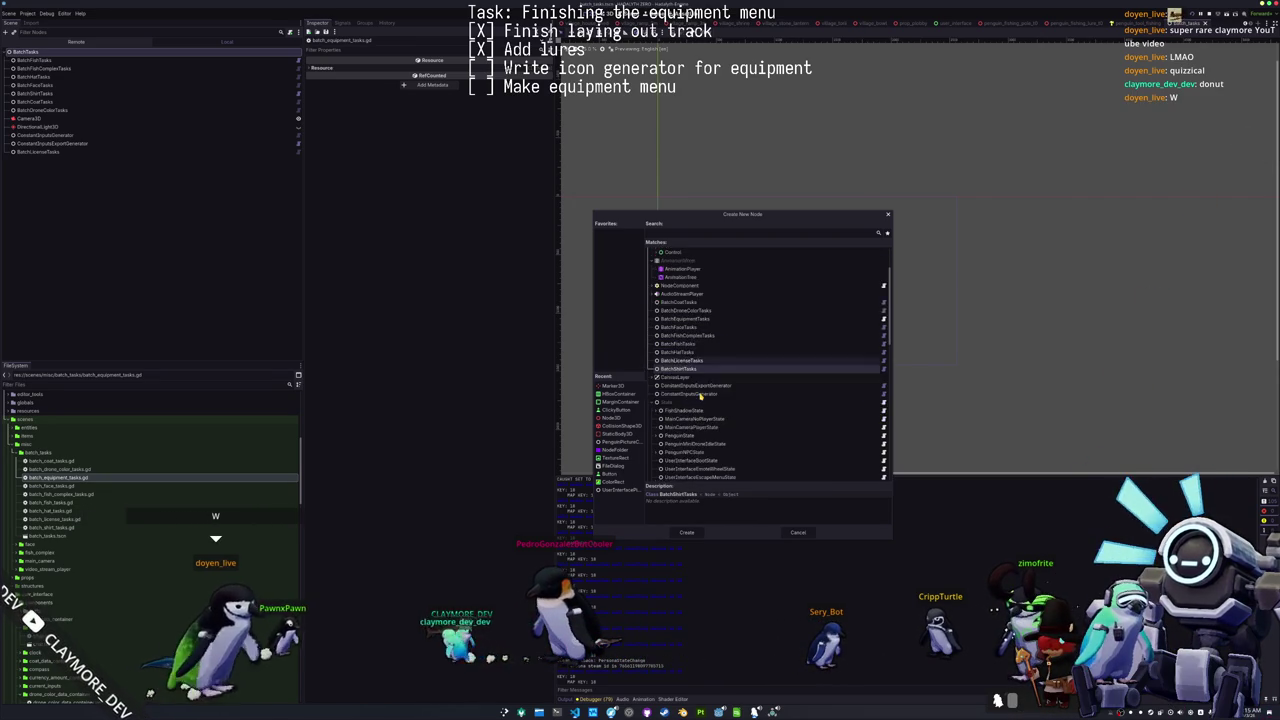
{"action": "scroll", "coordinate": [701, 397], "scroll_direction": "up", "scroll_amount": 2}
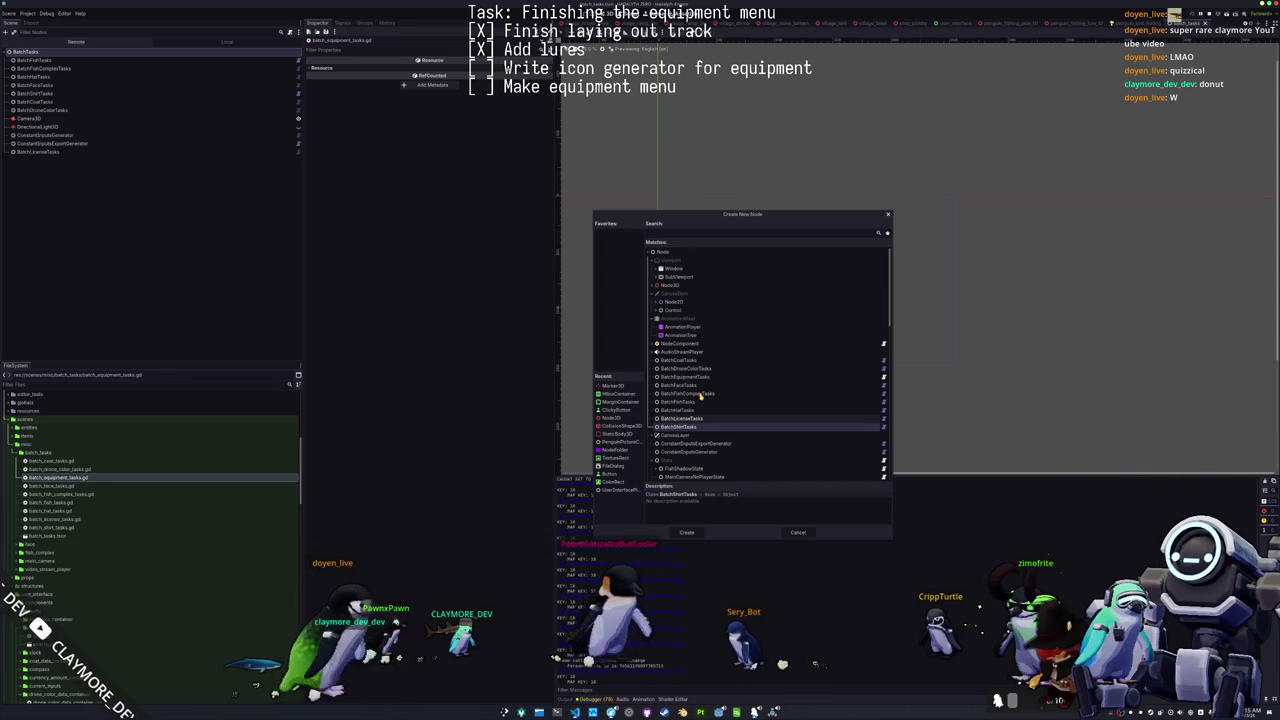
{"action": "left_click", "coordinate": [699, 386]}
{"action": "mouse_move", "coordinate": [718, 216]}
{"action": "left_mouse_down"}
{"action": "mouse_move", "coordinate": [821, 197]}
{"action": "mouse_move", "coordinate": [863, 242]}
{"action": "mouse_move", "coordinate": [884, 307]}
{"action": "mouse_move", "coordinate": [990, 289]}
{"action": "left_mouse_up"}
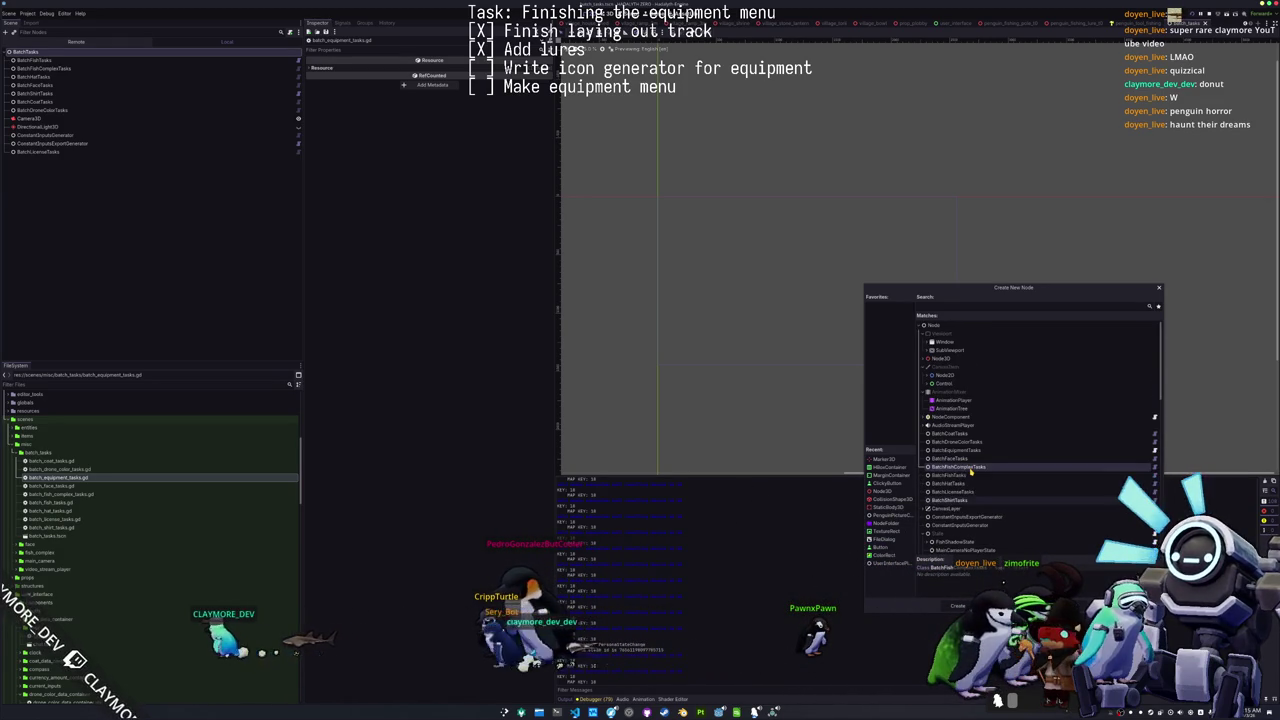
{"action": "left_click", "coordinate": [958, 606]}
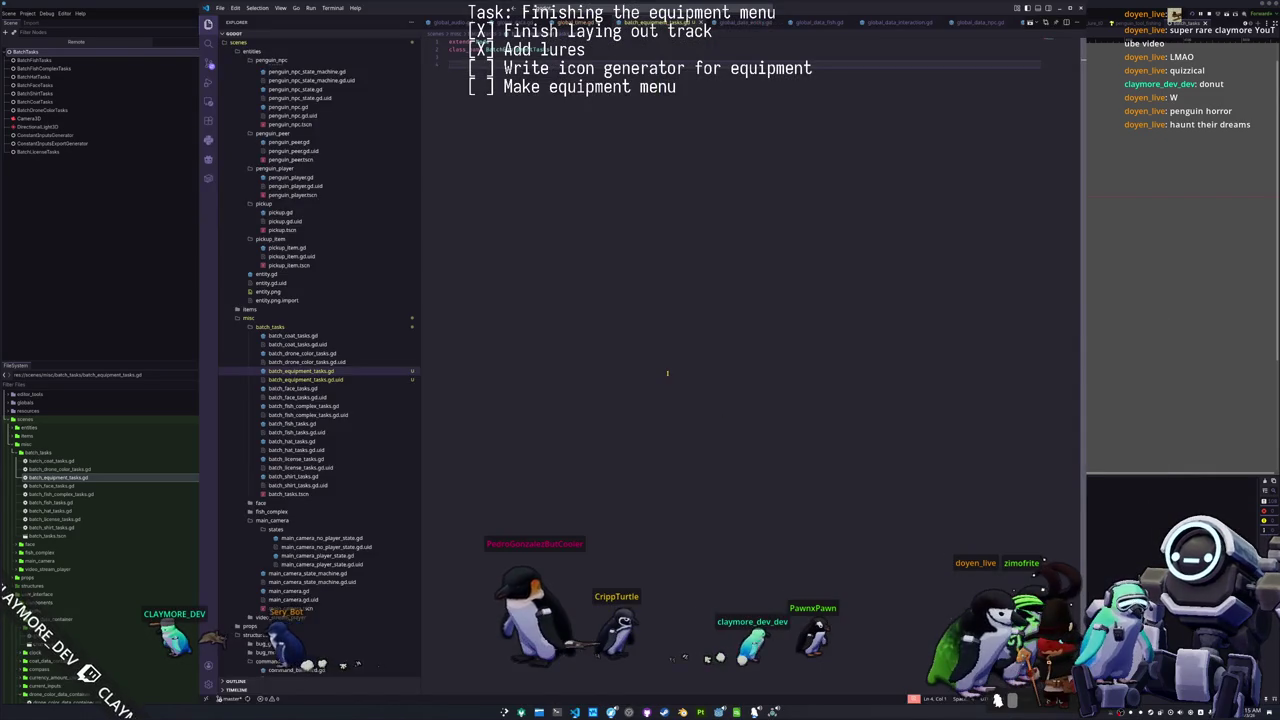
Step: Add a BatchEquipmentTasks child node via search 'equip' and place it below BatchDroneColorTasks
{"action": "key", "text": "alt+Tab"}
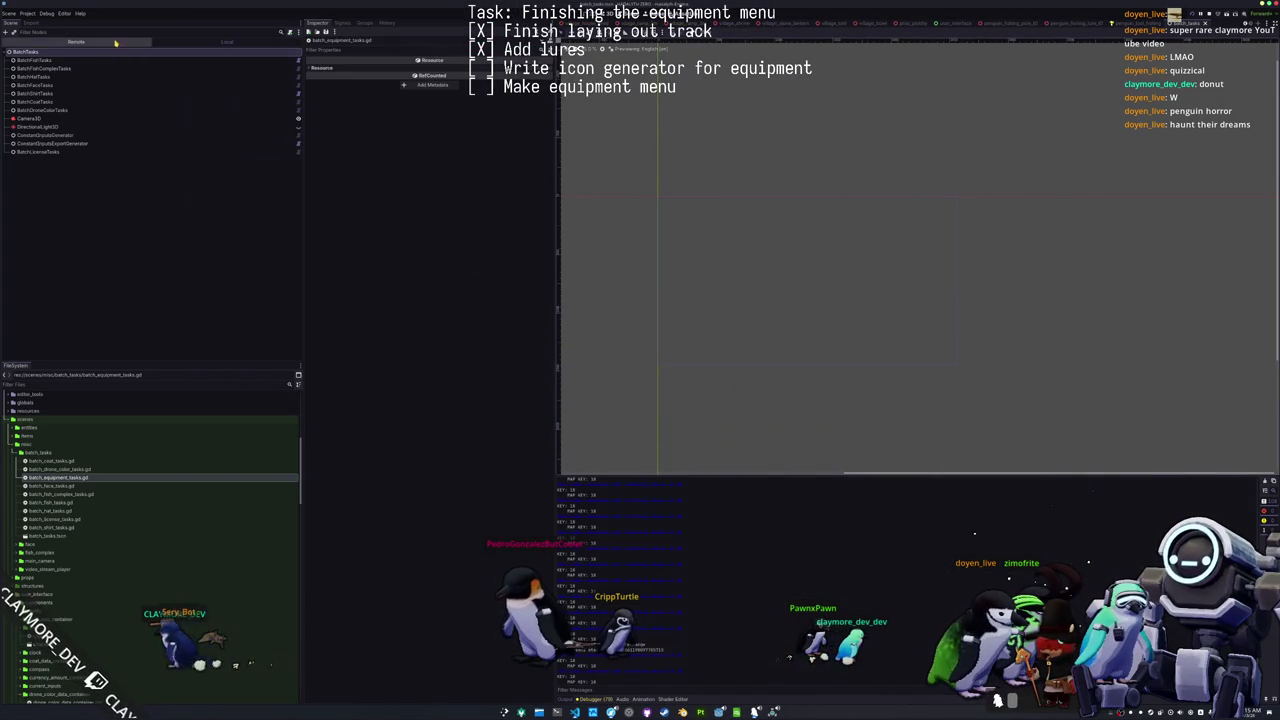
{"action": "right_click", "coordinate": [116, 49]}
{"action": "left_click", "coordinate": [140, 52]}
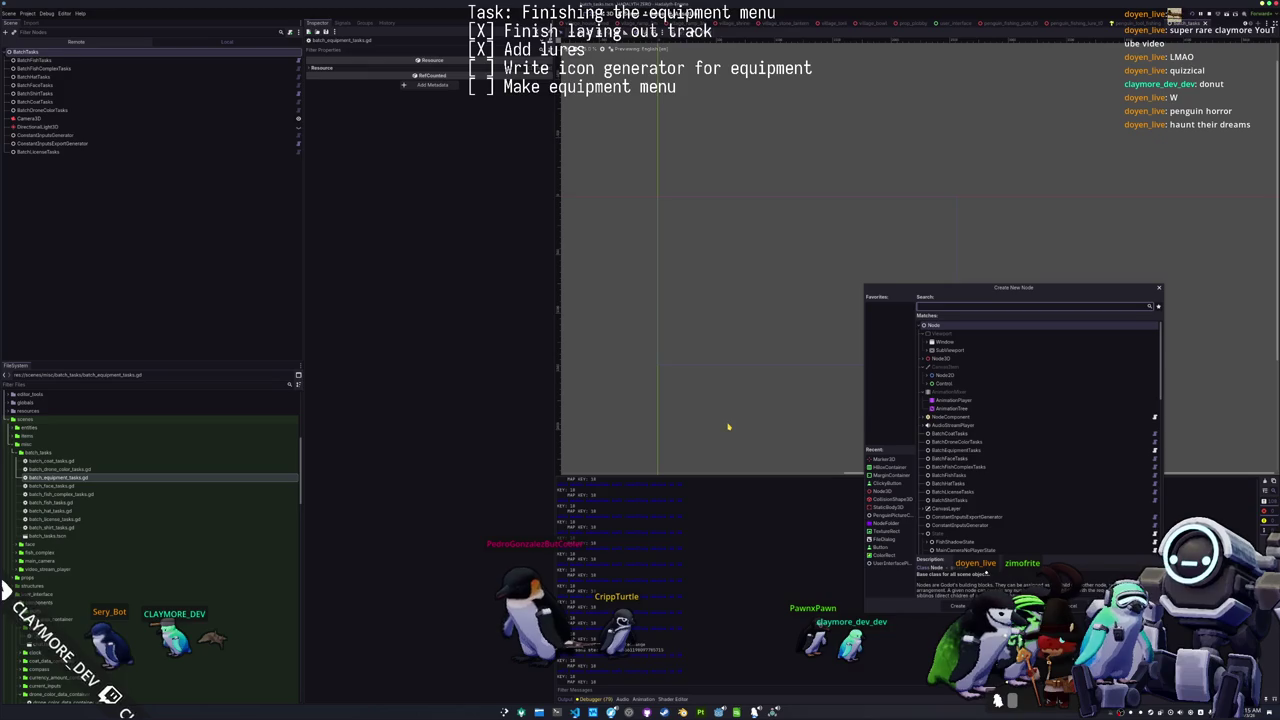
{"action": "type", "text": "equip"}
{"action": "key", "text": "Return"}
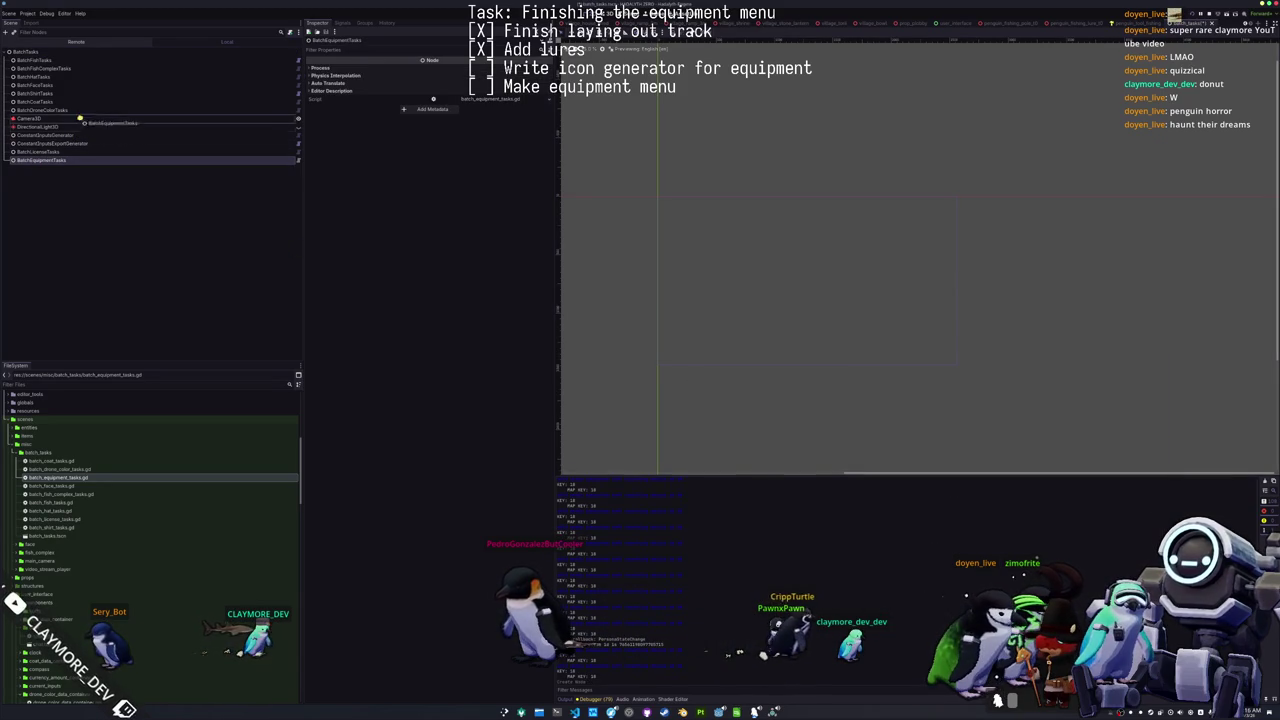
{"action": "left_click_drag", "start_coordinate": [56, 118], "coordinate": [56, 116]}
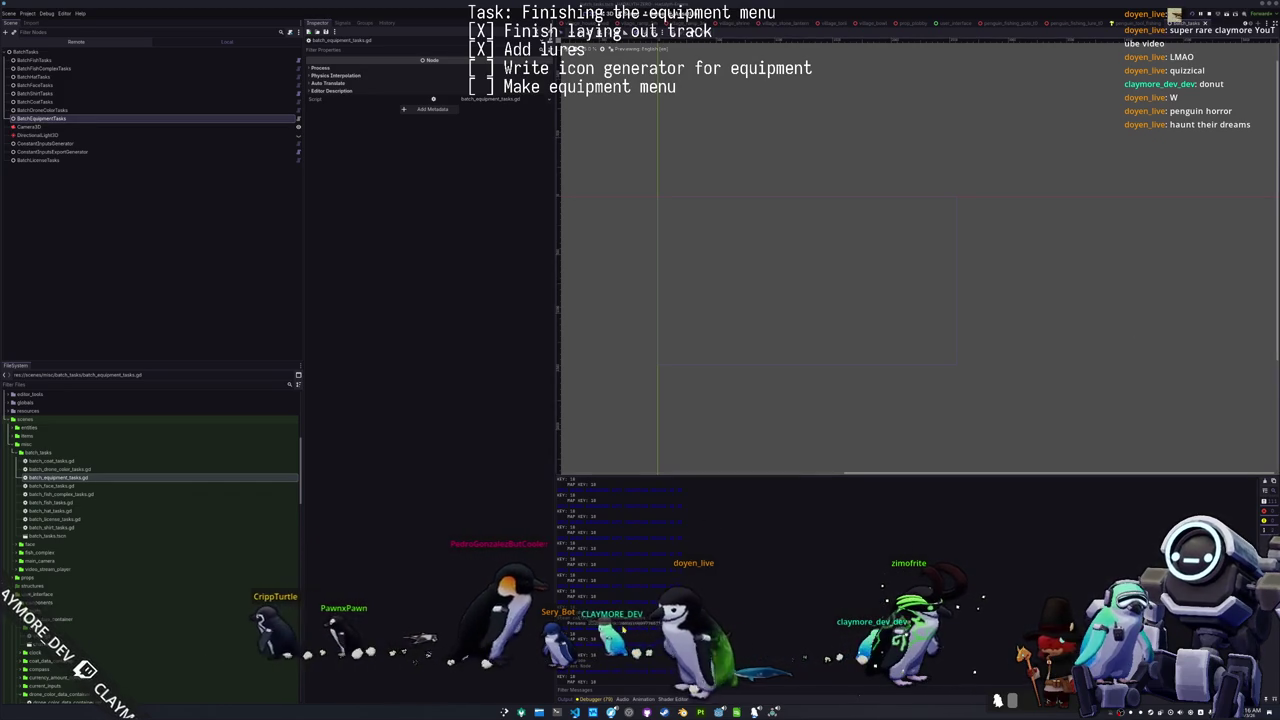
{"action": "scroll", "coordinate": [600, 230], "scroll_direction": "up", "scroll_amount": 1}
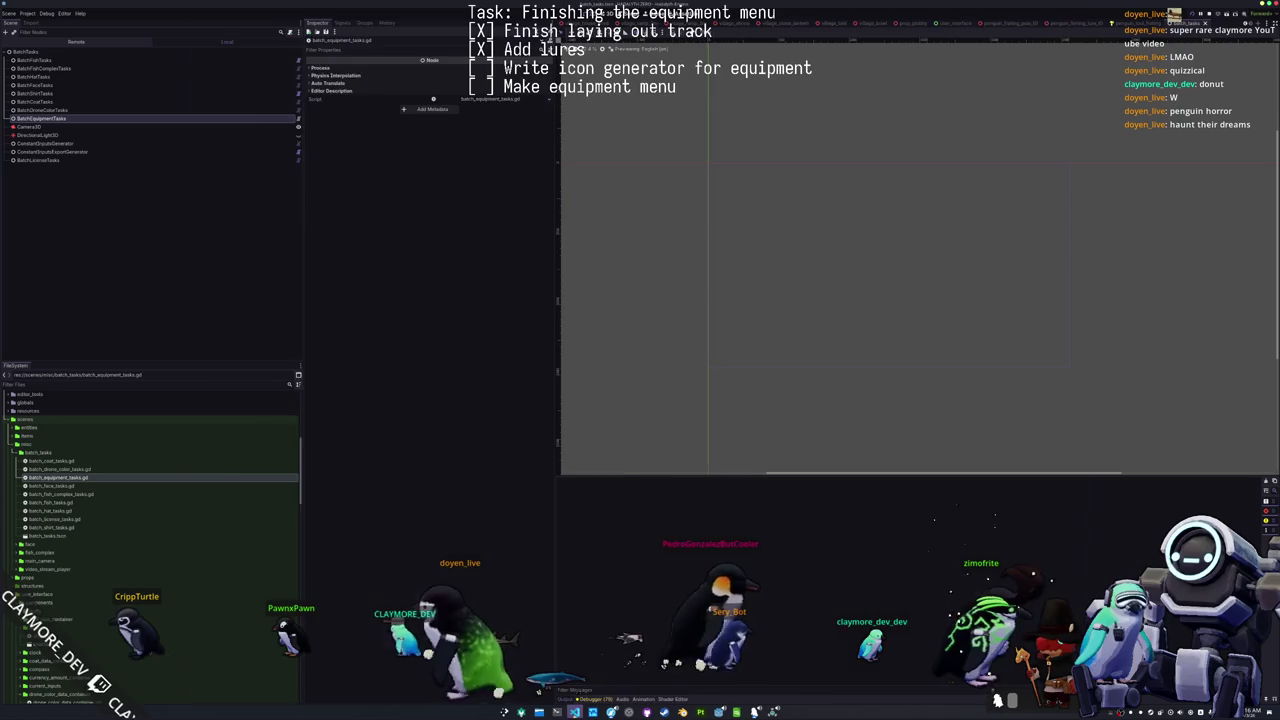
Step: Copy all of batch_coat_tasks.gd's code into batch_equipment_tasks.gd
{"action": "key", "text": "alt+Tab"}
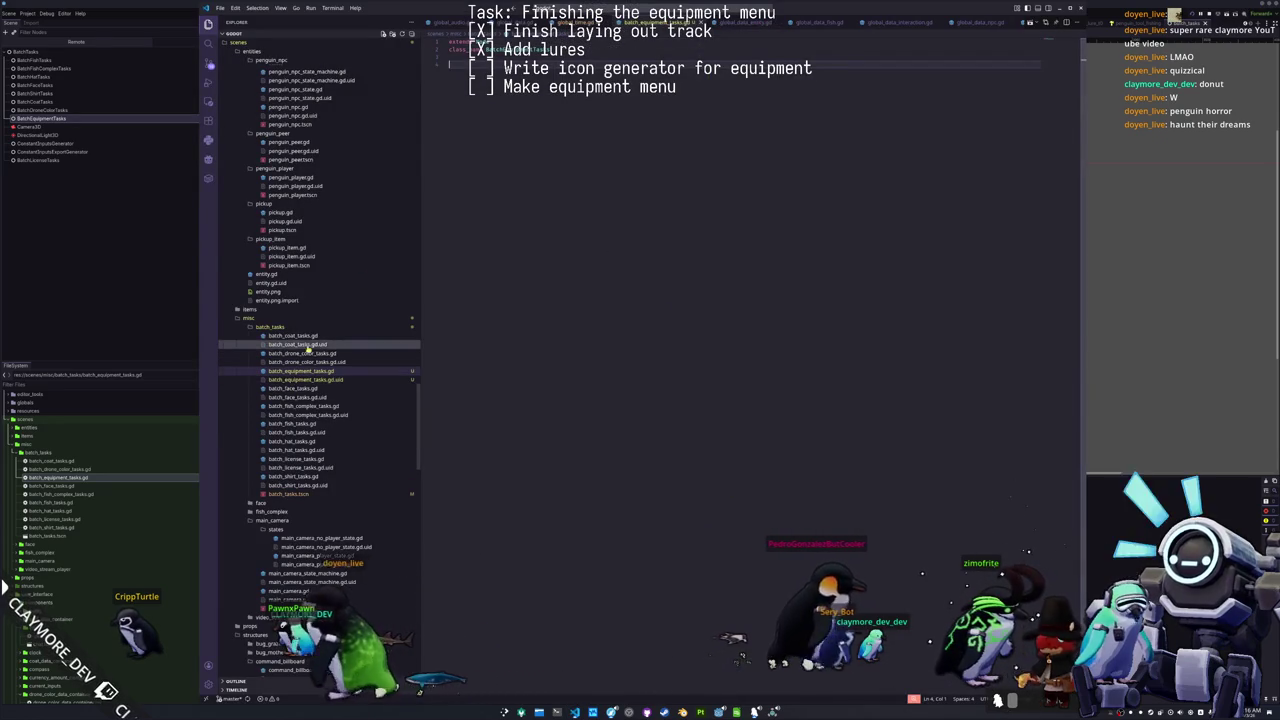
{"action": "left_click", "coordinate": [295, 336]}
{"action": "key", "text": "ctrl+a"}
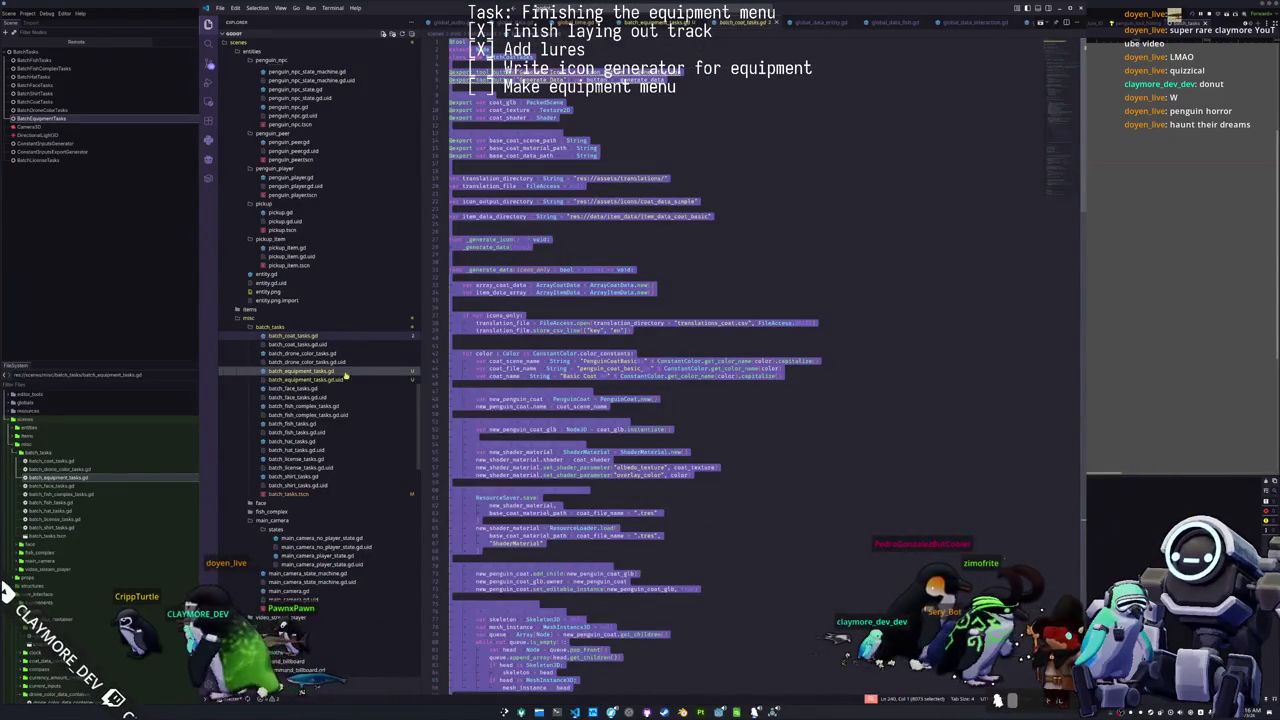
{"action": "left_click", "coordinate": [345, 375]}
{"action": "key", "text": "ctrl+v"}
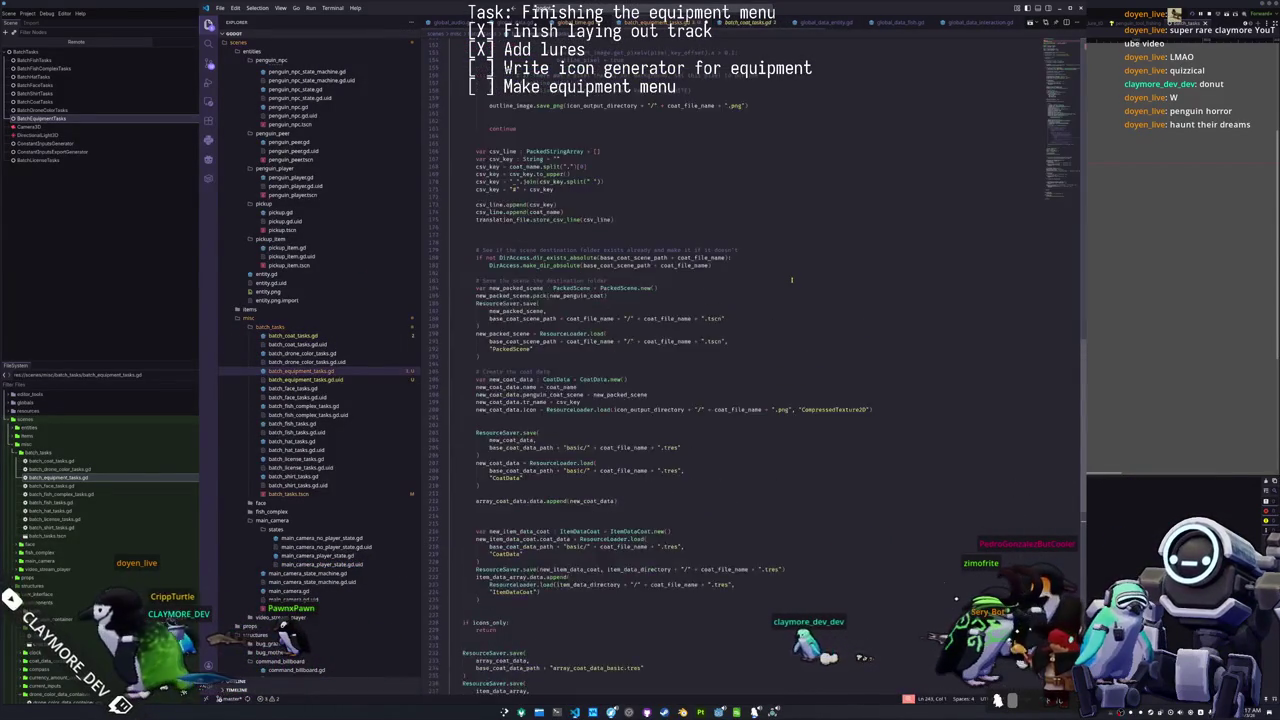
{"action": "scroll", "coordinate": [791, 280], "scroll_direction": "up", "scroll_amount": 20}
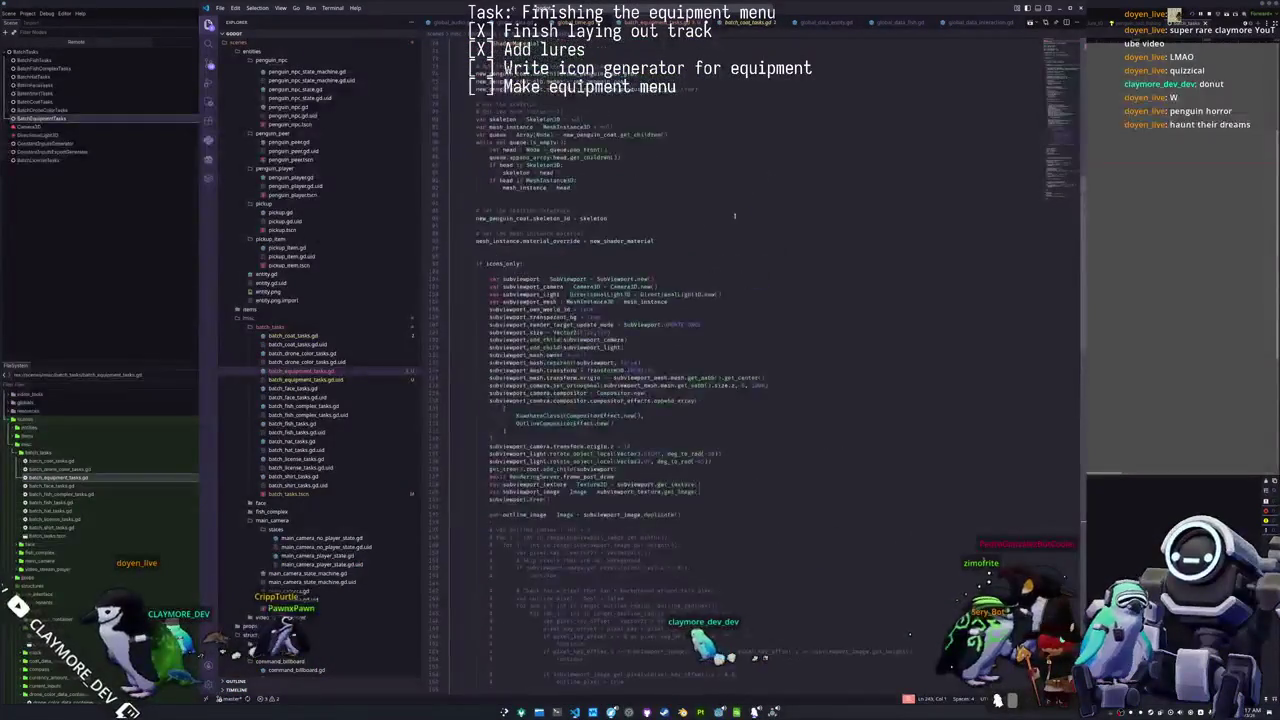
{"action": "scroll", "coordinate": [736, 225], "scroll_direction": "up", "scroll_amount": 18}
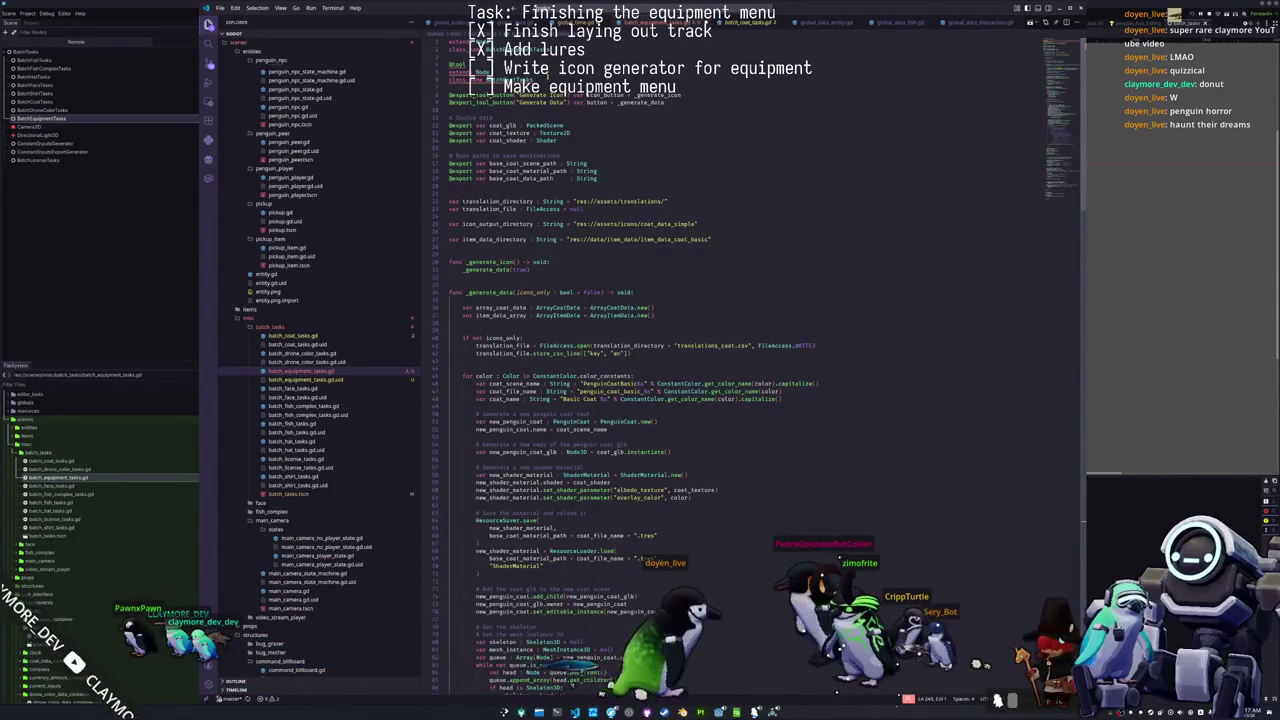
Step: Move the declaration lines at the script's top up four lines
{"action": "left_click_drag", "start_coordinate": [449, 53], "coordinate": [480, 80]}
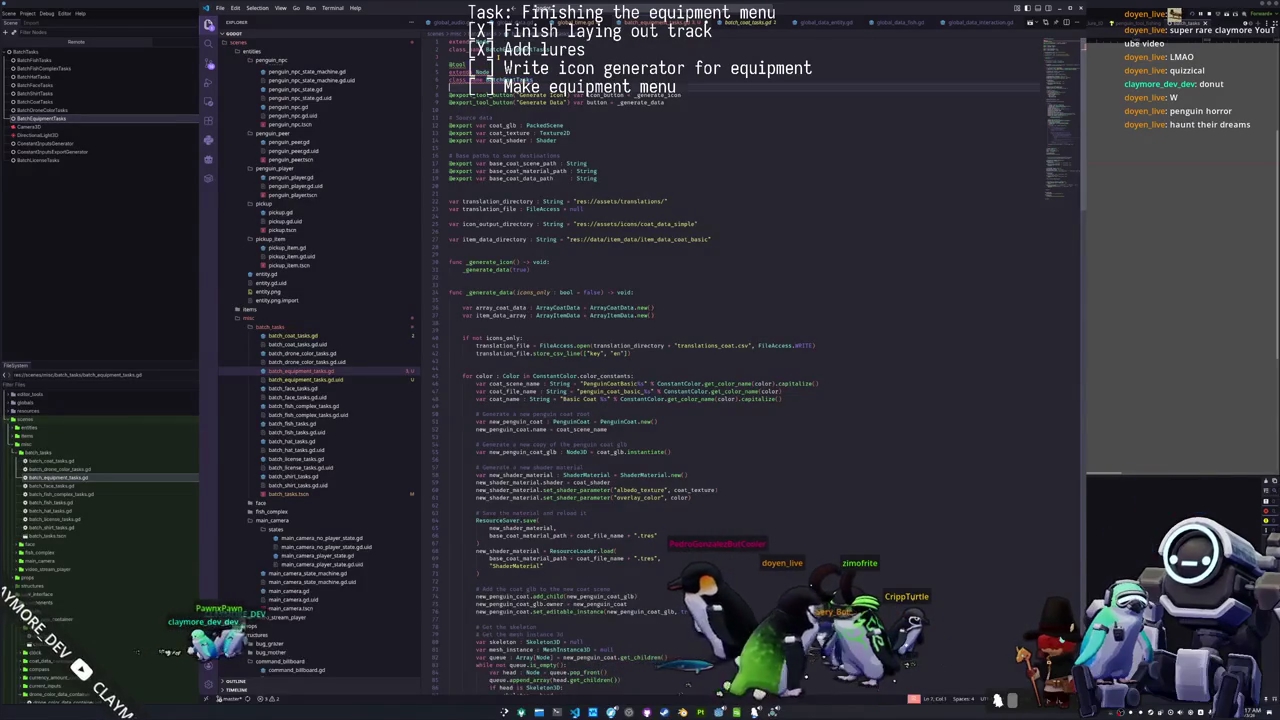
{"action": "scroll", "coordinate": [640, 400], "scroll_direction": "down", "scroll_amount": 1}
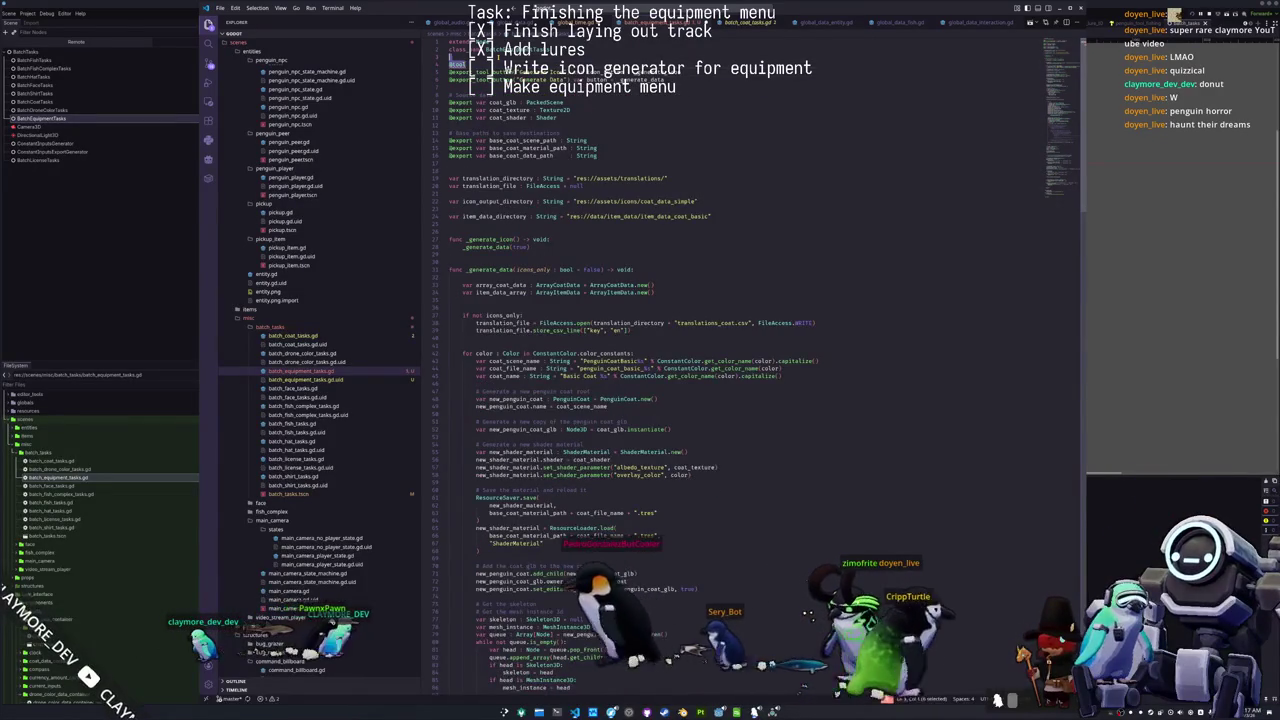
{"action": "key", "text": "alt+Up"}
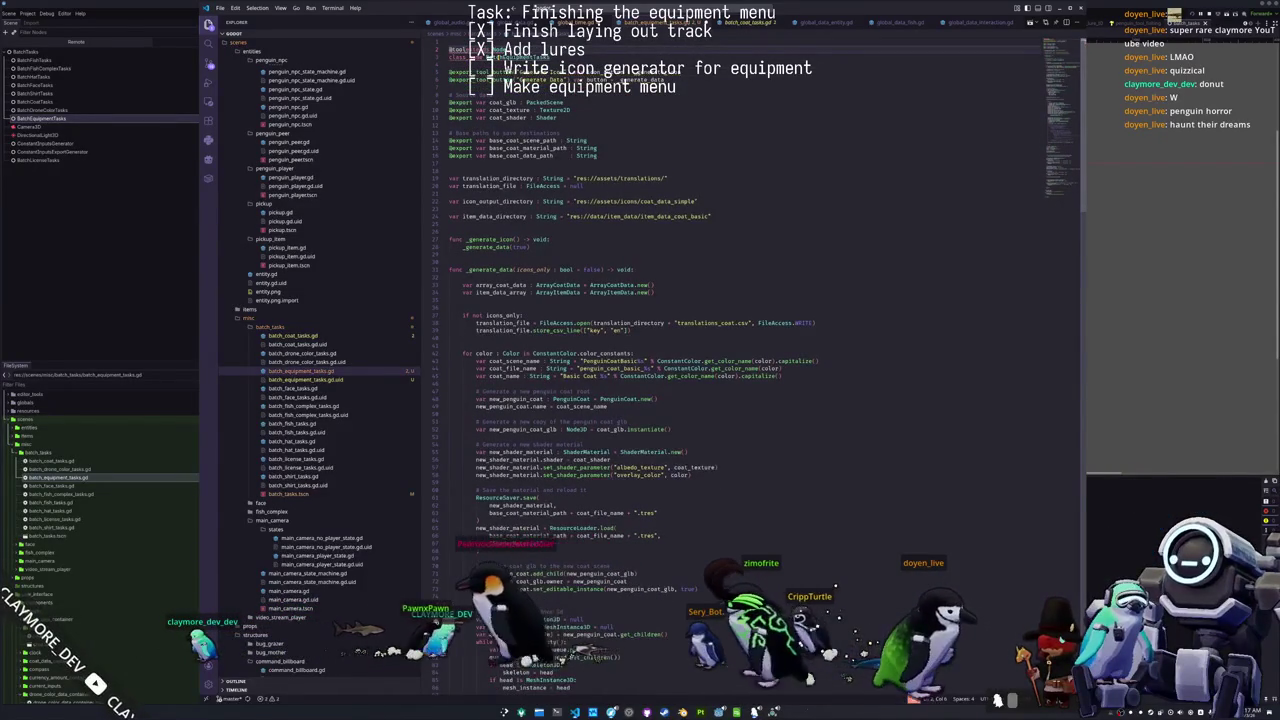
{"action": "key", "text": "alt+Up"}
{"action": "key", "text": "alt+Up"}
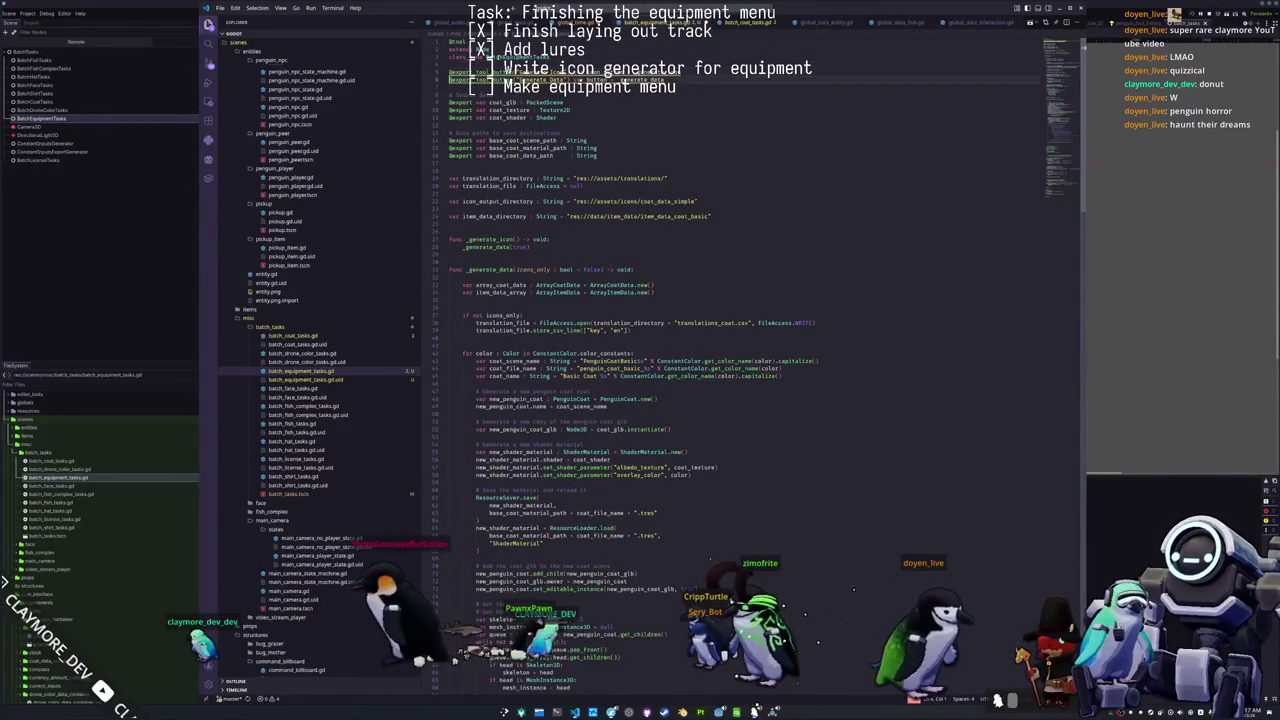
{"action": "key", "text": "alt+Up"}
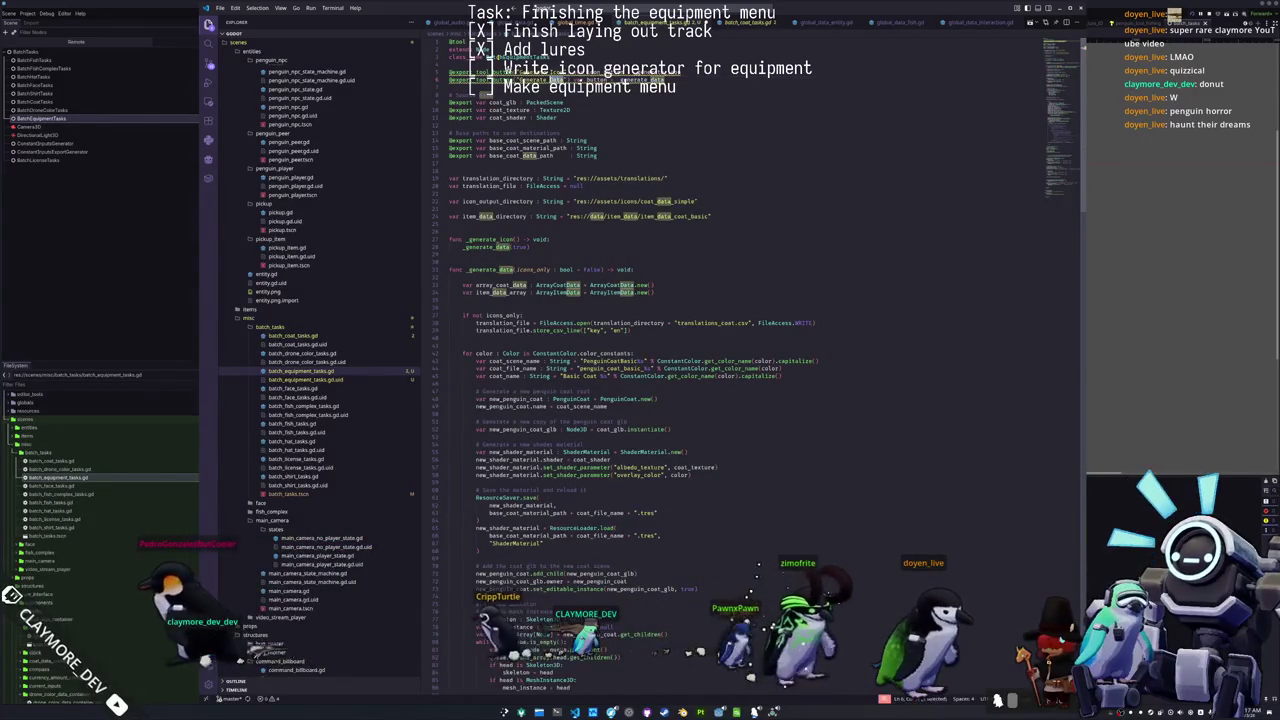
{"action": "key", "text": "alt+Up"}
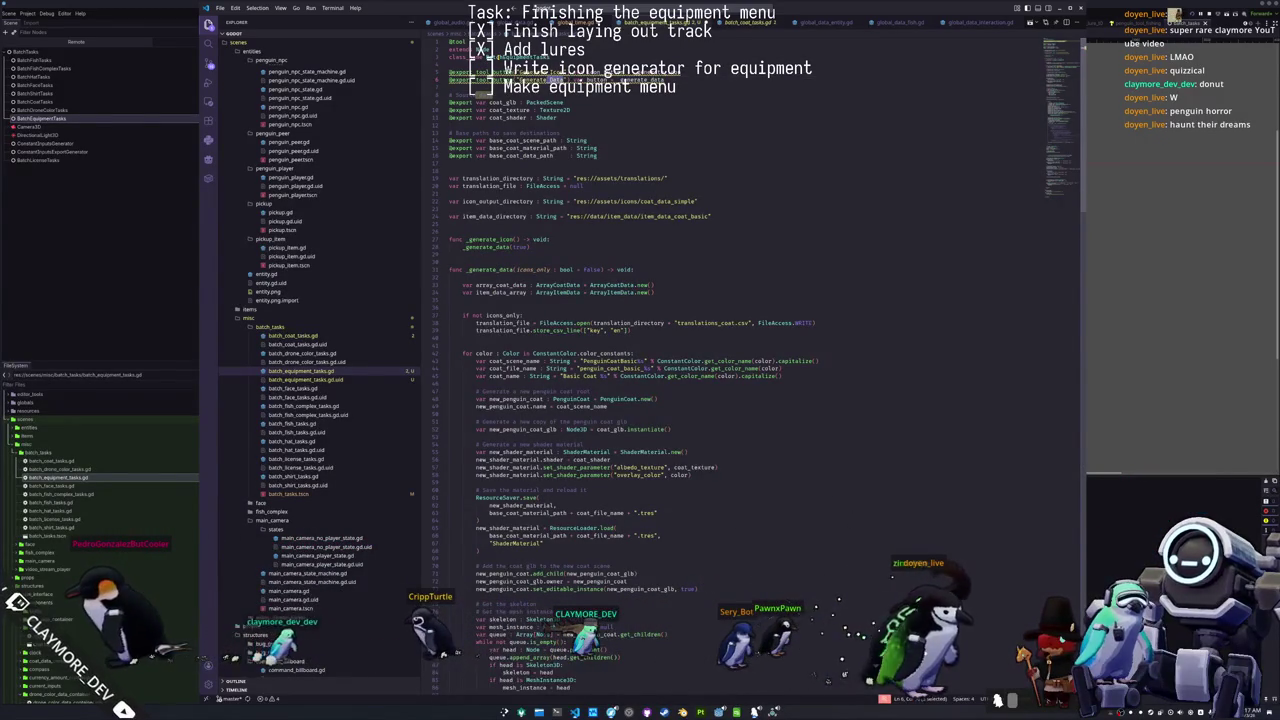
{"action": "key", "text": "Right"}
{"action": "key", "text": "Right"}
{"action": "key", "text": "Right"}
{"action": "key", "text": "Right"}
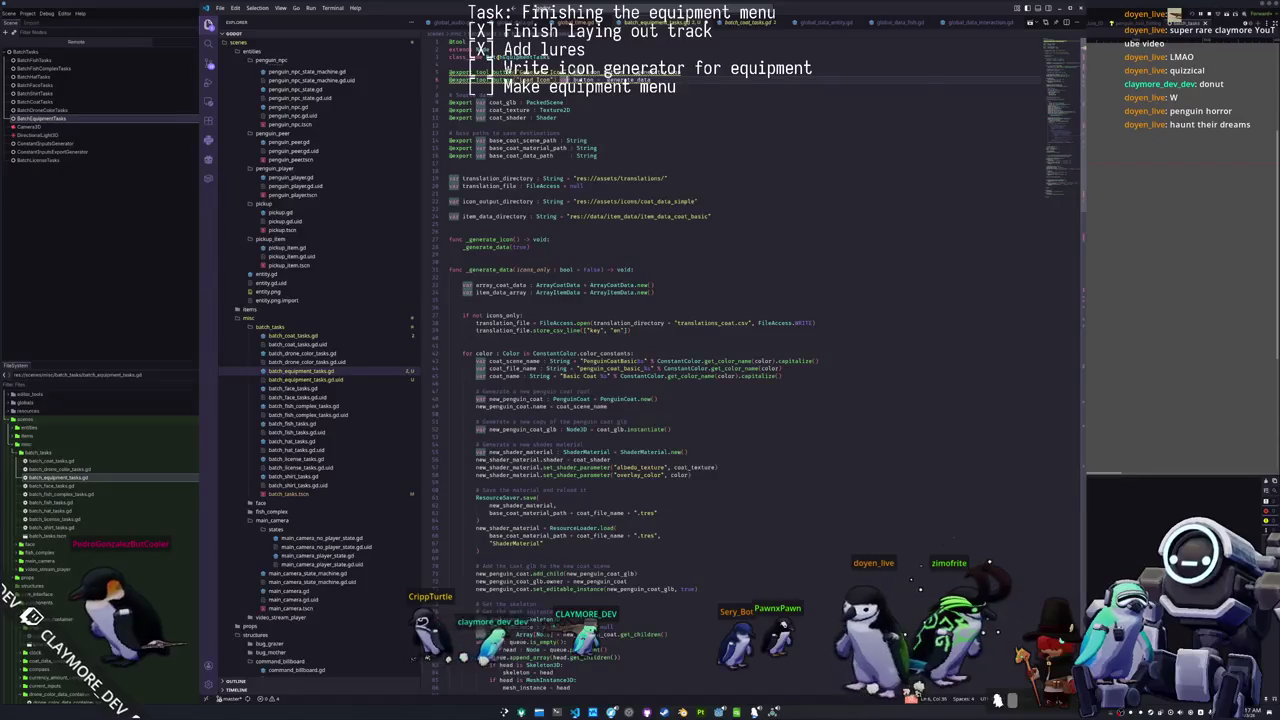
Step: Select _generate_data's icons_only parameter, then go to the final print("Done") line
{"action": "key", "text": "ctrl+d"}
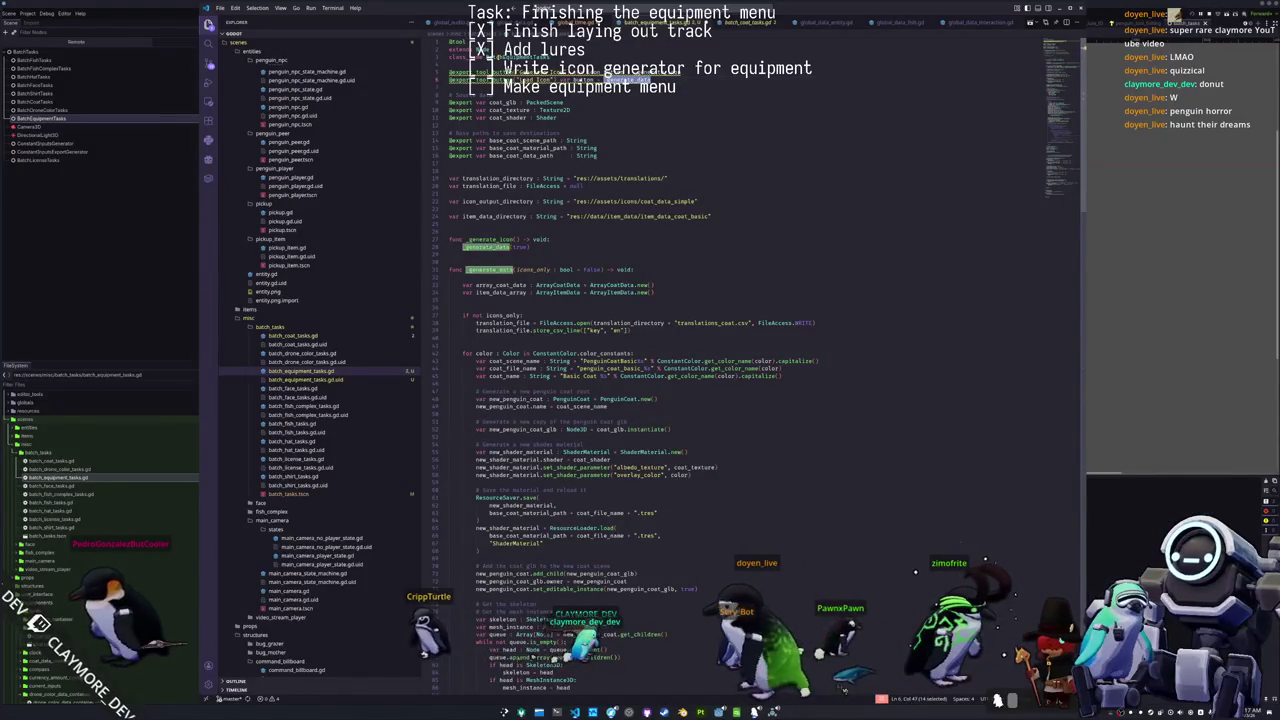
{"action": "key", "text": "Right"}
{"action": "key", "text": "Right"}
{"action": "key", "text": "Right"}
{"action": "key", "text": "Down"}
{"action": "key", "text": "Down"}
{"action": "key", "text": "Down"}
{"action": "key", "text": "Down"}
{"action": "key", "text": "Down"}
{"action": "key", "text": "Down"}
{"action": "key", "text": "Down"}
{"action": "key", "text": "Right"}
{"action": "key", "text": "Right"}
{"action": "key", "text": "Right"}
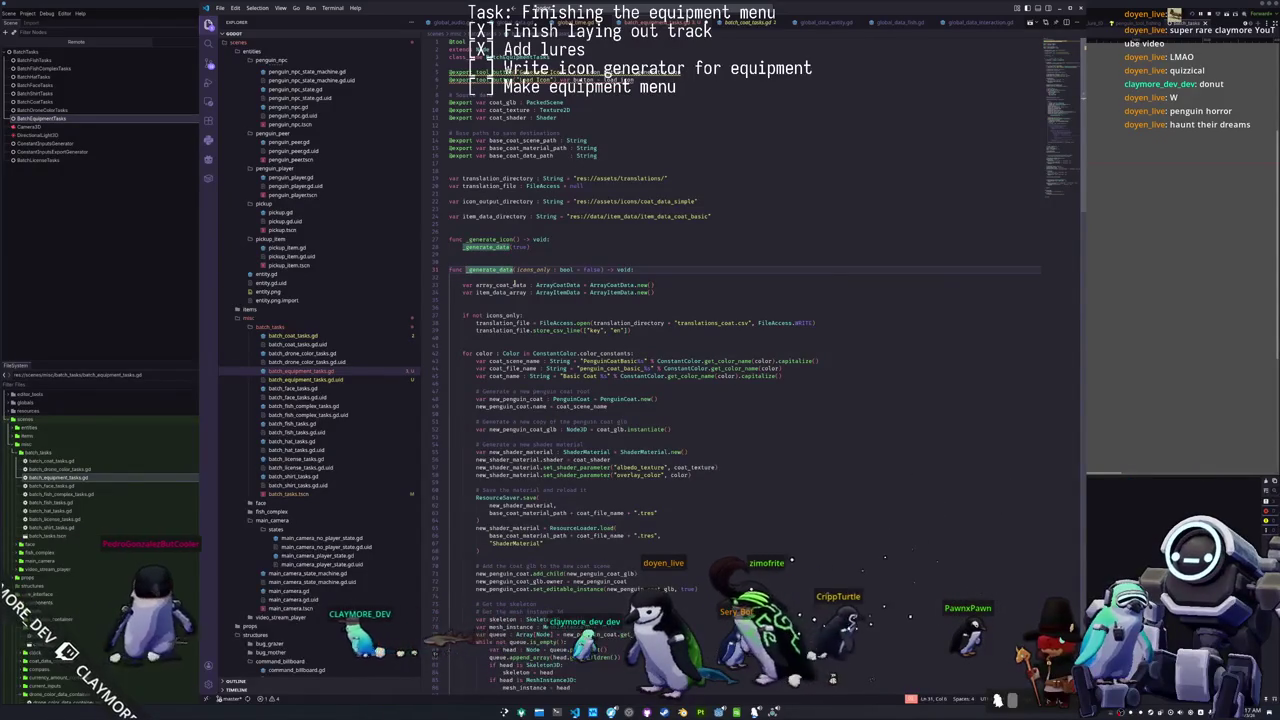
{"action": "left_click_drag", "start_coordinate": [517, 270], "coordinate": [602, 270]}
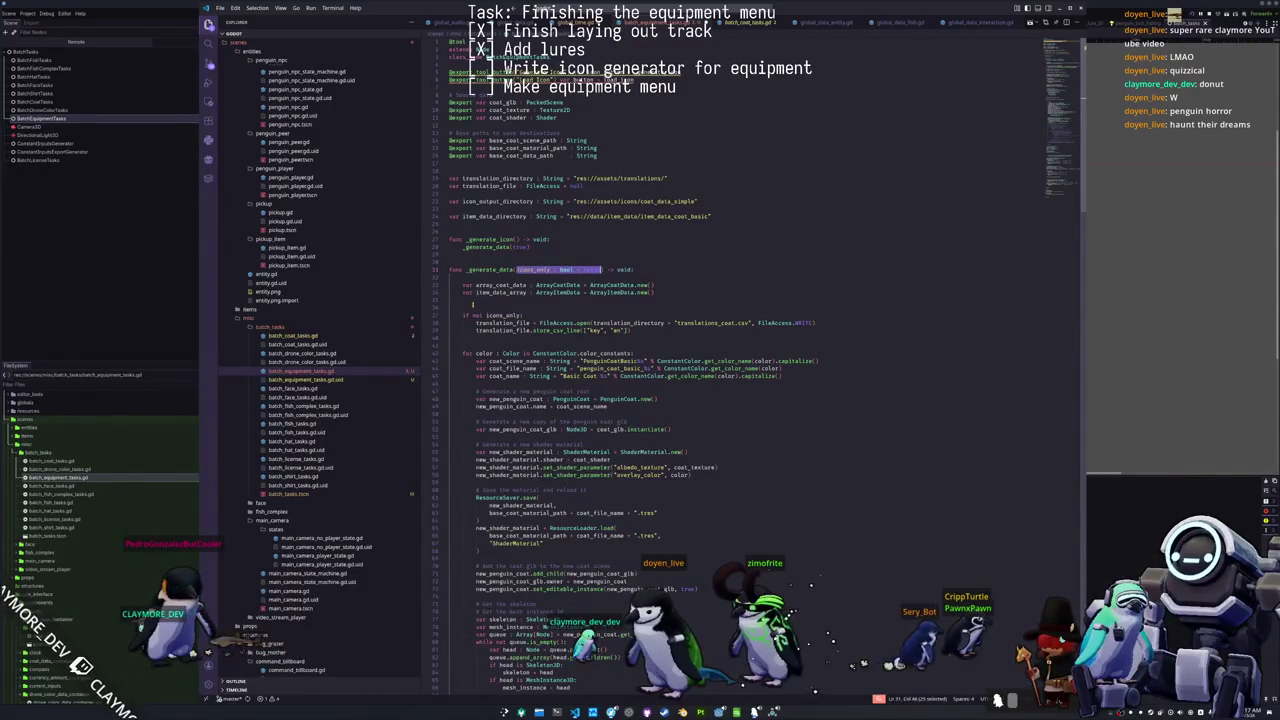
{"action": "left_click", "coordinate": [472, 304]}
{"action": "scroll", "coordinate": [475, 300], "scroll_direction": "down", "scroll_amount": 15}
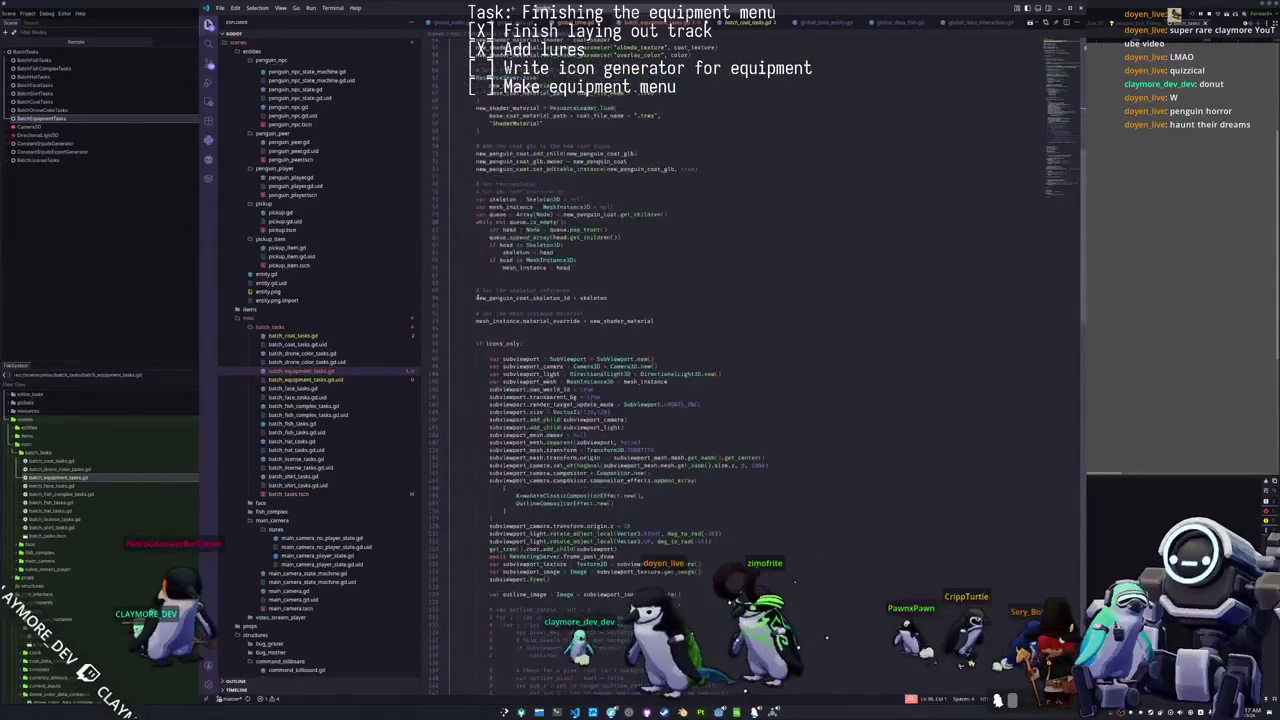
{"action": "scroll", "coordinate": [477, 297], "scroll_direction": "down", "scroll_amount": 20}
{"action": "scroll", "coordinate": [476, 325], "scroll_direction": "down", "scroll_amount": 4}
{"action": "left_click", "coordinate": [474, 364]}
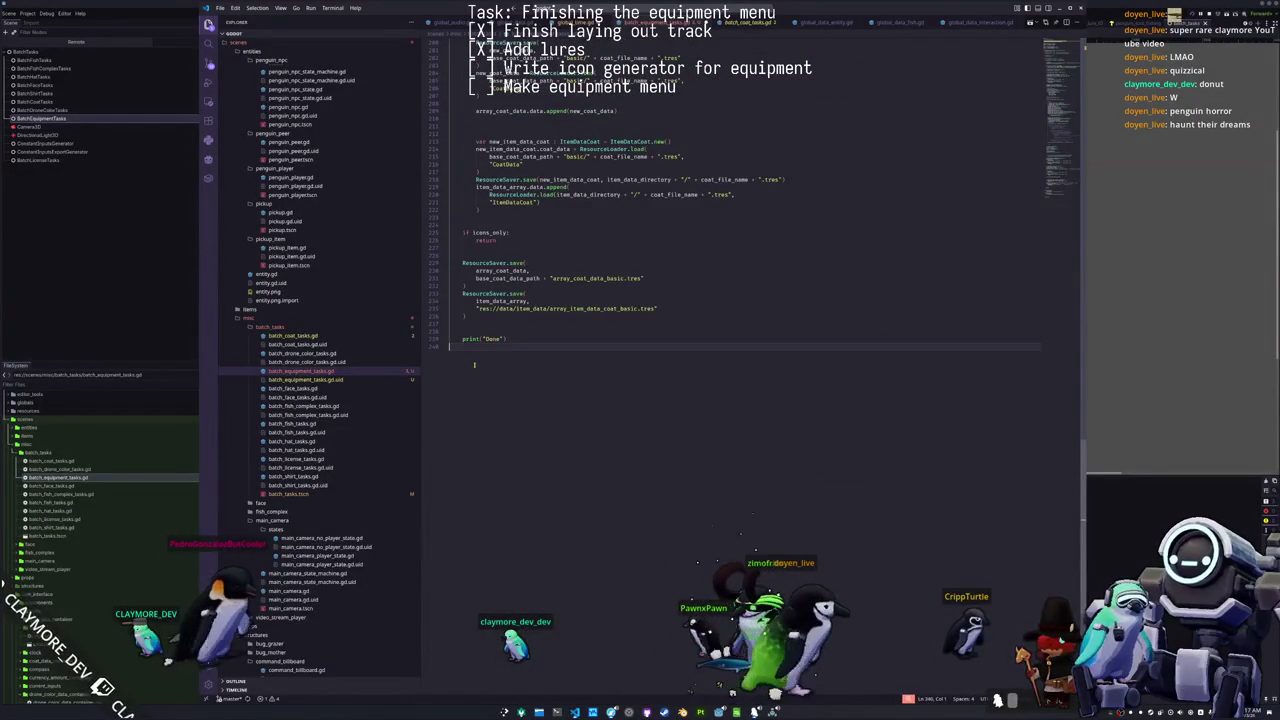
Step: Move the closing print("Done") lines up to just below item_data_directory
{"action": "key", "text": "shift+Up"}
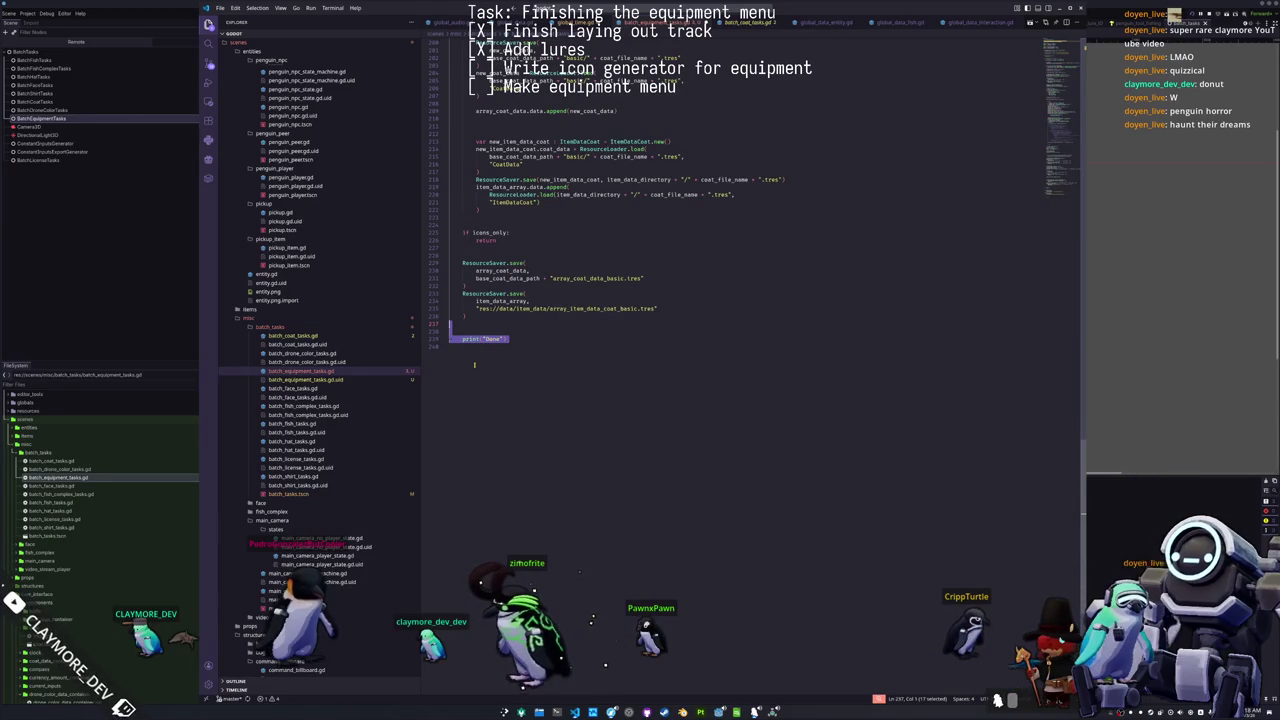
{"action": "key", "text": "ctrl+shift+d"}
{"action": "key", "text": "alt+Up"}
{"action": "key", "text": "alt+Up"}
{"action": "key", "text": "alt+Up"}
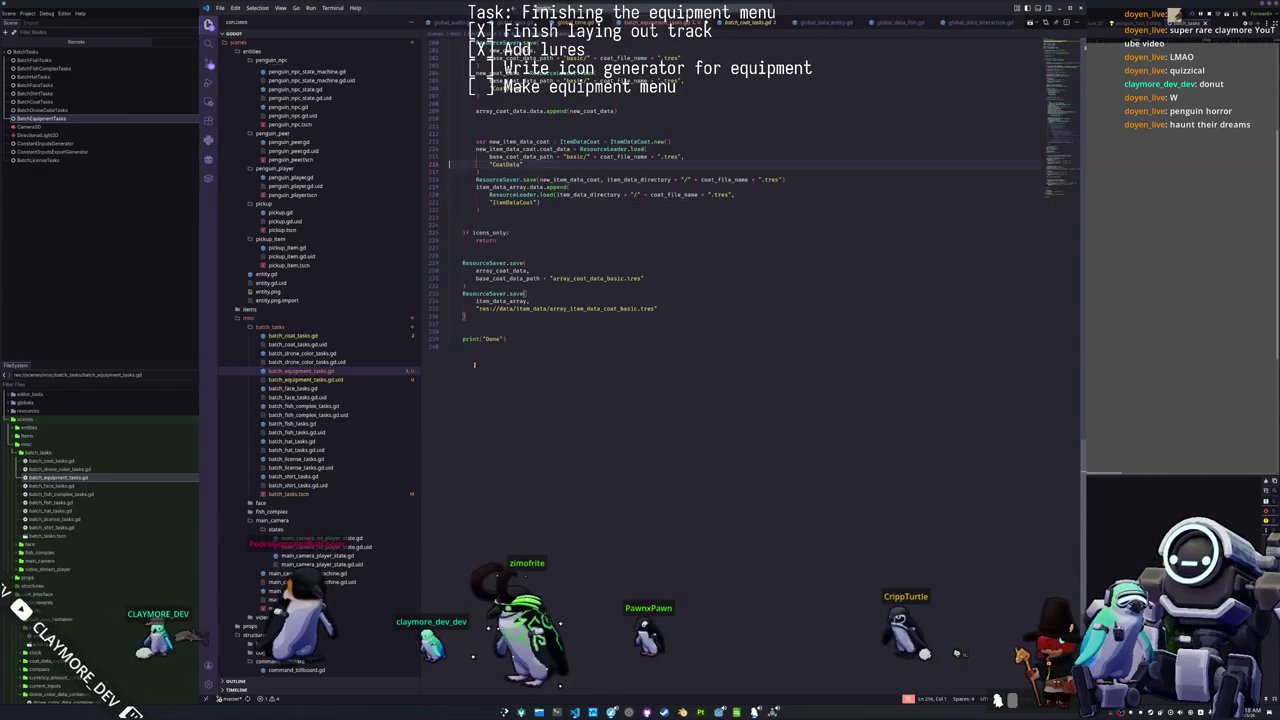
{"action": "key", "text": "alt+Up"}
{"action": "key", "text": "alt+Up"}
{"action": "key", "text": "alt+Up"}
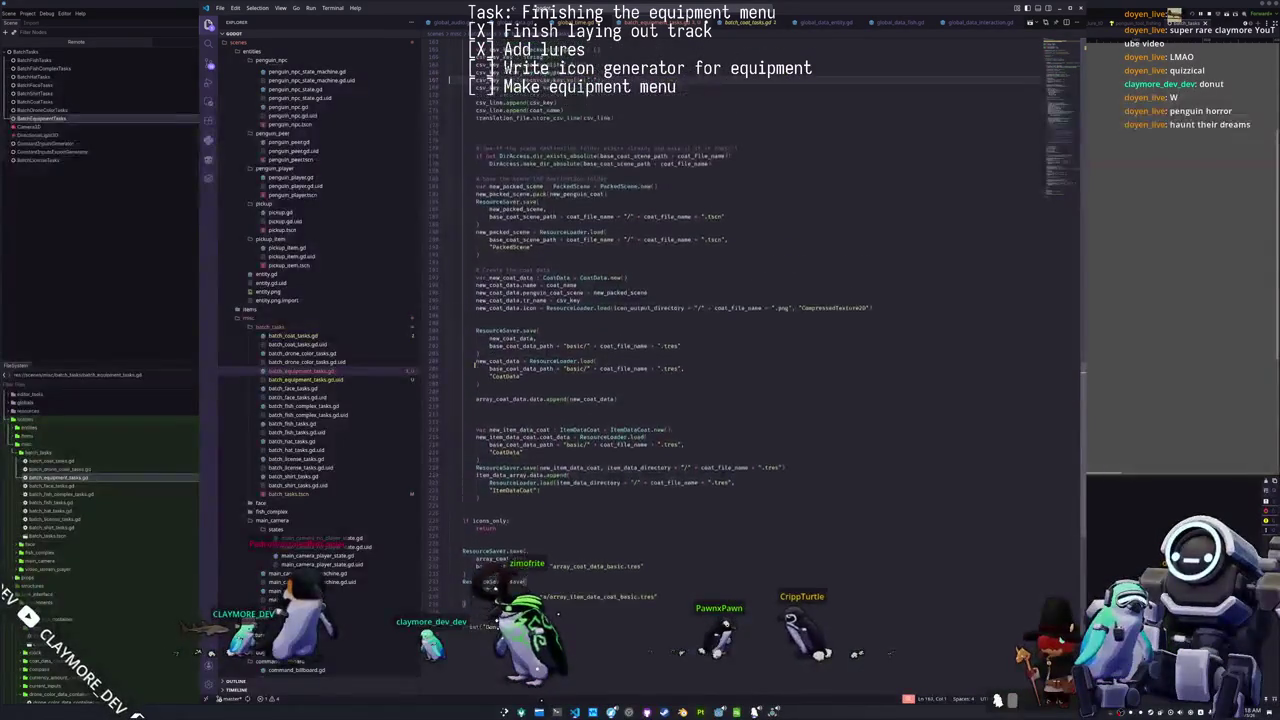
{"action": "key", "text": "alt+Up"}
{"action": "key", "text": "alt+Up"}
{"action": "key", "text": "alt+Up"}
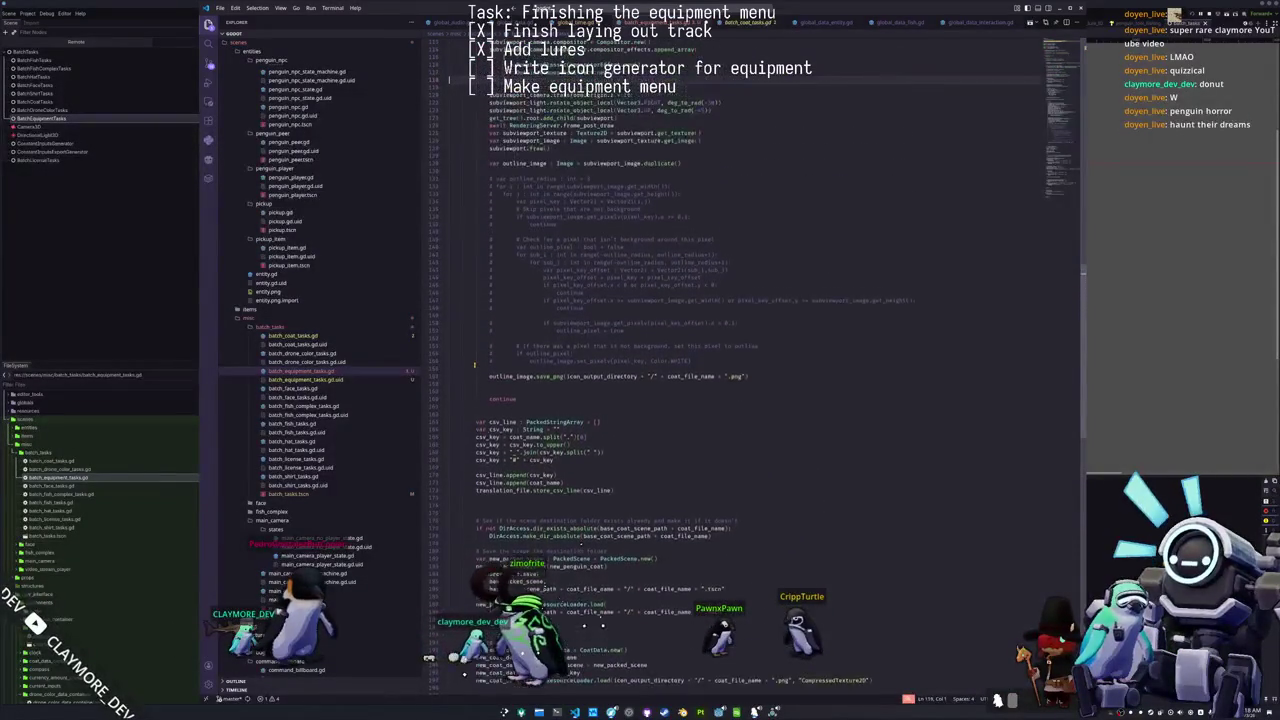
{"action": "key", "text": "alt+Up"}
{"action": "key", "text": "alt+Up"}
{"action": "key", "text": "alt+Up"}
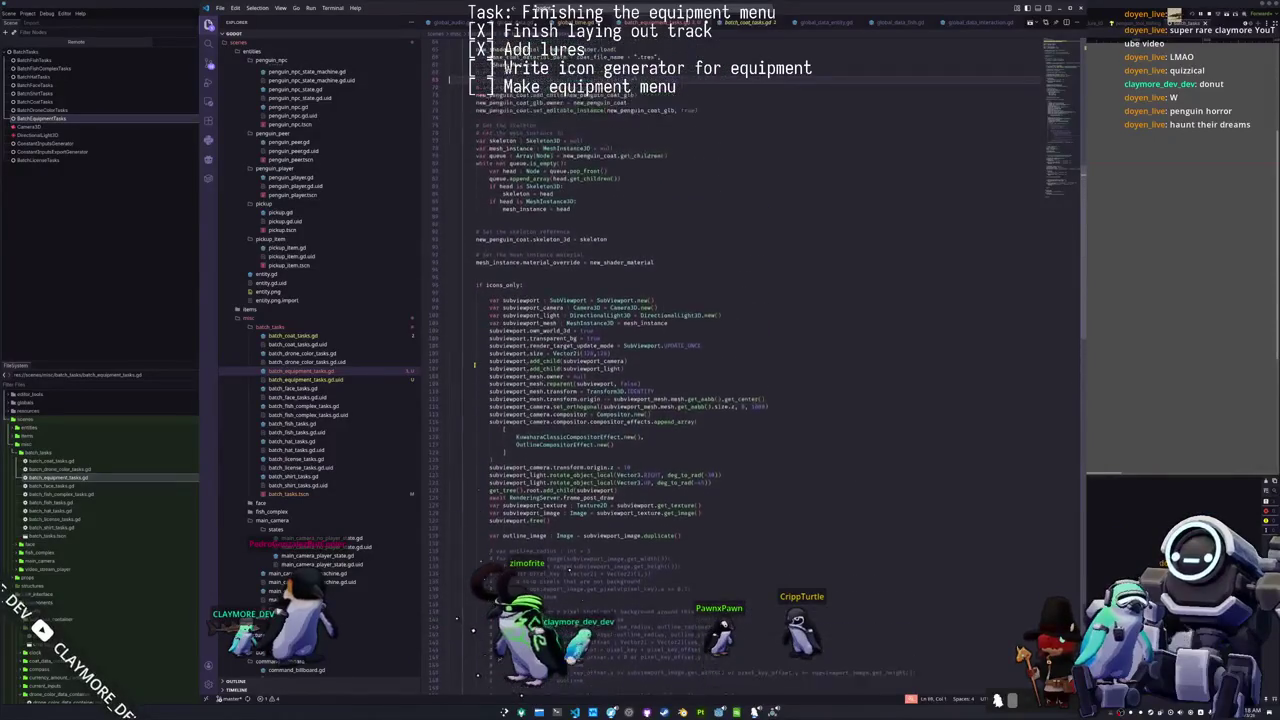
{"action": "key", "text": "alt+Up"}
{"action": "key", "text": "alt+Up"}
{"action": "key", "text": "alt+Up"}
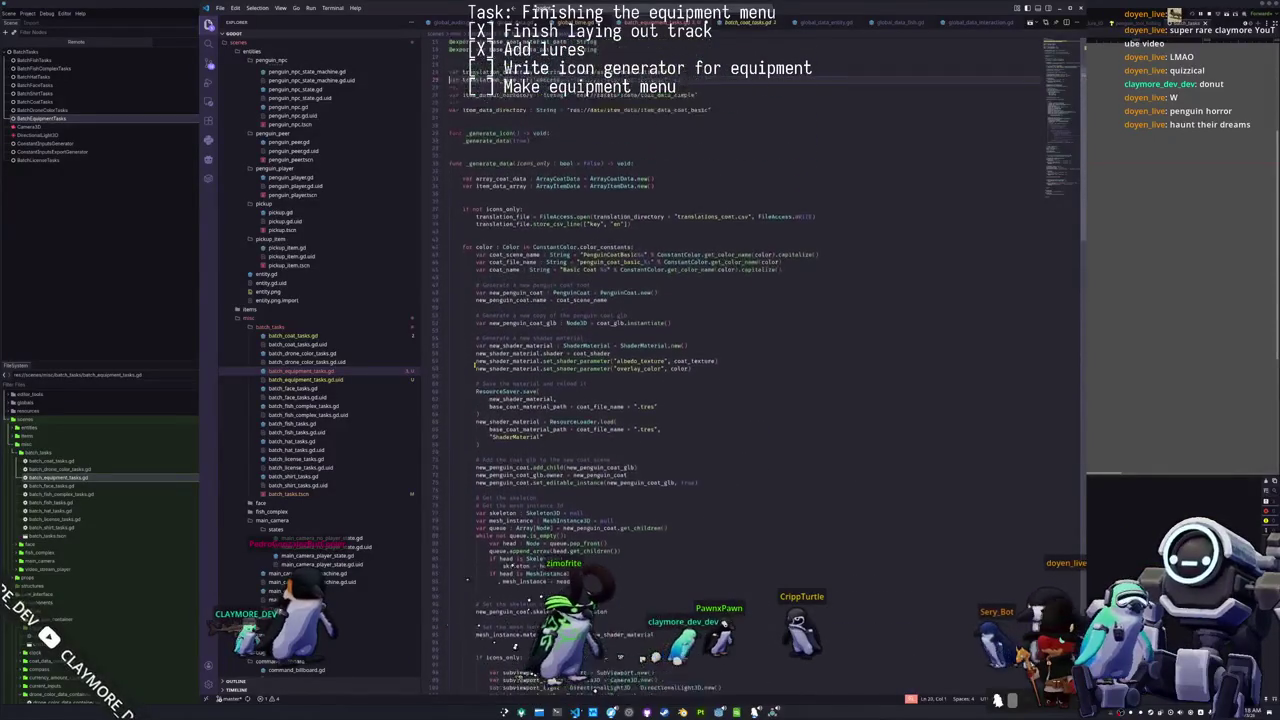
{"action": "key", "text": "alt+Up"}
{"action": "key", "text": "alt+Up"}
{"action": "key", "text": "alt+Up"}
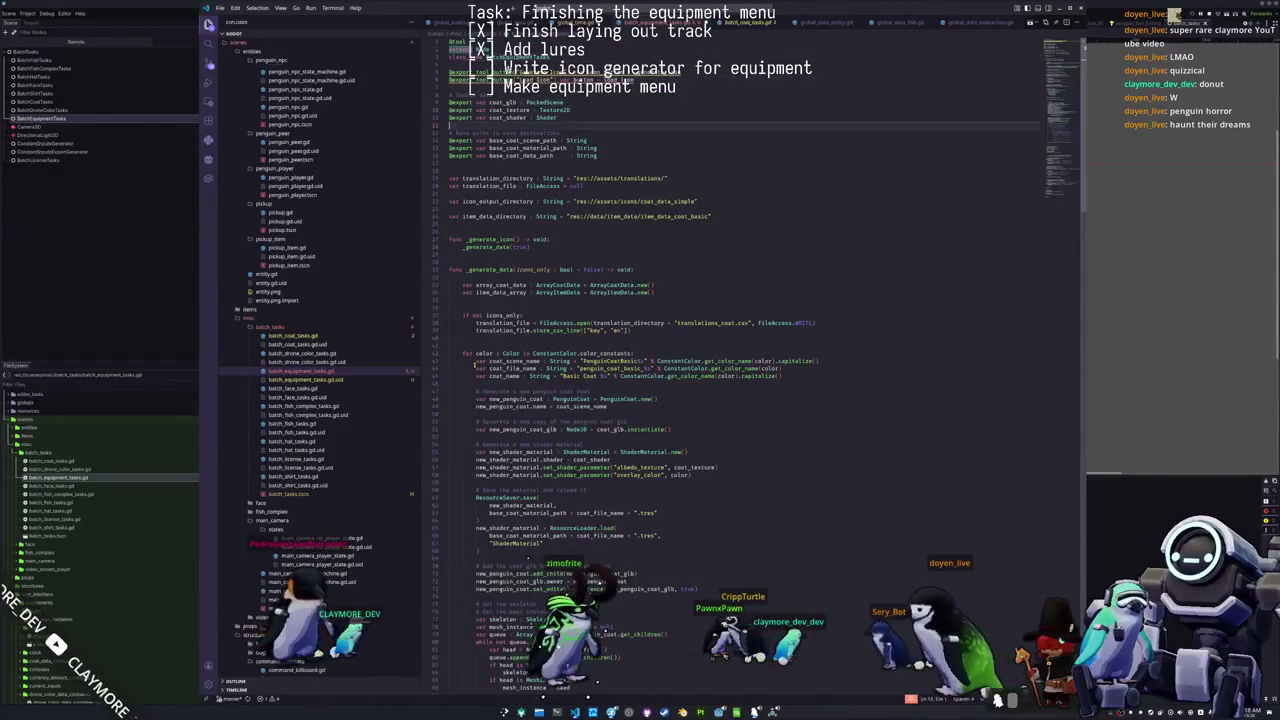
Step: Write a _load_icon() -> void function below _generate_icon that calls _generate_data(false)
{"action": "key", "text": "Down"}
{"action": "key", "text": "Down"}
{"action": "key", "text": "Down"}
{"action": "key", "text": "Return"}
{"action": "key", "text": "Return"}
{"action": "key", "text": "Return"}
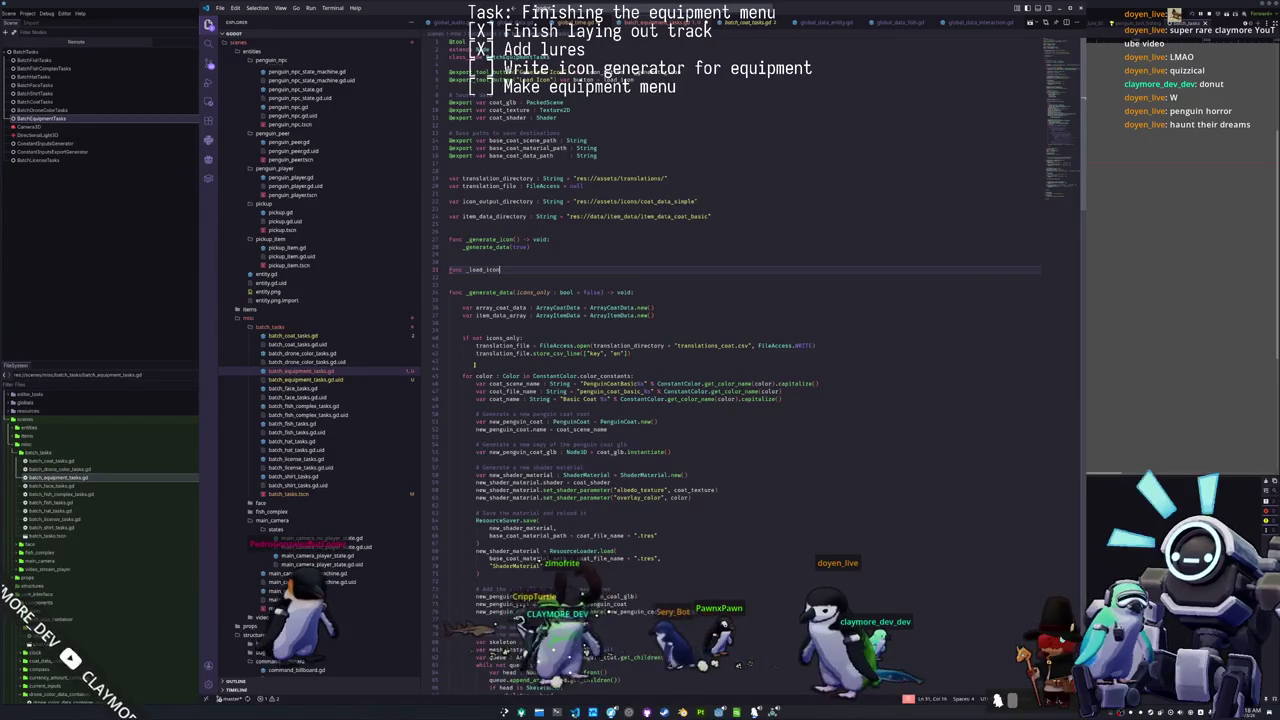
{"action": "type", "text": ":"}
{"action": "key", "text": "Return"}
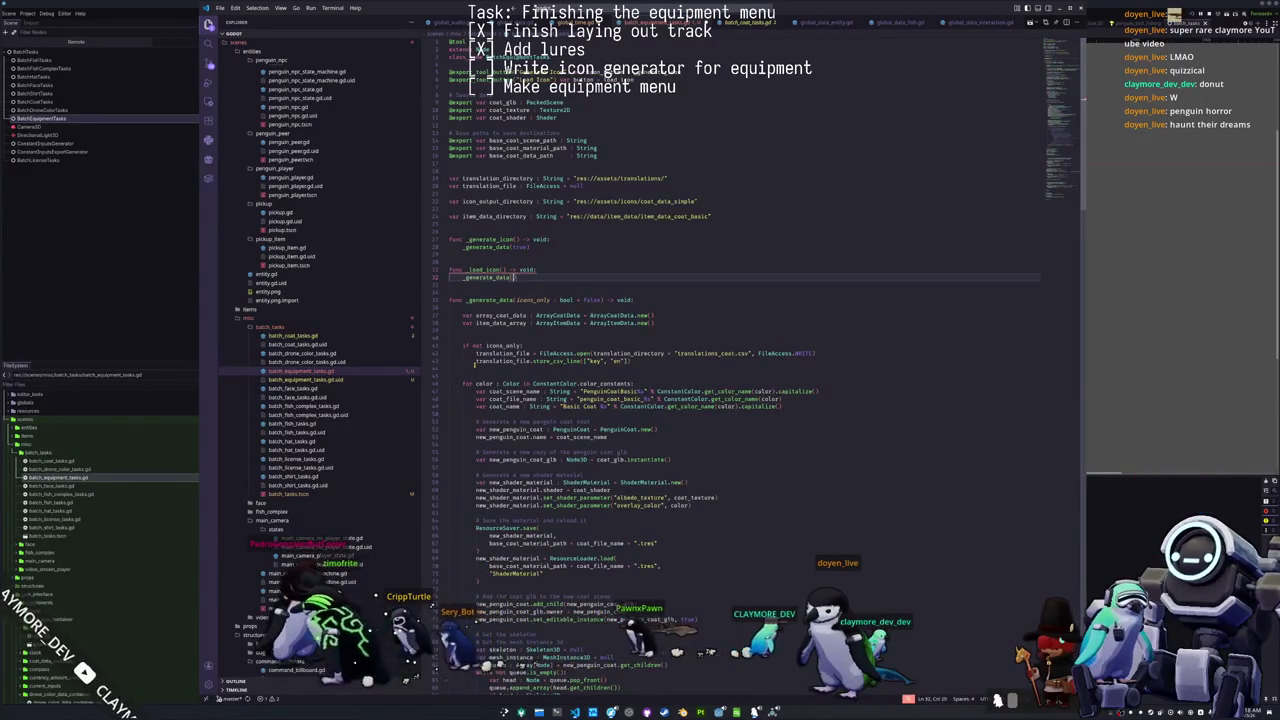
{"action": "key", "text": "Down"}
Step: Rename _generate_data's icons_only parameter to generate and return to the top variables
{"action": "double_click", "coordinate": [530, 300]}
{"action": "type", "text": "lod"}
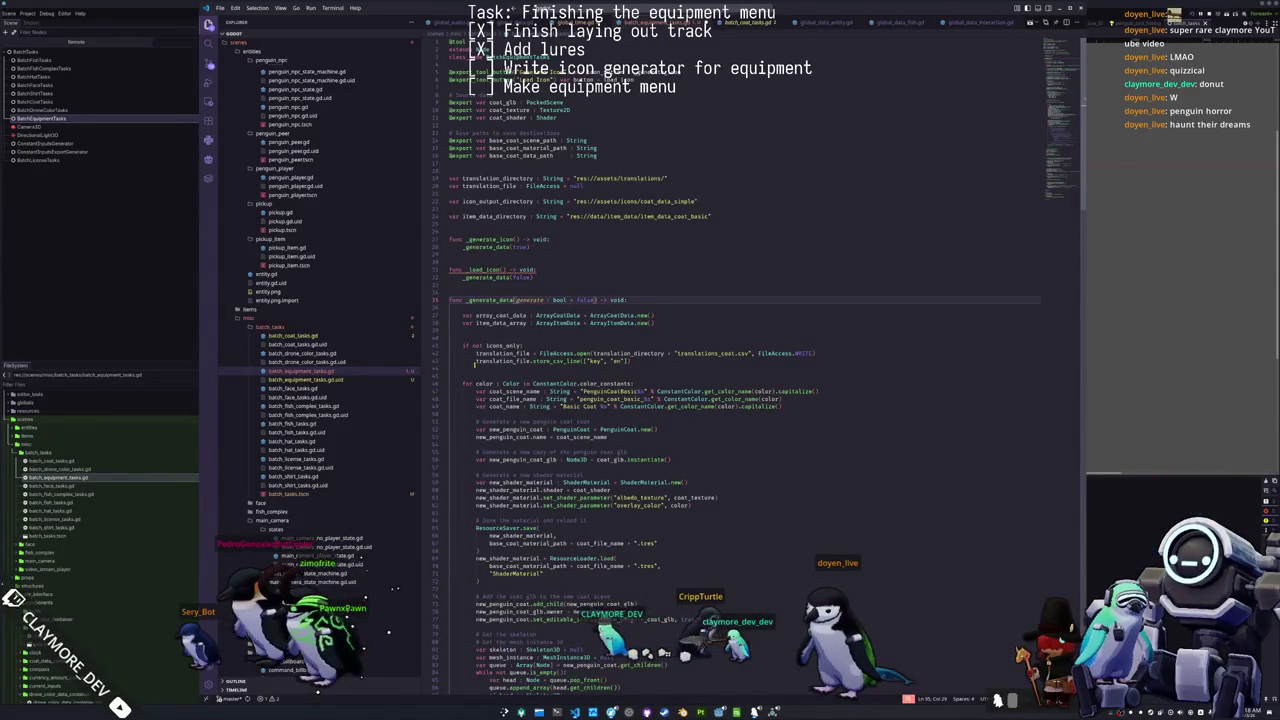
{"action": "key", "text": "Up"}
{"action": "key", "text": "Up"}
{"action": "key", "text": "Up"}
{"action": "key", "text": "Up"}
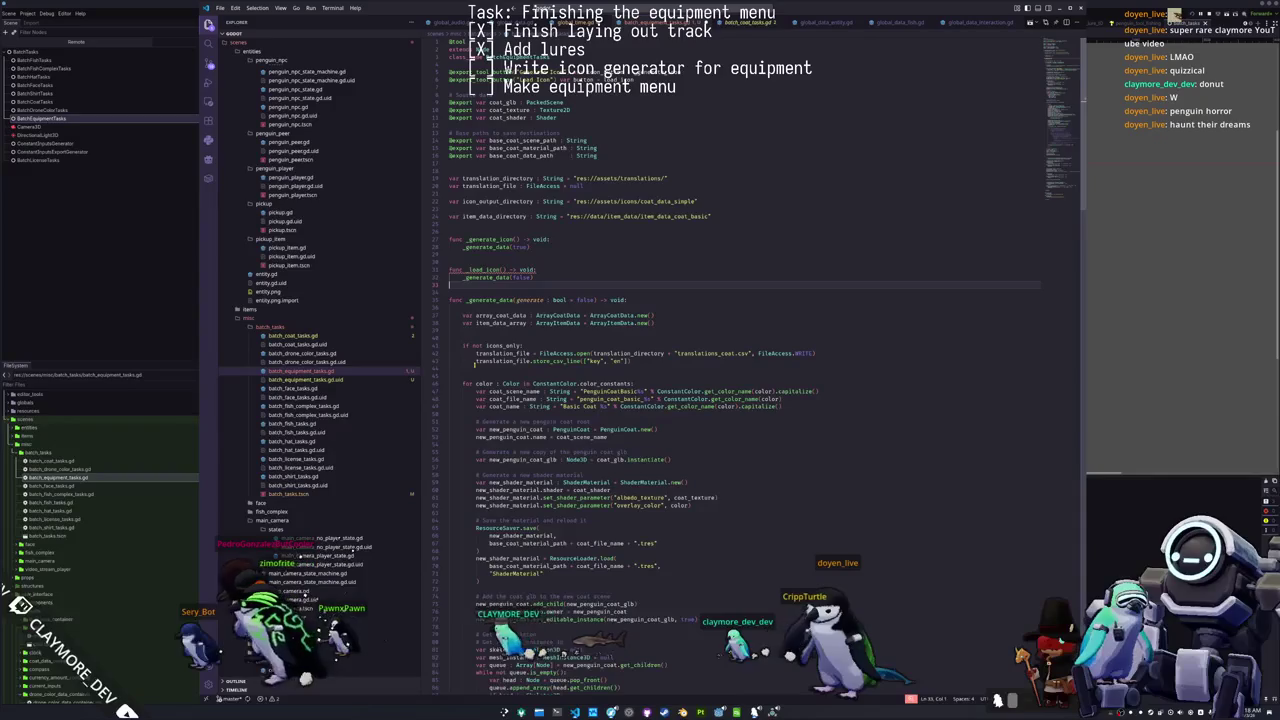
{"action": "key", "text": "Up"}
{"action": "key", "text": "Up"}
{"action": "key", "text": "Up"}
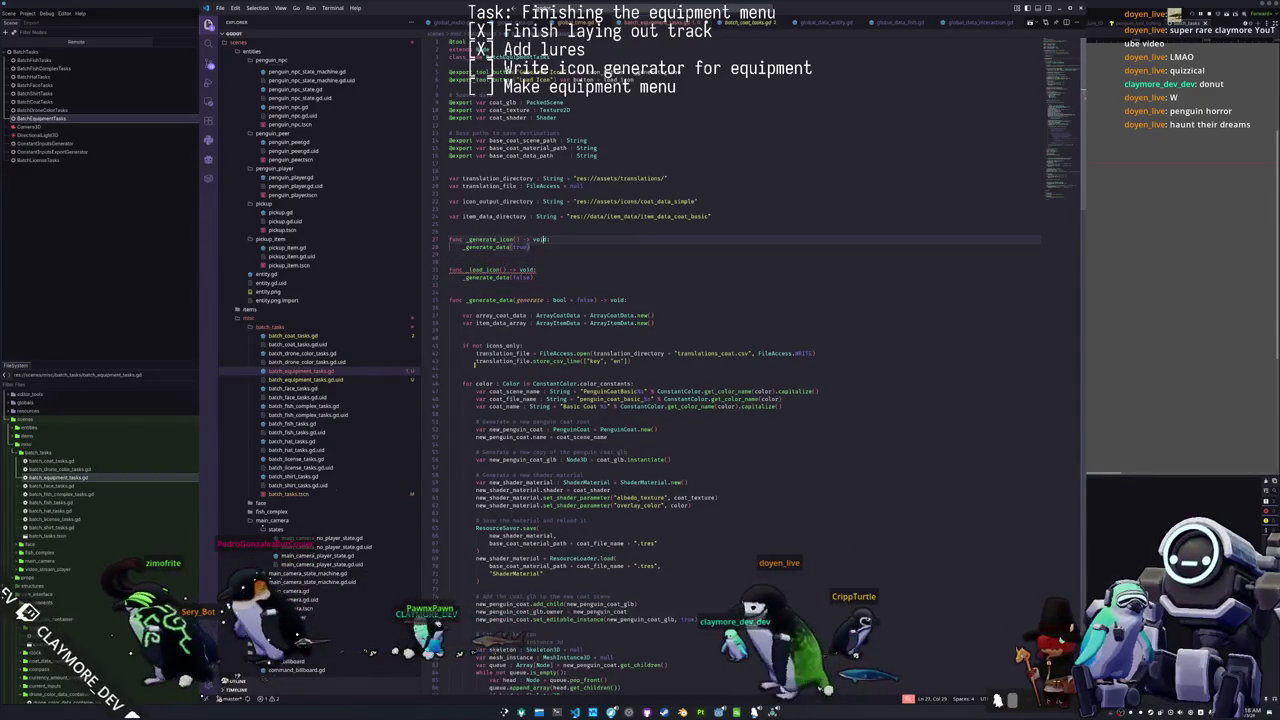
{"action": "key", "text": "Down"}
{"action": "key", "text": "Down"}
{"action": "key", "text": "Down"}
{"action": "key", "text": "Down"}
{"action": "key", "text": "Down"}
{"action": "key", "text": "Down"}
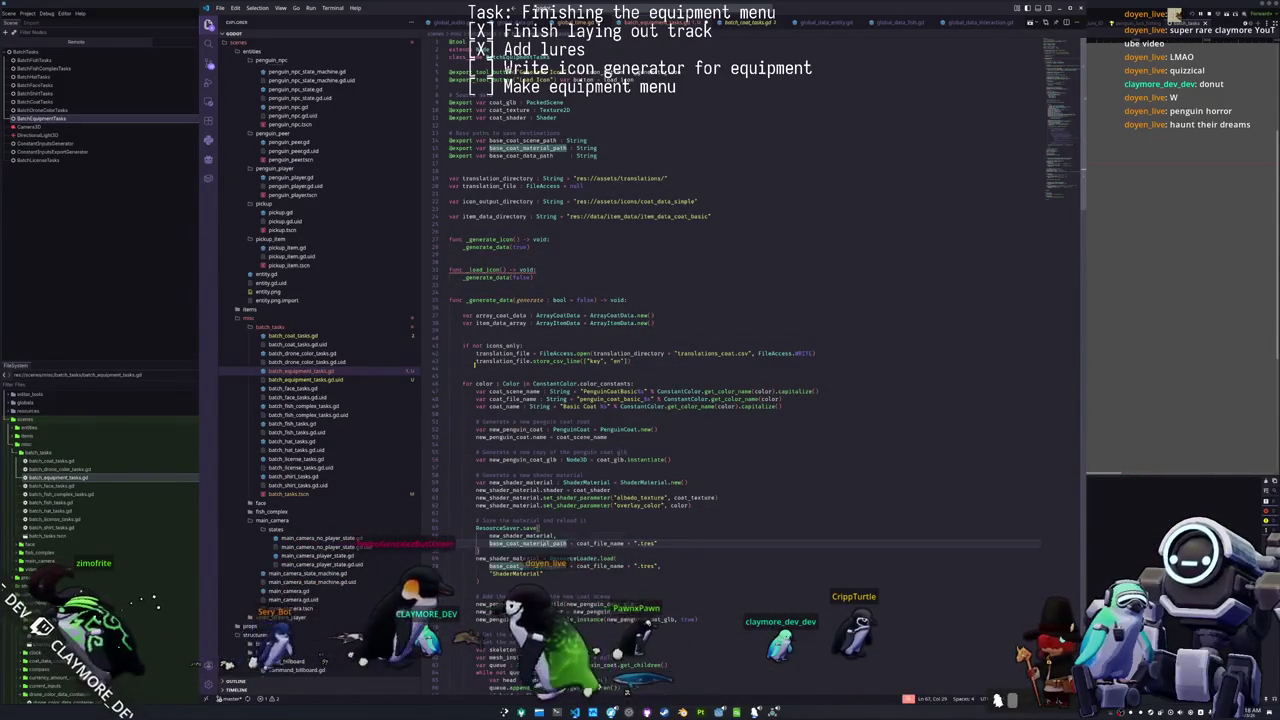
{"action": "key", "text": "Up"}
{"action": "key", "text": "Up"}
{"action": "key", "text": "Up"}
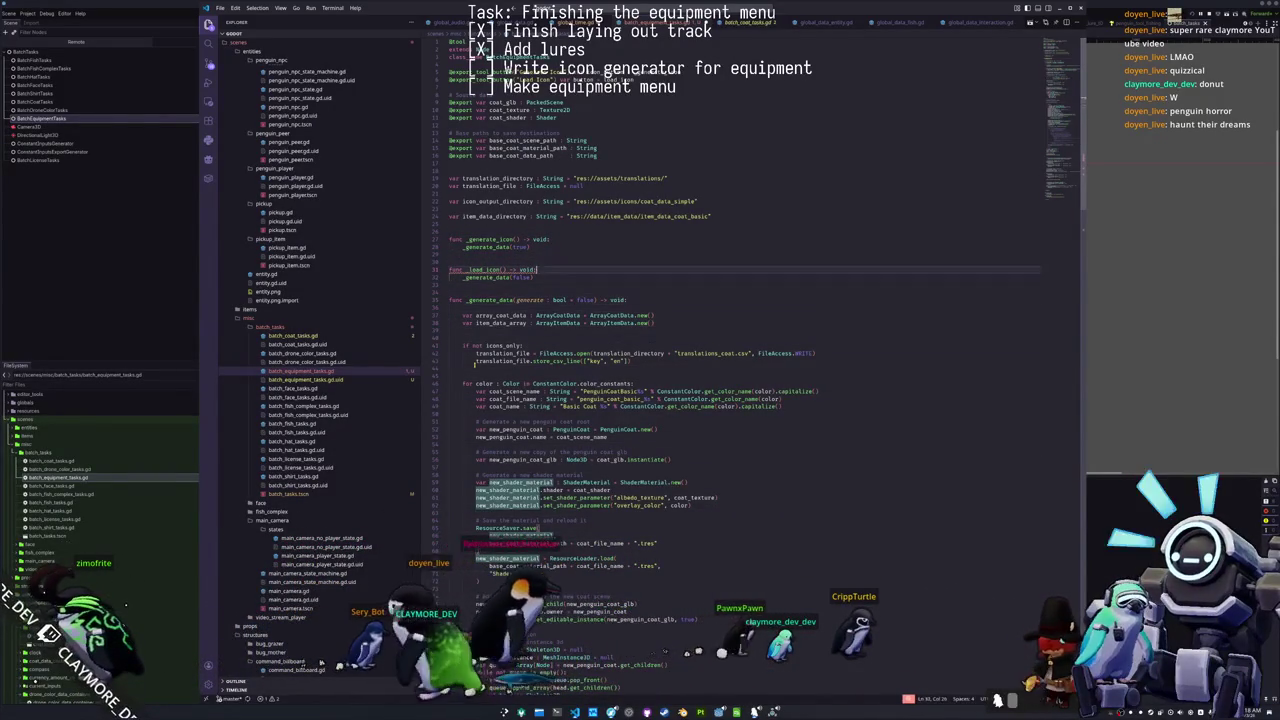
{"action": "key", "text": "Up"}
{"action": "key", "text": "Up"}
{"action": "key", "text": "Up"}
{"action": "key", "text": "Up"}
{"action": "key", "text": "Up"}
{"action": "key", "text": "Up"}
{"action": "key", "text": "Right"}
{"action": "key", "text": "Right"}
{"action": "key", "text": "Right"}
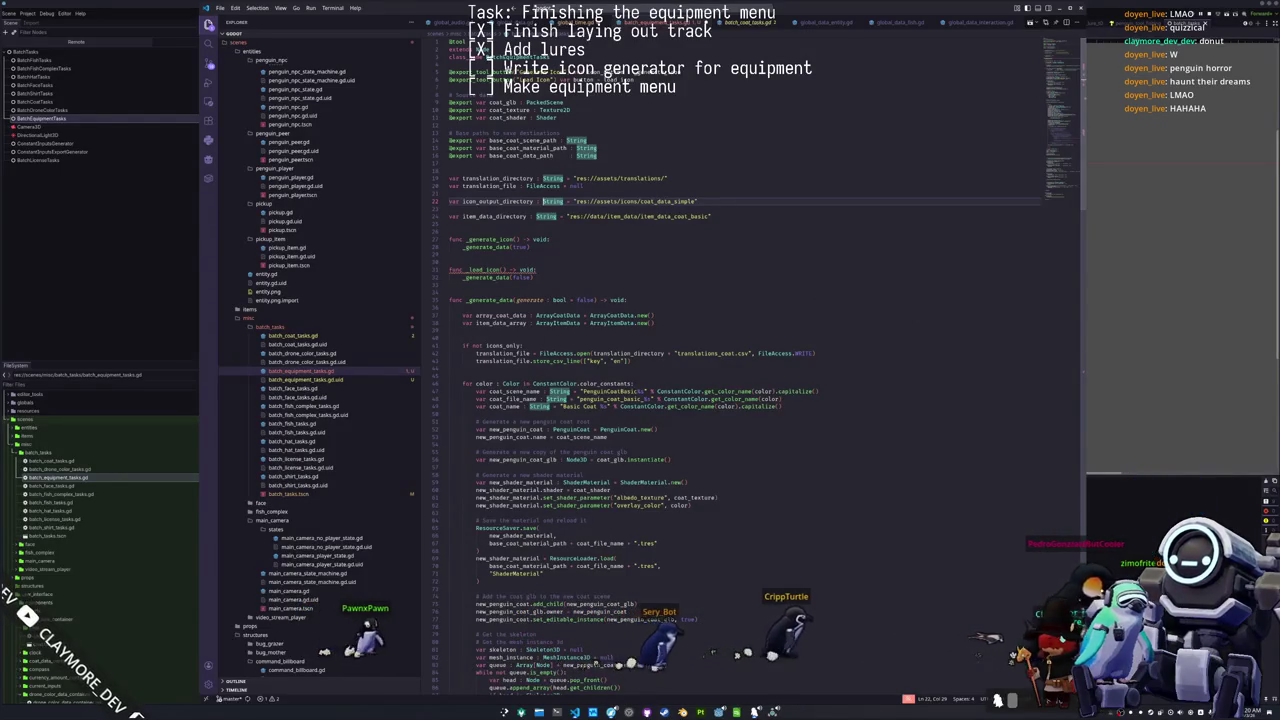
{"action": "key", "text": "alt+Tab"}
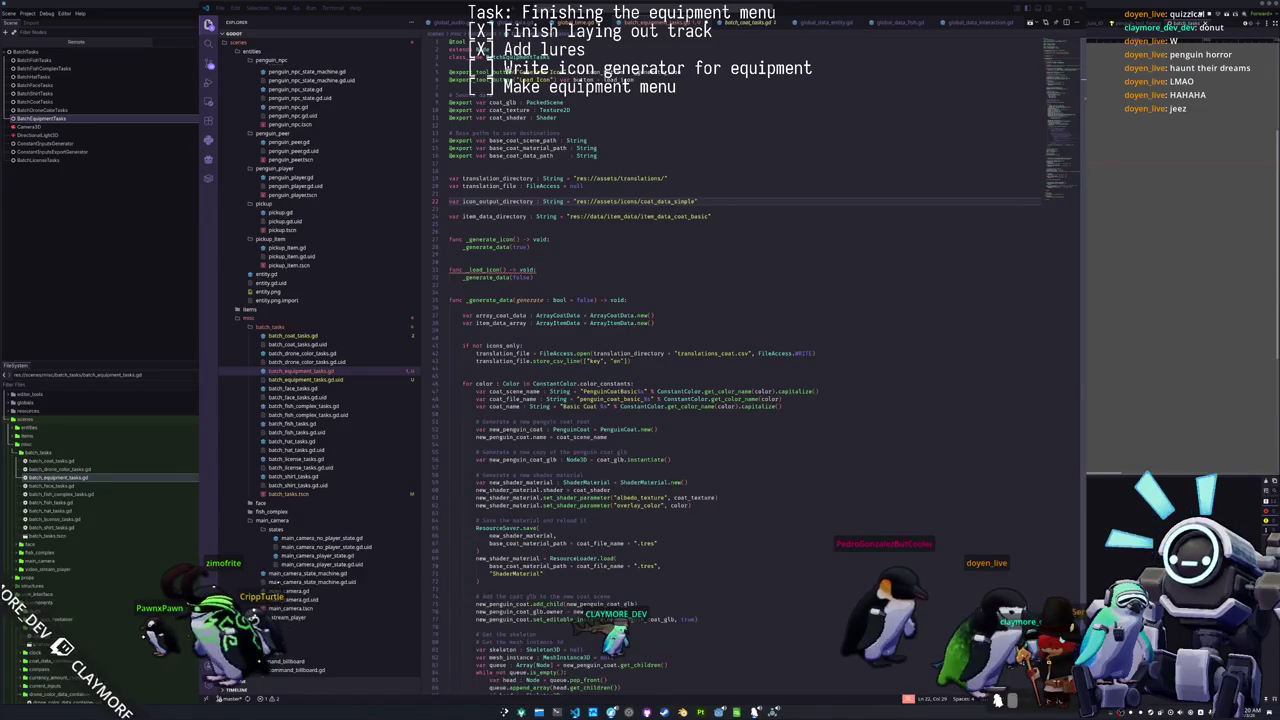
{"action": "left_click", "coordinate": [681, 454]}
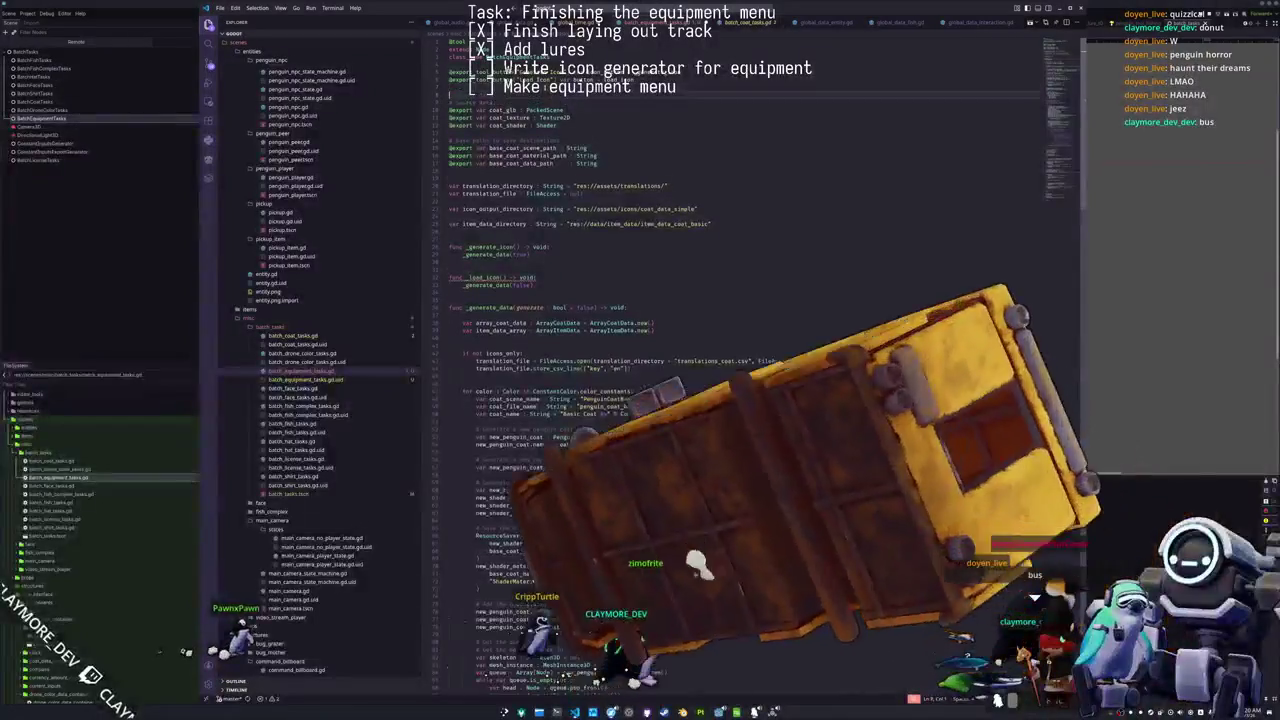
{"action": "key", "text": "Return"}
{"action": "key", "text": "Return"}
{"action": "key", "text": "Return"}
{"action": "key", "text": "Up"}
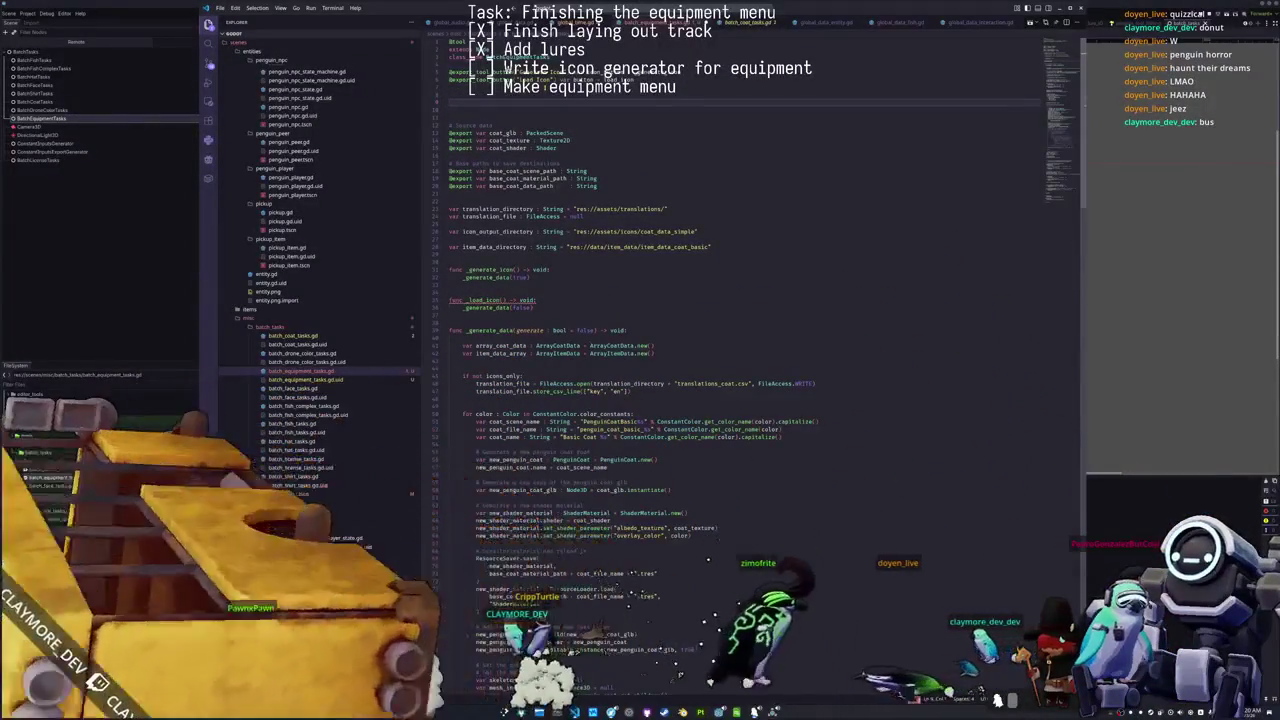
{"action": "type", "text": "@exp"}
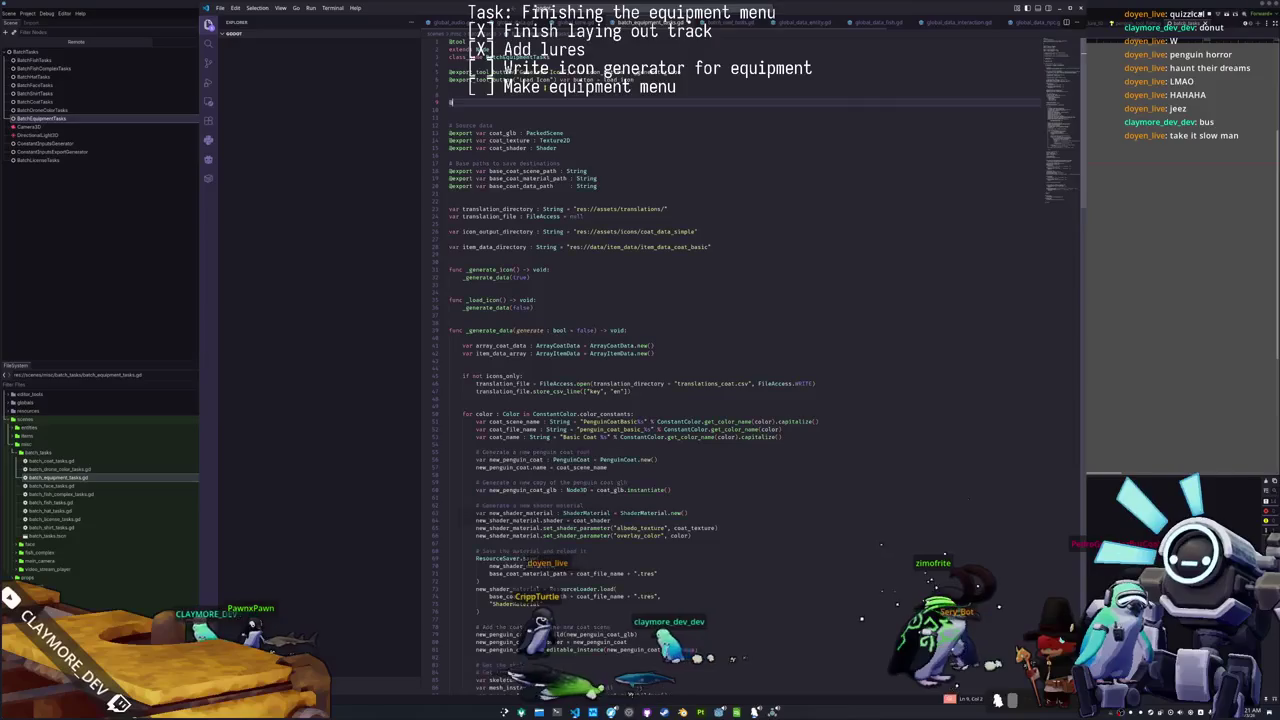
{"action": "key", "text": "Return"}
{"action": "type", "text": "var"}
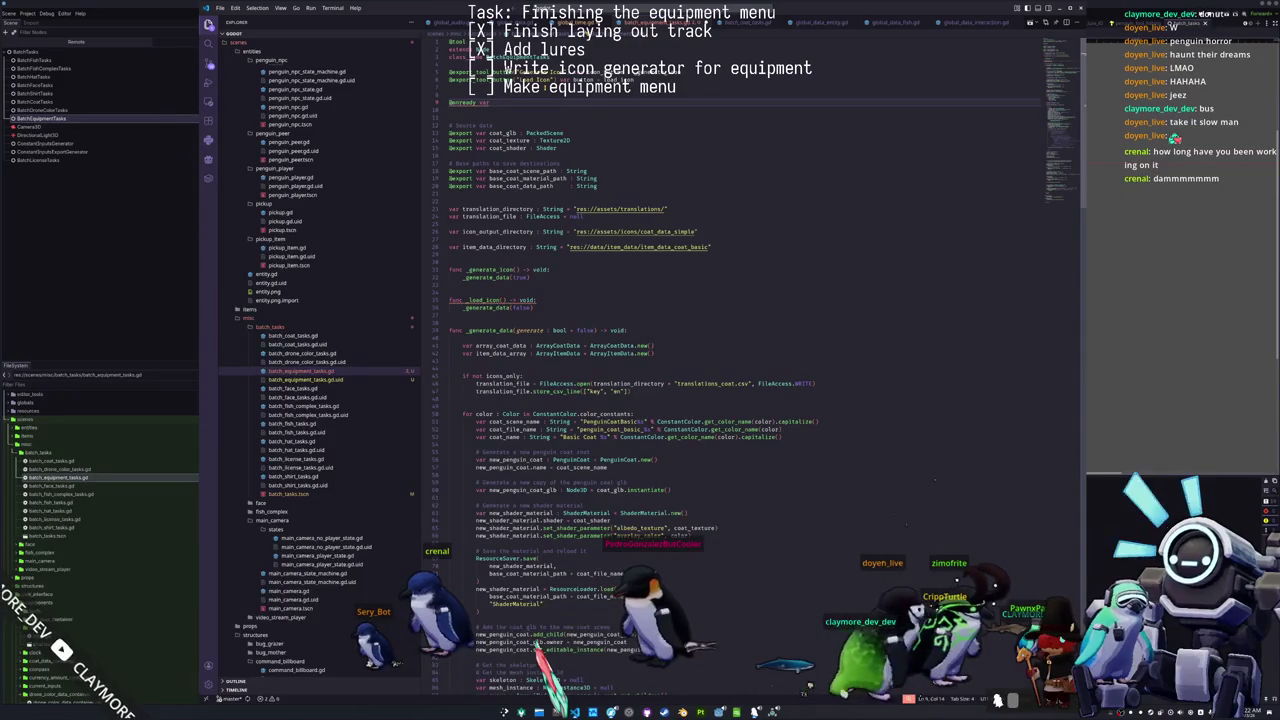
Step: Finish the comment on fishing rods and lures, and add a comment about generating icons by traversing the data arrays
{"action": "key", "text": "Return"}
{"action": "key", "text": "Return"}
{"action": "key", "text": "Return"}
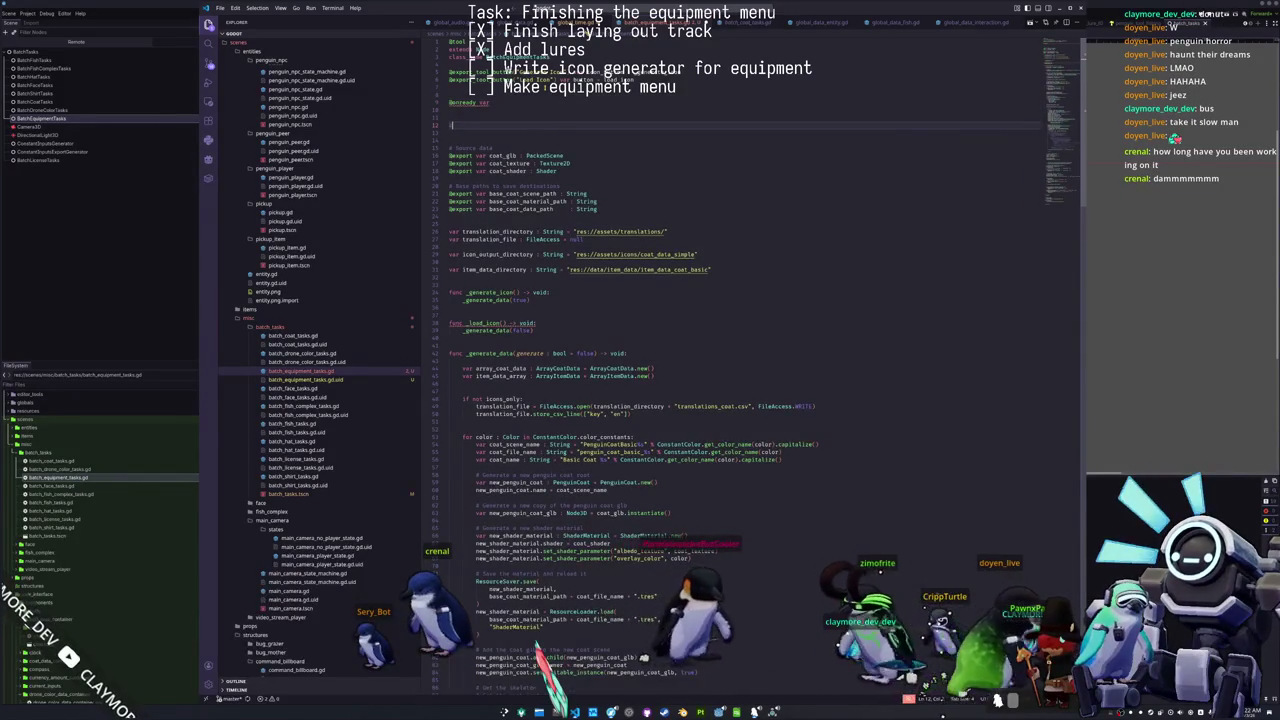
{"action": "type", "text": "# Loadthe bas"}
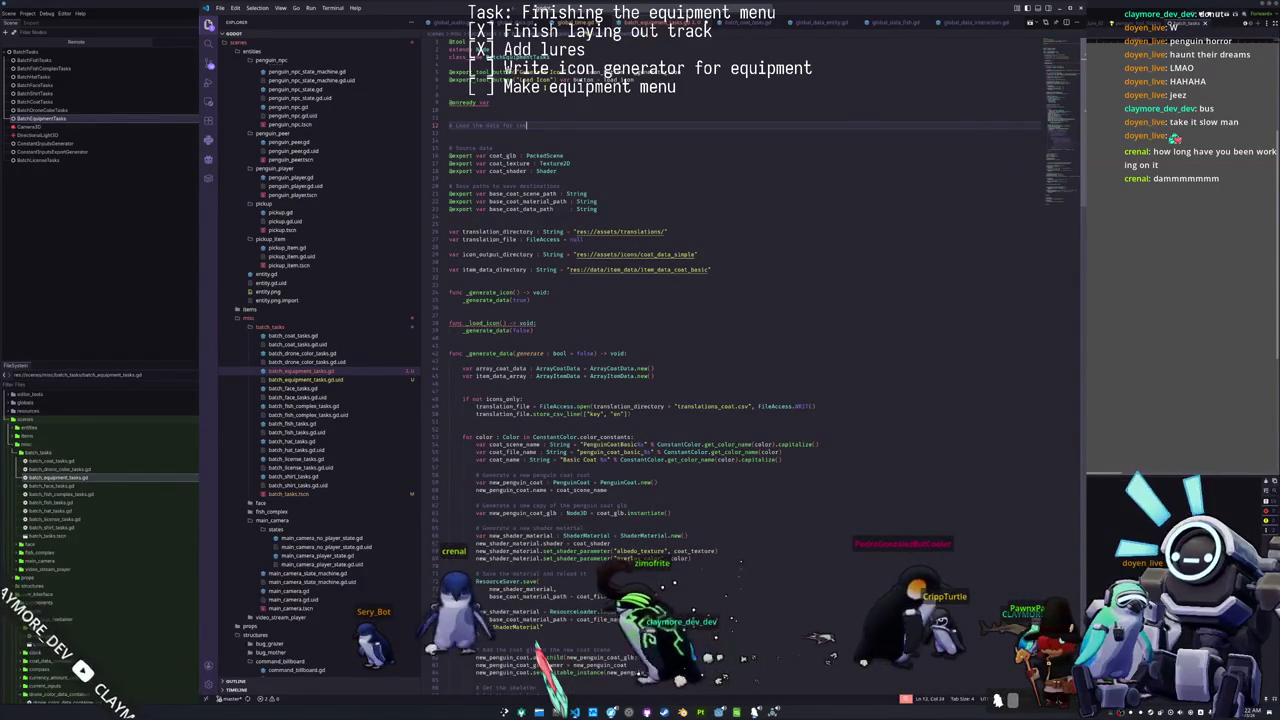
{"action": "type", "text": "fishing rods,"}
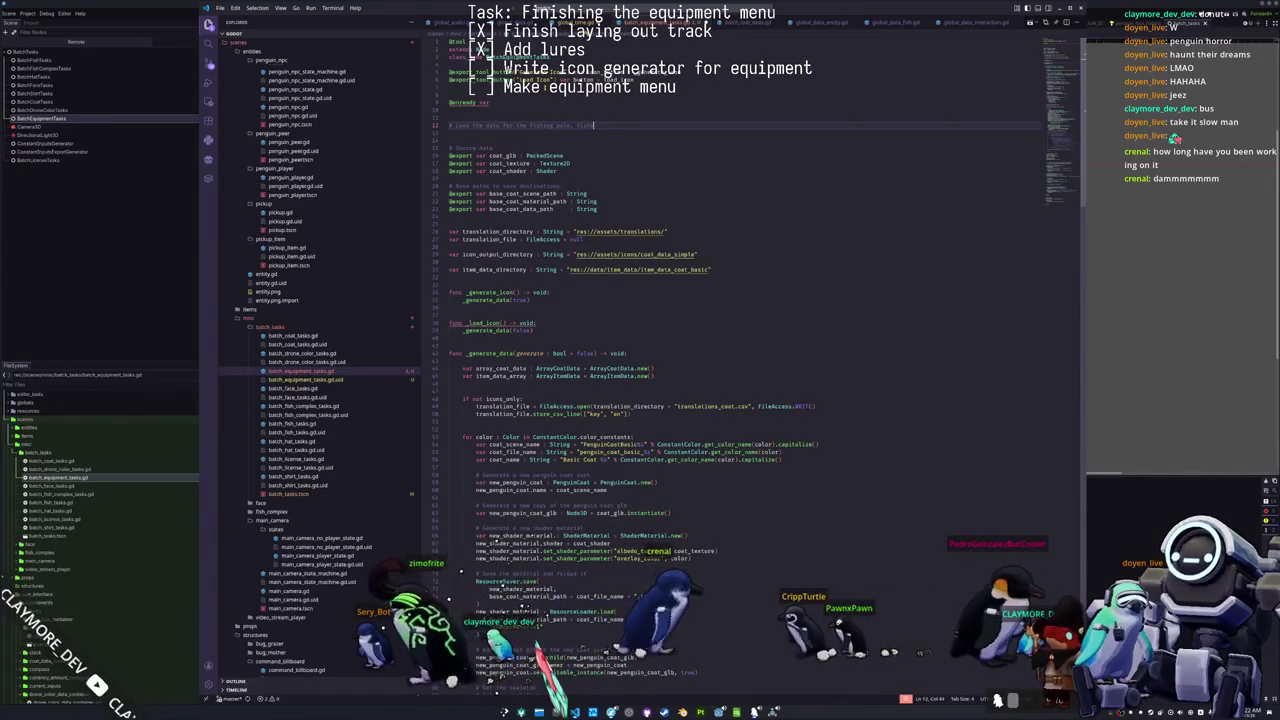
{"action": "type", "text": "fishing l"}
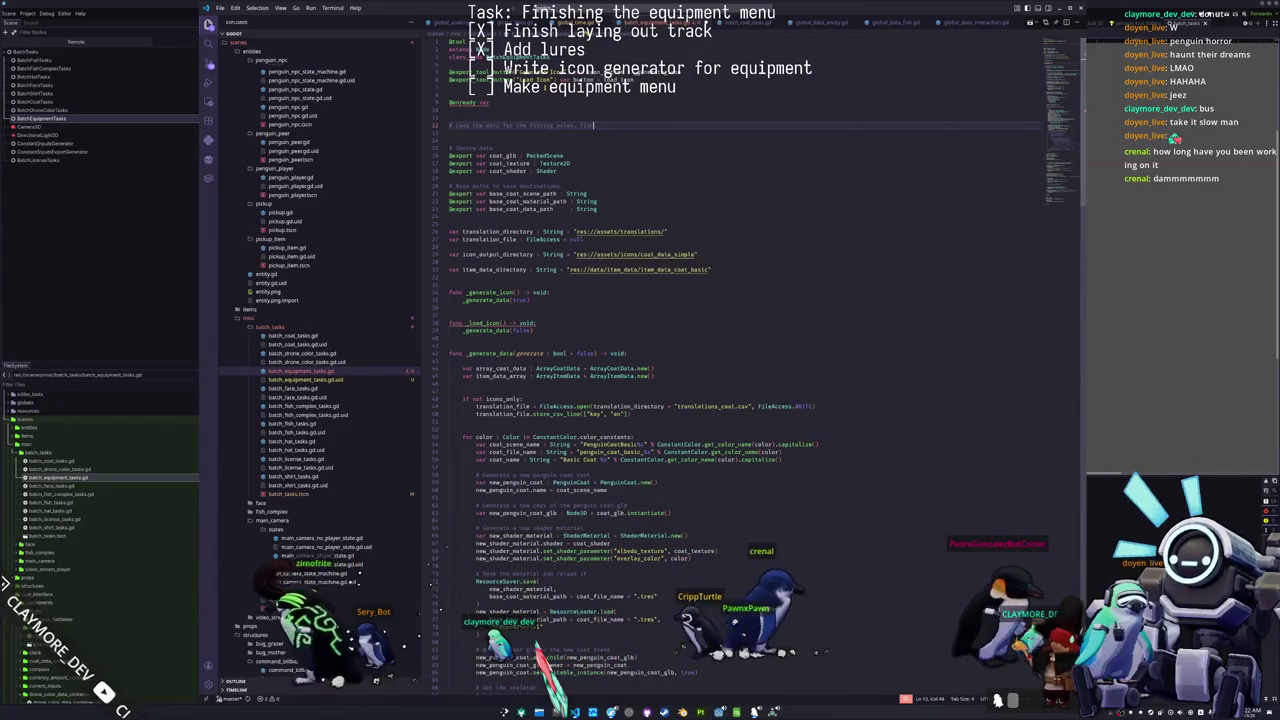
{"action": "type", "text": "adders, and fish"}
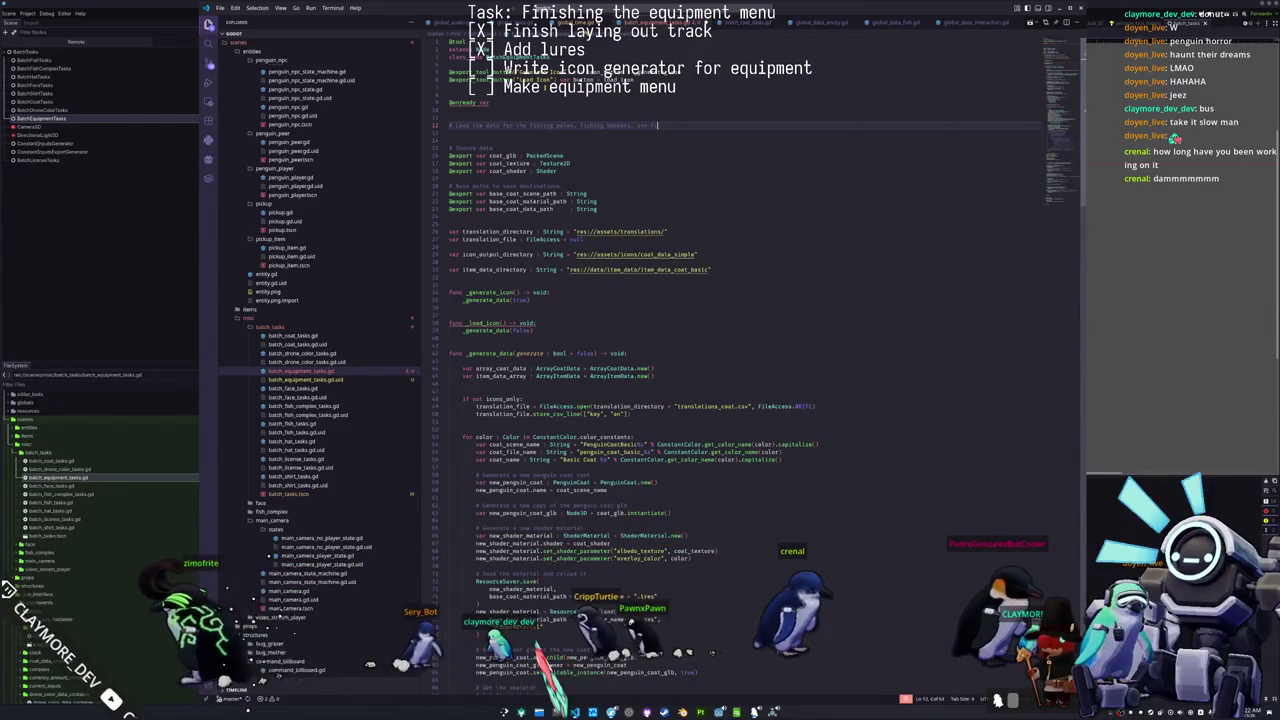
{"action": "type", "text": "in"}
{"action": "key", "text": "Return"}
{"action": "key", "text": "Return"}
{"action": "type", "text": "#"}
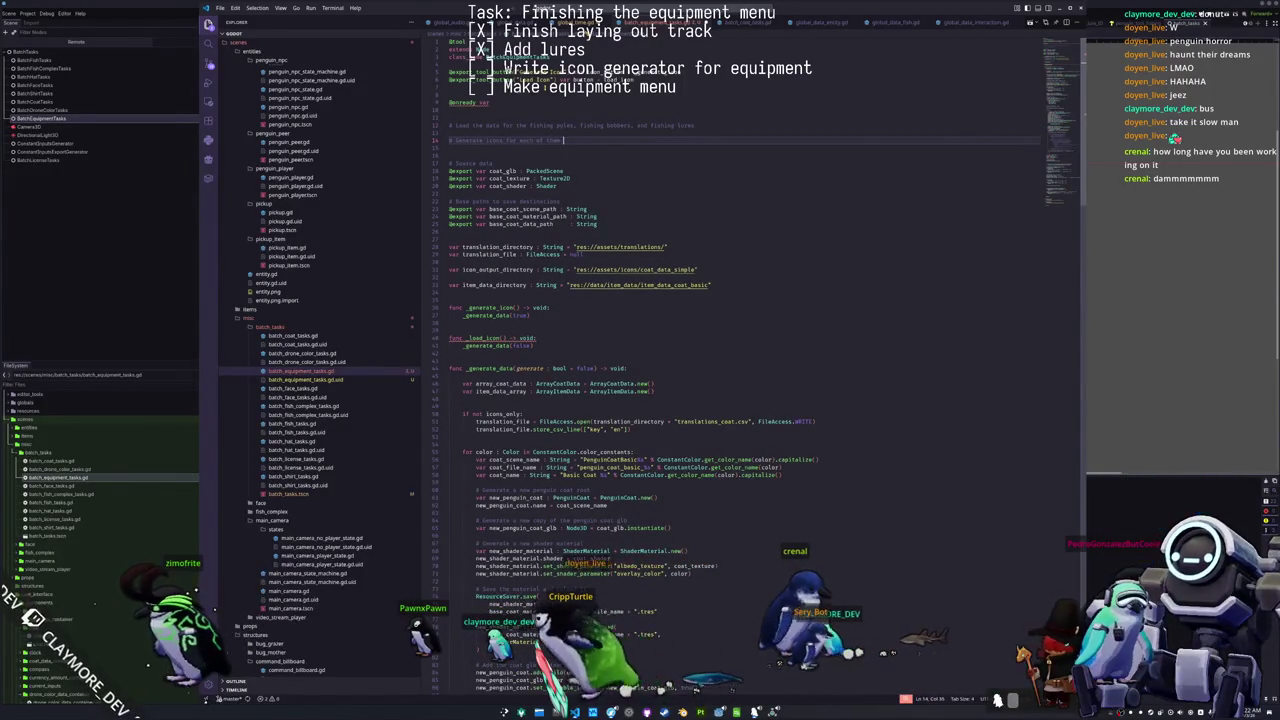
{"action": "type", "text": "pl"}
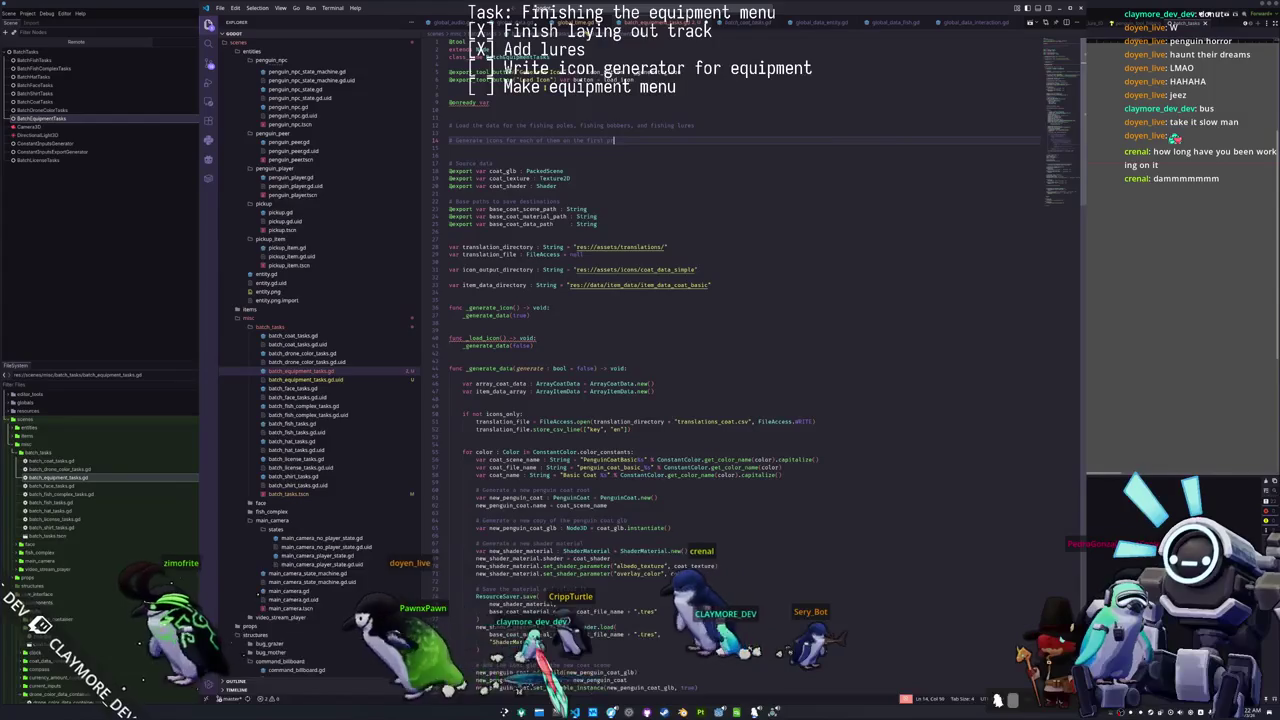
{"action": "type", "text": "ay by traversing "}
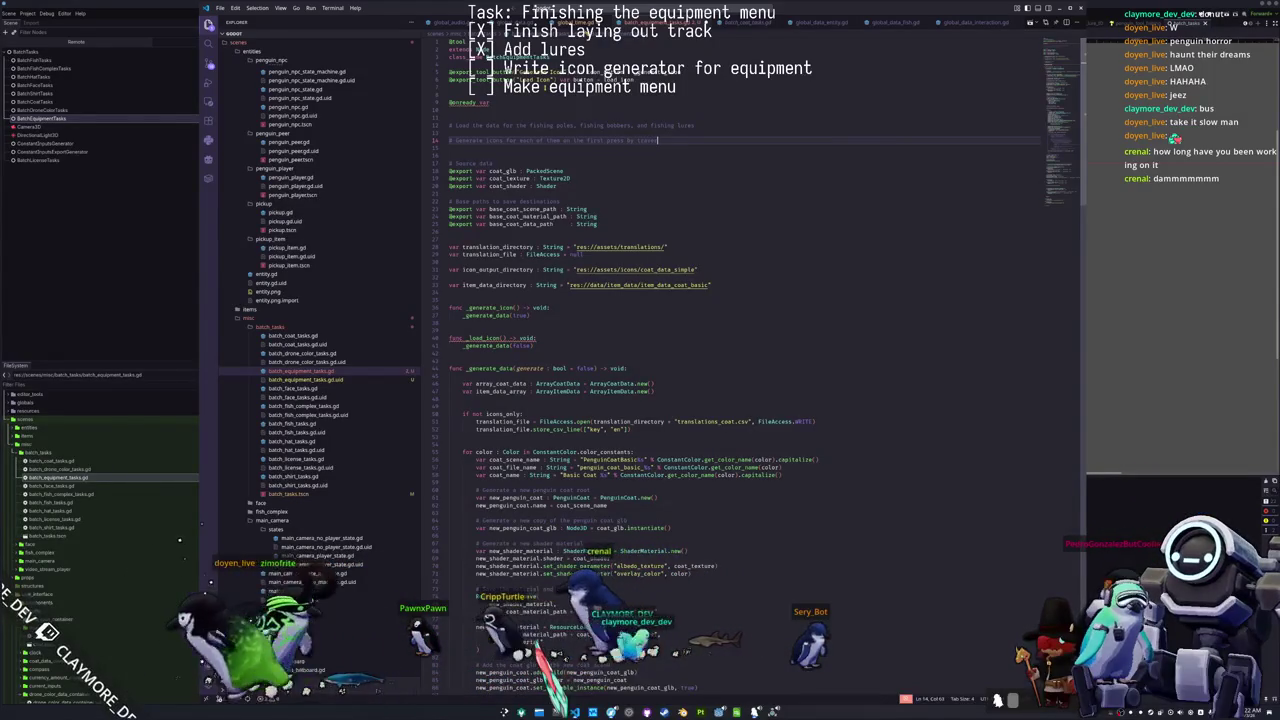
{"action": "type", "text": "the data arrays"}
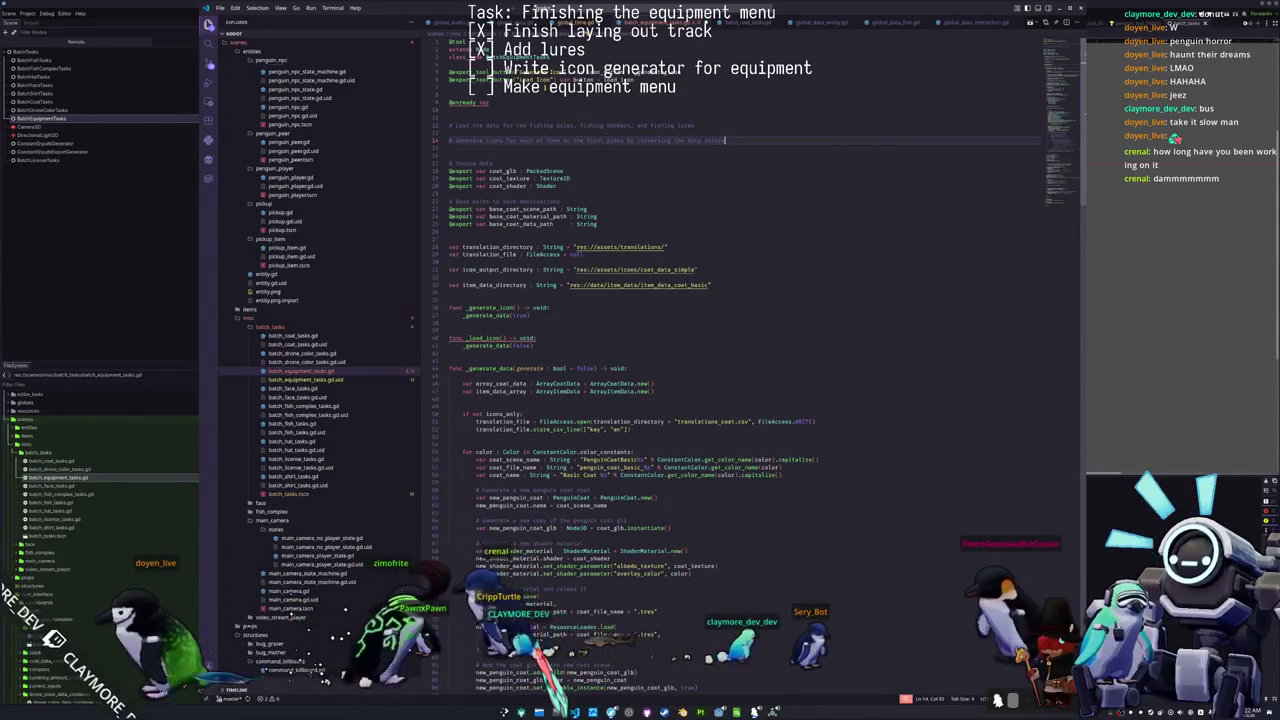
{"action": "key", "text": "Return"}
Step: Add a '# Load items into the data on the second press' comment and remove the blank line between comments
{"action": "type", "text": "# Gene"}
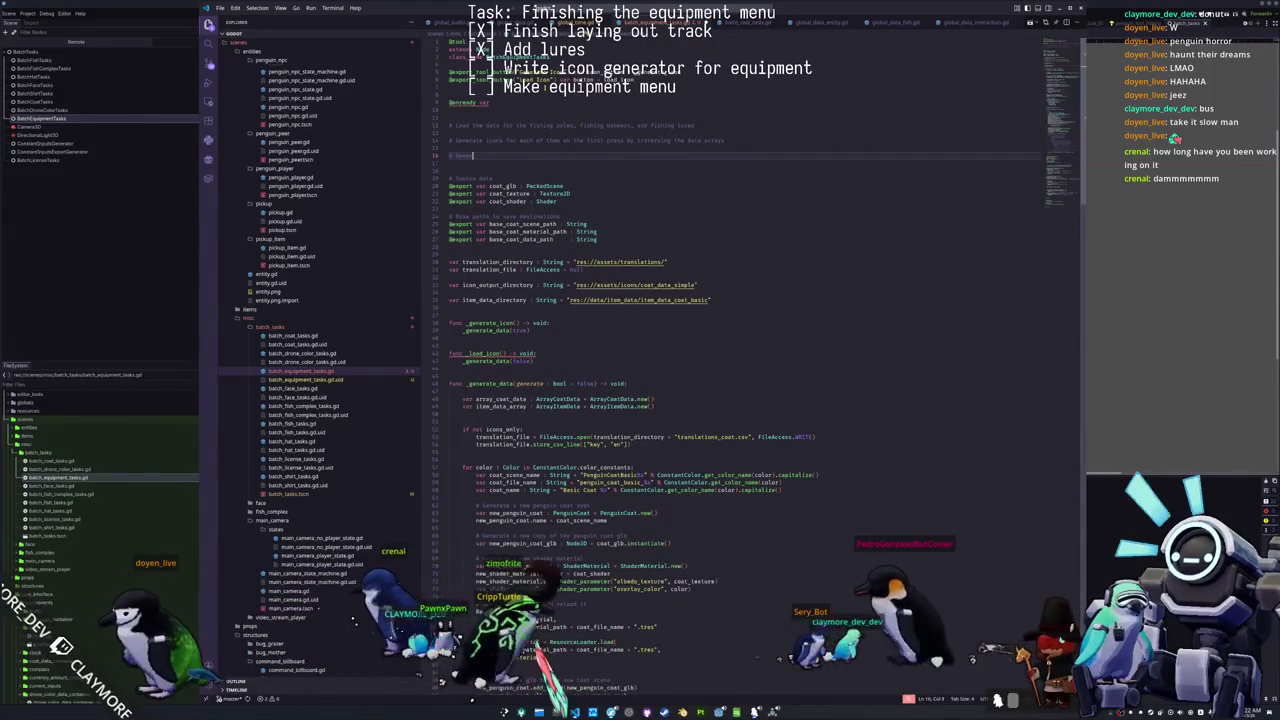
{"action": "key", "text": "BackSpace"}
{"action": "key", "text": "BackSpace"}
{"action": "key", "text": "BackSpace"}
{"action": "type", "text": "Load i"}
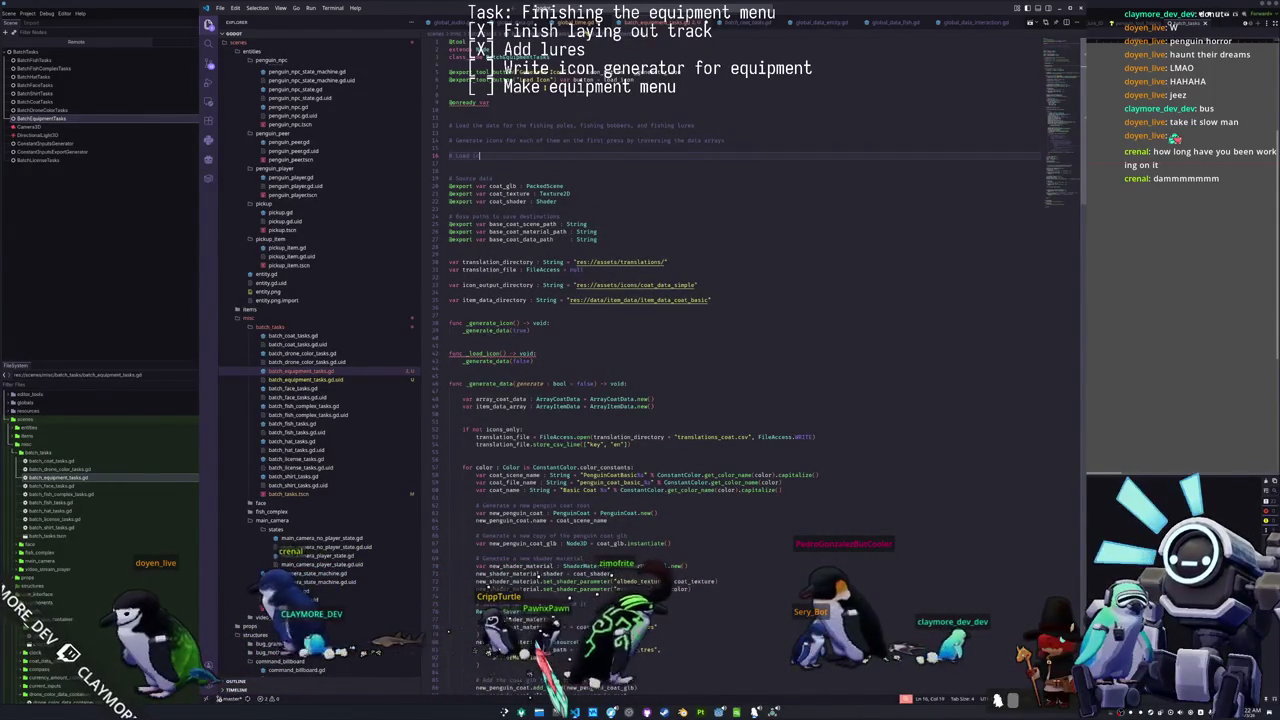
{"action": "type", "text": "tems into the data so"}
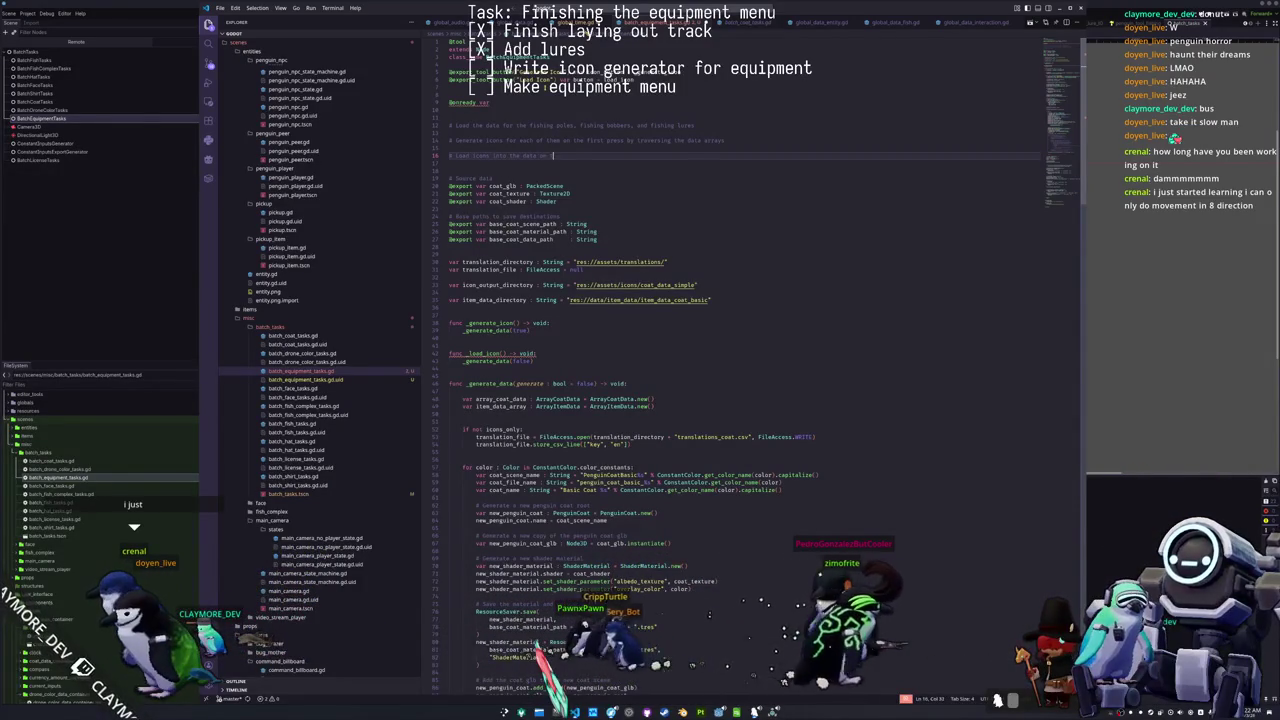
{"action": "type", "text": "cond press"}
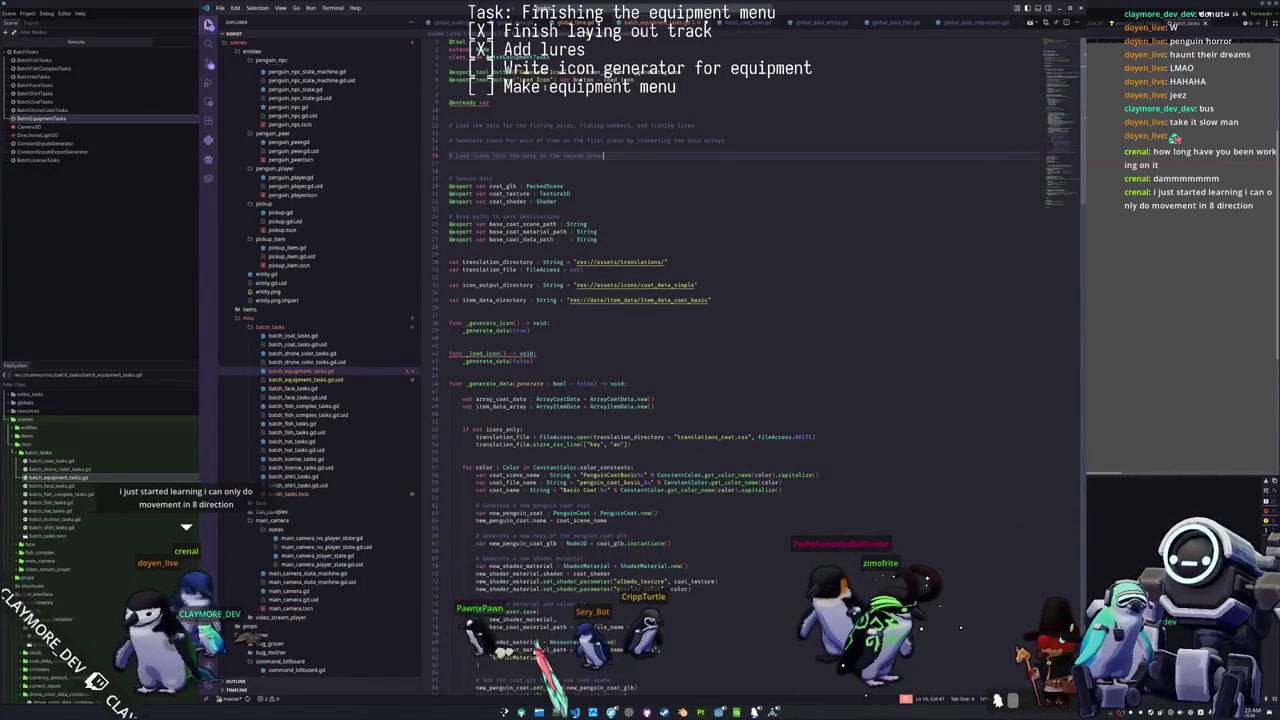
{"action": "key", "text": "Up"}
{"action": "key", "text": "Up"}
{"action": "key", "text": "Up"}
{"action": "key", "text": "Up"}
{"action": "key", "text": "BackSpace"}
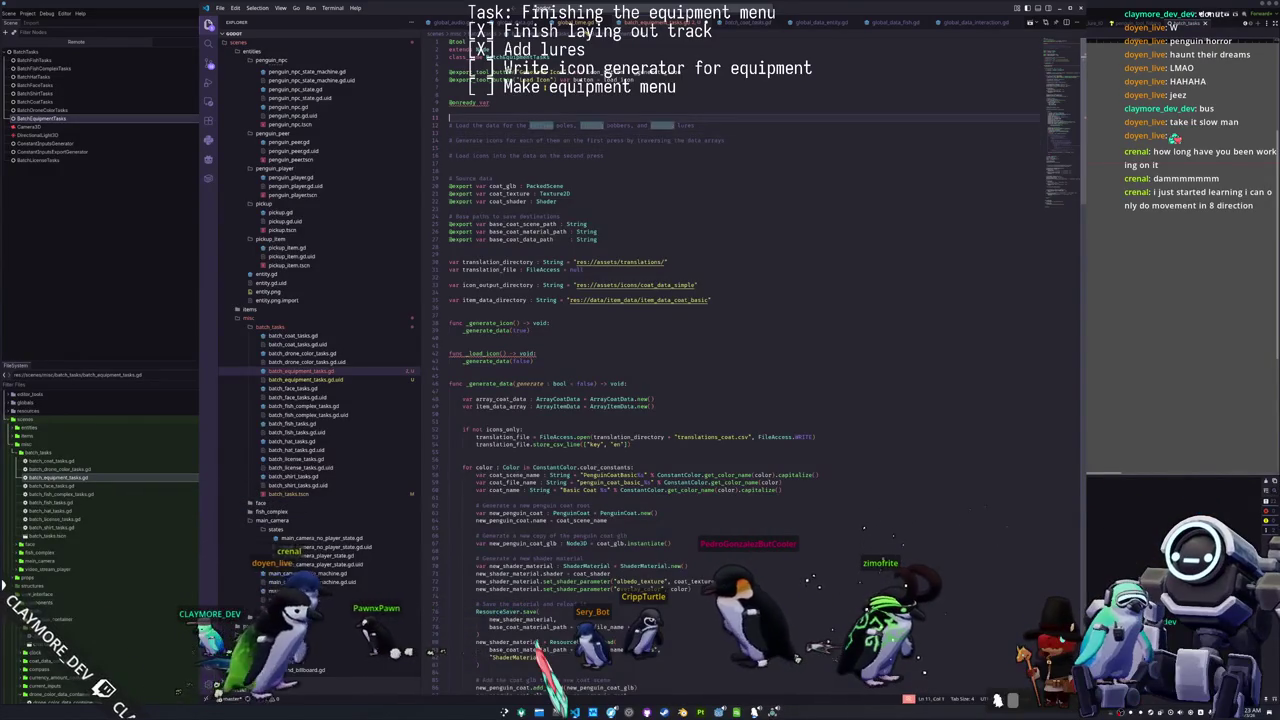
{"action": "key", "text": "Up"}
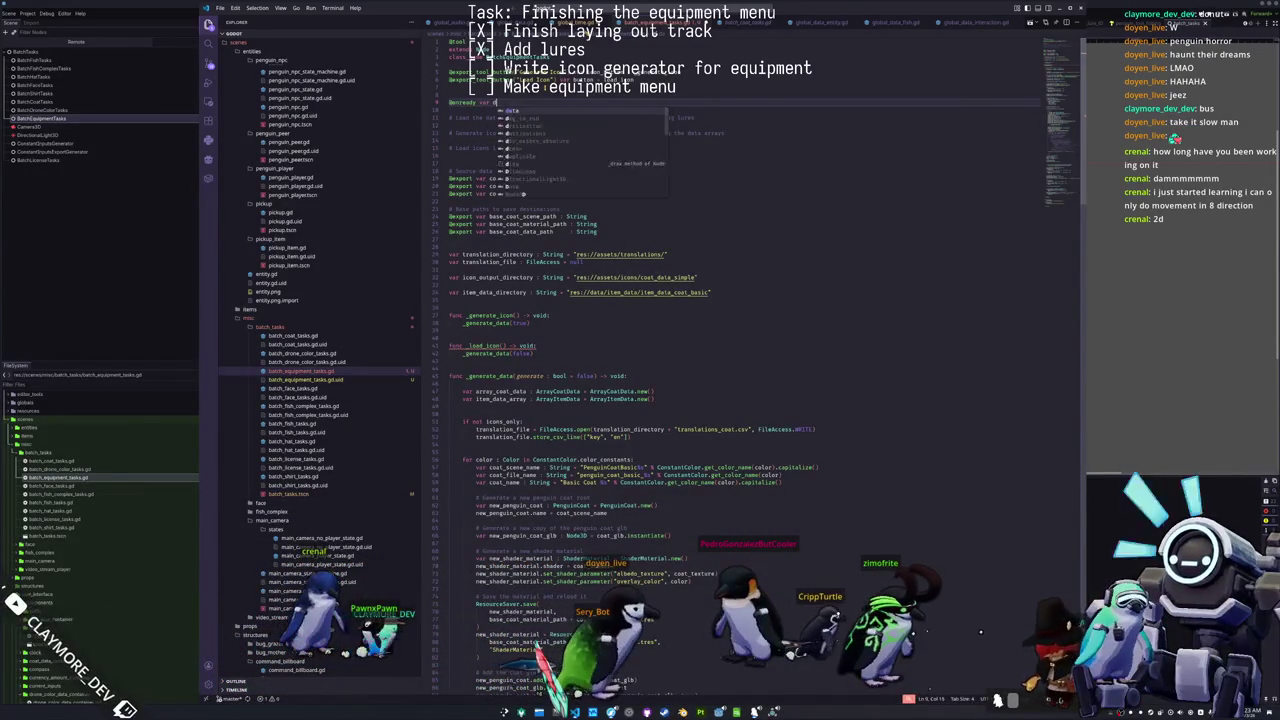
Step: Declare the array_array_fishing_pole_data variable with type ArrayArrayPenguinFishingPoleData
{"action": "key", "text": "BackSpace"}
{"action": "type", "text": "arr"}
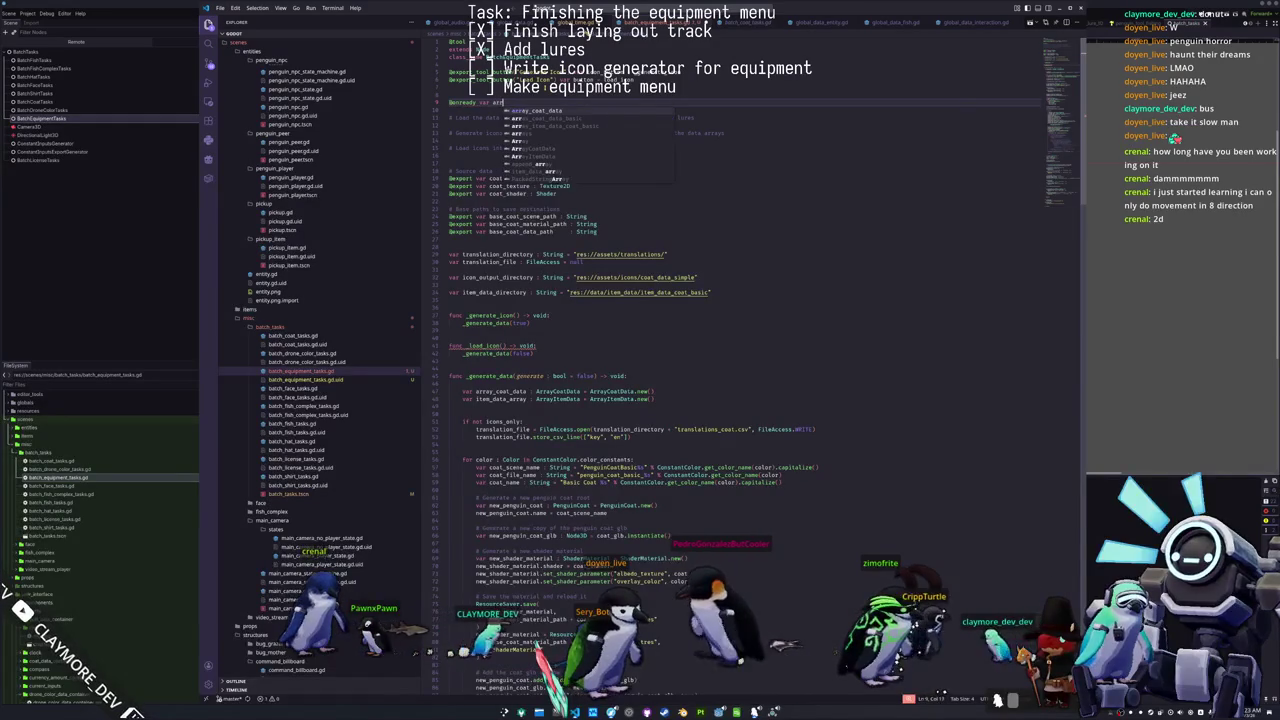
{"action": "type", "text": "ay_array_fishing_pole_data :"}
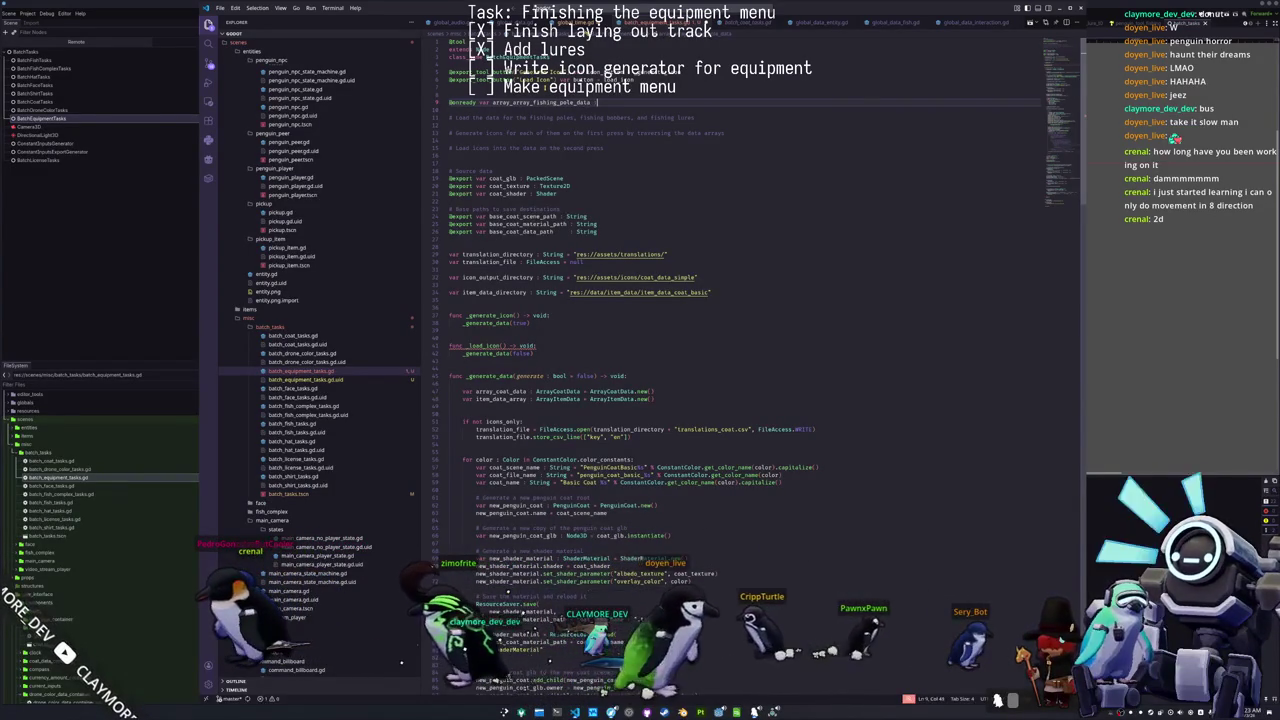
{"action": "type", "text": "rray[Fish"}
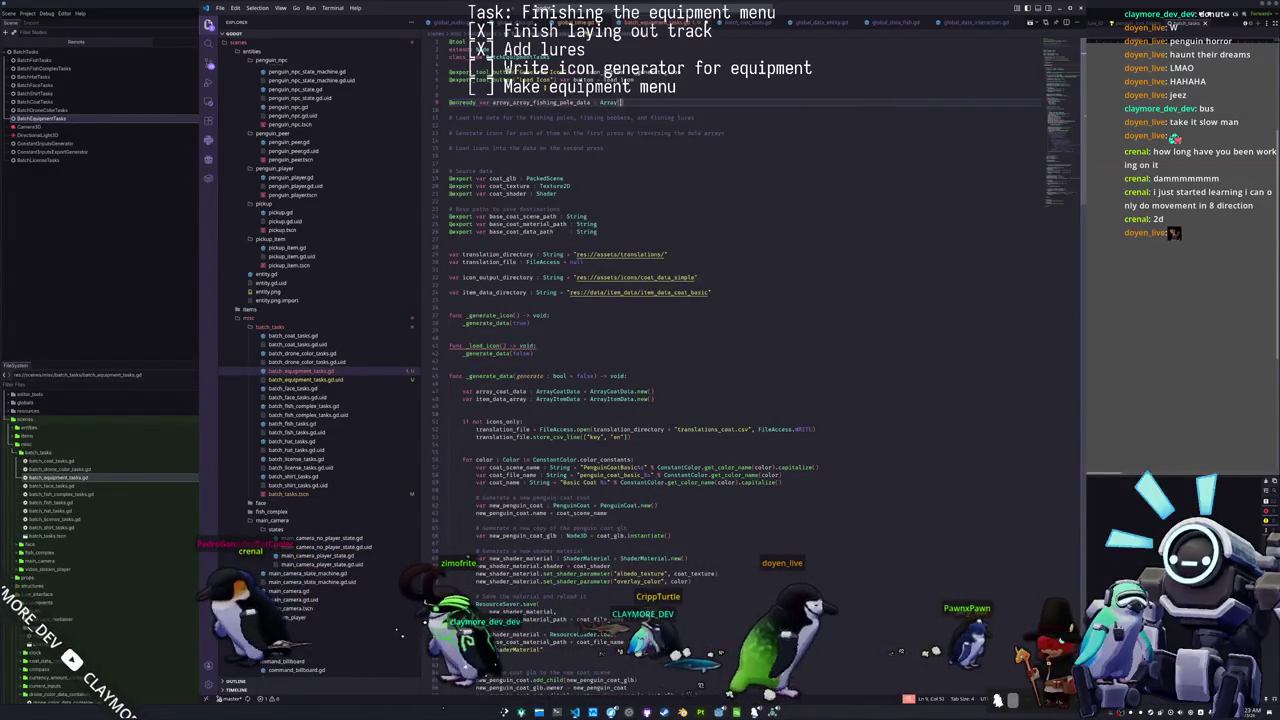
{"action": "key", "text": "BackSpace"}
{"action": "key", "text": "BackSpace"}
{"action": "key", "text": "BackSpace"}
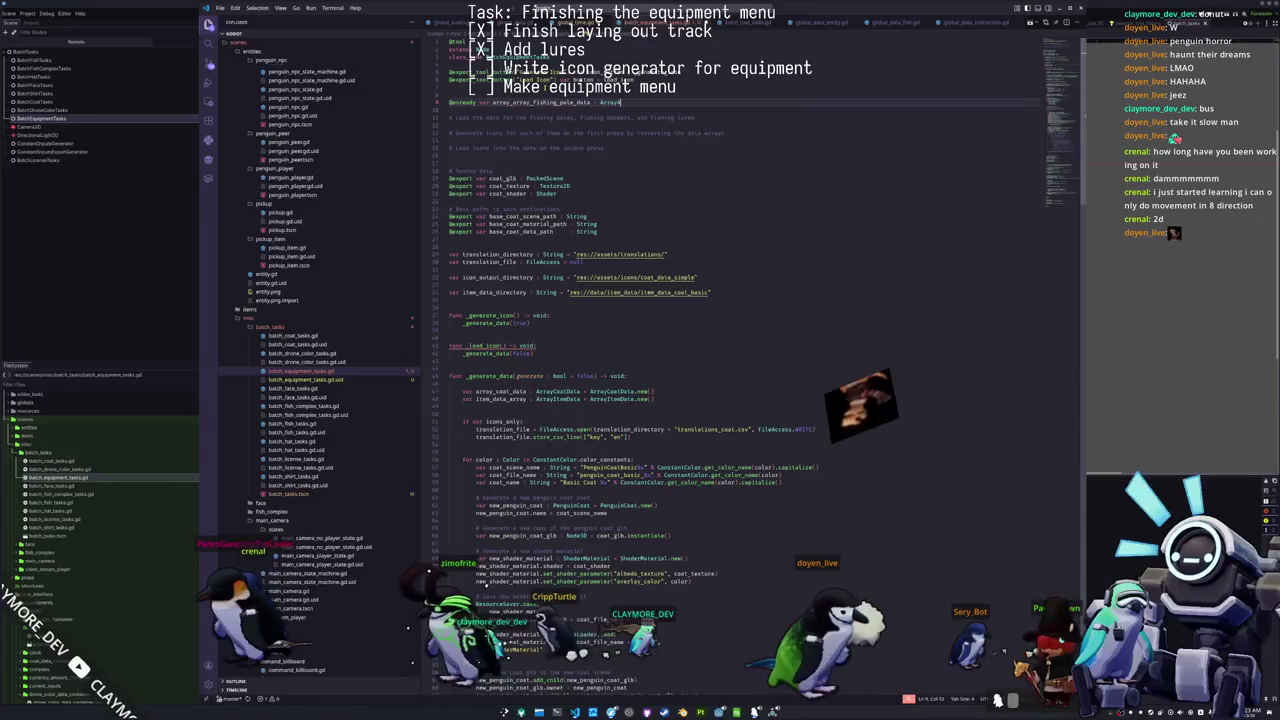
{"action": "type", "text": "ArrayFishing"}
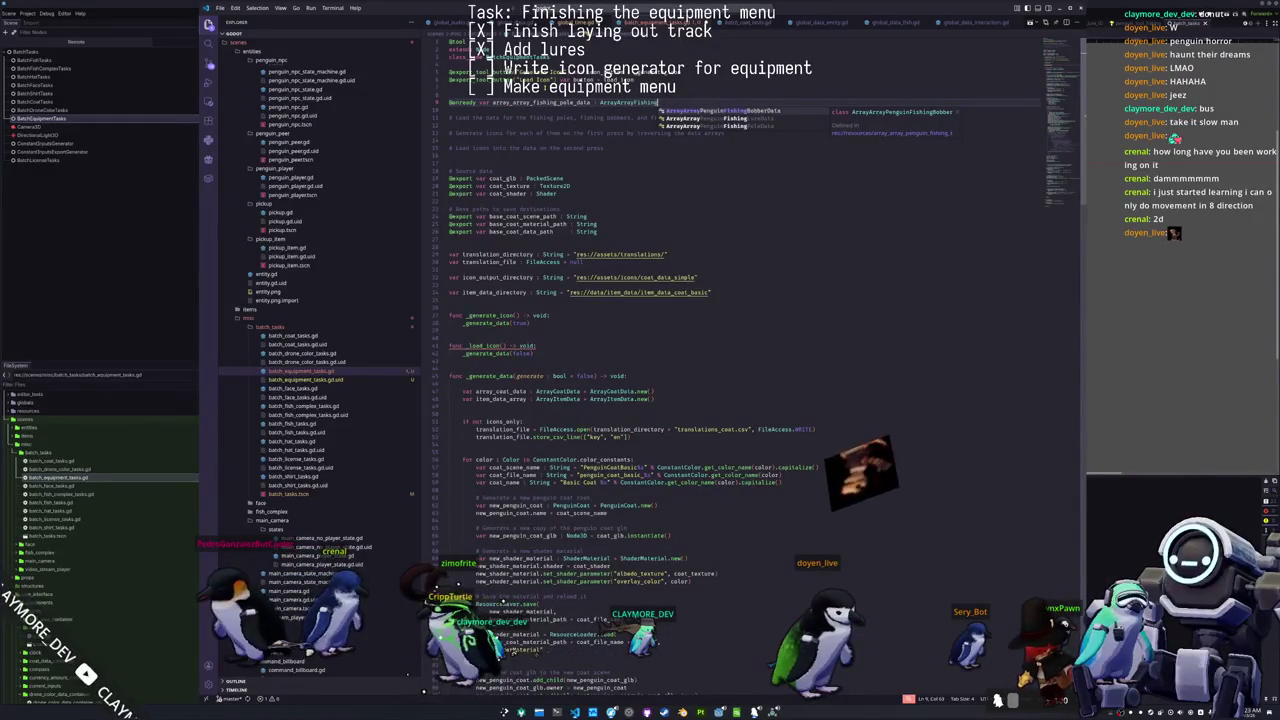
{"action": "key", "text": "Down"}
{"action": "key", "text": "Return"}
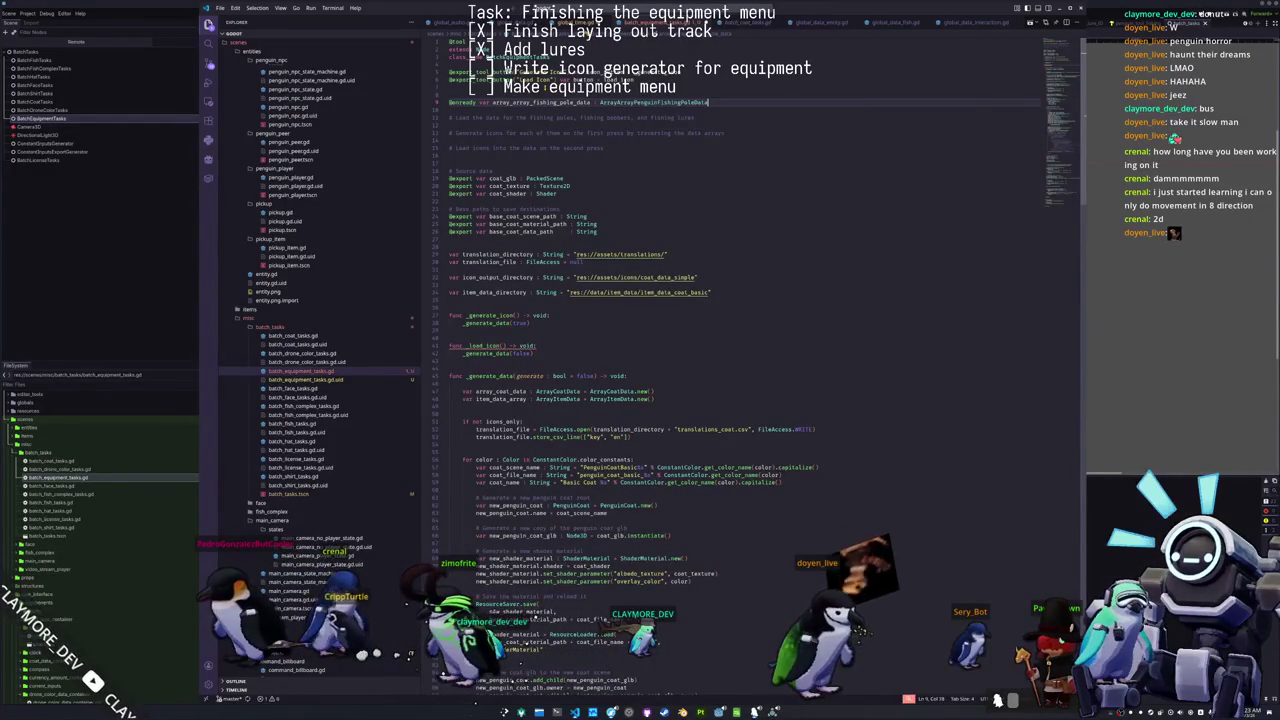
Step: Add a preload call under res://data/ and accept the suggested fishing pole data path
{"action": "type", "text": " = preload"}
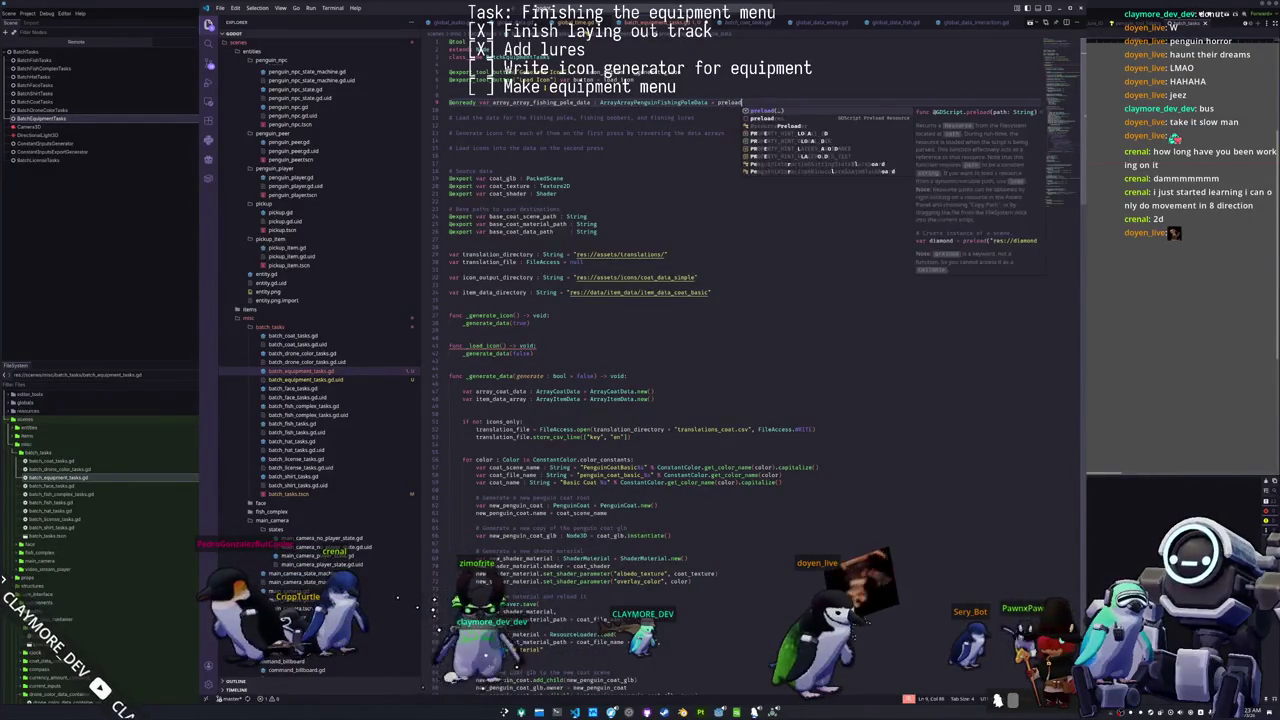
{"action": "type", "text": "(\"res:"}
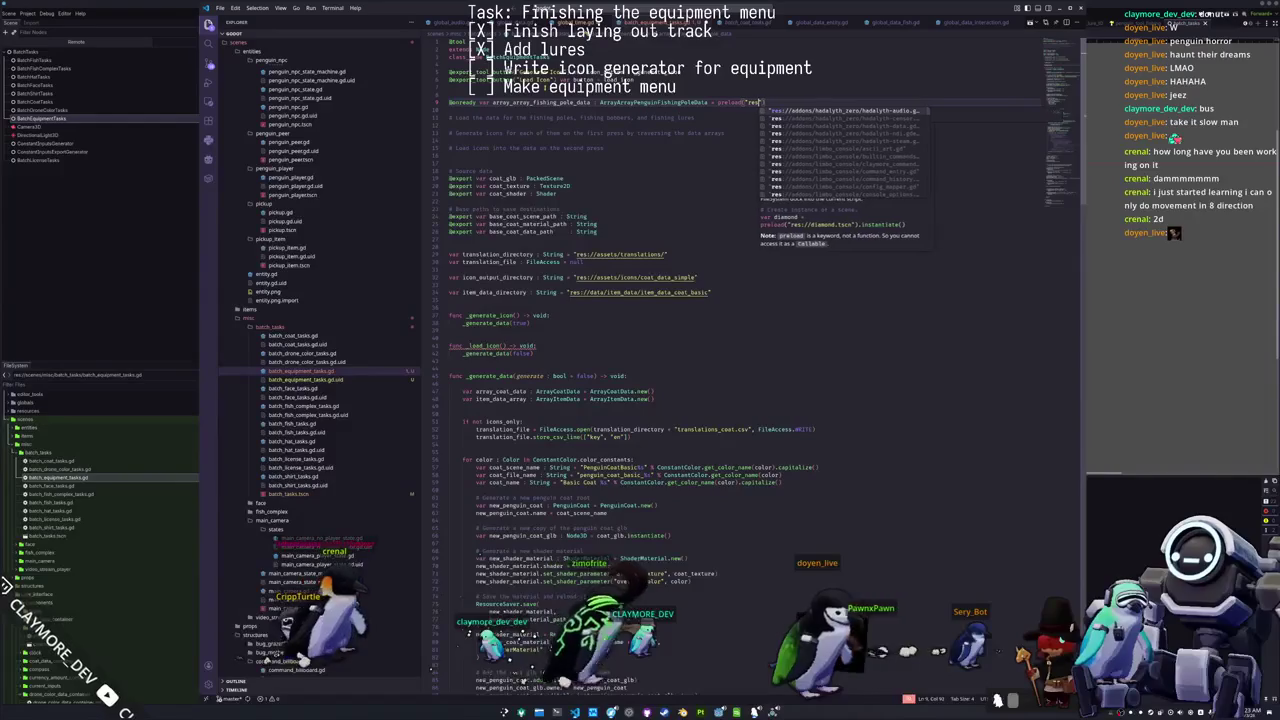
{"action": "type", "text": "//"}
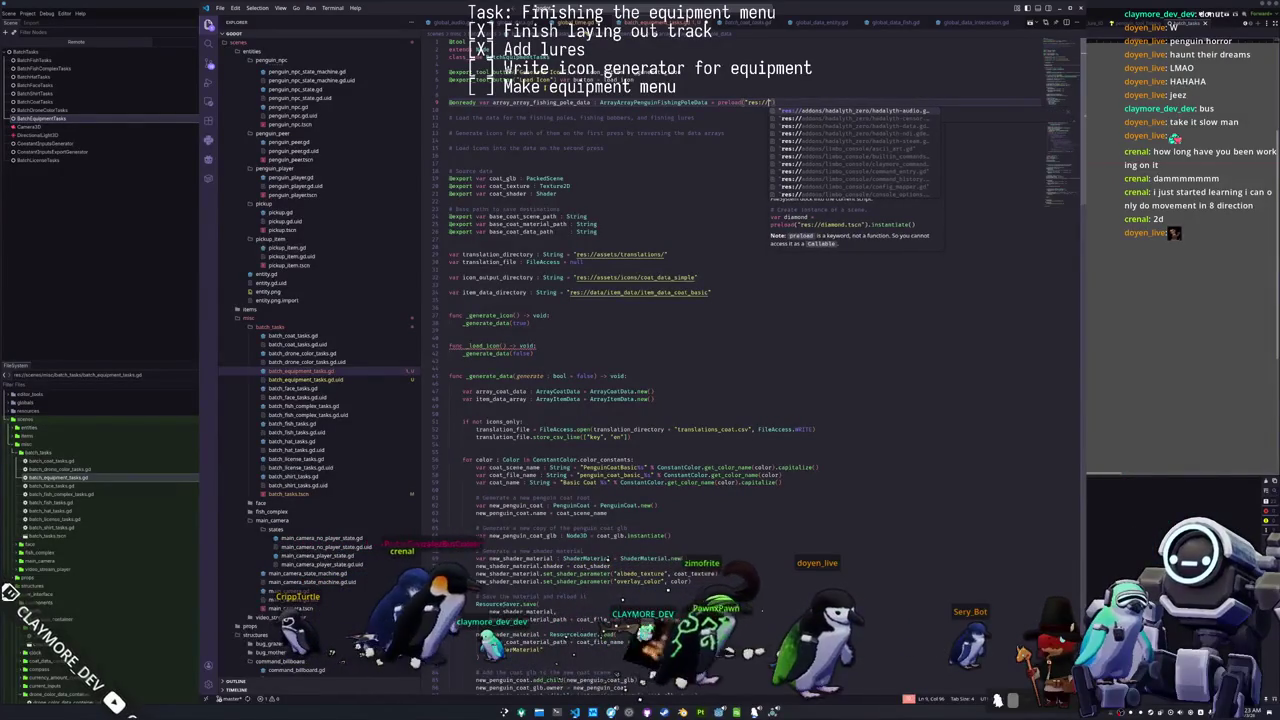
{"action": "type", "text": "data/"}
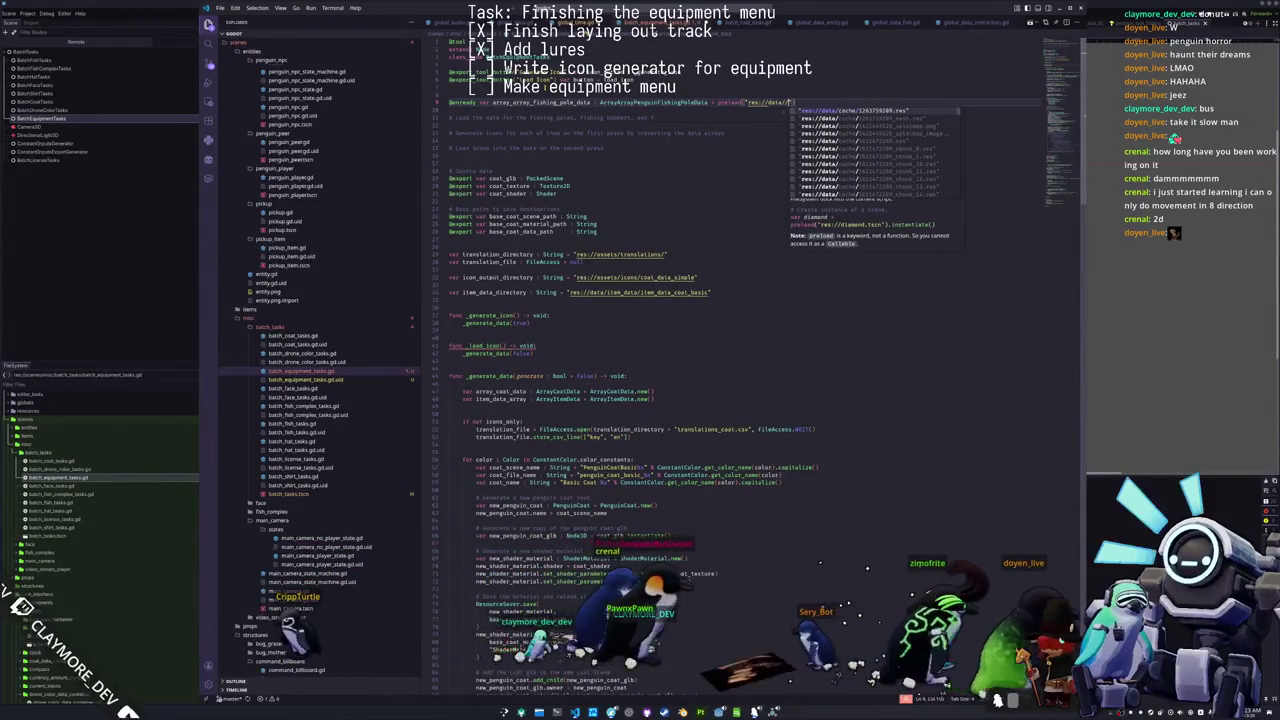
{"action": "key", "text": "BackSpace"}
{"action": "type", "text": "/equipment"}
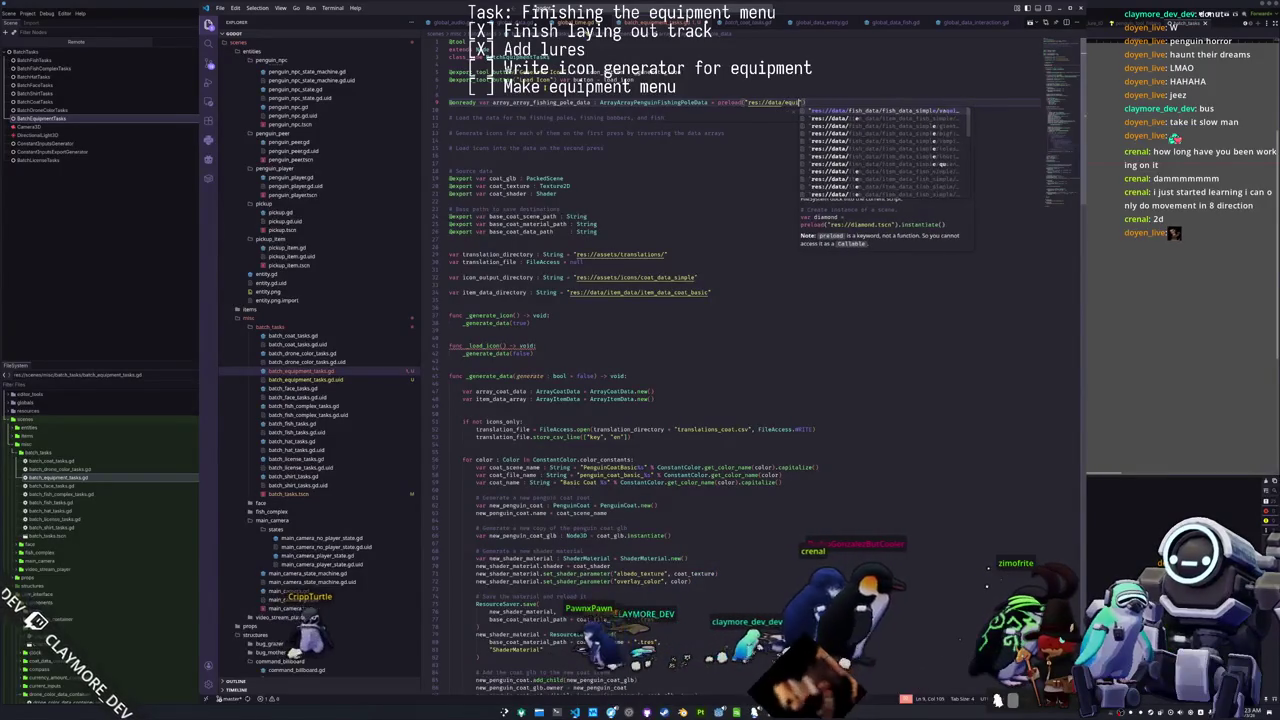
{"action": "key", "text": "ctrl+BackSpace"}
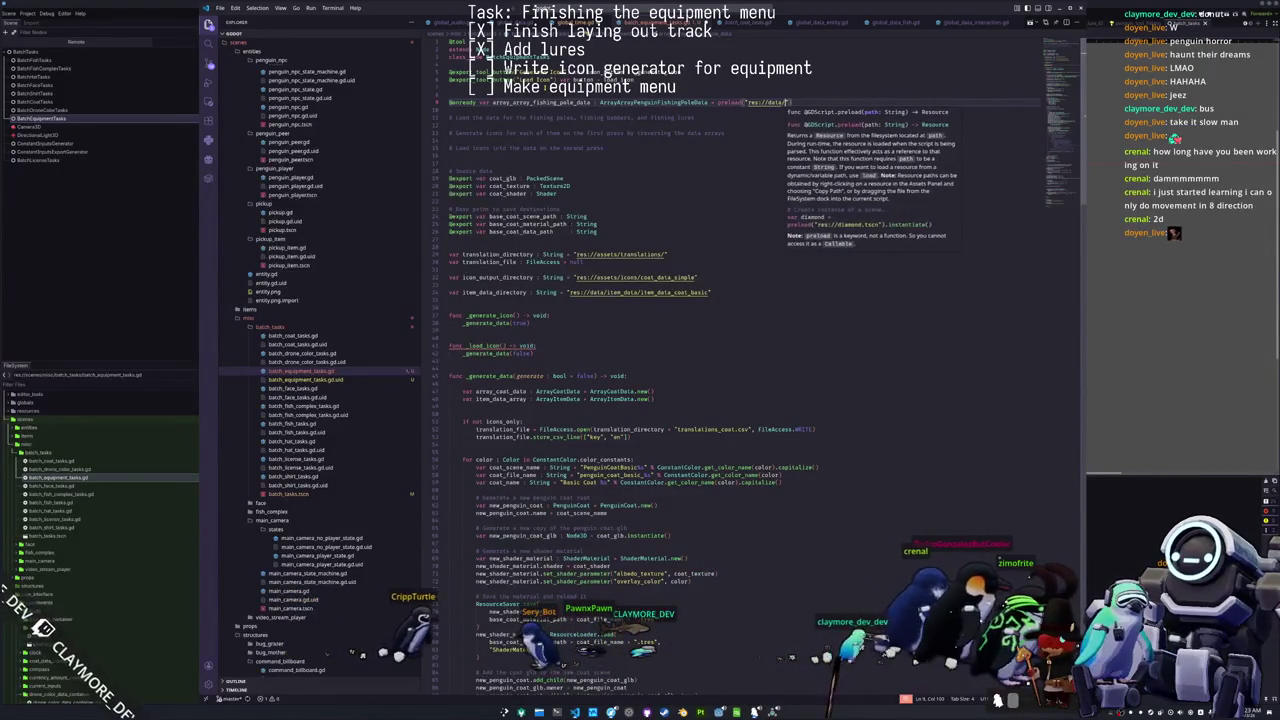
{"action": "key", "text": "ctrl+BackSpace"}
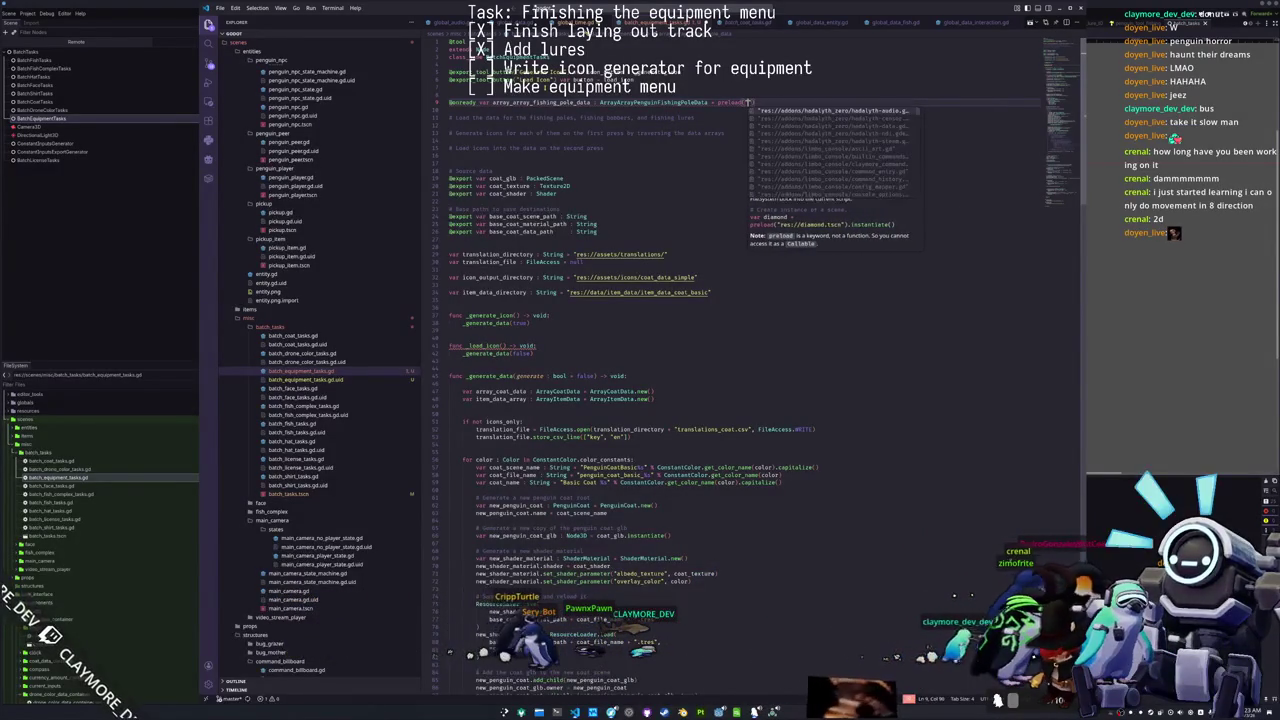
{"action": "type", "text": "penguin_fishing_po"}
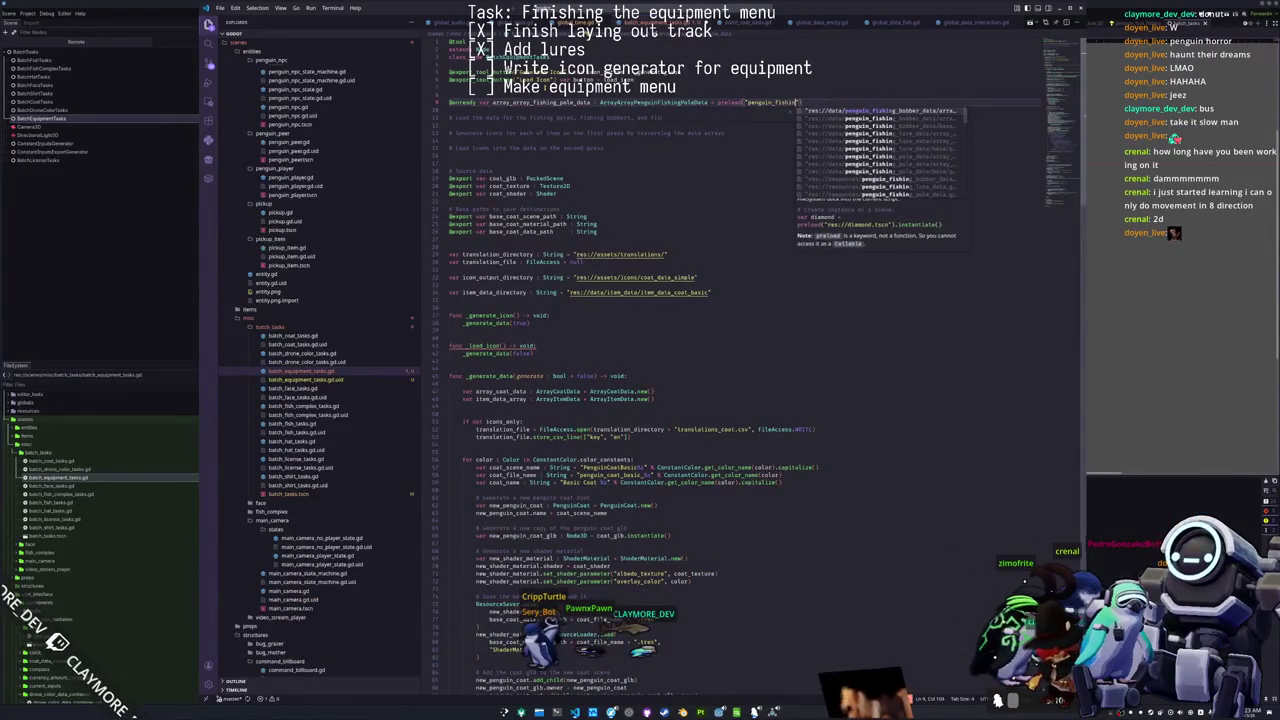
{"action": "type", "text": "le"}
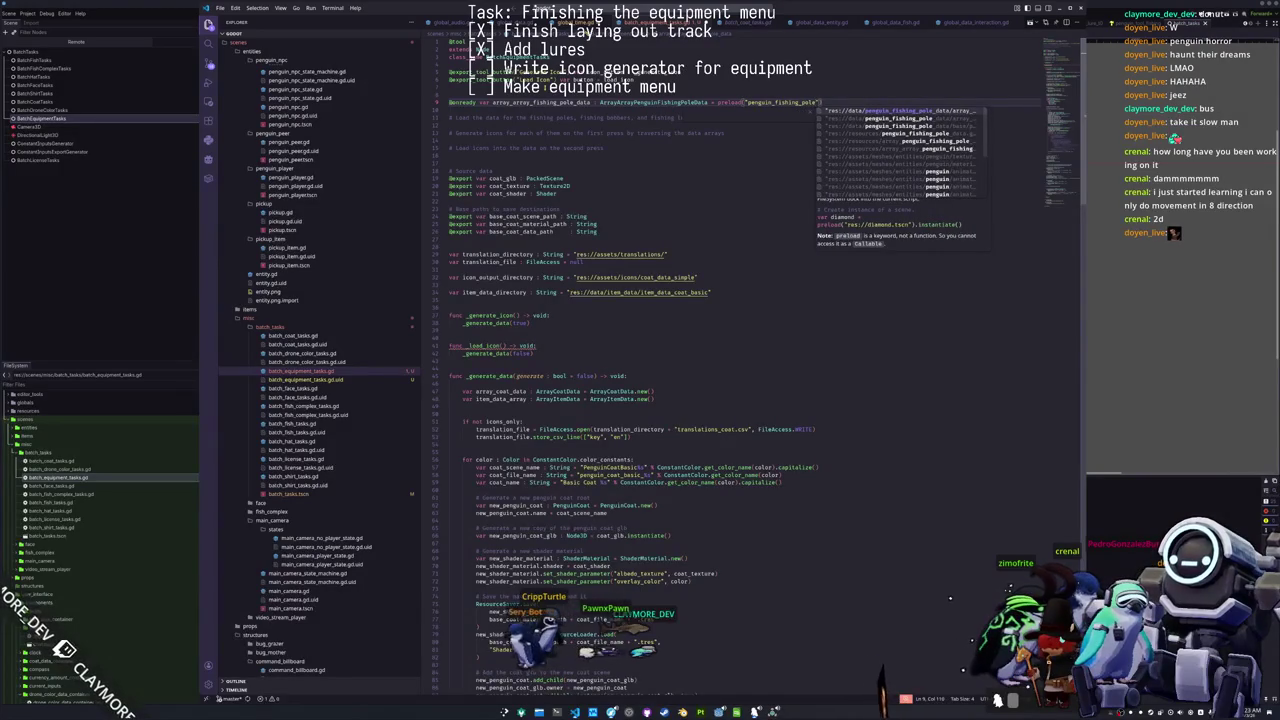
{"action": "key", "text": "Return"}
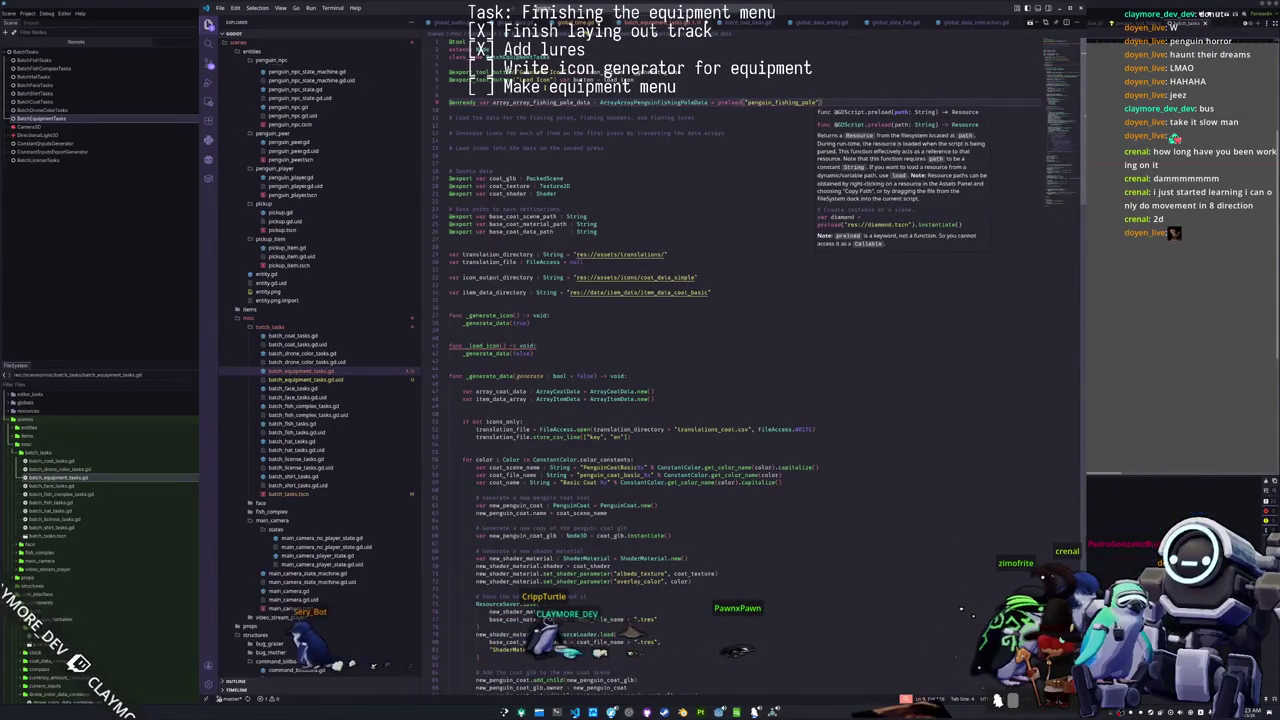
Step: Undo the suggested paths, leave preload("") empty, and expand Godot's resources folder
{"action": "key", "text": "ctrl+z"}
{"action": "type", "text": "ar"}
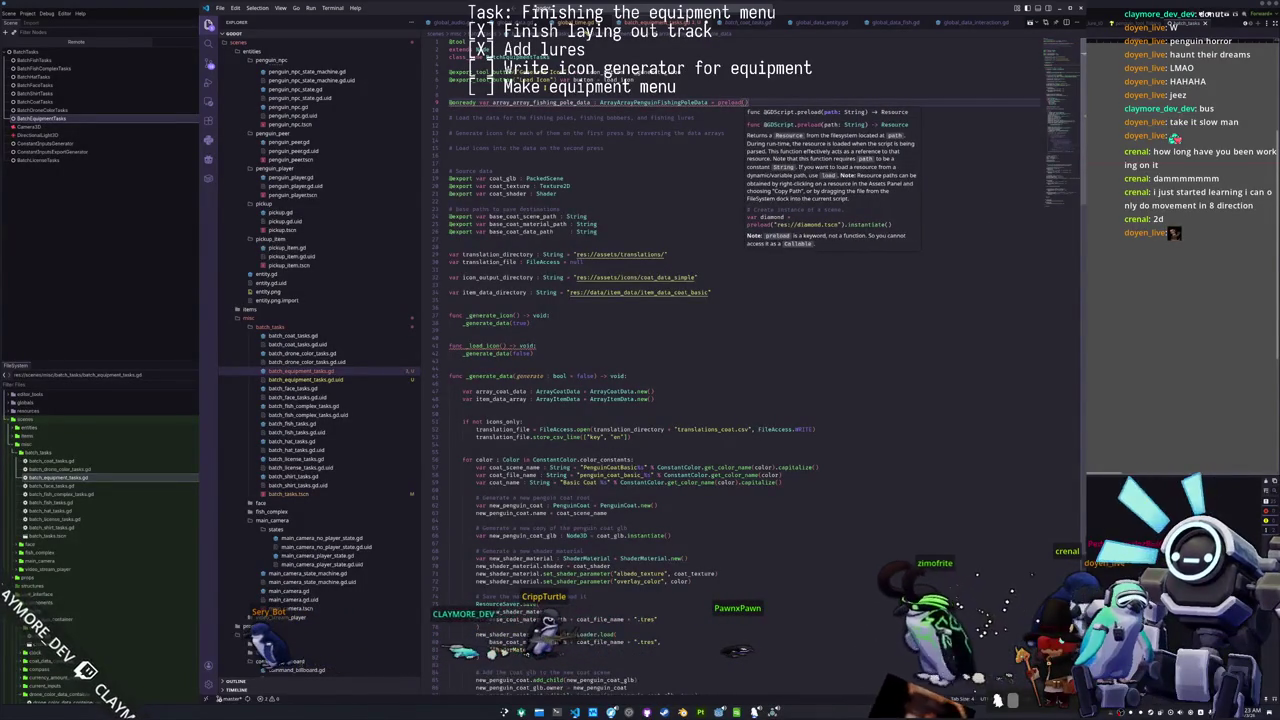
{"action": "type", "text": "ray_a"}
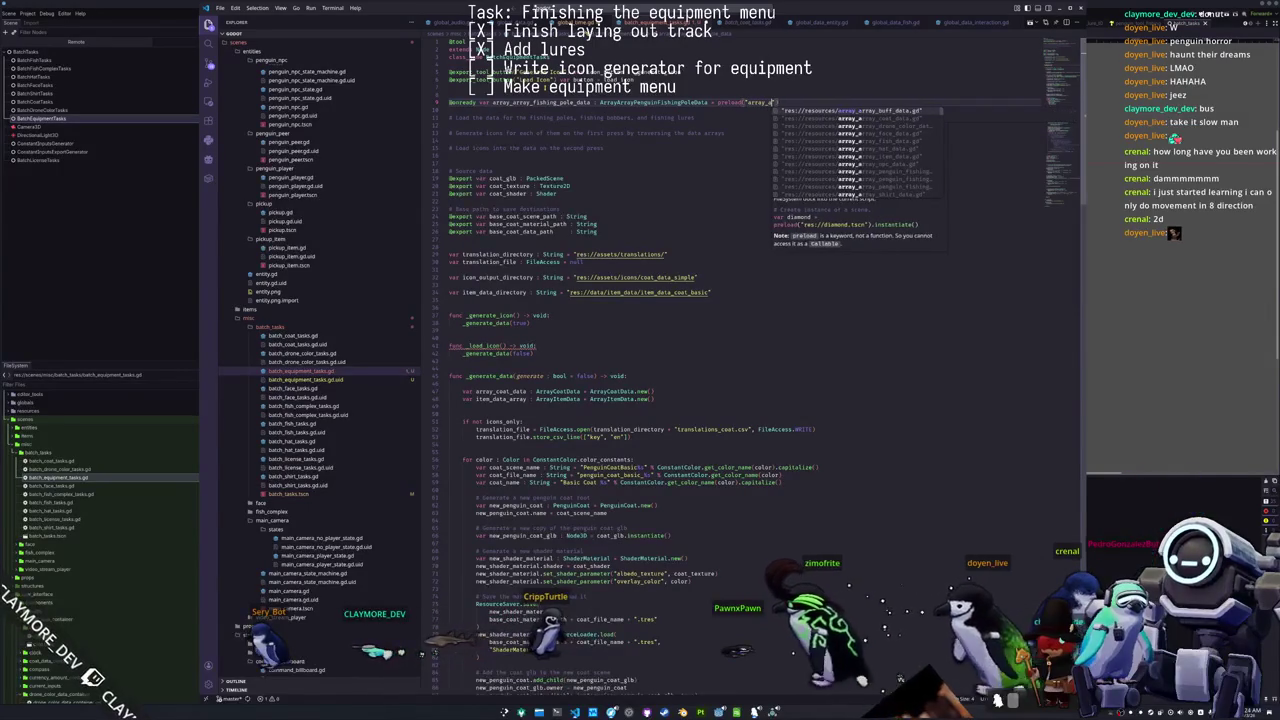
{"action": "type", "text": "rray_penguin_f"}
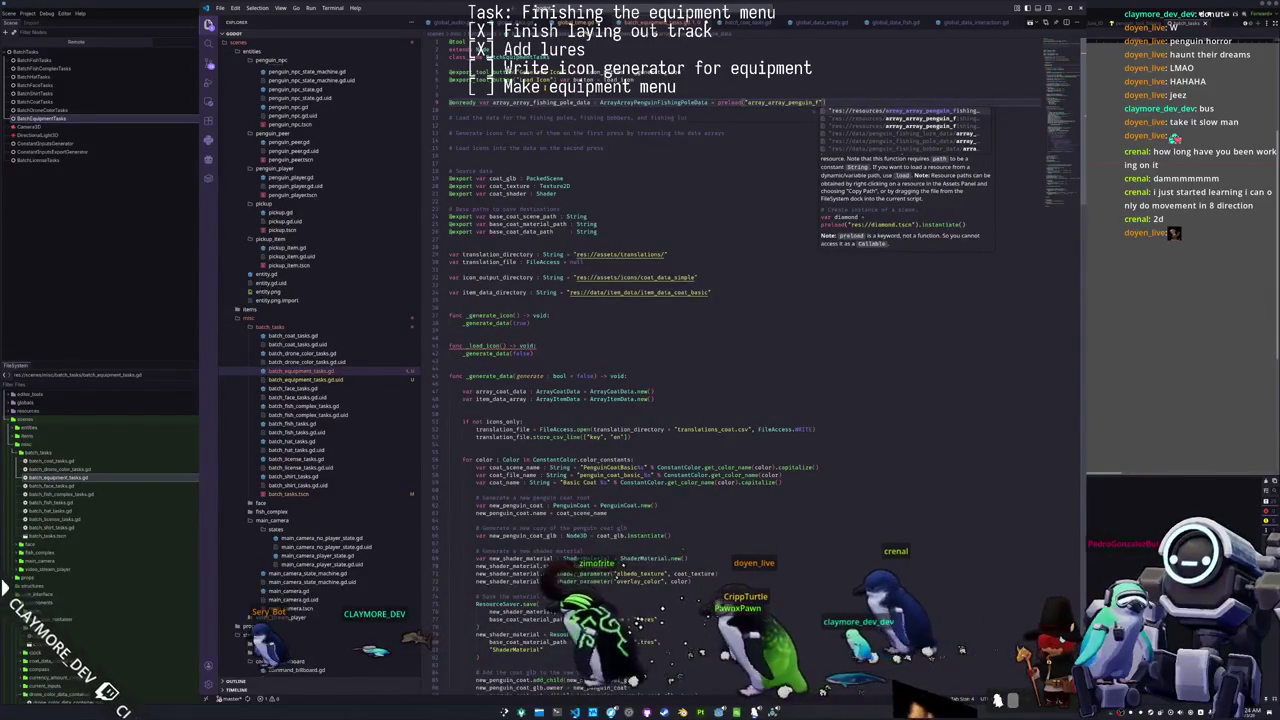
{"action": "key", "text": "Return"}
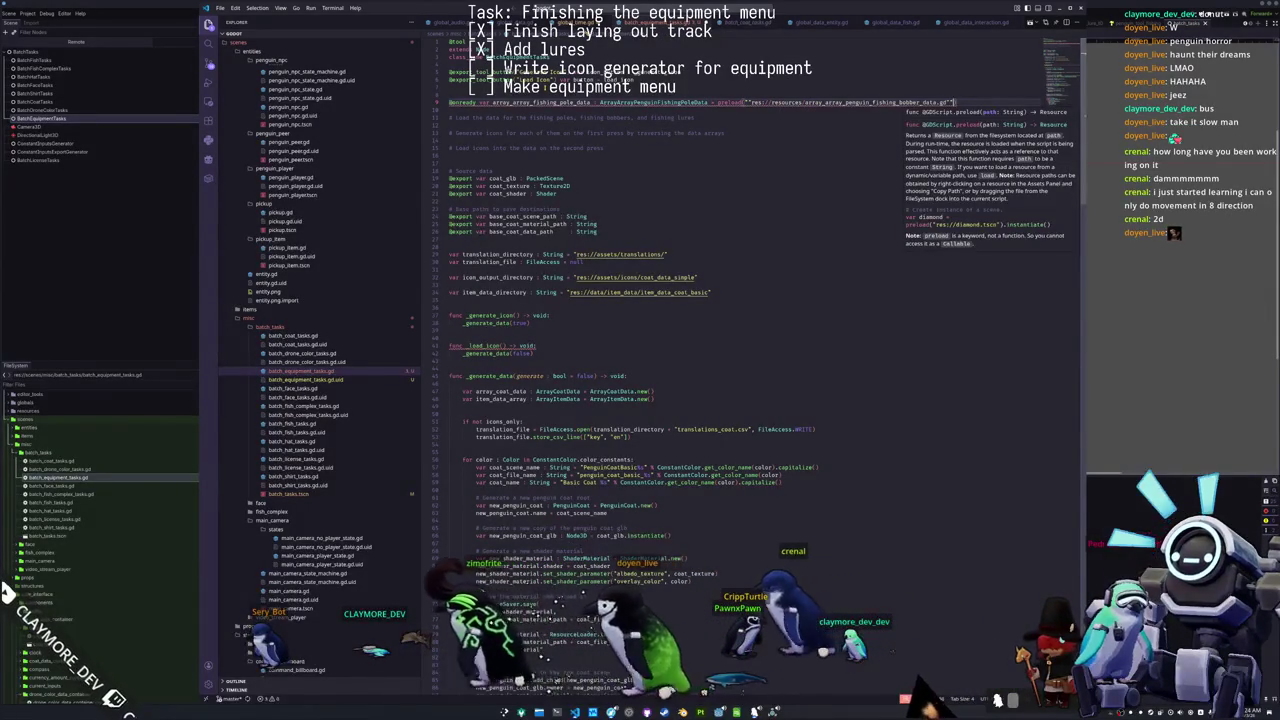
{"action": "key", "text": "ctrl+z"}
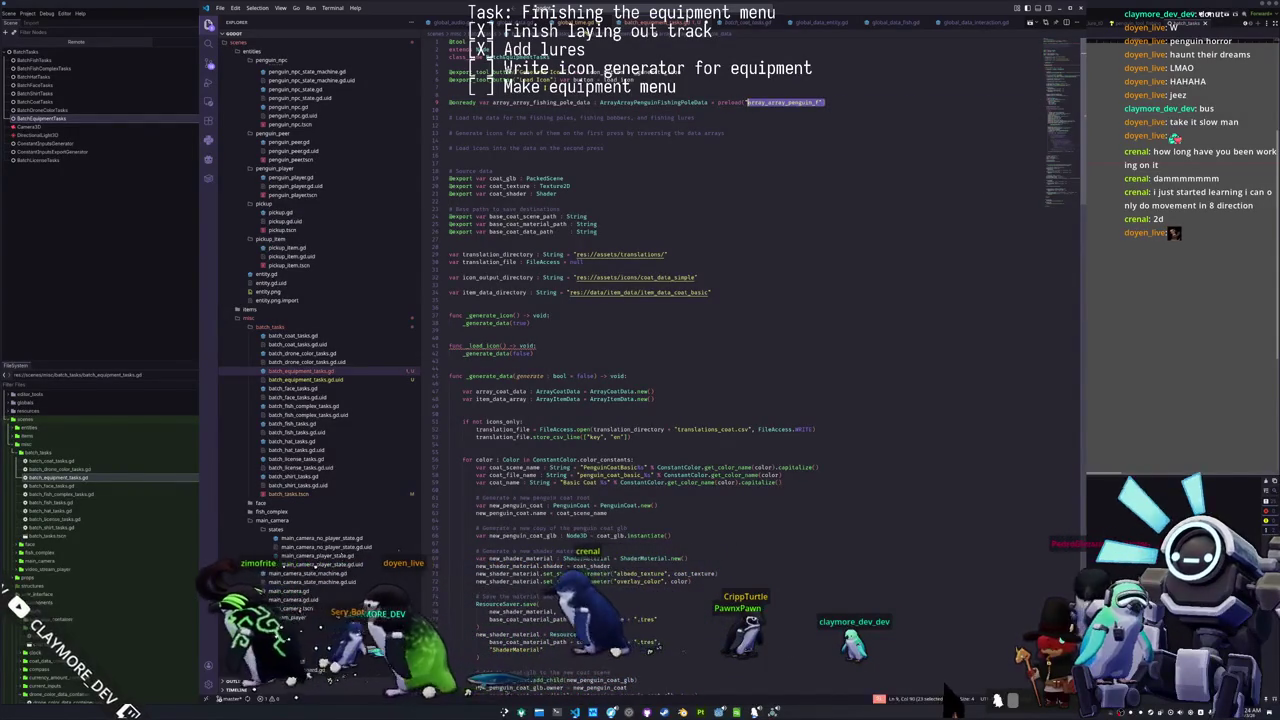
{"action": "key", "text": "Left"}
{"action": "key", "text": "ctrl+Delete"}
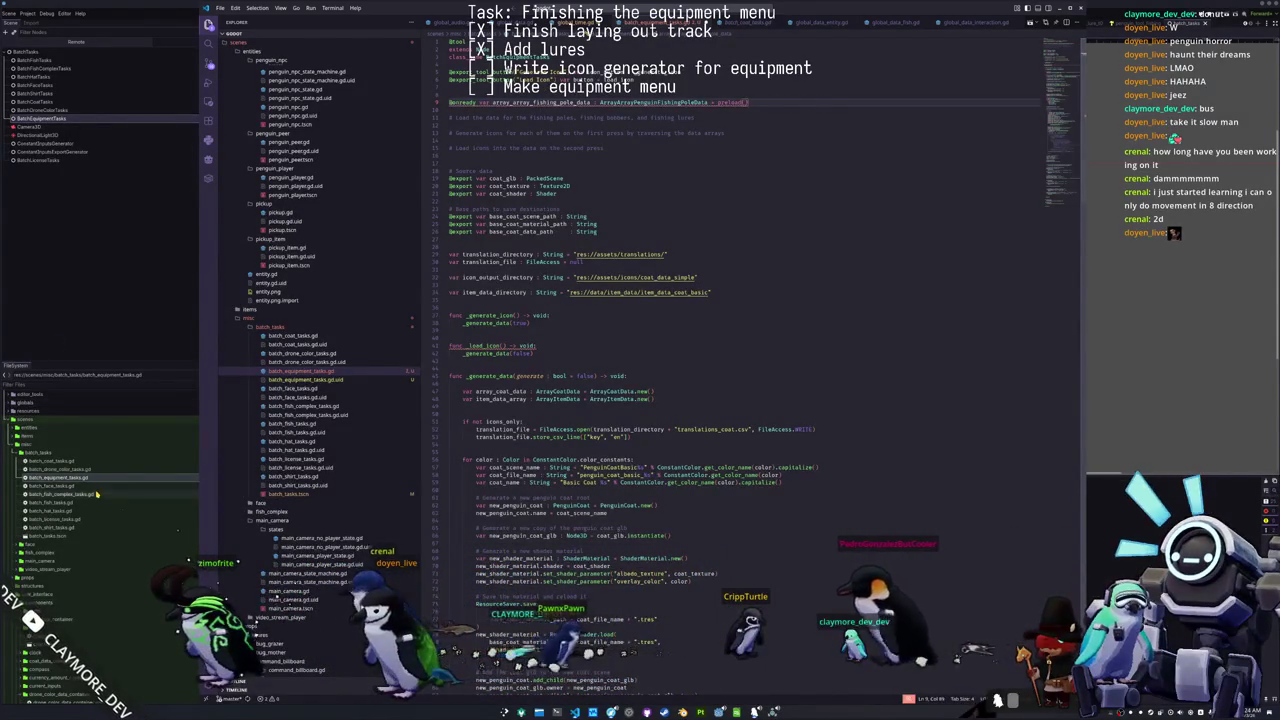
{"action": "left_click", "coordinate": [89, 460]}
{"action": "double_click", "coordinate": [89, 459]}
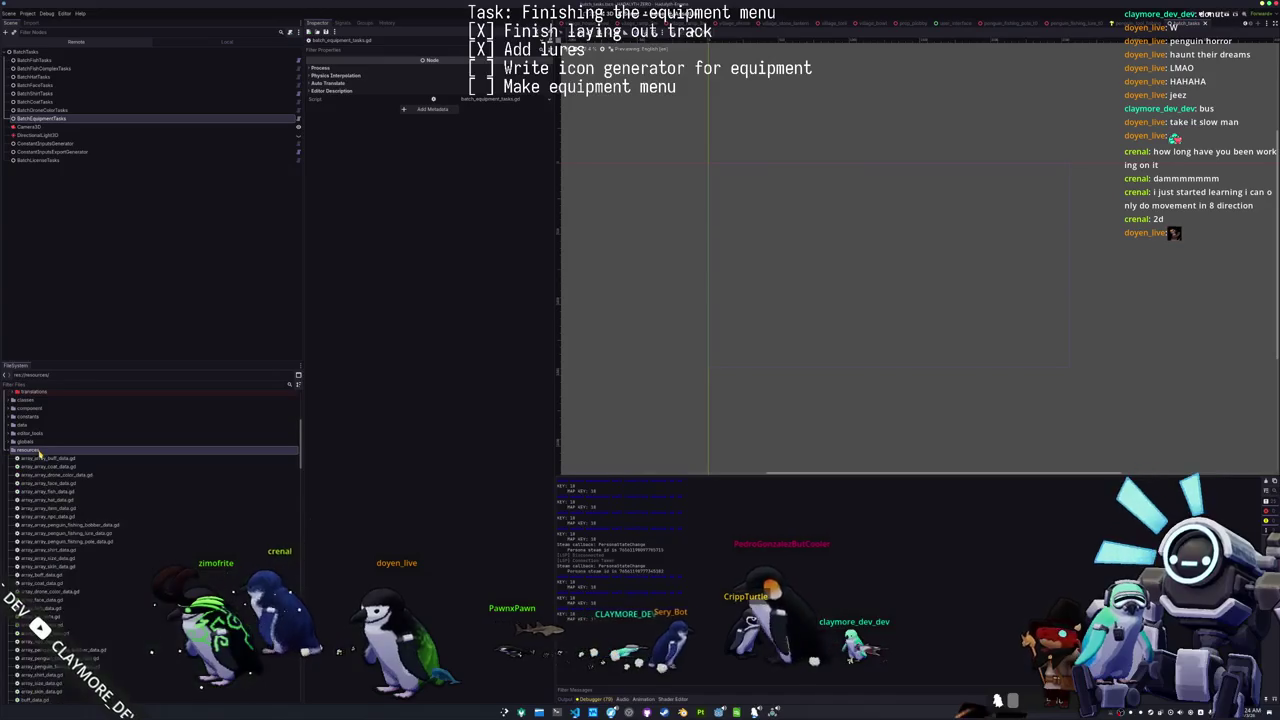
Step: Copy the path of penguin_fishing_pole_data/array_array_penguin_fishing_pole_data.tres and paste it into the preload
{"action": "double_click", "coordinate": [37, 412]}
{"action": "double_click", "coordinate": [37, 412]}
{"action": "double_click", "coordinate": [25, 541]}
{"action": "scroll", "coordinate": [57, 522], "scroll_direction": "down", "scroll_amount": 5}
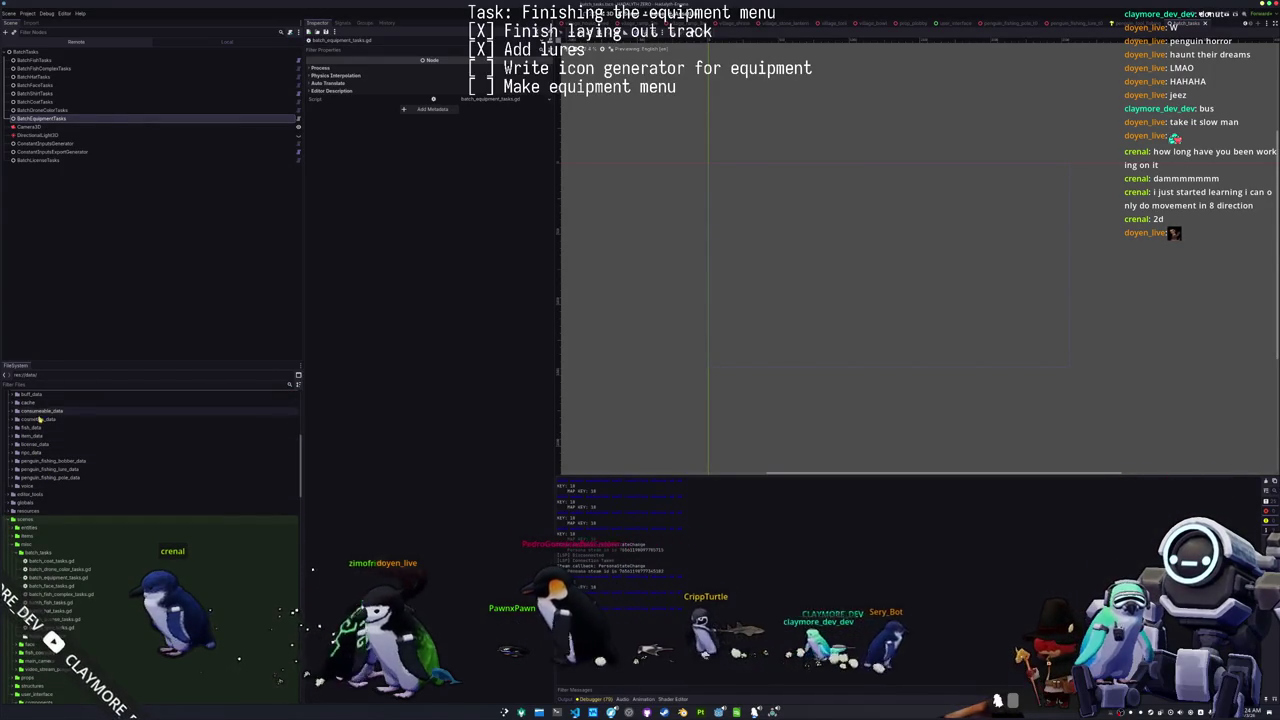
{"action": "left_click", "coordinate": [52, 479]}
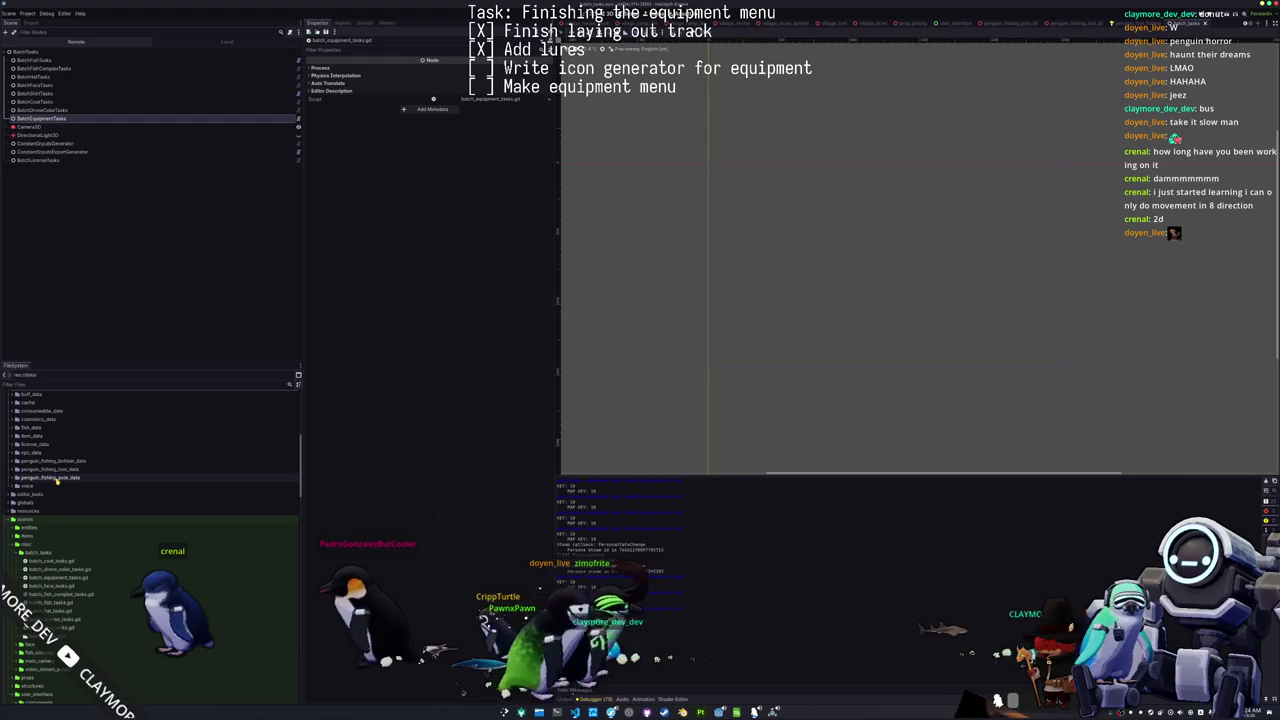
{"action": "double_click", "coordinate": [55, 478]}
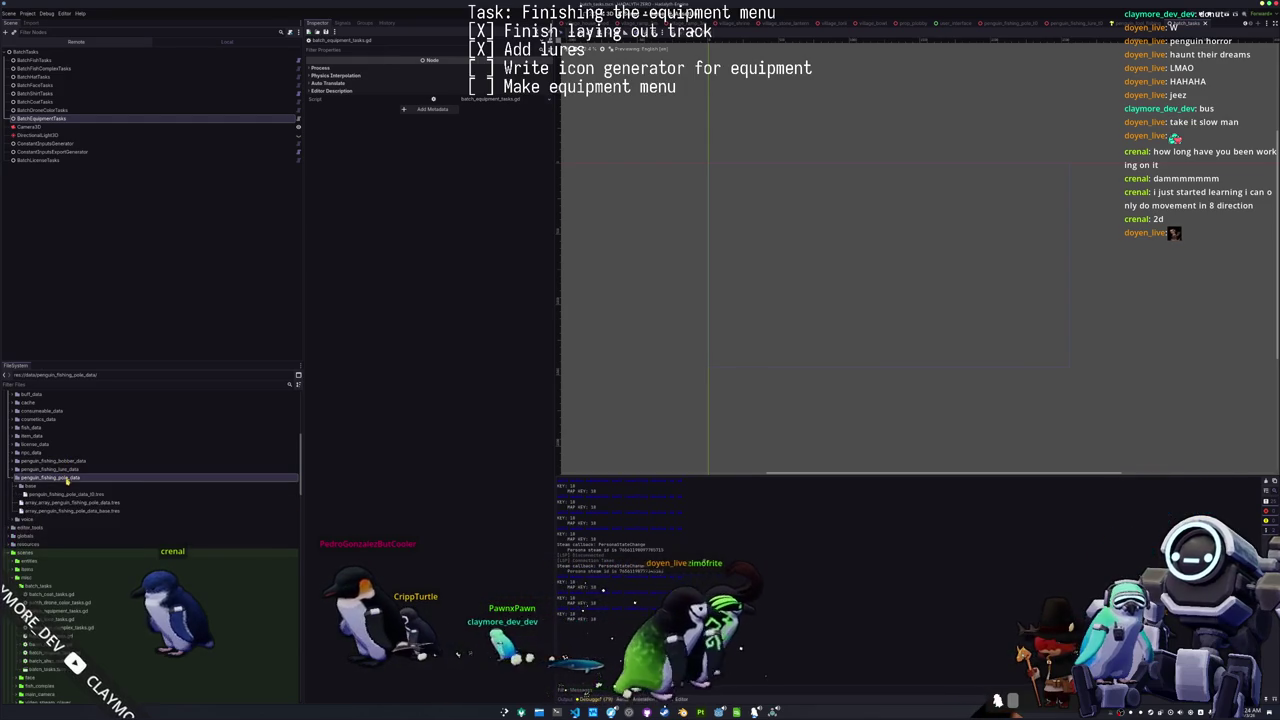
{"action": "right_click", "coordinate": [67, 503]}
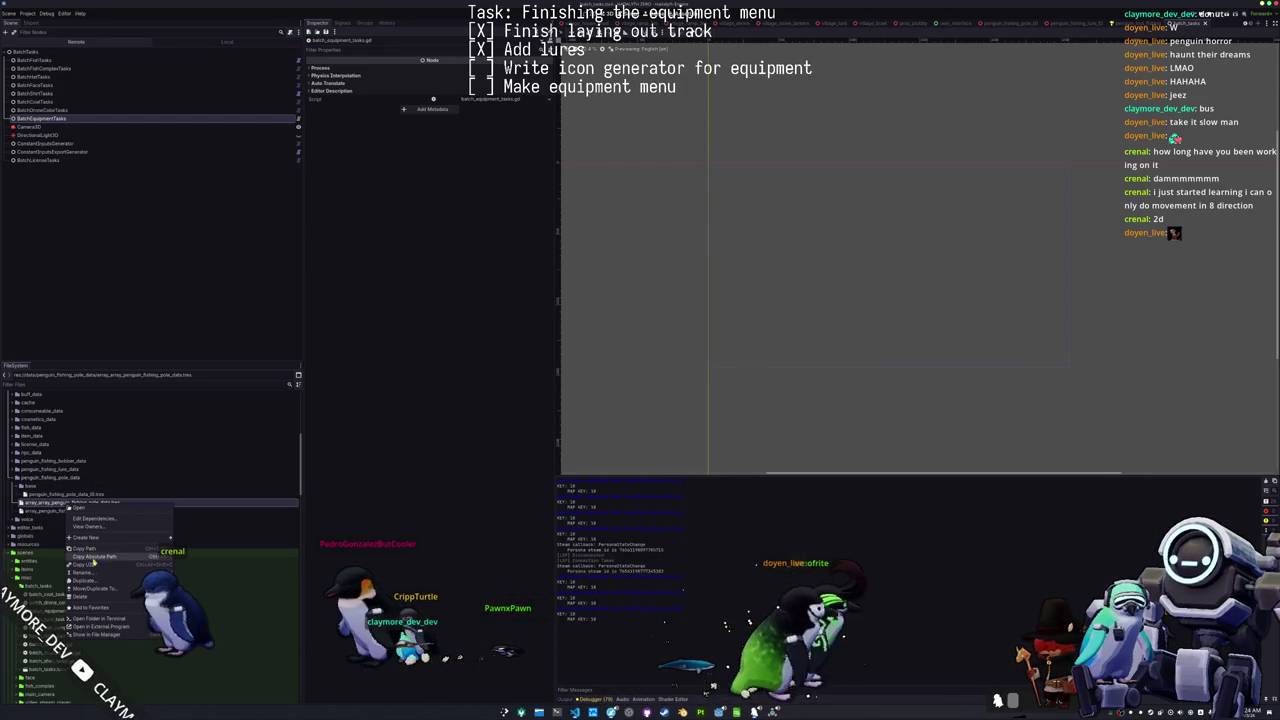
{"action": "left_click", "coordinate": [88, 549]}
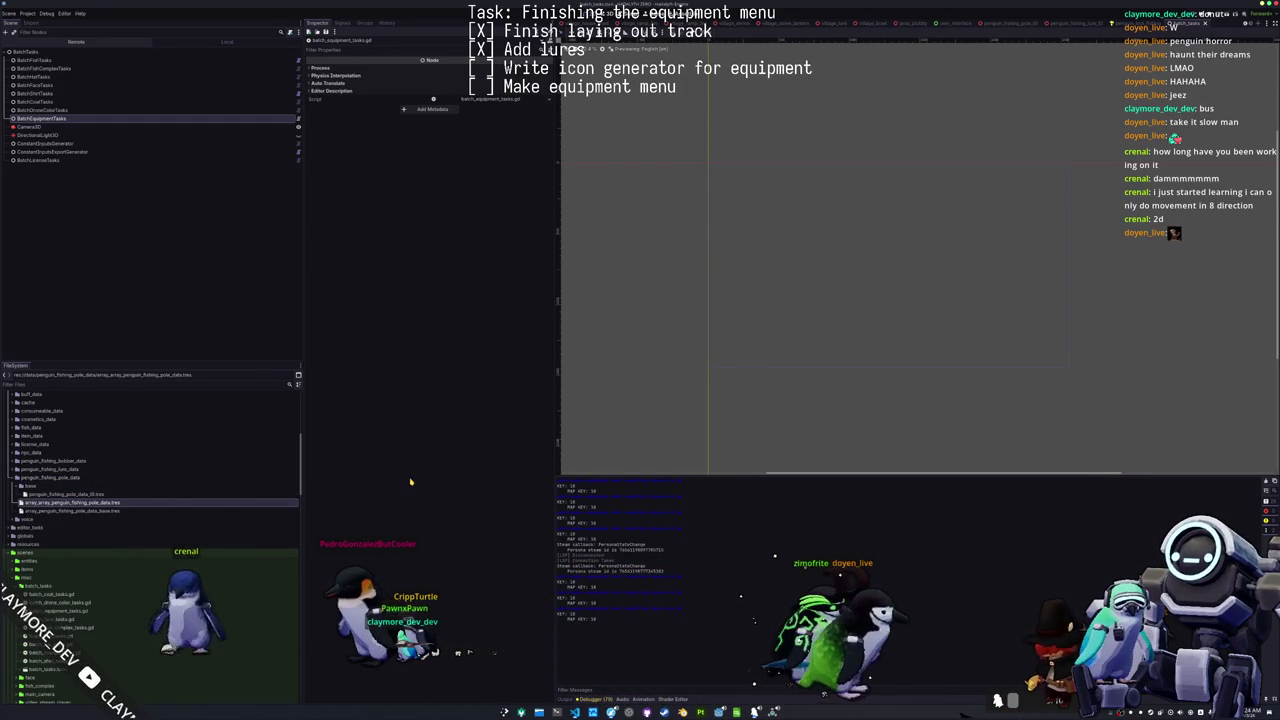
{"action": "key", "text": "alt+Tab"}
{"action": "type", "text": "res://data/penguin_fishing_pole_data/array_array_penguin_fishing_pole_data.tres"}
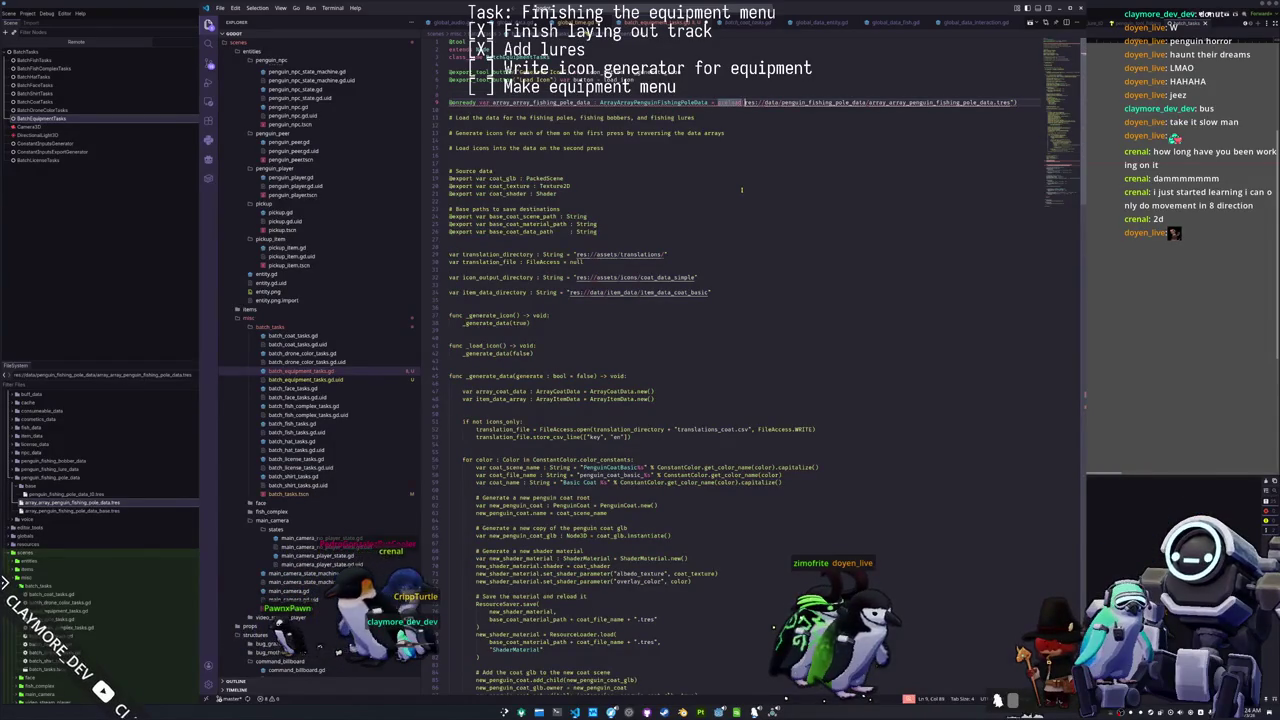
Step: Duplicate the pole preload line twice and rename the copies' variables for bobber and lure
{"action": "key", "text": "shift+Home"}
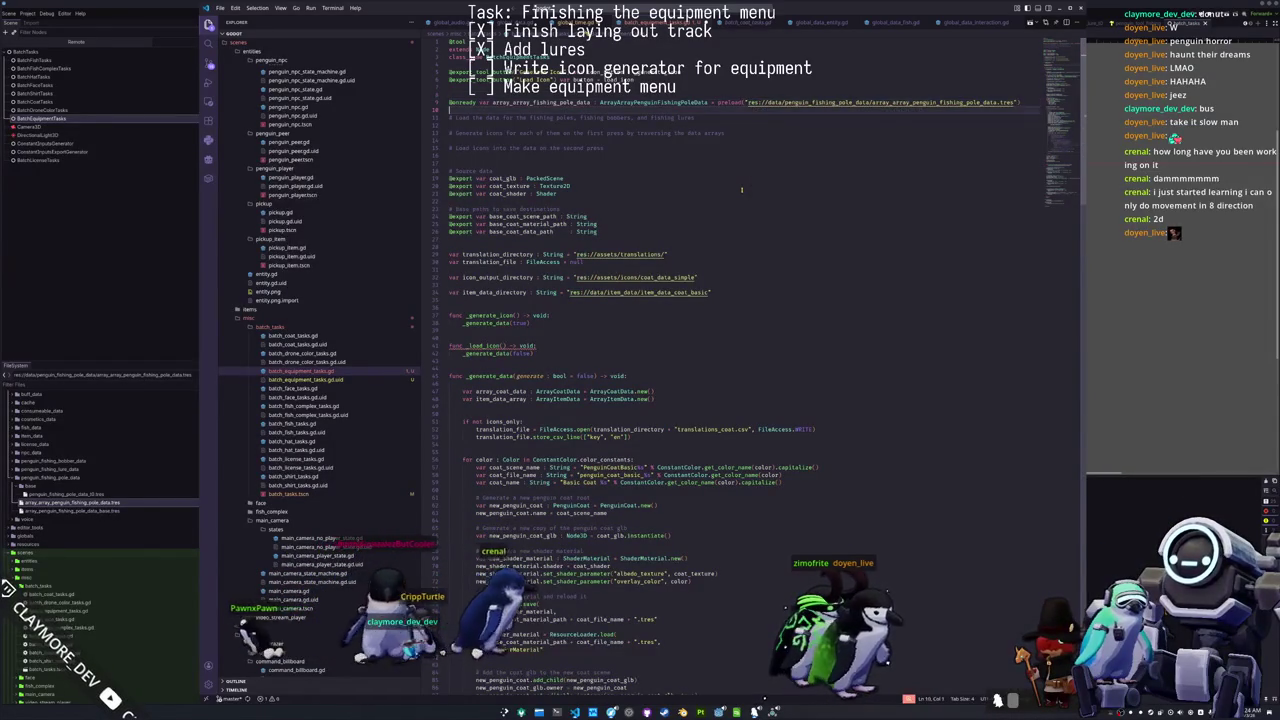
{"action": "key", "text": "shift+alt+Down"}
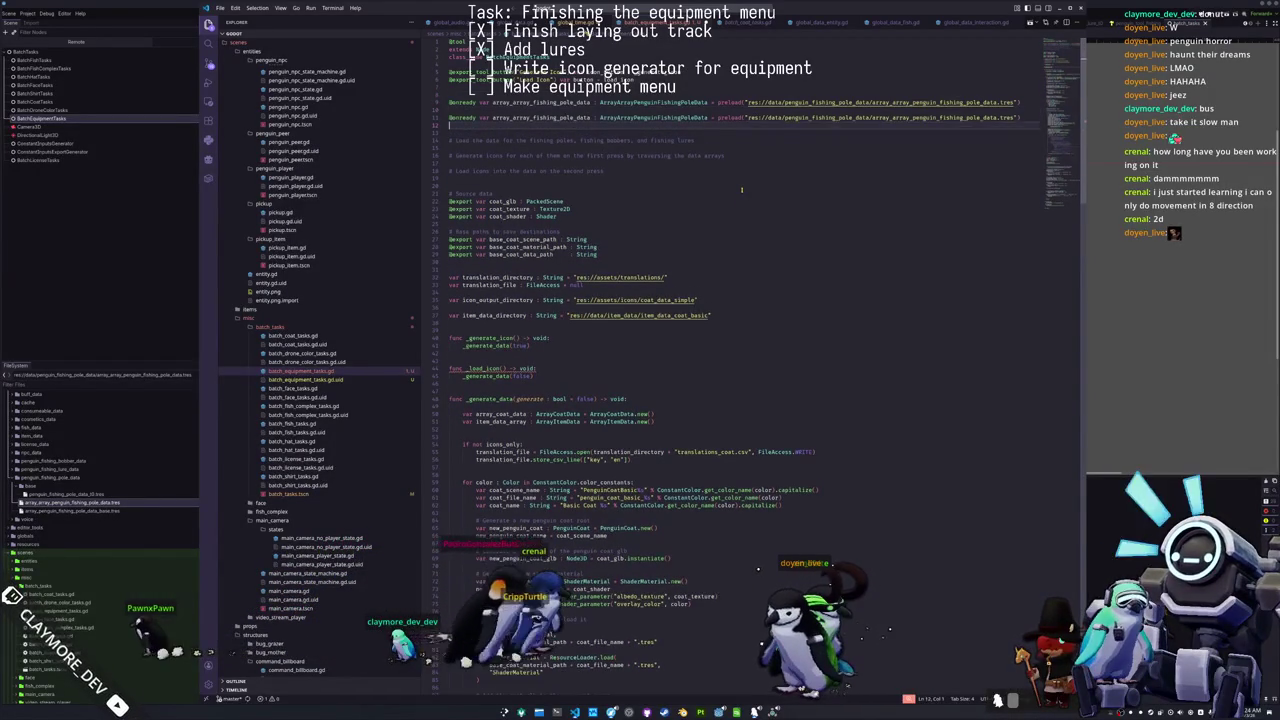
{"action": "key", "text": "shift+alt+Down"}
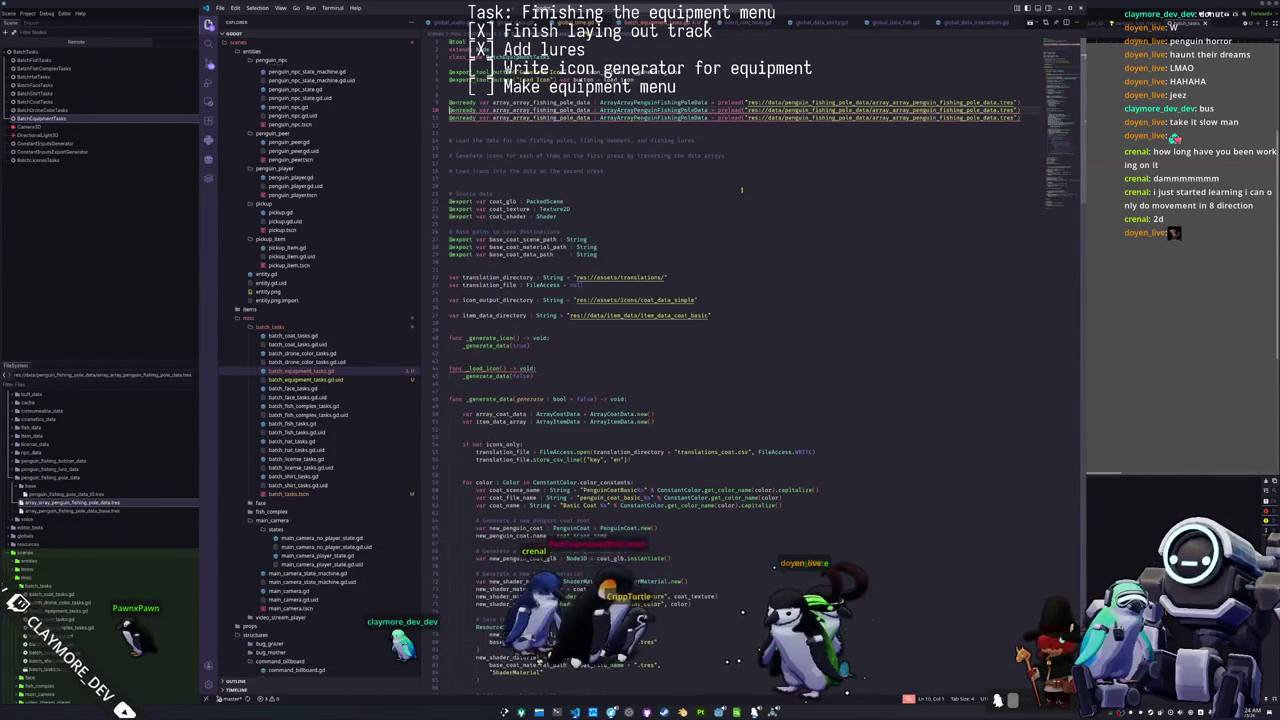
{"action": "key", "text": "ctrl+d"}
{"action": "key", "text": "ctrl+d"}
{"action": "key", "text": "ctrl+shift+Left"}
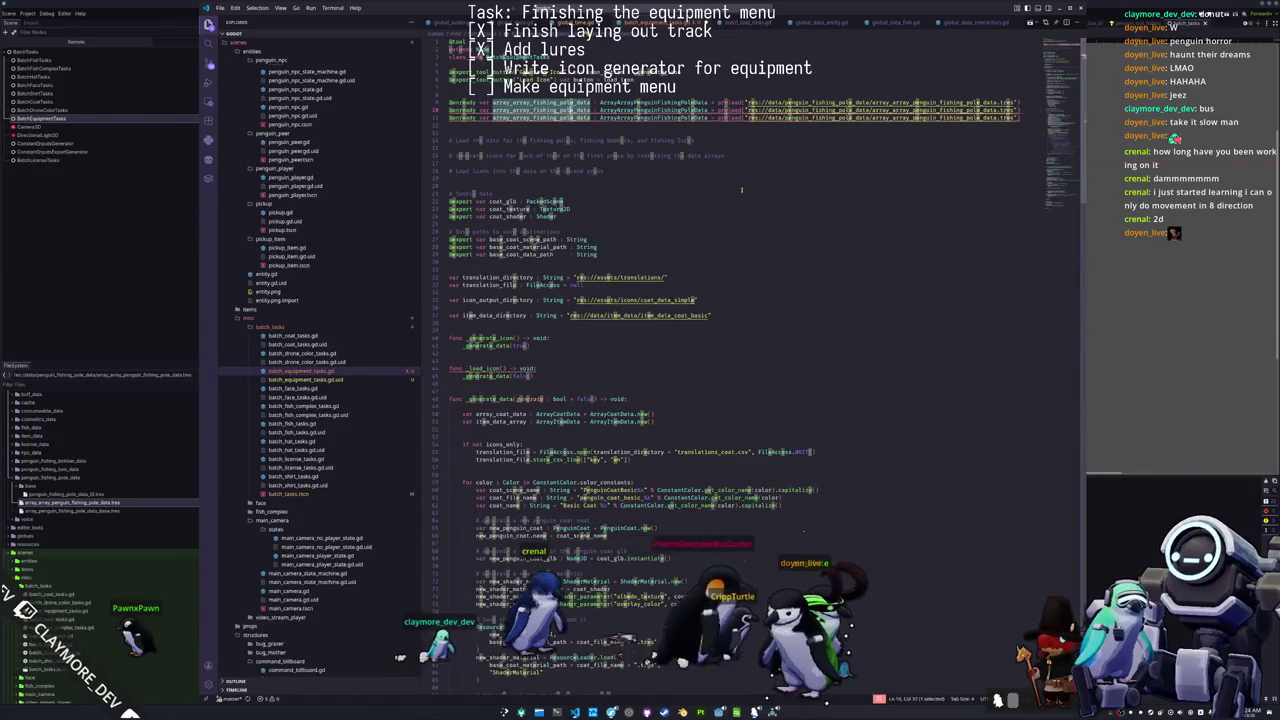
{"action": "type", "text": "bobber"}
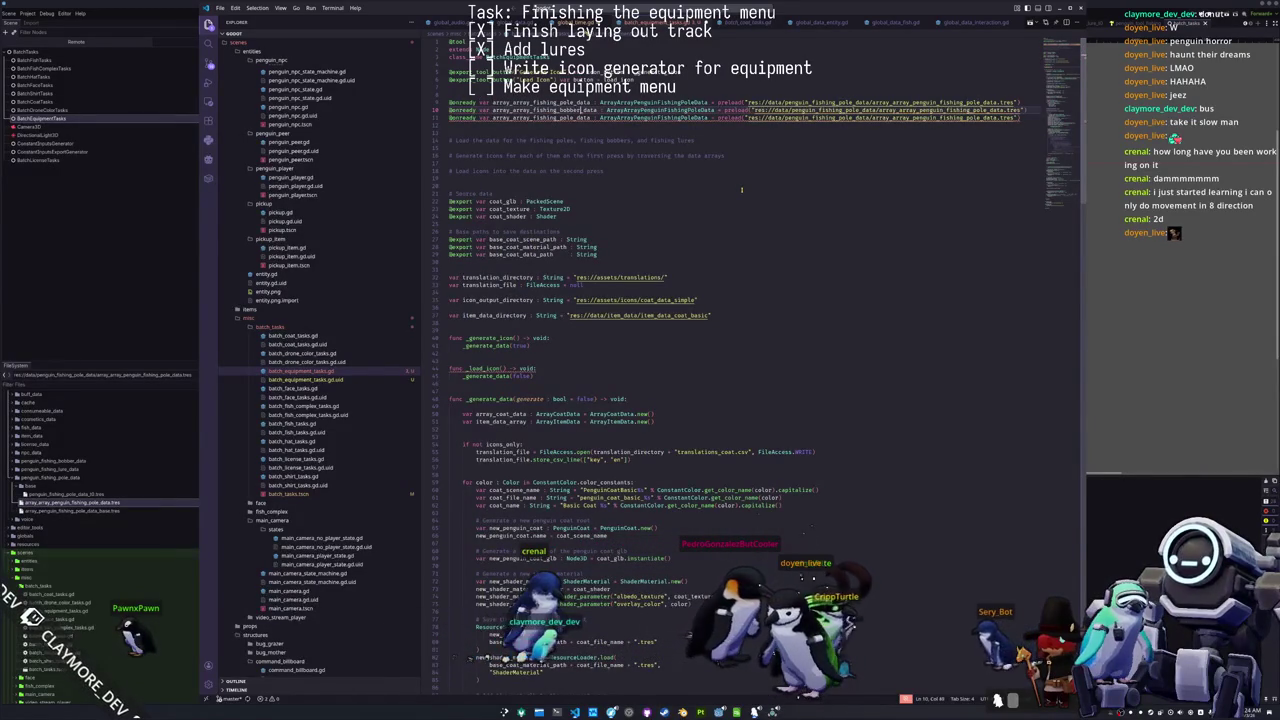
{"action": "key", "text": "Down"}
{"action": "key", "text": "ctrl+shift+Left"}
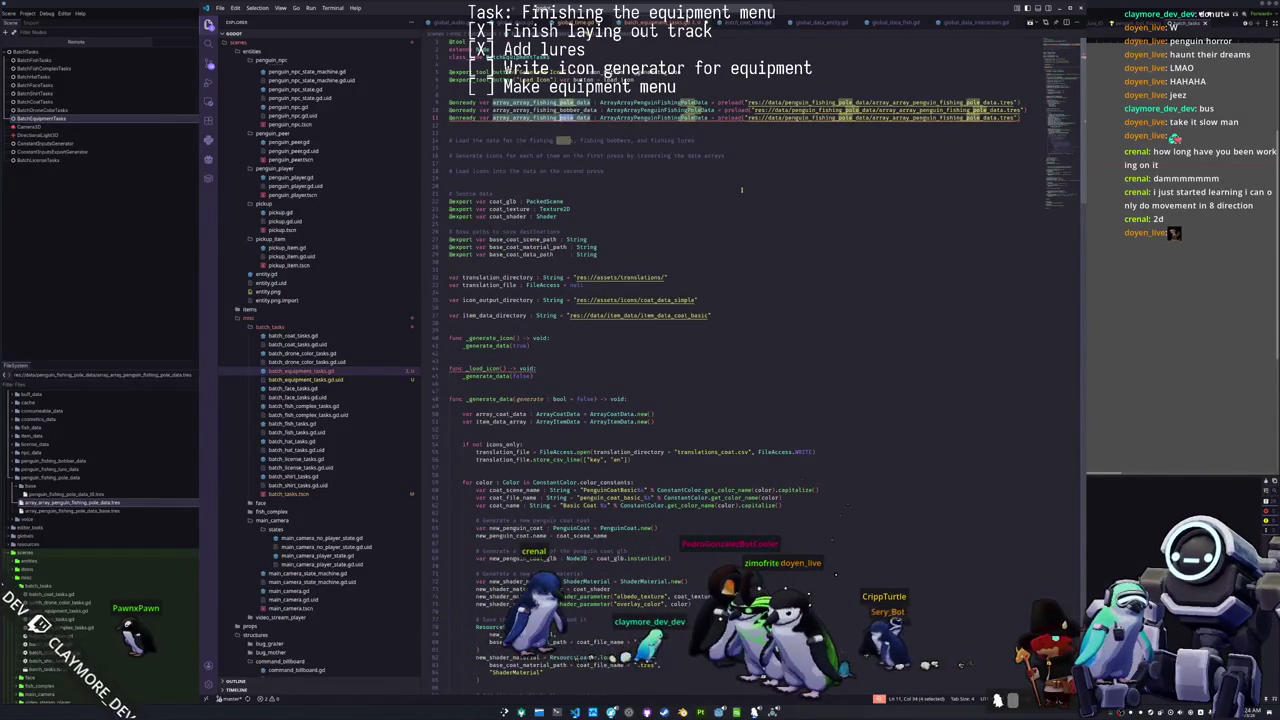
{"action": "key", "text": "BackSpace"}
Step: Change the copies' type names to the bobber and lure data types
{"action": "key", "text": "Up"}
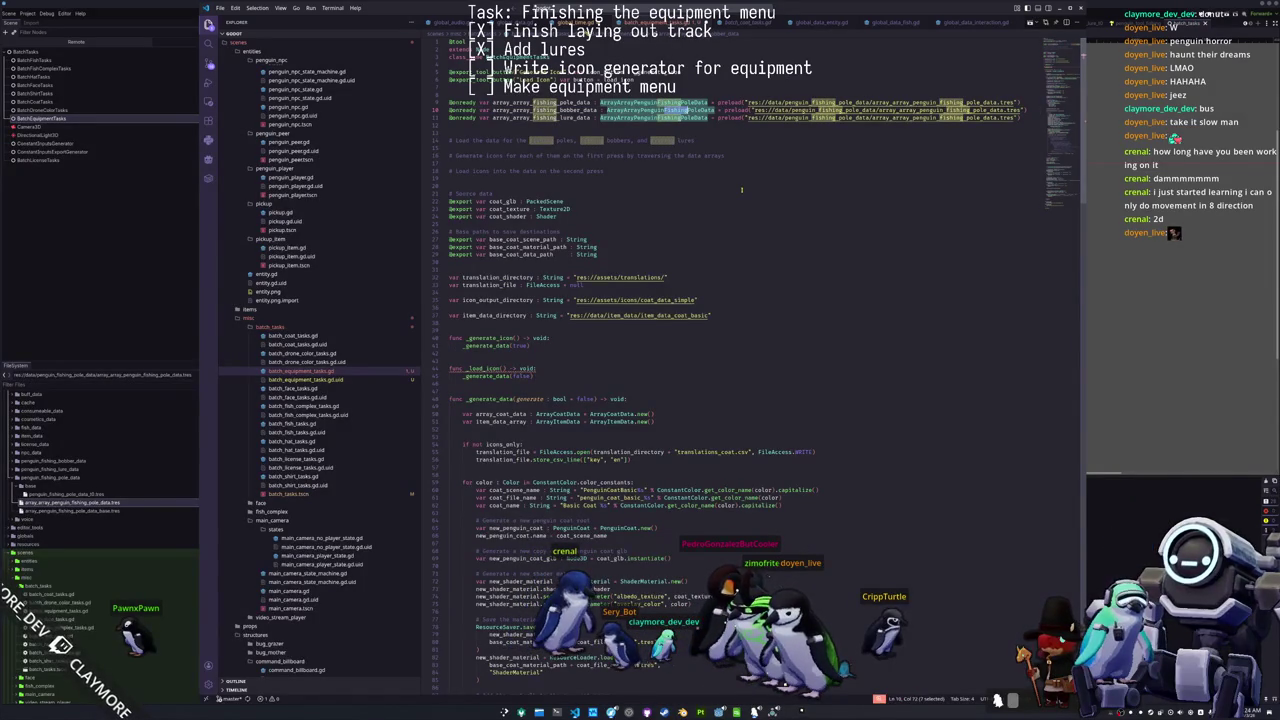
{"action": "key", "text": "shift+Right"}
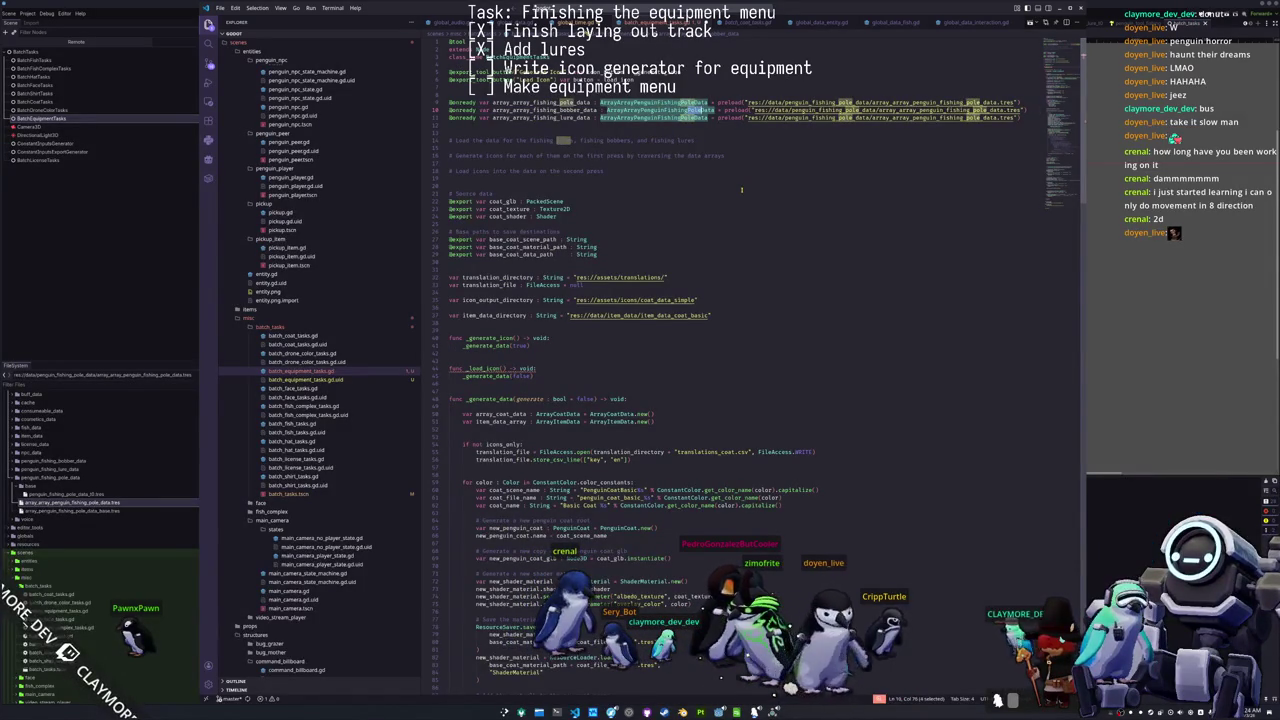
{"action": "key", "text": "Down"}
{"action": "key", "text": "Right"}
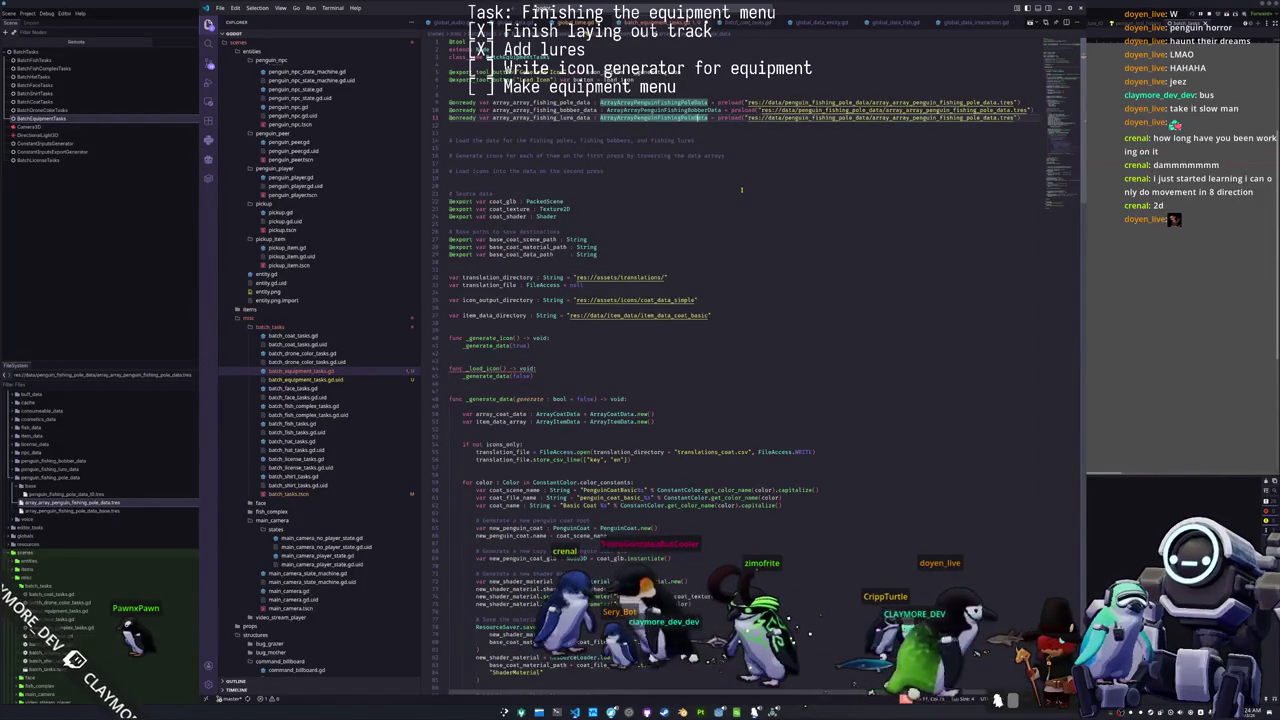
{"action": "type", "text": "Lure"}
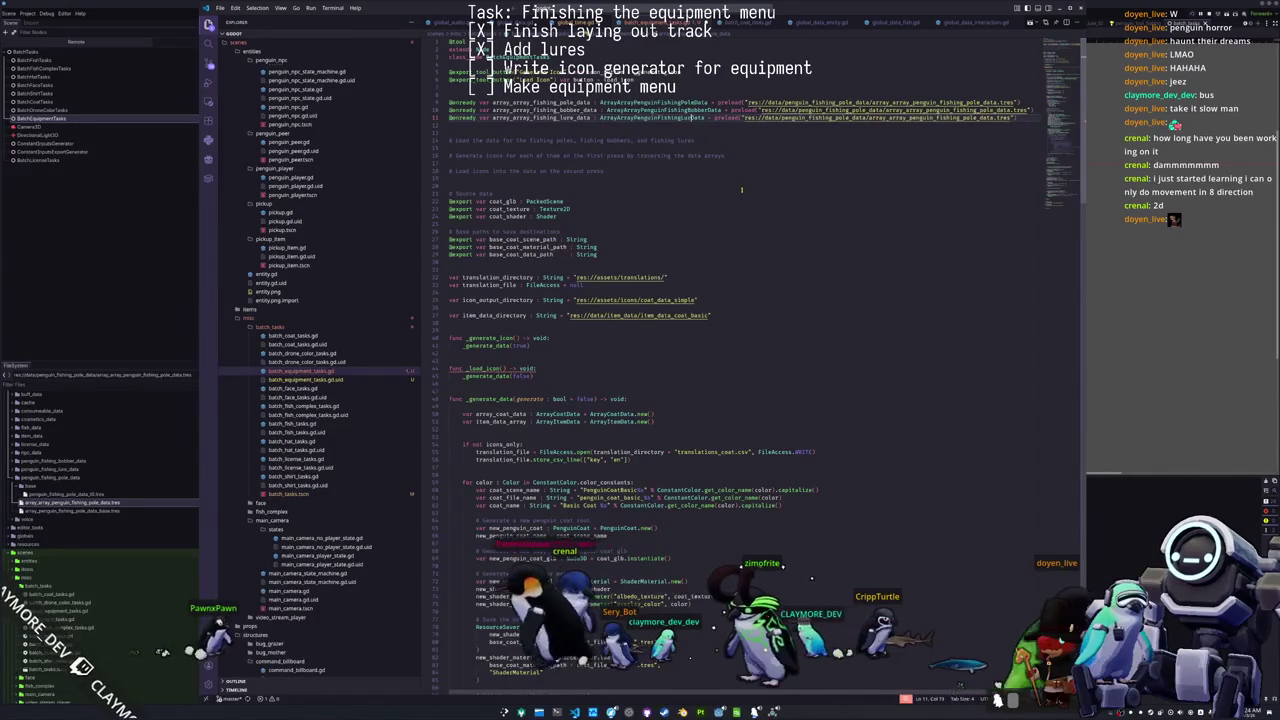
Step: Point the bobber and lure preload paths at their own data folders and resources
{"action": "key", "text": "Up"}
{"action": "key", "text": "ctrl+Right"}
{"action": "key", "text": "ctrl+Right"}
{"action": "key", "text": "ctrl+Right"}
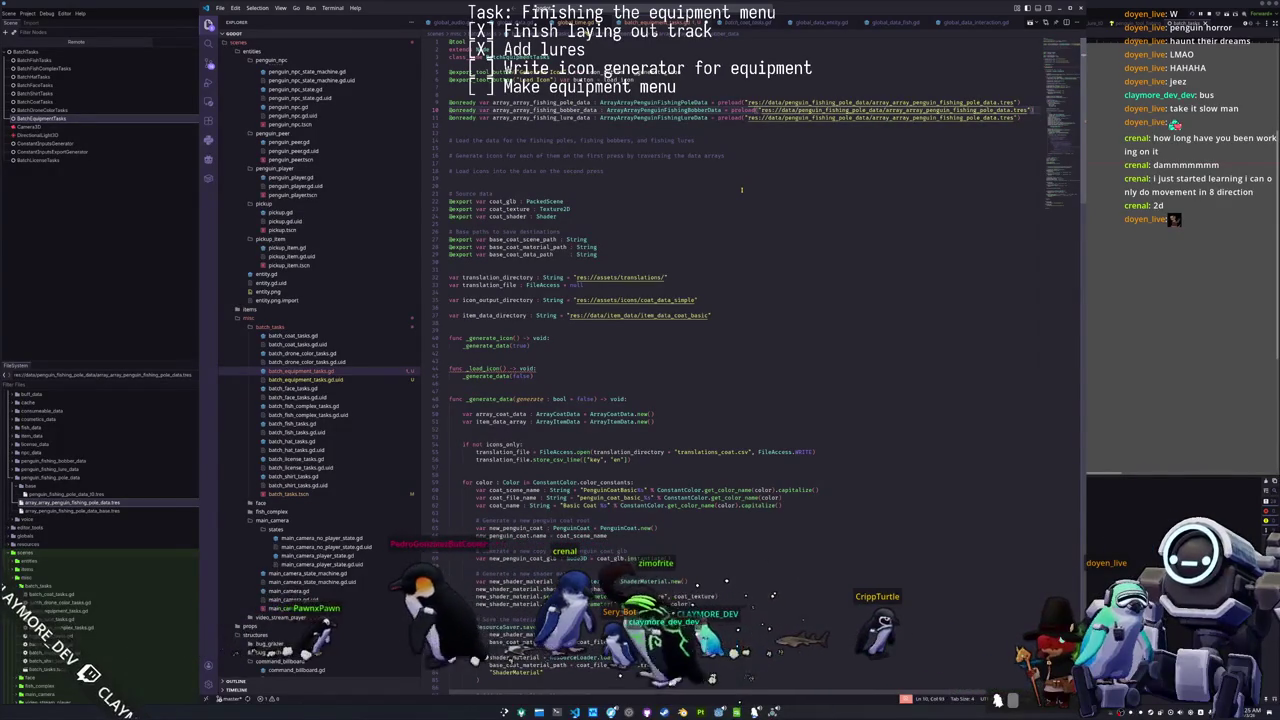
{"action": "key", "text": "ctrl+Right"}
{"action": "key", "text": "ctrl+Right"}
{"action": "key", "text": "ctrl+Right"}
{"action": "key", "text": "ctrl+shift+Right"}
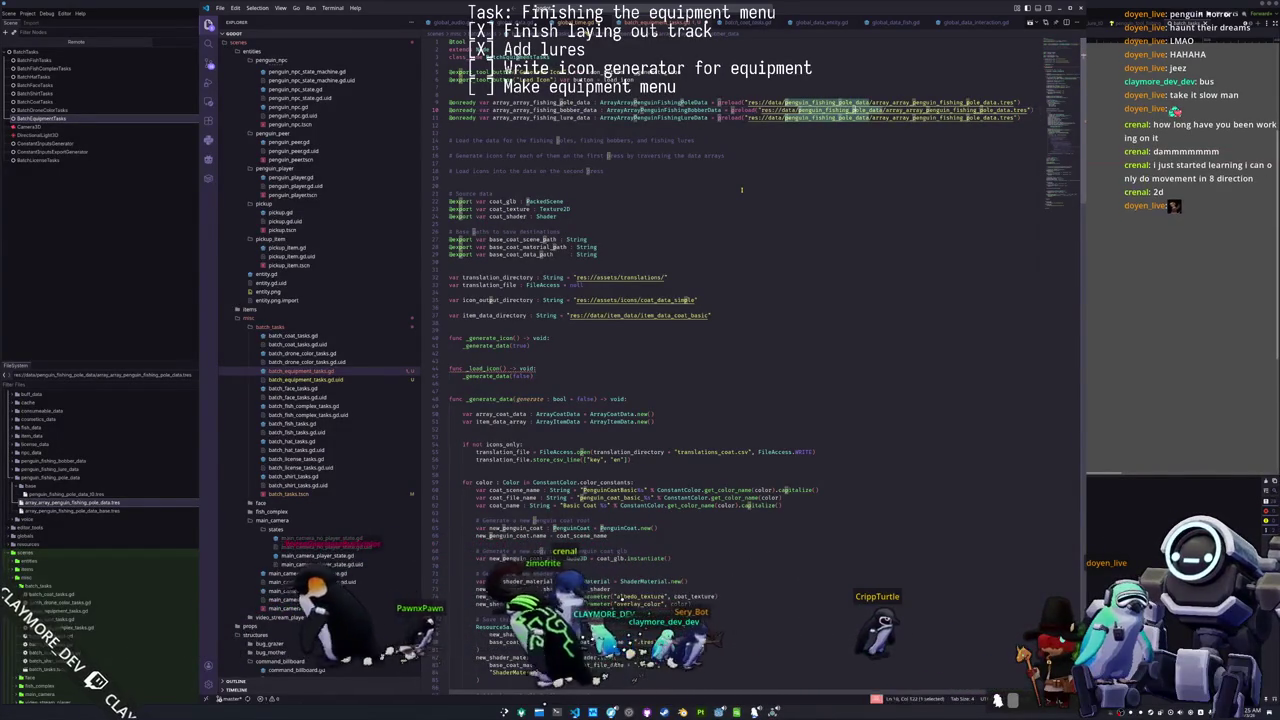
{"action": "key", "text": "ctrl+d"}
{"action": "key", "text": "ctrl+d"}
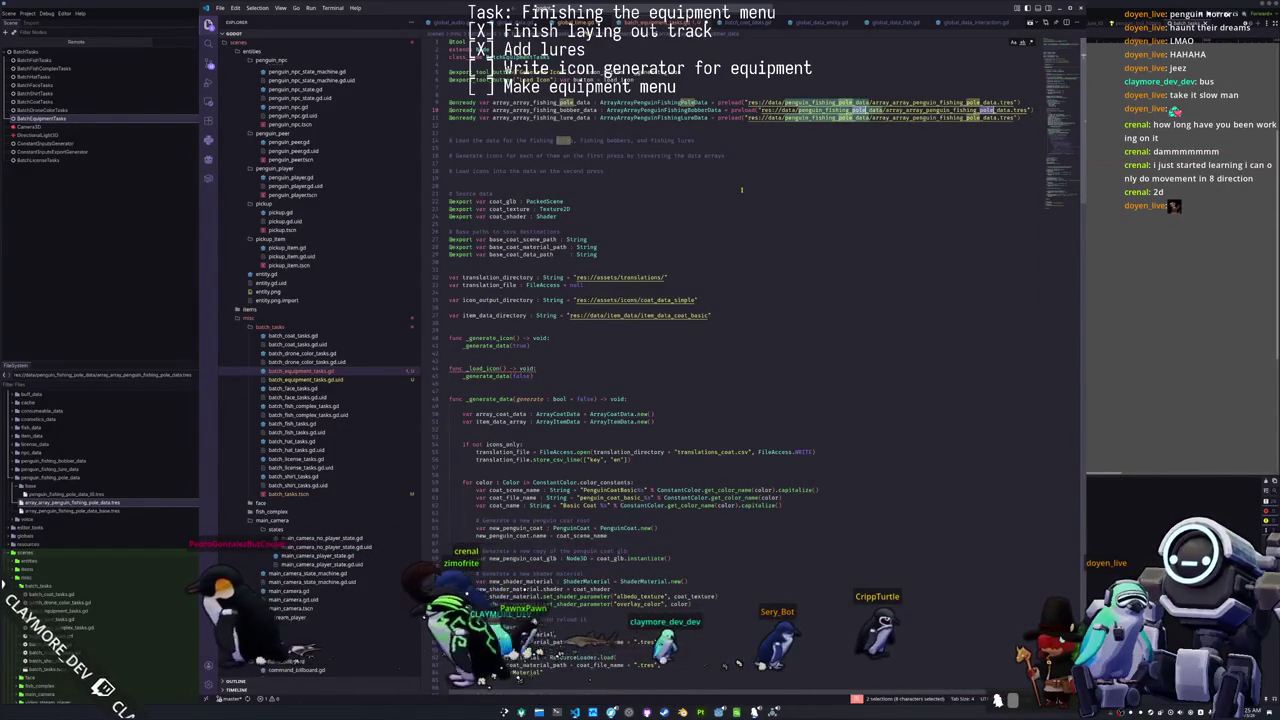
{"action": "type", "text": "bo"}
{"action": "key", "text": "Escape"}
{"action": "key", "text": "Down"}
{"action": "key", "text": "ctrl+Left"}
{"action": "key", "text": "ctrl+Left"}
{"action": "key", "text": "ctrl+Left"}
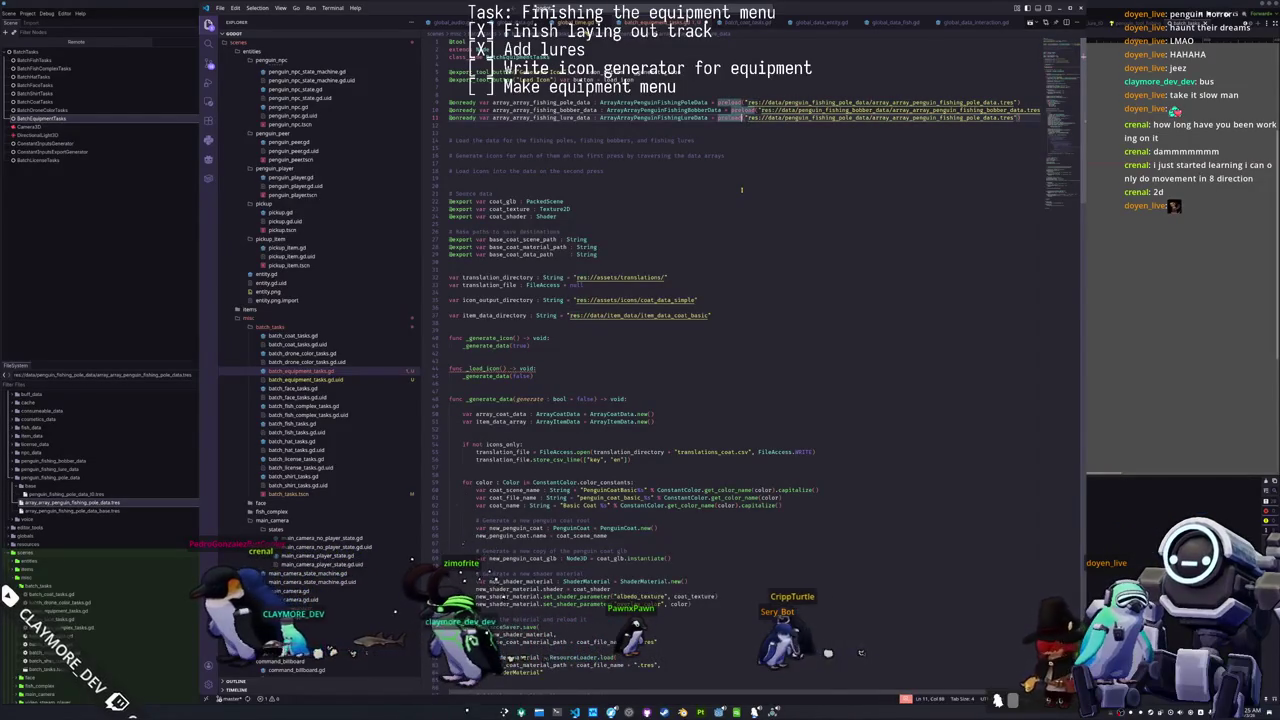
{"action": "key", "text": "Right"}
{"action": "key", "text": "Right"}
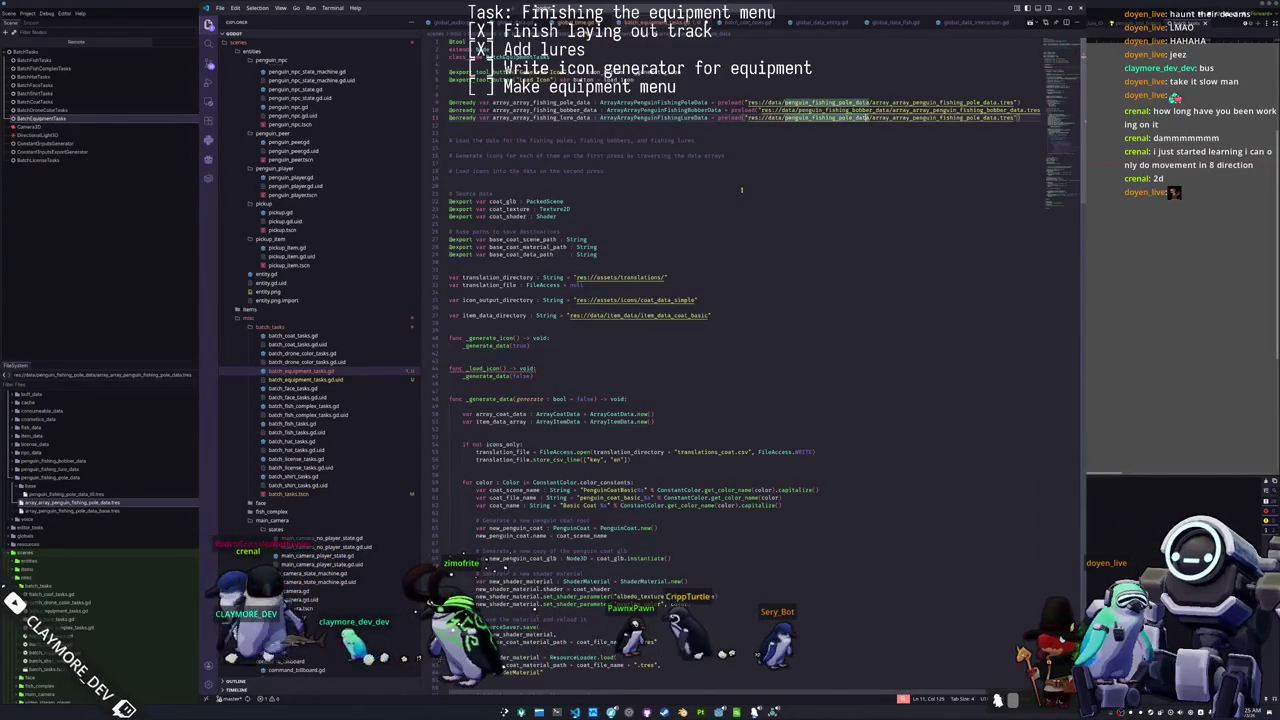
{"action": "key", "text": "ctrl+shift+Left"}
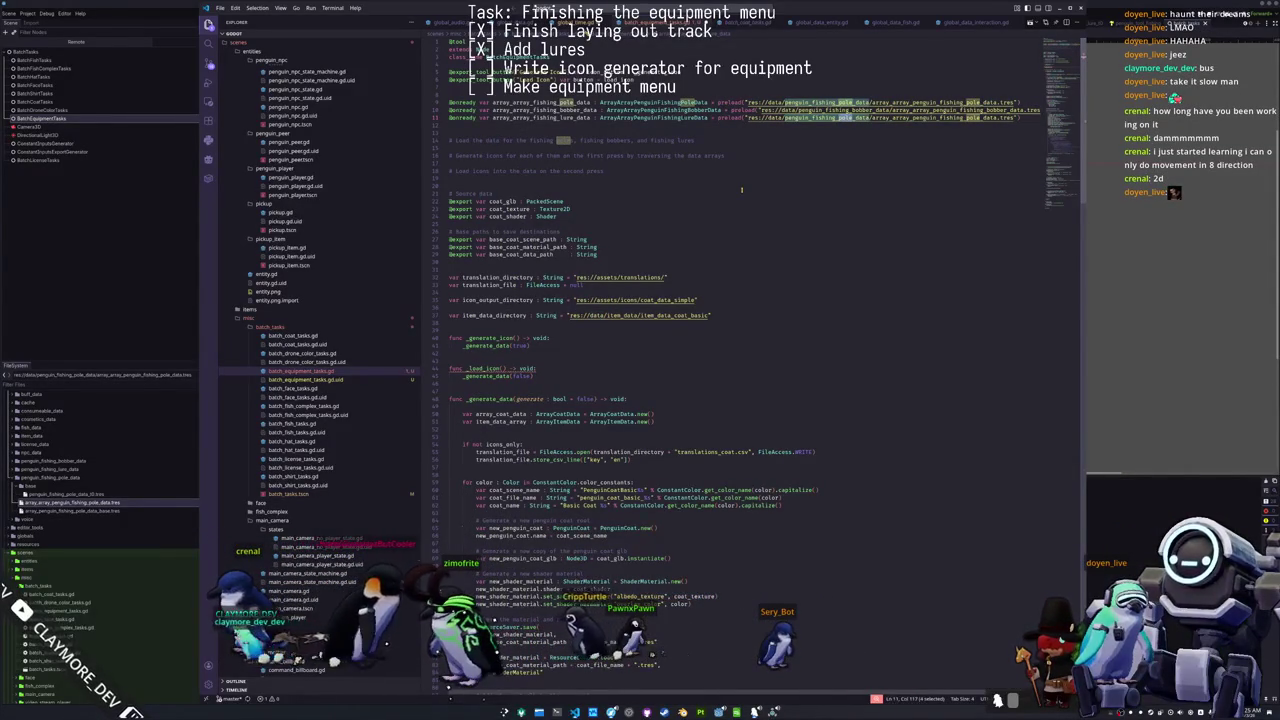
{"action": "type", "text": "lu"}
Step: Delete the old load-data comment and the coat source-data exports
{"action": "key", "text": "Down"}
{"action": "key", "text": "ctrl+shift+k"}
{"action": "key", "text": "ctrl+shift+k"}
{"action": "key", "text": "ctrl+shift+k"}
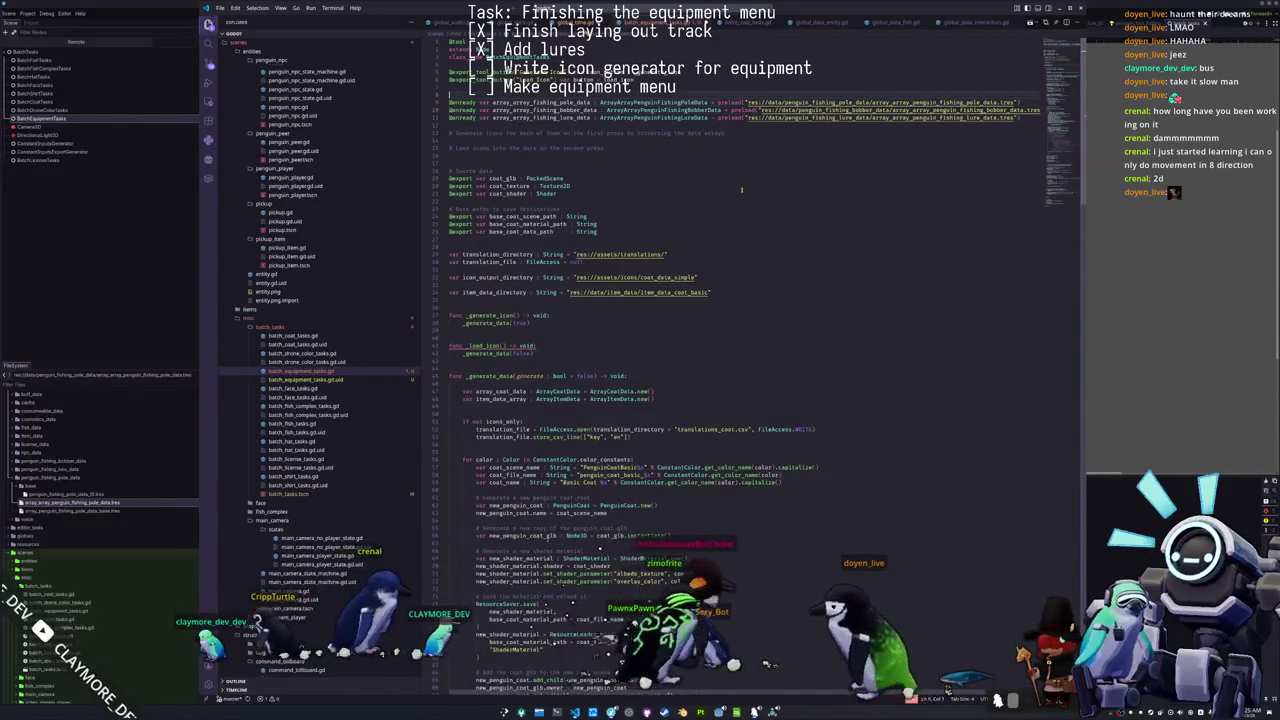
{"action": "key", "text": "ctrl+z"}
{"action": "key", "text": "ctrl+shift+k"}
{"action": "key", "text": "Down"}
{"action": "key", "text": "Down"}
{"action": "key", "text": "Down"}
{"action": "key", "text": "Down"}
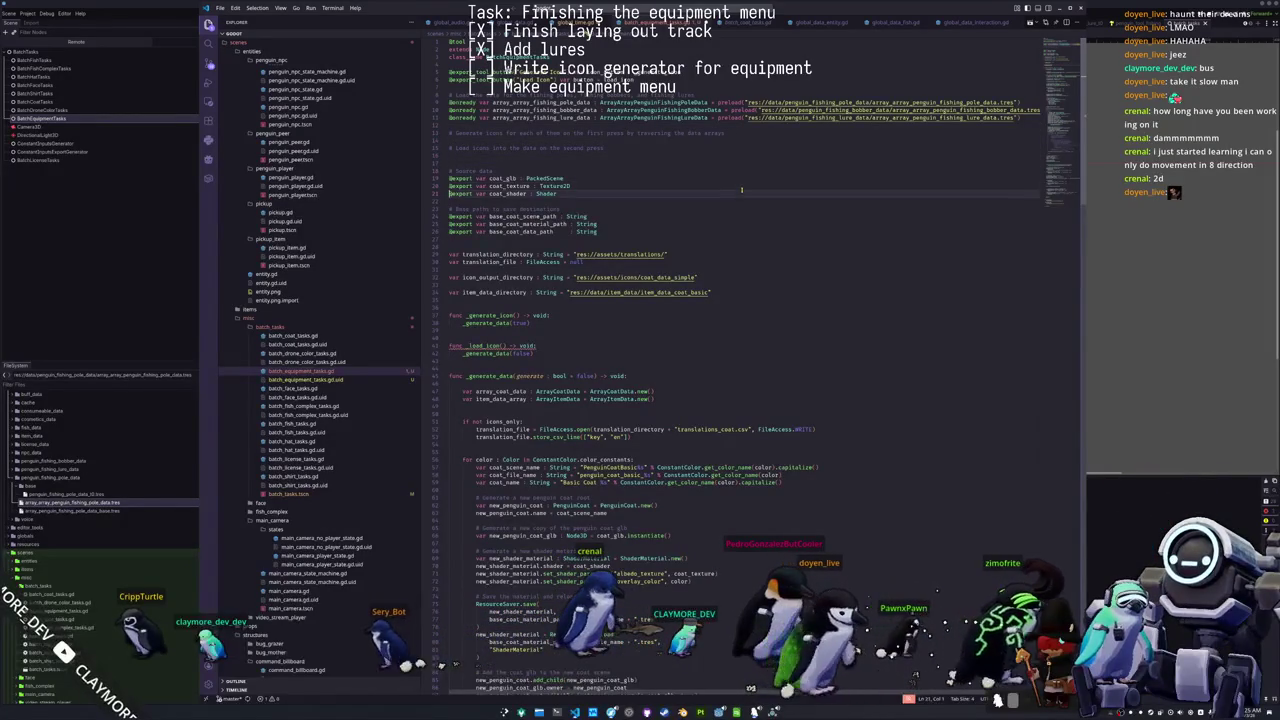
{"action": "key", "text": "shift+Down"}
{"action": "key", "text": "shift+Down"}
{"action": "key", "text": "shift+Down"}
{"action": "key", "text": "Delete"}
{"action": "key", "text": "Down"}
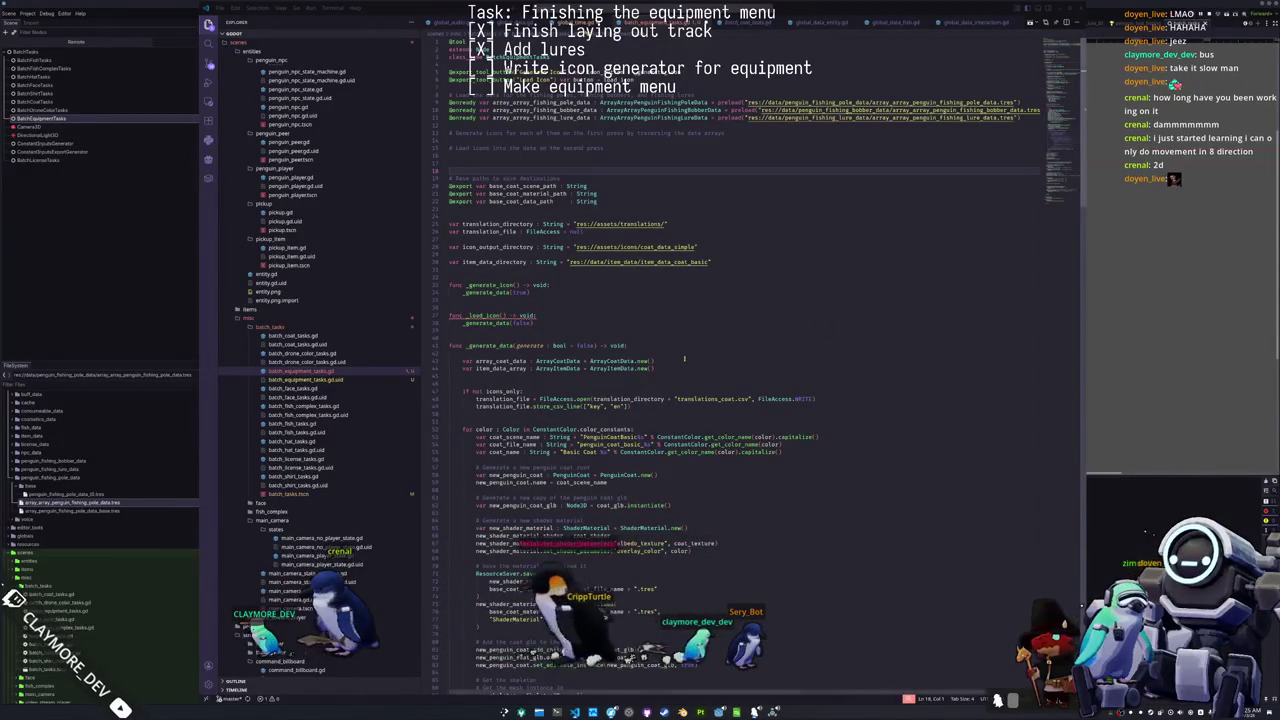
{"action": "left_click", "coordinate": [566, 155]}
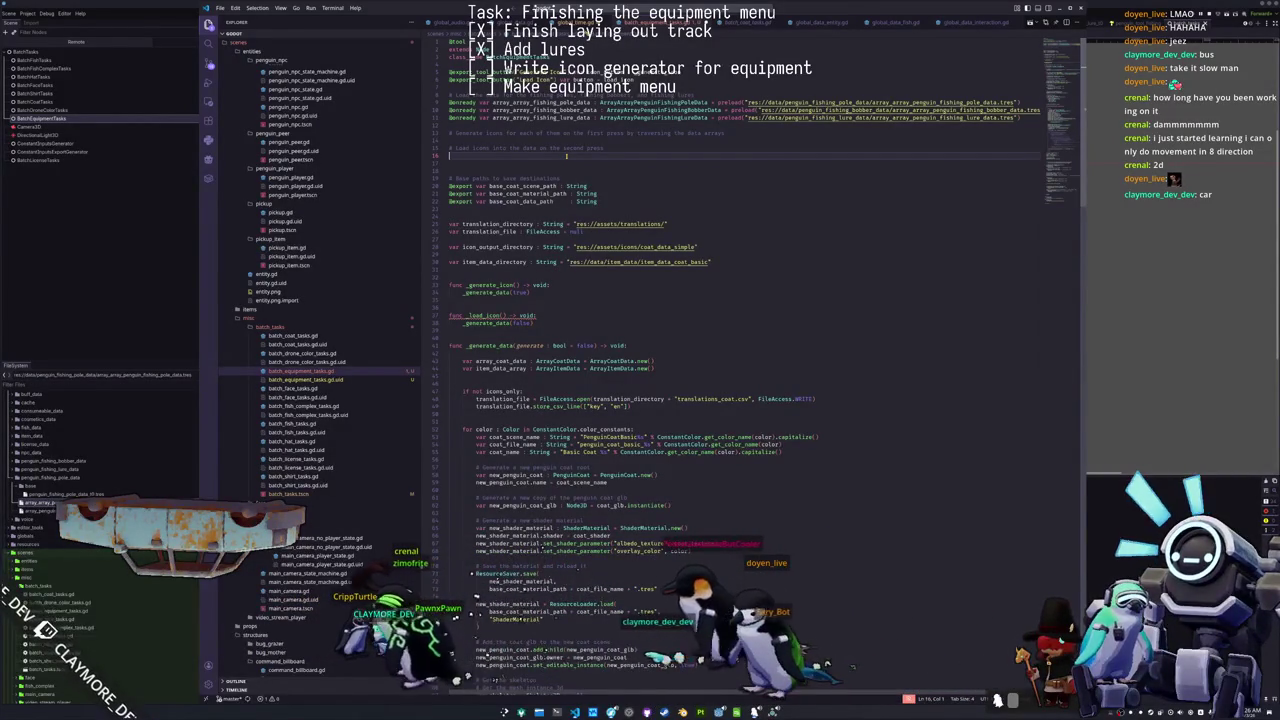
{"action": "key", "text": "Down"}
{"action": "key", "text": "Down"}
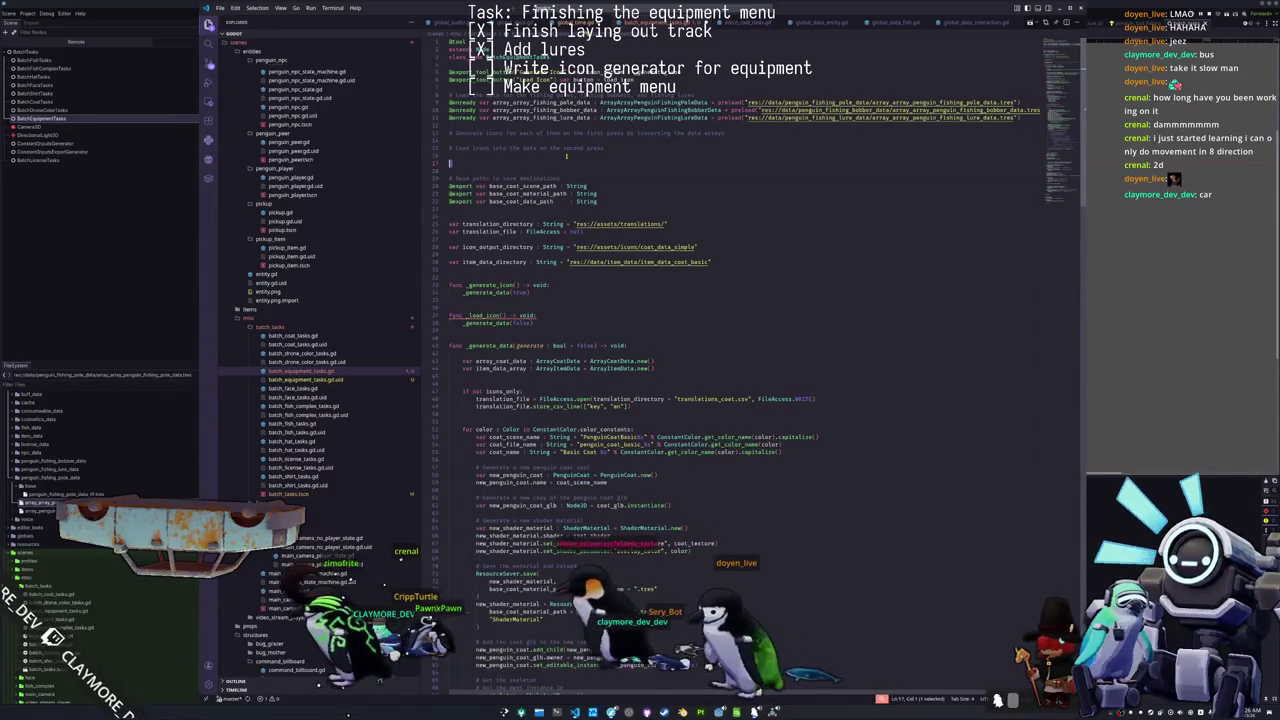
{"action": "key", "text": "BackSpace"}
{"action": "key", "text": "Up"}
{"action": "key", "text": "Up"}
{"action": "key", "text": "Down"}
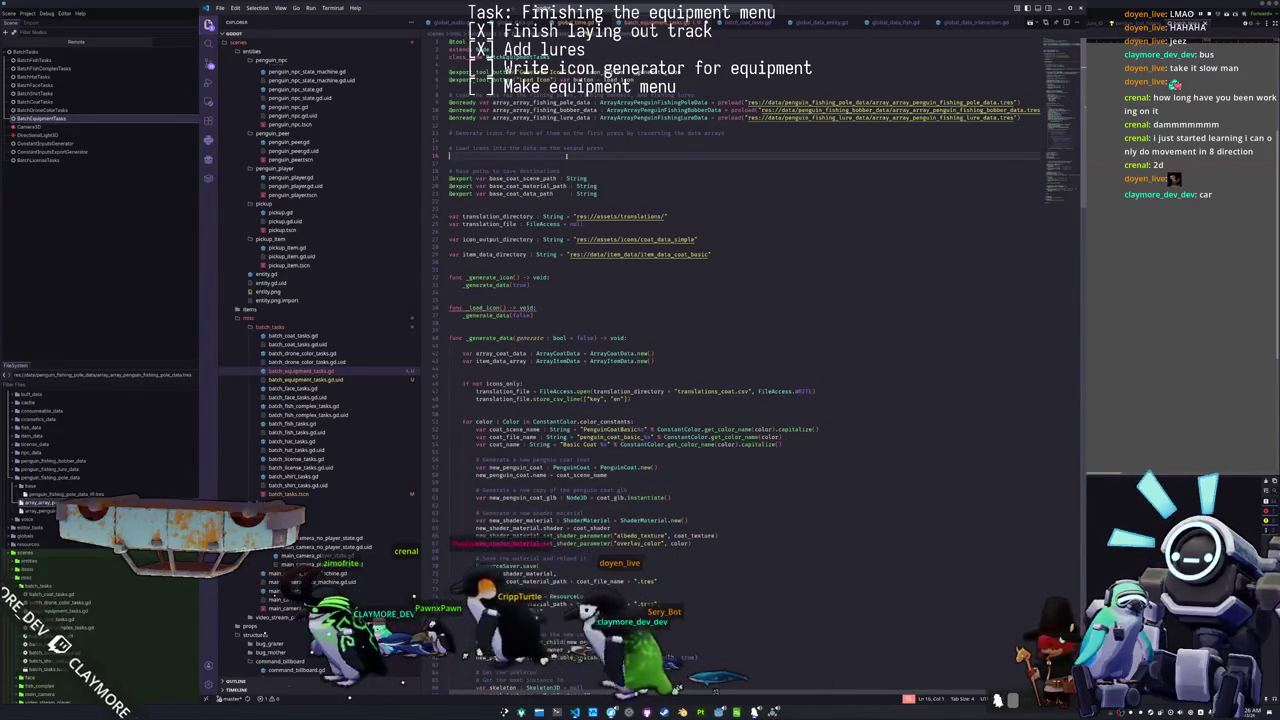
{"action": "key", "text": "Delete"}
{"action": "key", "text": "Down"}
{"action": "key", "text": "Down"}
{"action": "key", "text": "Down"}
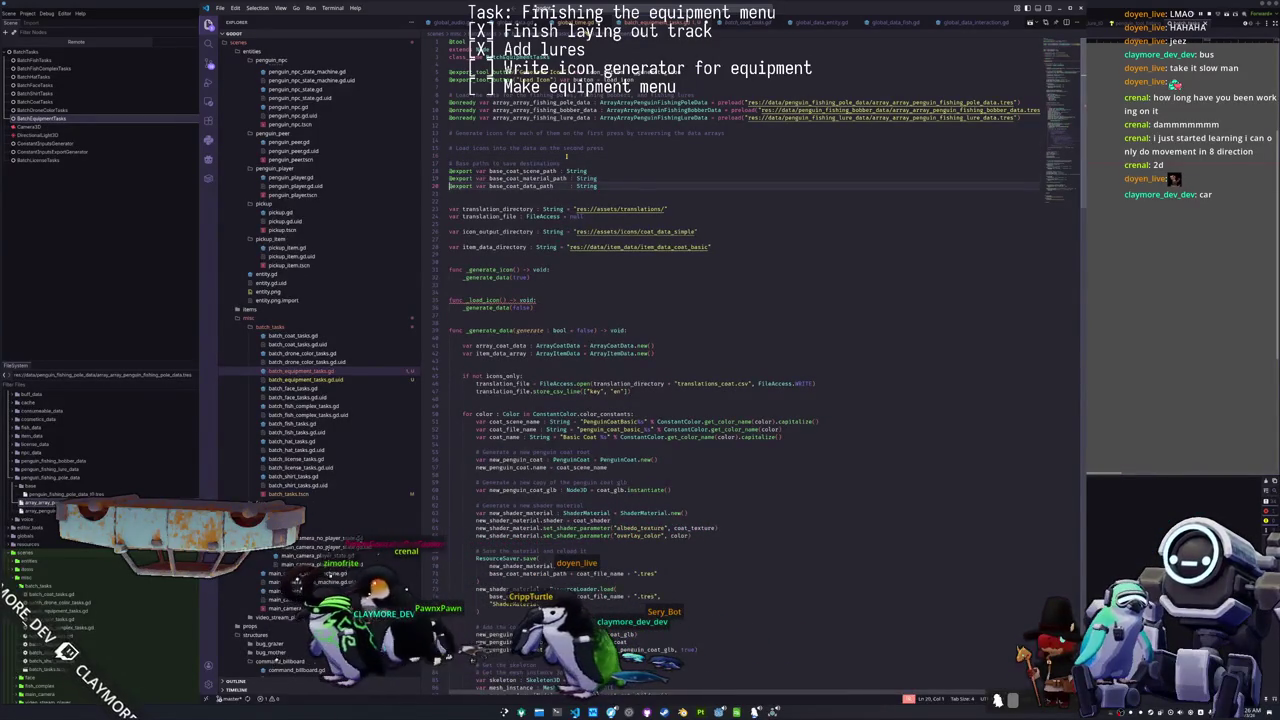
{"action": "key", "text": "Return"}
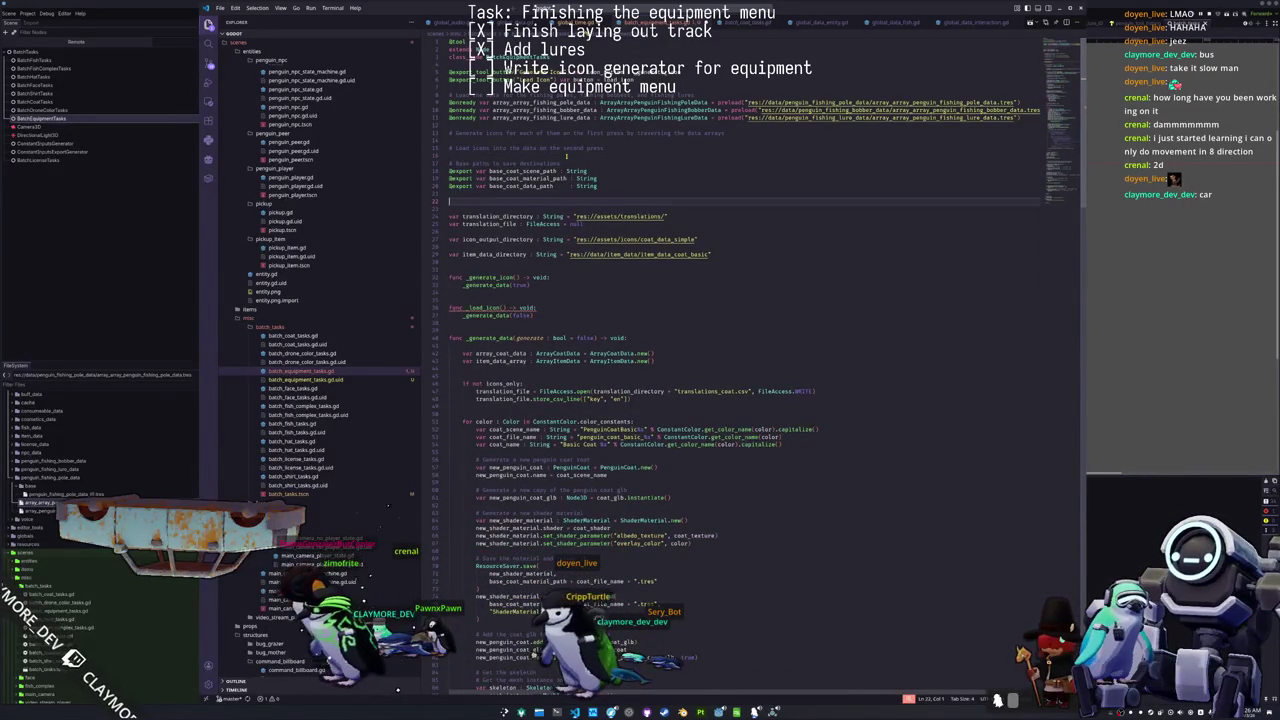
{"action": "type", "text": "#@export var i"}
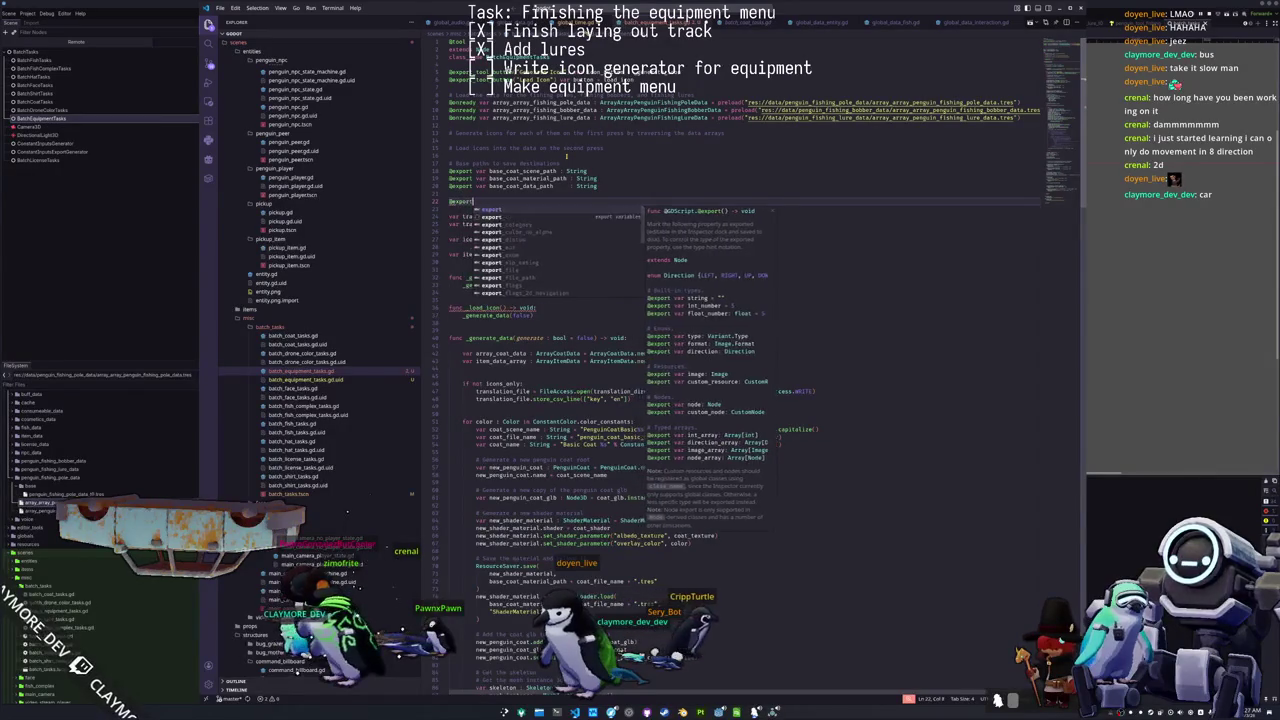
{"action": "type", "text": "con_"}
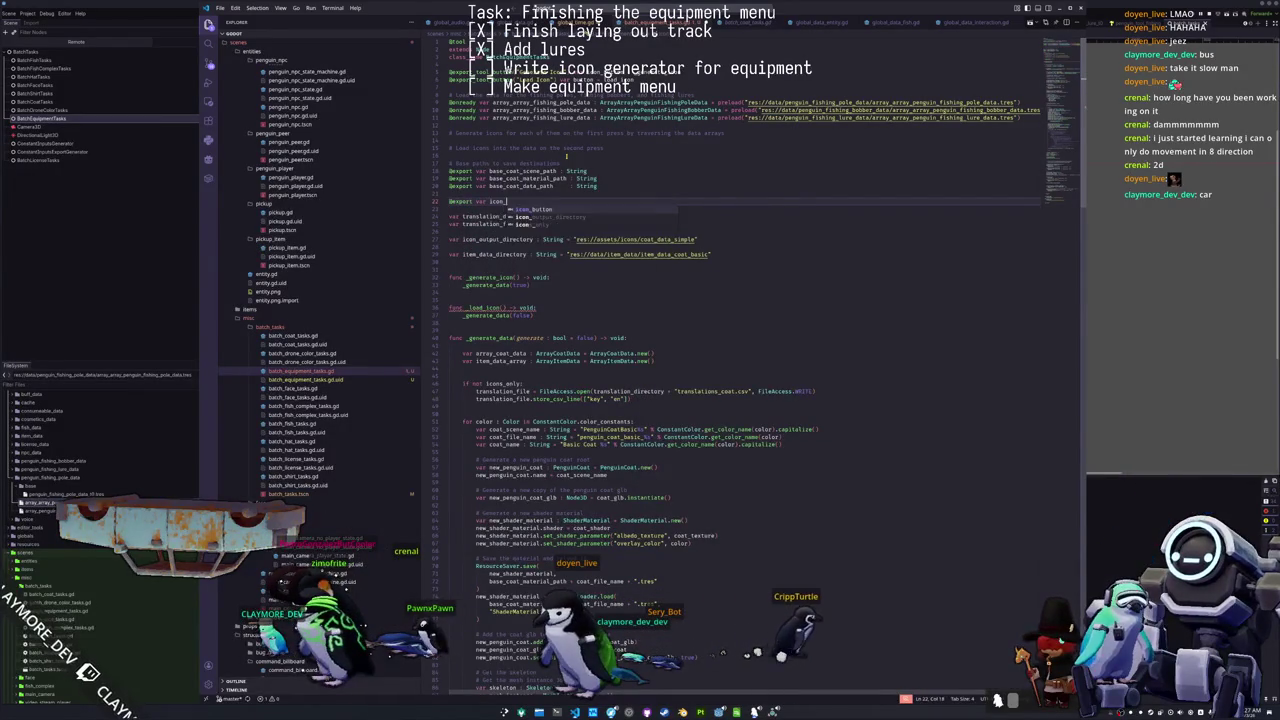
{"action": "type", "text": "save_path : String"}
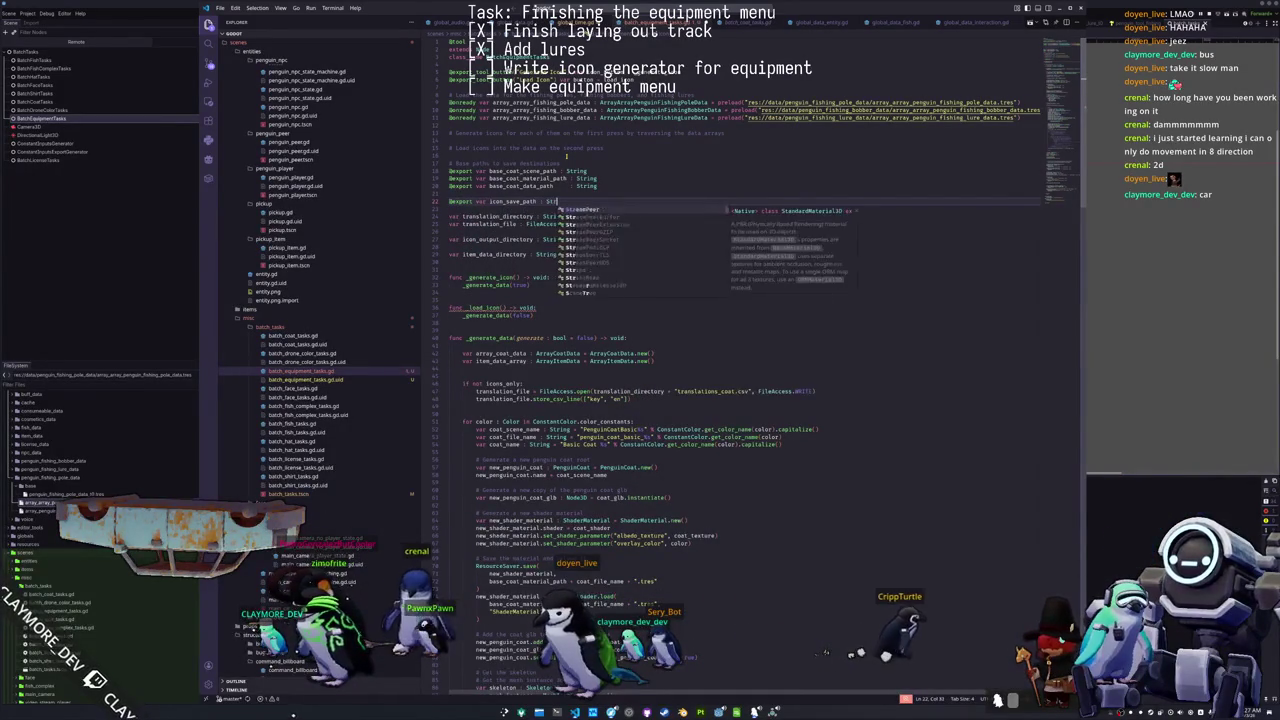
{"action": "key", "text": "Return"}
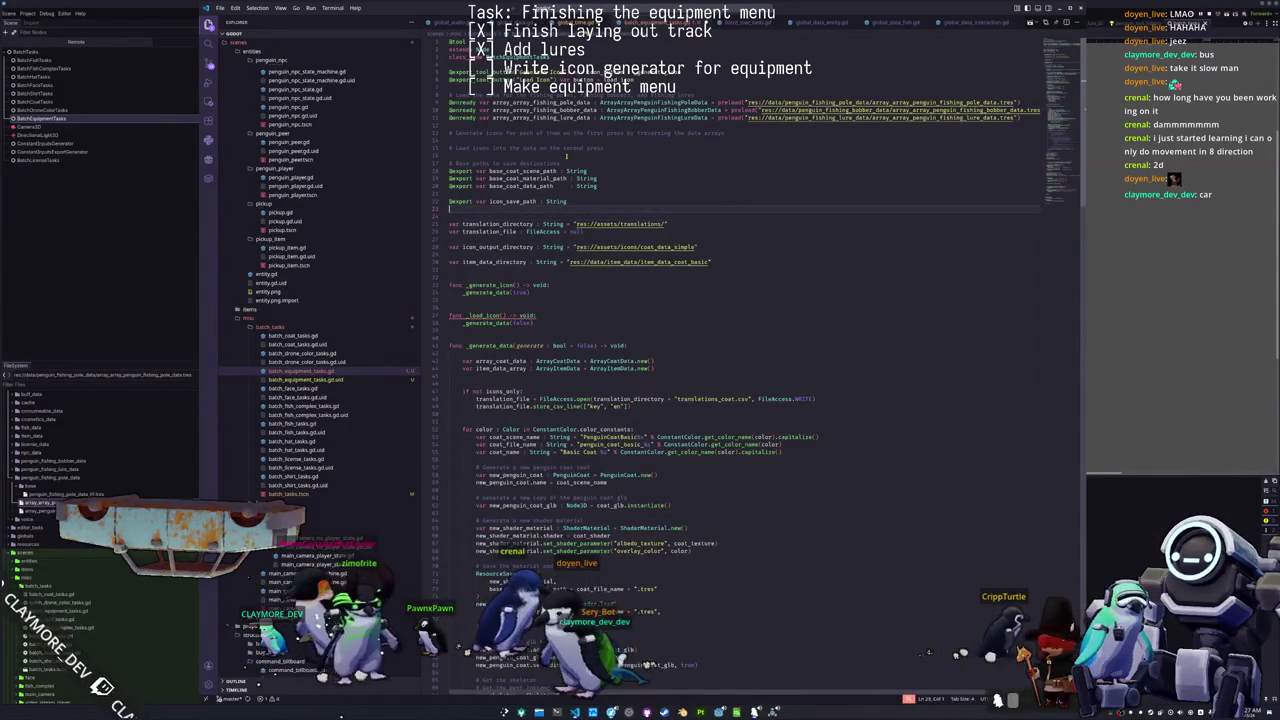
{"action": "key", "text": "Down"}
{"action": "key", "text": "Down"}
{"action": "key", "text": "Down"}
Step: Delete the save path, translation_directory, translation_file and item_data_directory lines
{"action": "key", "text": "shift+Up"}
{"action": "key", "text": "shift+Up"}
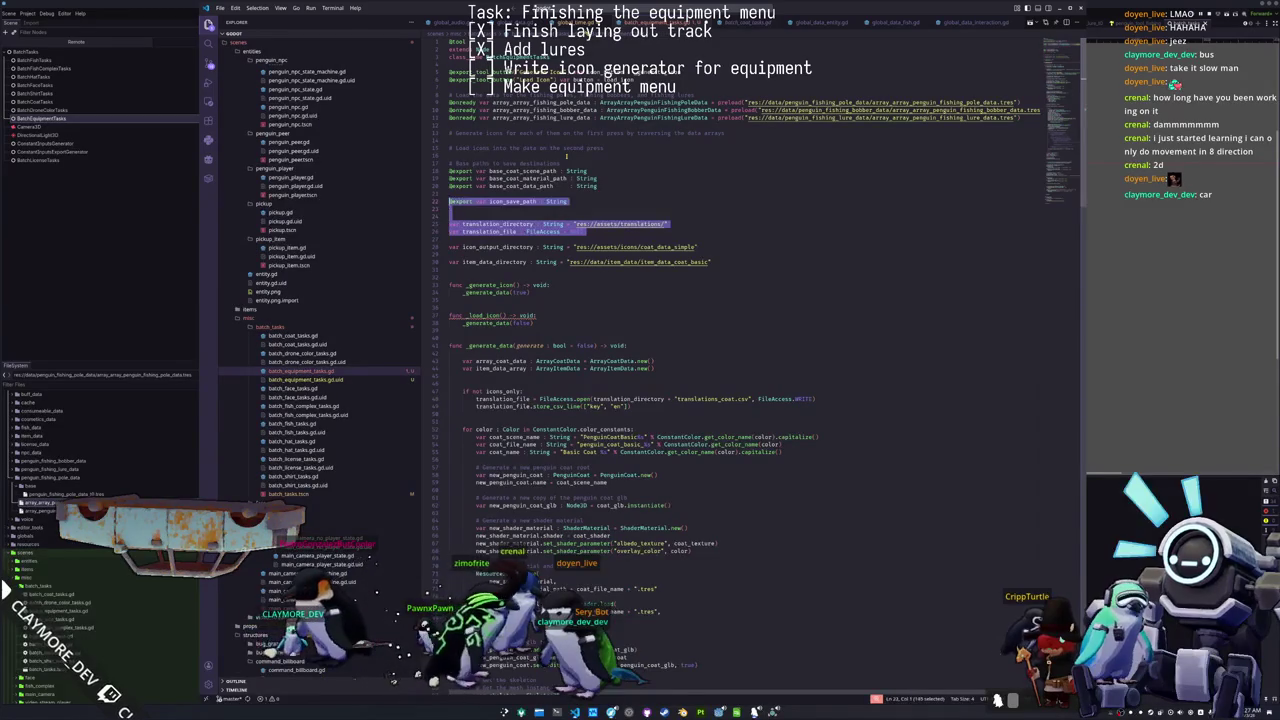
{"action": "key", "text": "BackSpace"}
{"action": "key", "text": "Delete"}
{"action": "key", "text": "Down"}
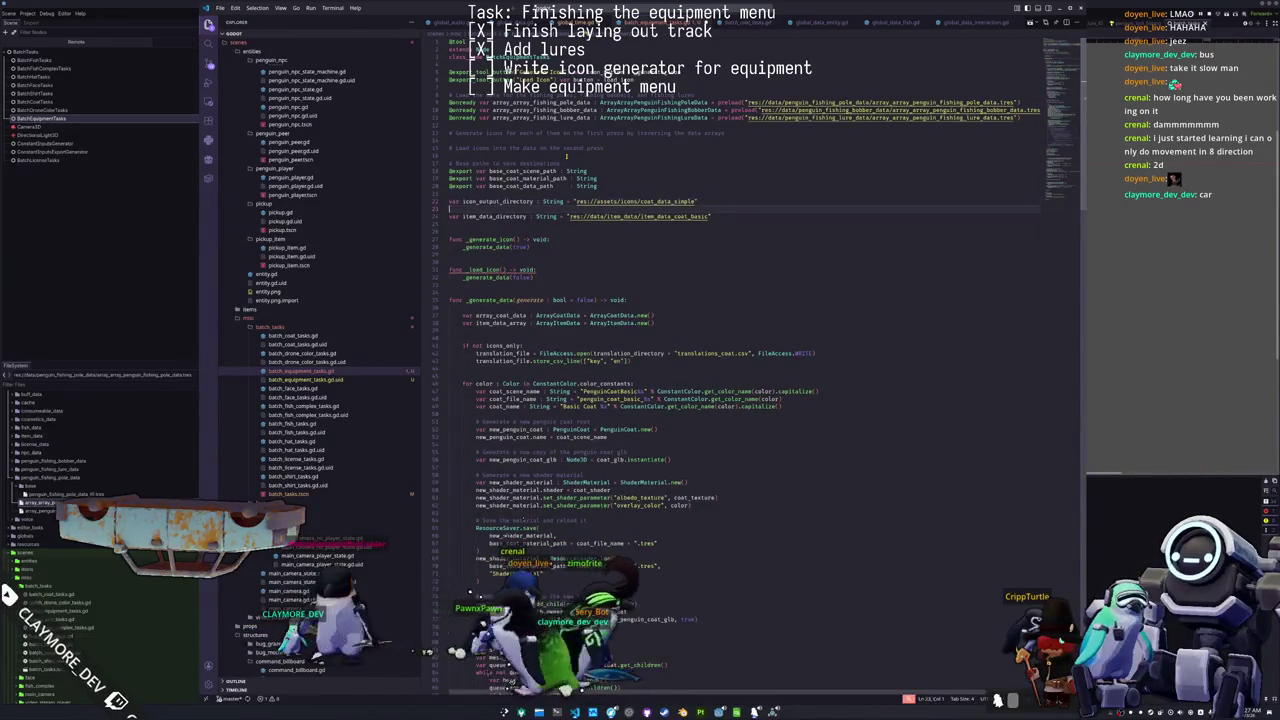
{"action": "key", "text": "Delete"}
{"action": "key", "text": "shift+Down"}
{"action": "key", "text": "BackSpace"}
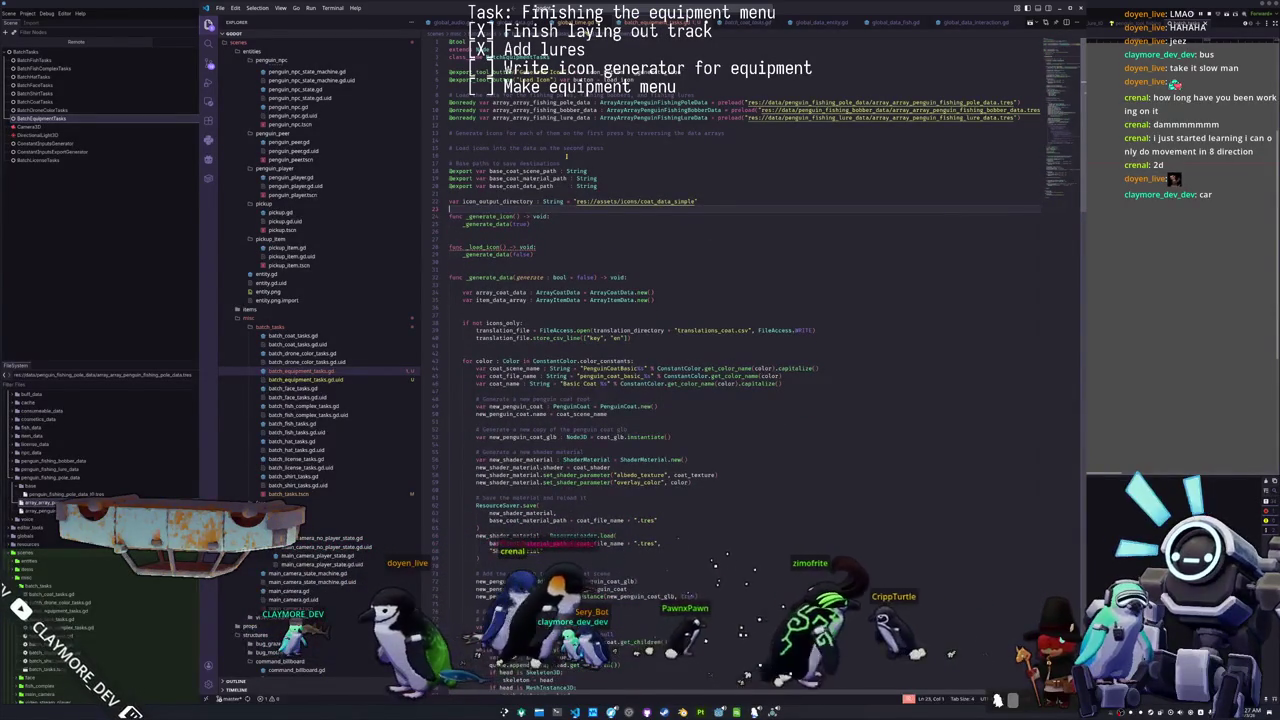
Step: Fix spacing after icon_output_directory and select coat_data_simple in its path
{"action": "key", "text": "Up"}
{"action": "key", "text": "Up"}
{"action": "key", "text": "Up"}
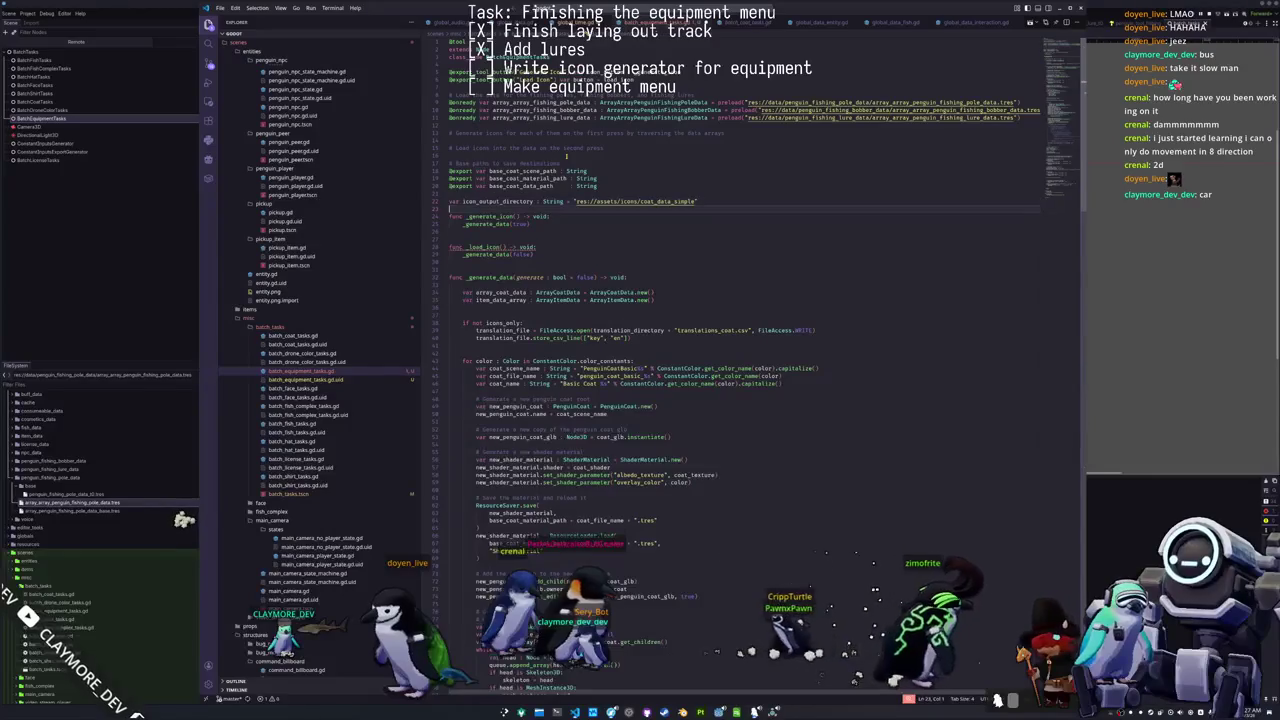
{"action": "key", "text": "Down"}
{"action": "key", "text": "Down"}
{"action": "key", "text": "Down"}
{"action": "key", "text": "Return"}
{"action": "key", "text": "Down"}
{"action": "key", "text": "Down"}
{"action": "key", "text": "Down"}
{"action": "key", "text": "Up"}
{"action": "key", "text": "Up"}
{"action": "key", "text": "Up"}
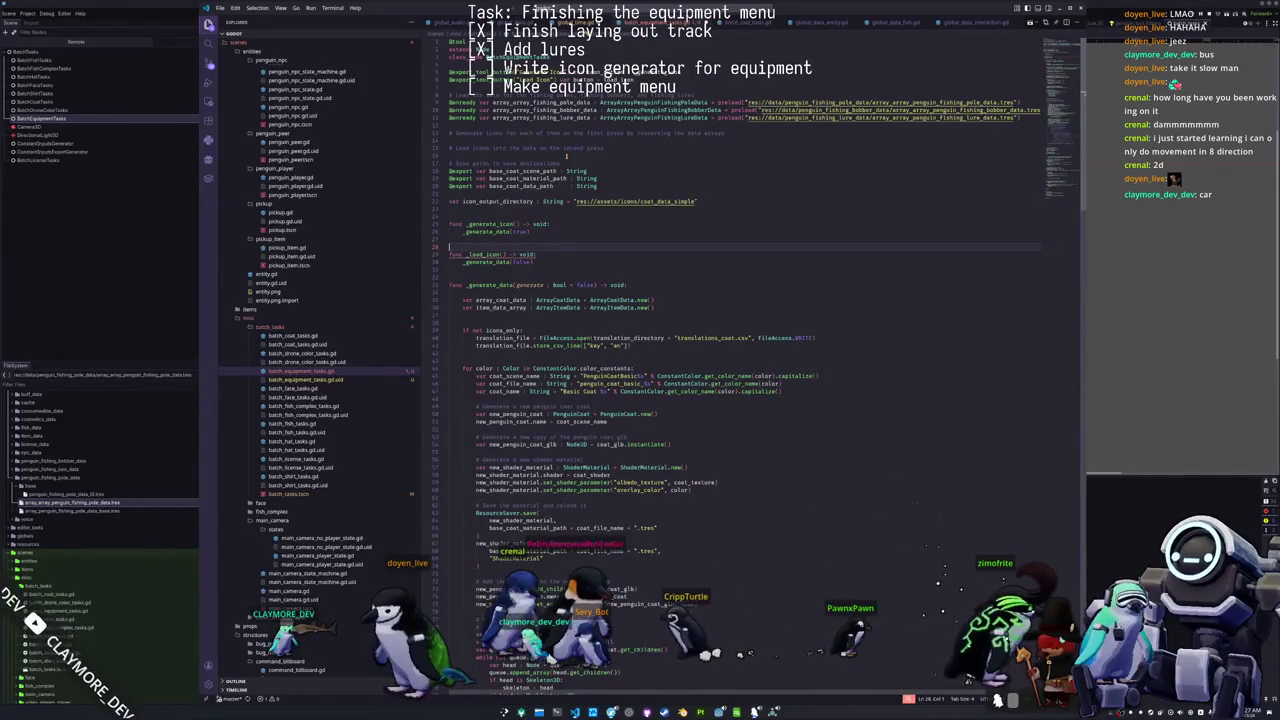
{"action": "key", "text": "BackSpace"}
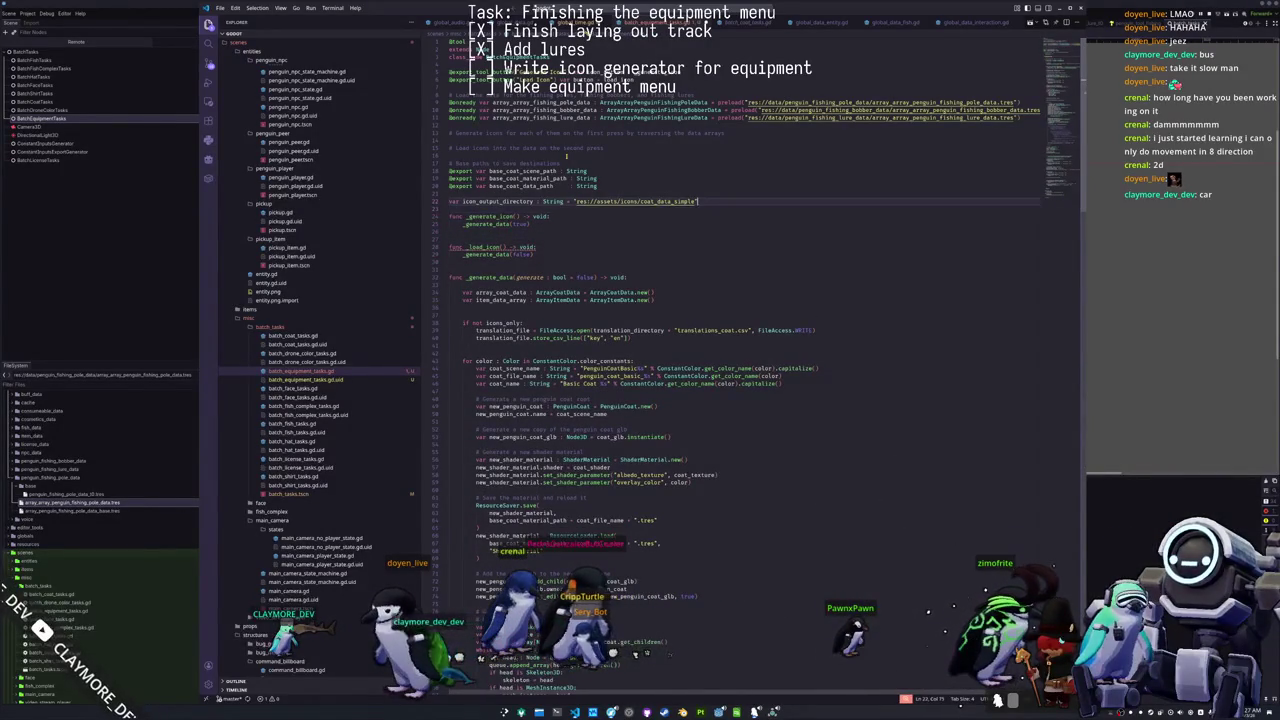
{"action": "key", "text": "ctrl+shift+Left"}
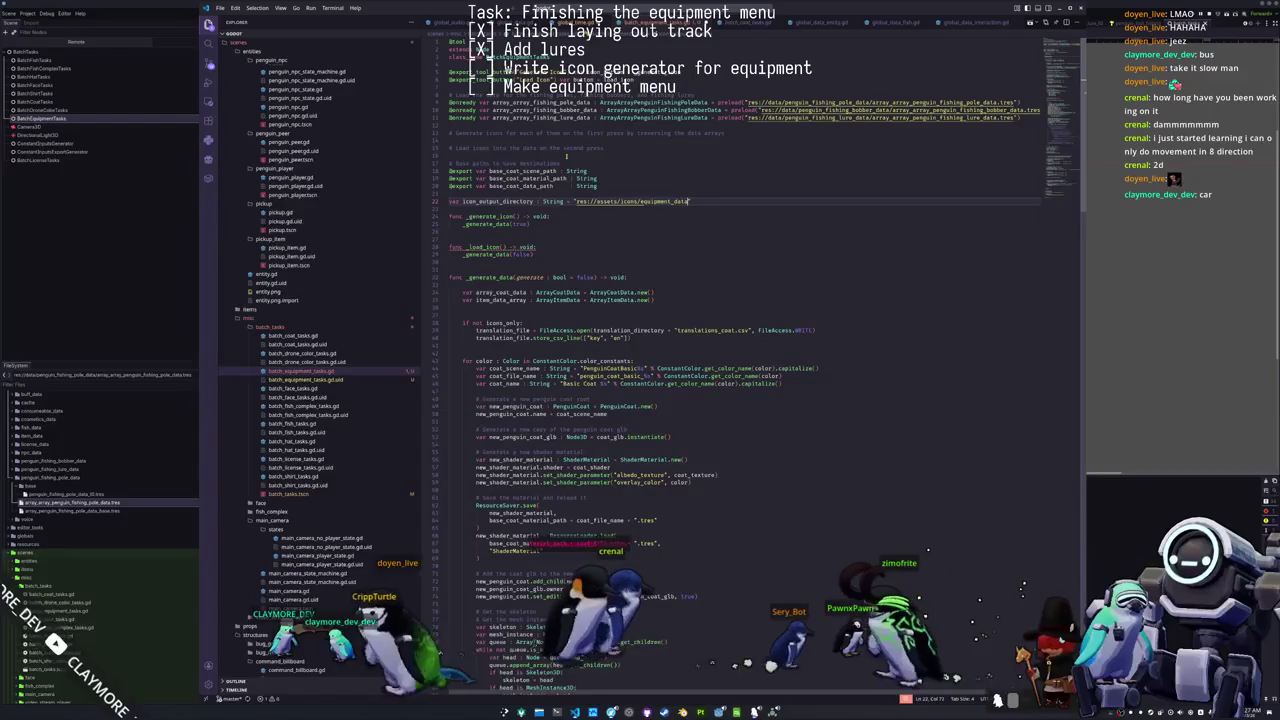
Step: Create a new equipment_data folder inside res://assets/icons in Godot's FileSystem dock
{"action": "left_click", "coordinate": [84, 472]}
{"action": "scroll", "coordinate": [84, 474], "scroll_direction": "up", "scroll_amount": 3}
{"action": "double_click", "coordinate": [32, 462]}
{"action": "right_click", "coordinate": [32, 462]}
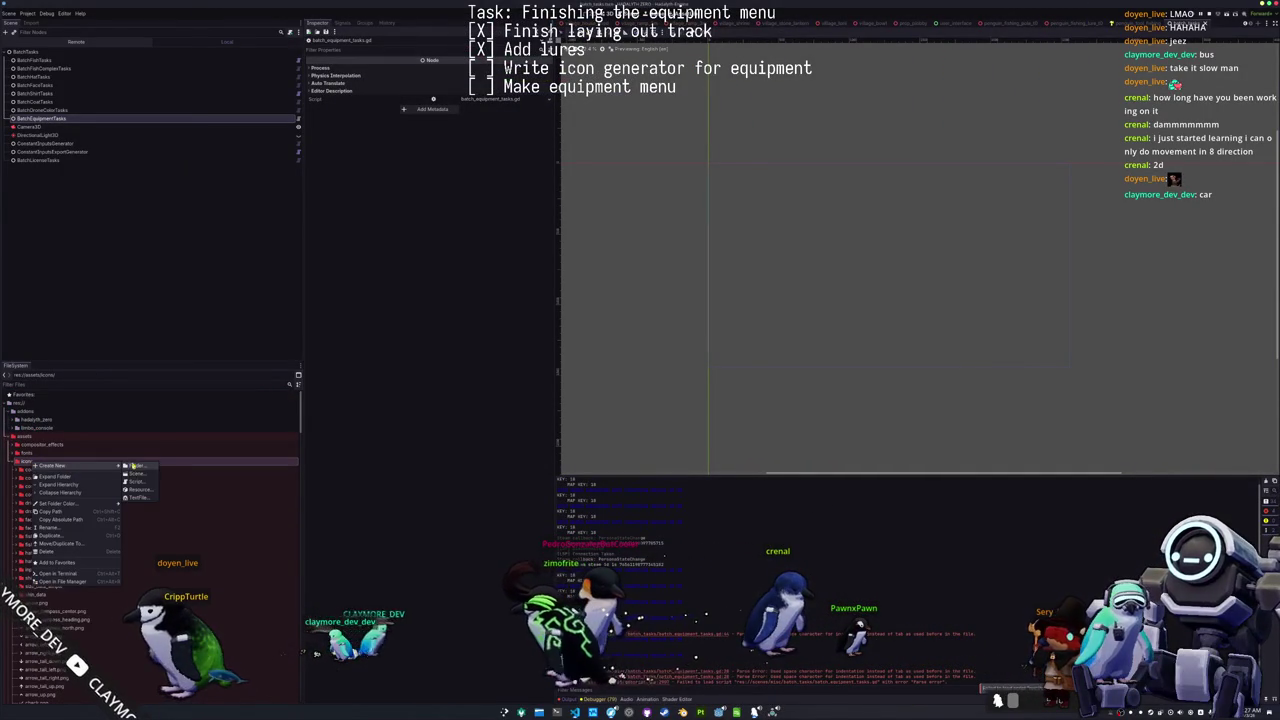
{"action": "left_click", "coordinate": [136, 466]}
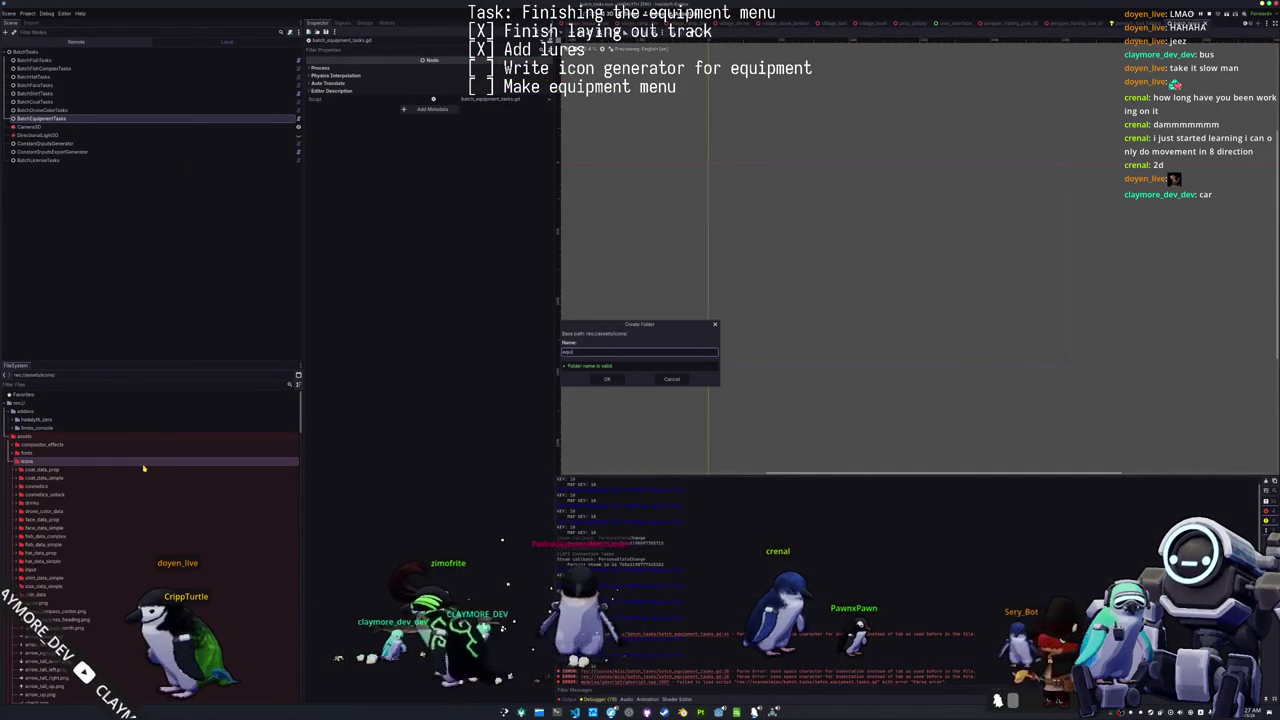
{"action": "type", "text": "equipment_data"}
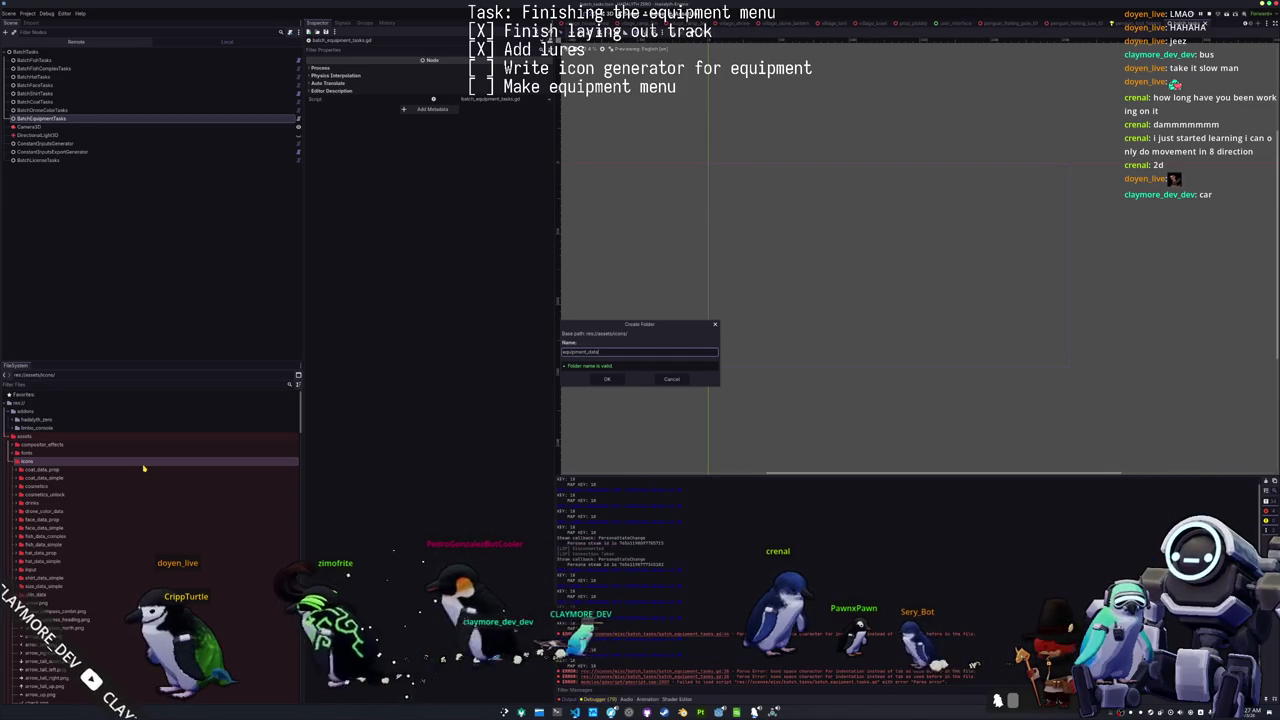
{"action": "key", "text": "Return"}
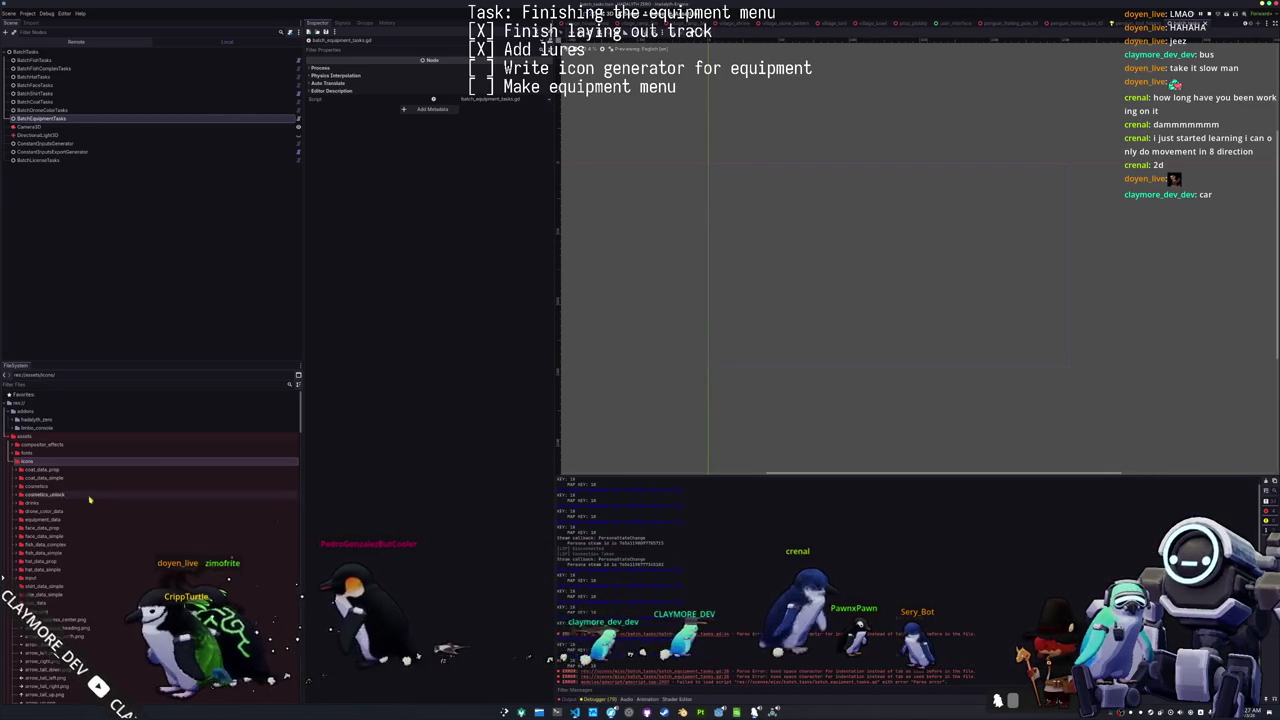
{"action": "left_click", "coordinate": [64, 521]}
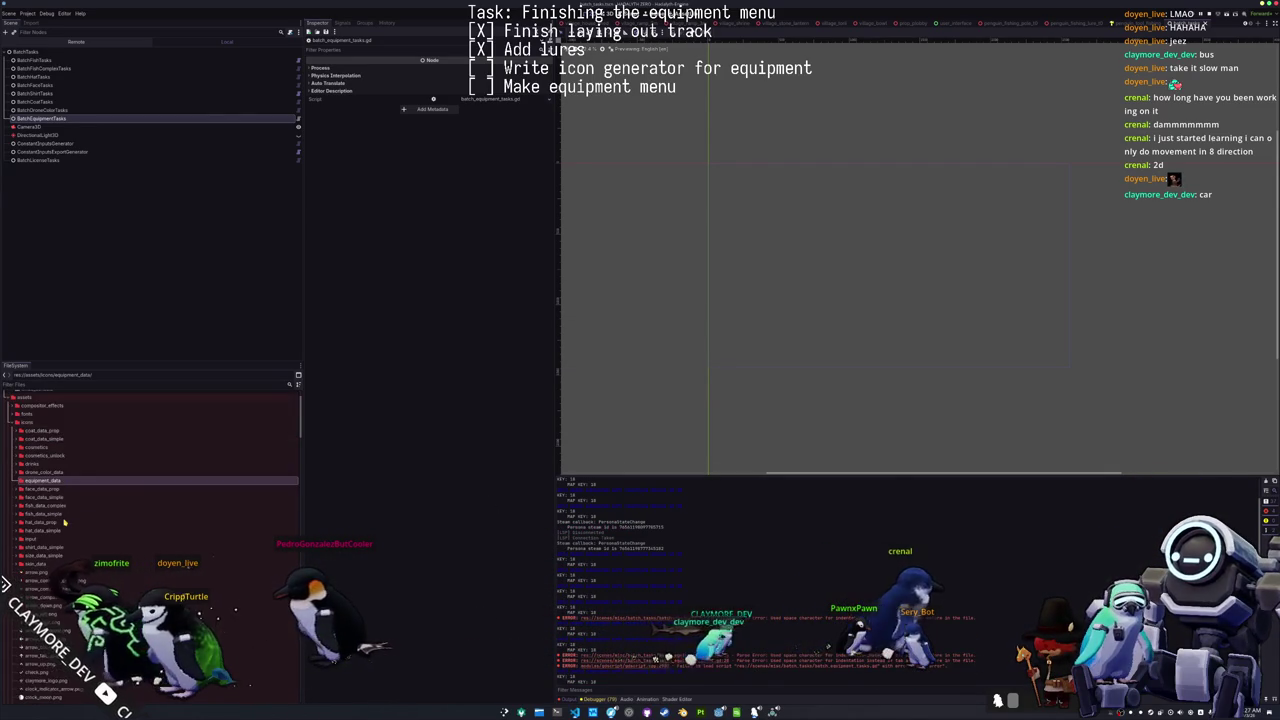
{"action": "key", "text": "alt+Tab"}
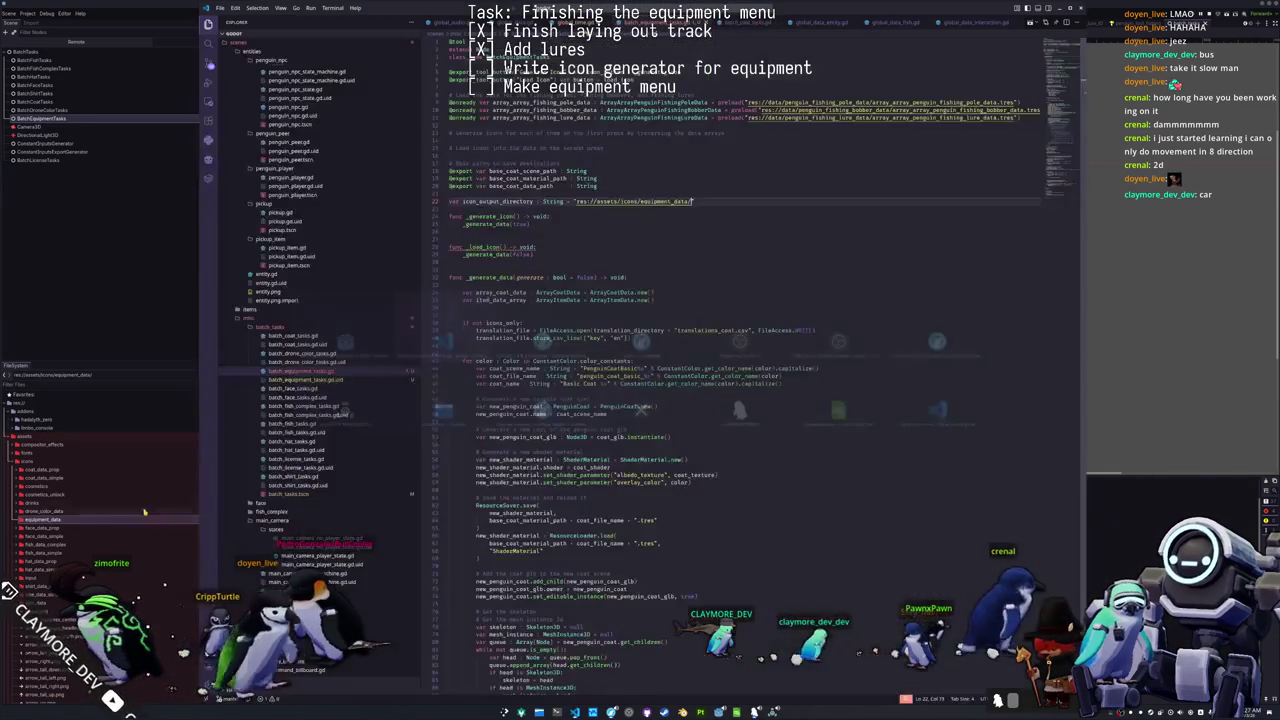
Step: Insert a blank line above the base paths near the _generate_icon function
{"action": "left_click", "coordinate": [583, 214]}
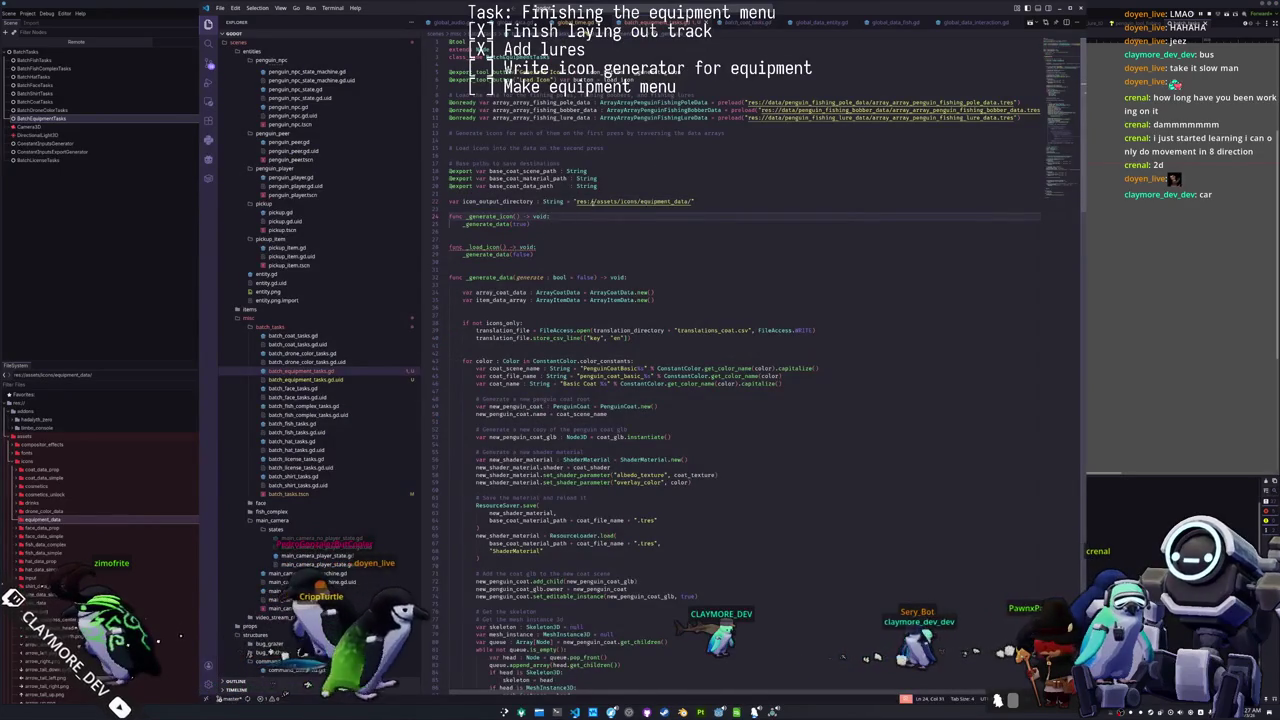
{"action": "left_click", "coordinate": [642, 152]}
{"action": "key", "text": "Return"}
{"action": "key", "text": "Down"}
{"action": "key", "text": "Down"}
{"action": "key", "text": "Down"}
{"action": "key", "text": "Down"}
{"action": "key", "text": "Down"}
{"action": "key", "text": "Down"}
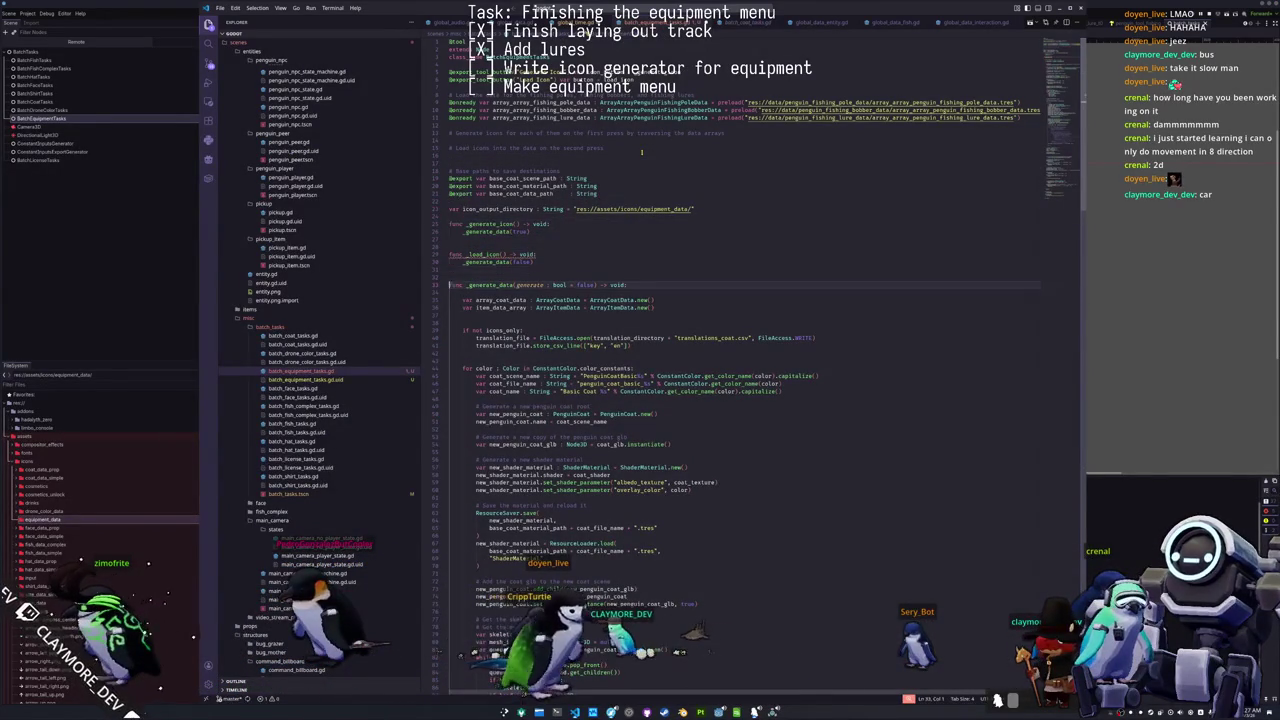
Step: Remove the array_coat_data and item_data_array lines and the icons_only translation file setup
{"action": "key", "text": "Home"}
{"action": "key", "text": "shift+Down"}
{"action": "key", "text": "shift+Down"}
{"action": "key", "text": "ctrl+x"}
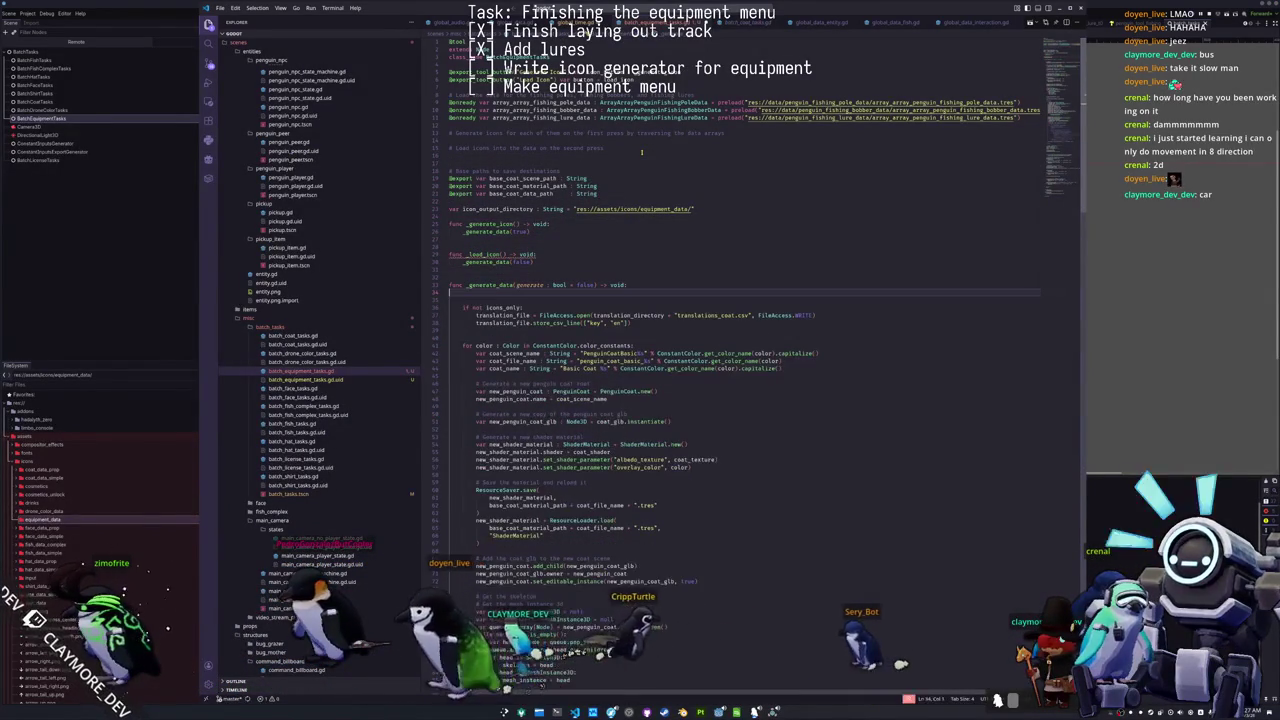
{"action": "key", "text": "Down"}
{"action": "key", "text": "Down"}
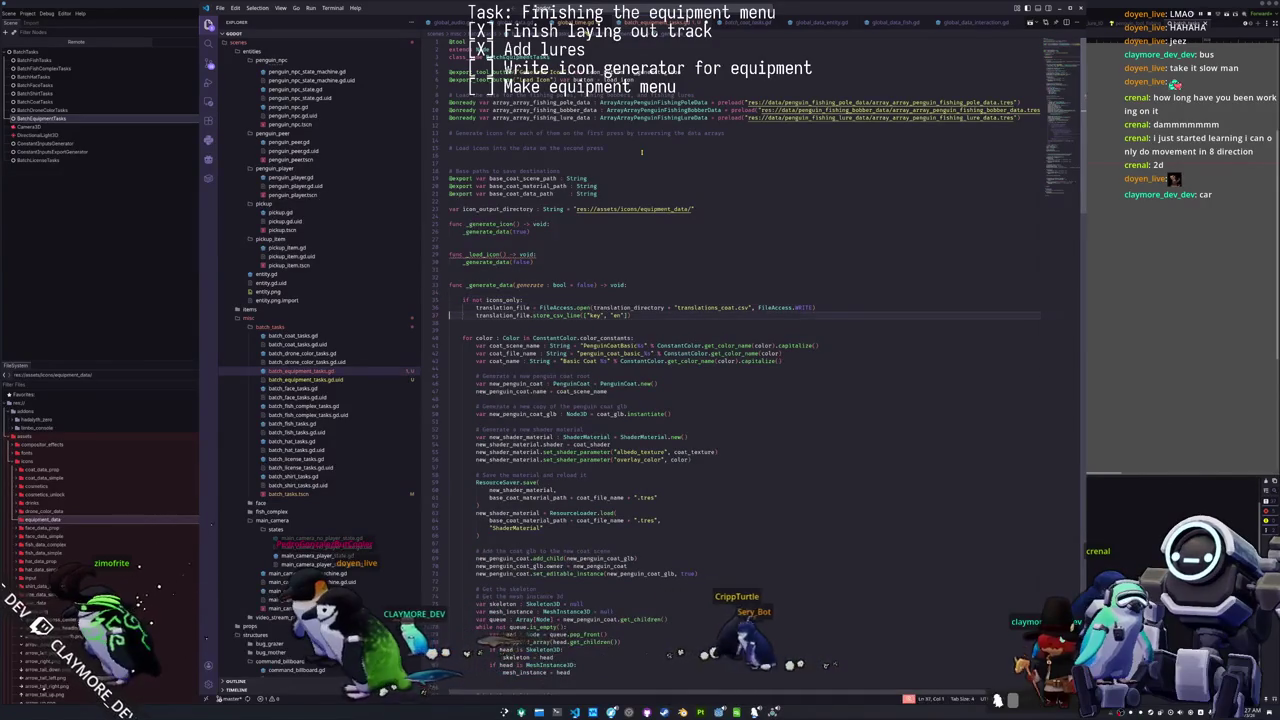
{"action": "key", "text": "shift+Down"}
{"action": "key", "text": "shift+Down"}
{"action": "key", "text": "ctrl+x"}
Step: Remove the for color loop header and de-indent its former body one level
{"action": "key", "text": "Down"}
{"action": "key", "text": "shift+Down"}
{"action": "key", "text": "ctrl+x"}
{"action": "key", "text": "shift+Down"}
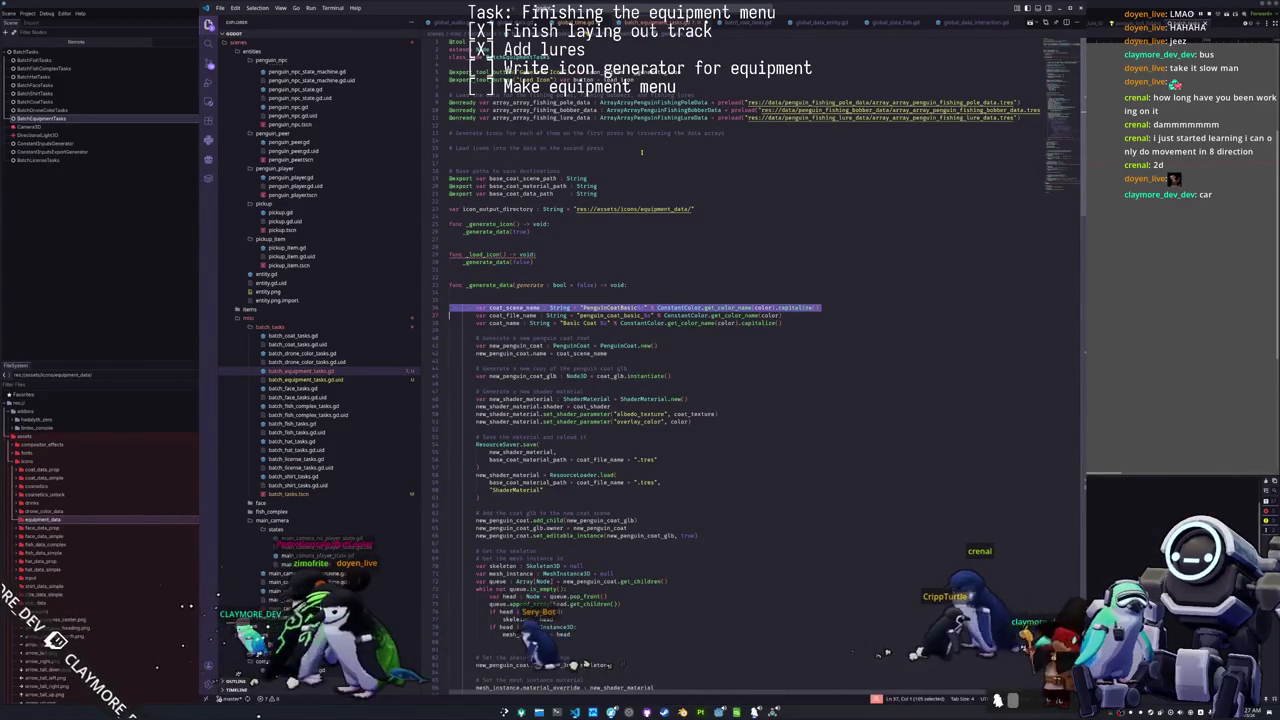
{"action": "key", "text": "shift+Down"}
{"action": "key", "text": "shift+Down"}
{"action": "key", "text": "shift+Down"}
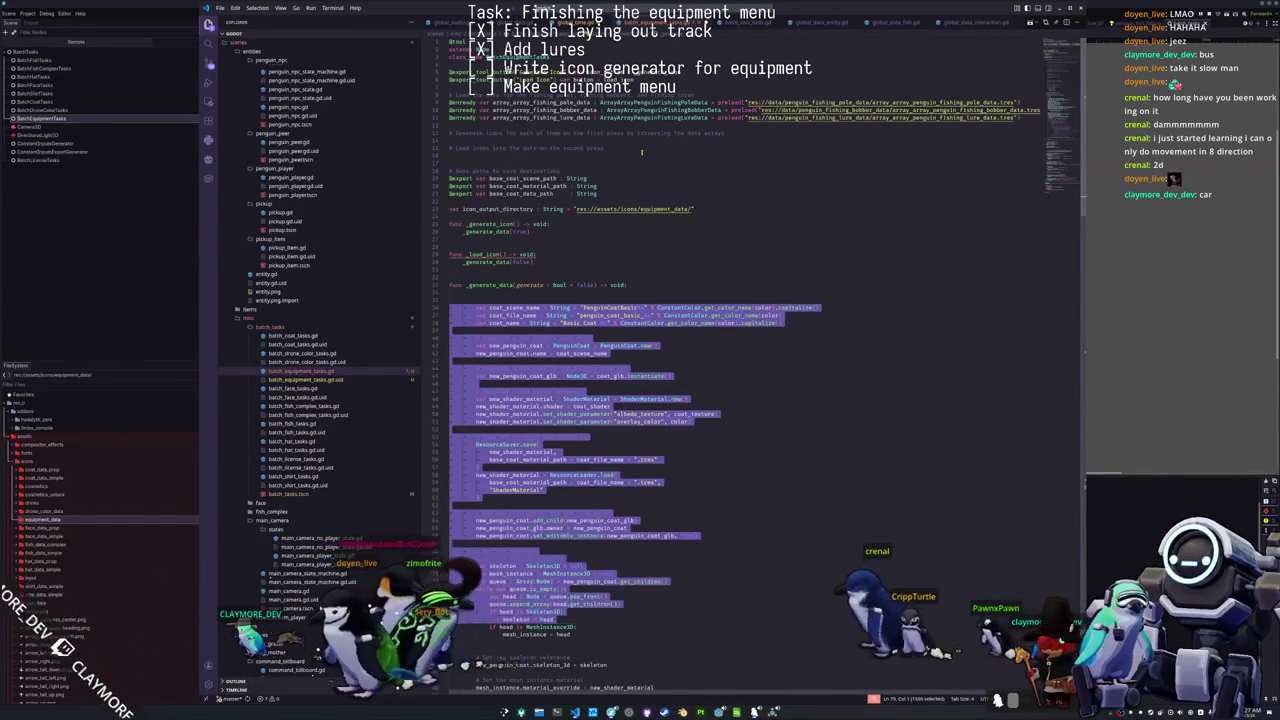
{"action": "key", "text": "shift+Down"}
{"action": "key", "text": "shift+Down"}
{"action": "key", "text": "shift+Down"}
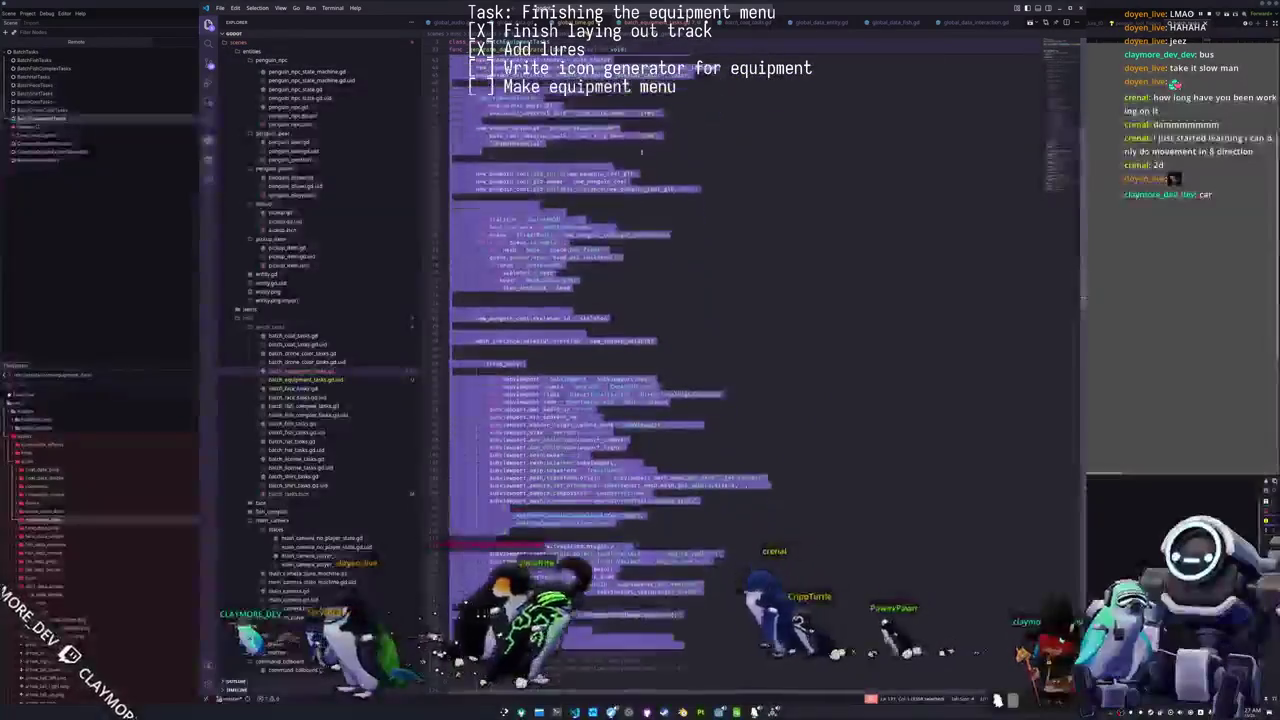
{"action": "key", "text": "shift+Down"}
{"action": "key", "text": "shift+Down"}
{"action": "key", "text": "shift+Down"}
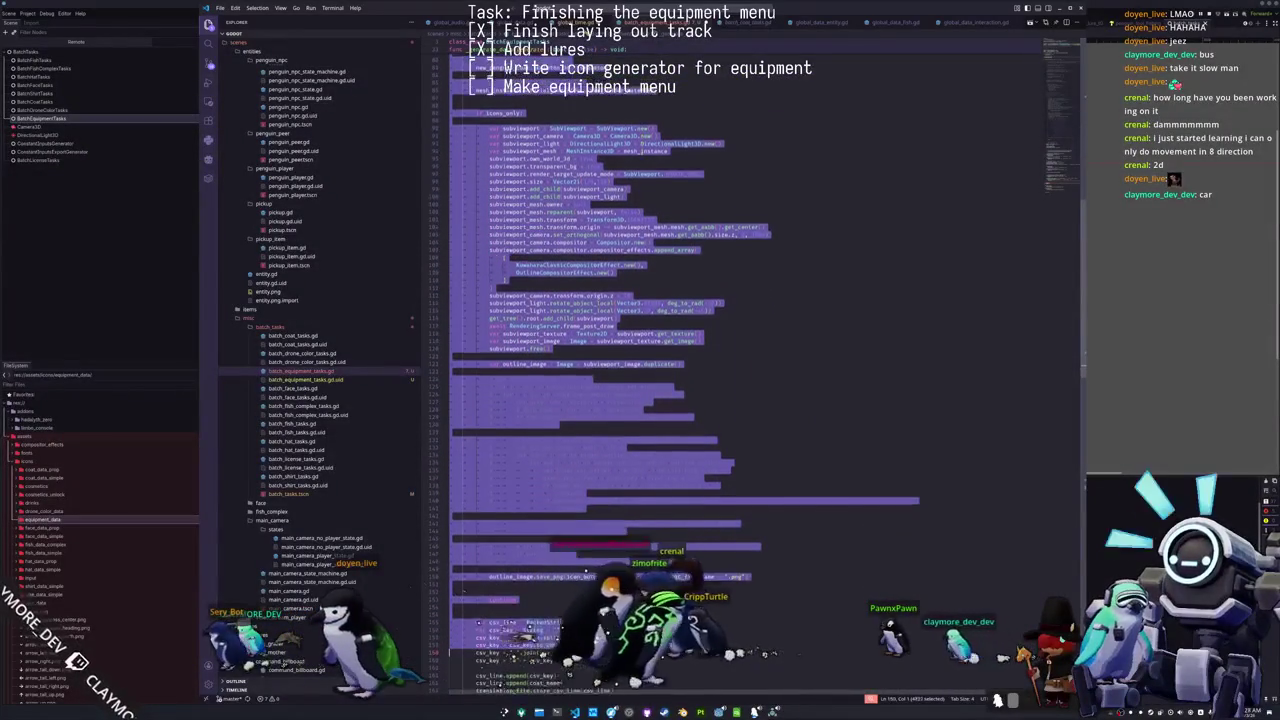
{"action": "key", "text": "shift+Down"}
{"action": "key", "text": "shift+Down"}
{"action": "key", "text": "shift+Down"}
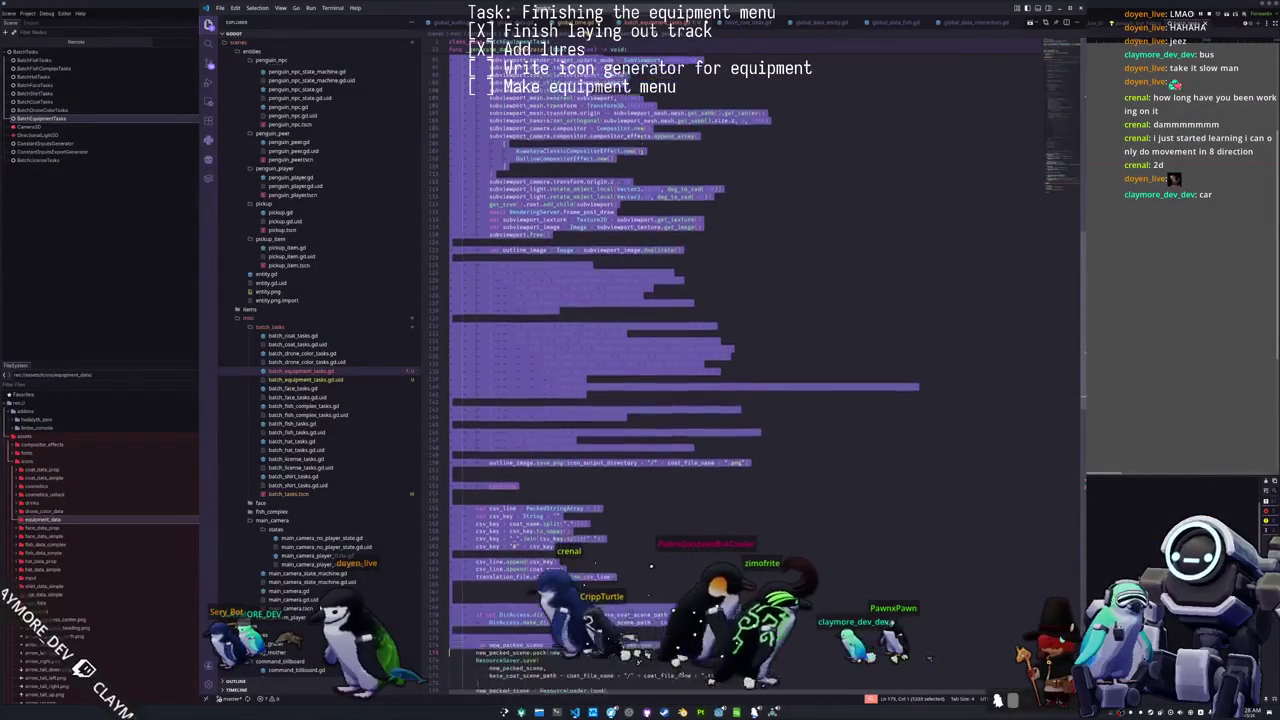
{"action": "key", "text": "shift+Down"}
{"action": "key", "text": "shift+Down"}
{"action": "key", "text": "shift+Down"}
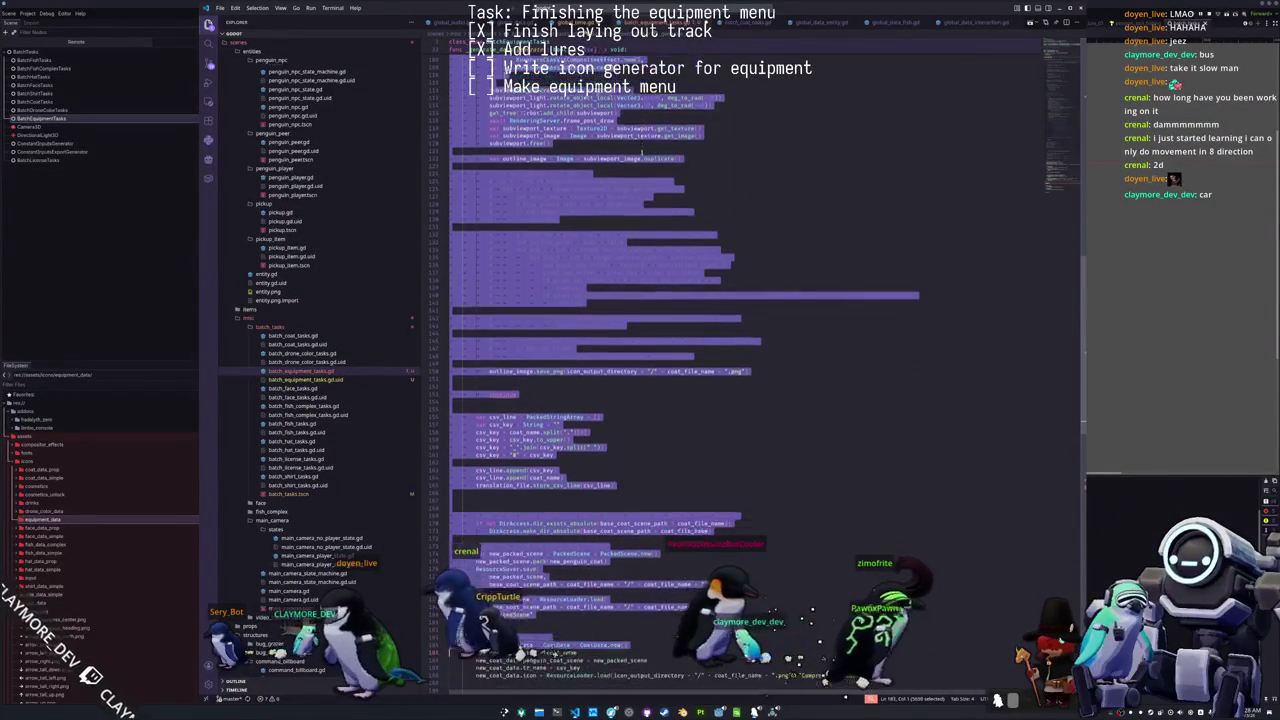
{"action": "key", "text": "shift+Down"}
{"action": "key", "text": "shift+Down"}
{"action": "key", "text": "shift+Down"}
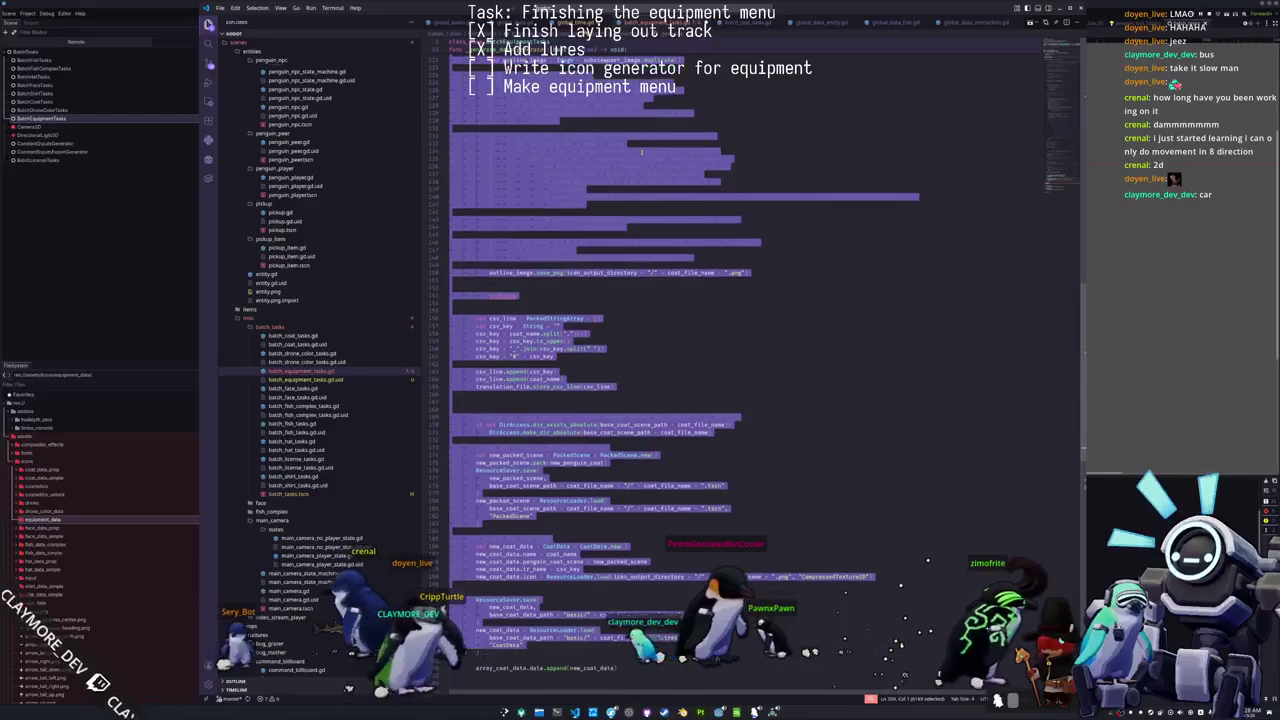
{"action": "key", "text": "shift+Down"}
{"action": "key", "text": "shift+Down"}
{"action": "key", "text": "shift+Down"}
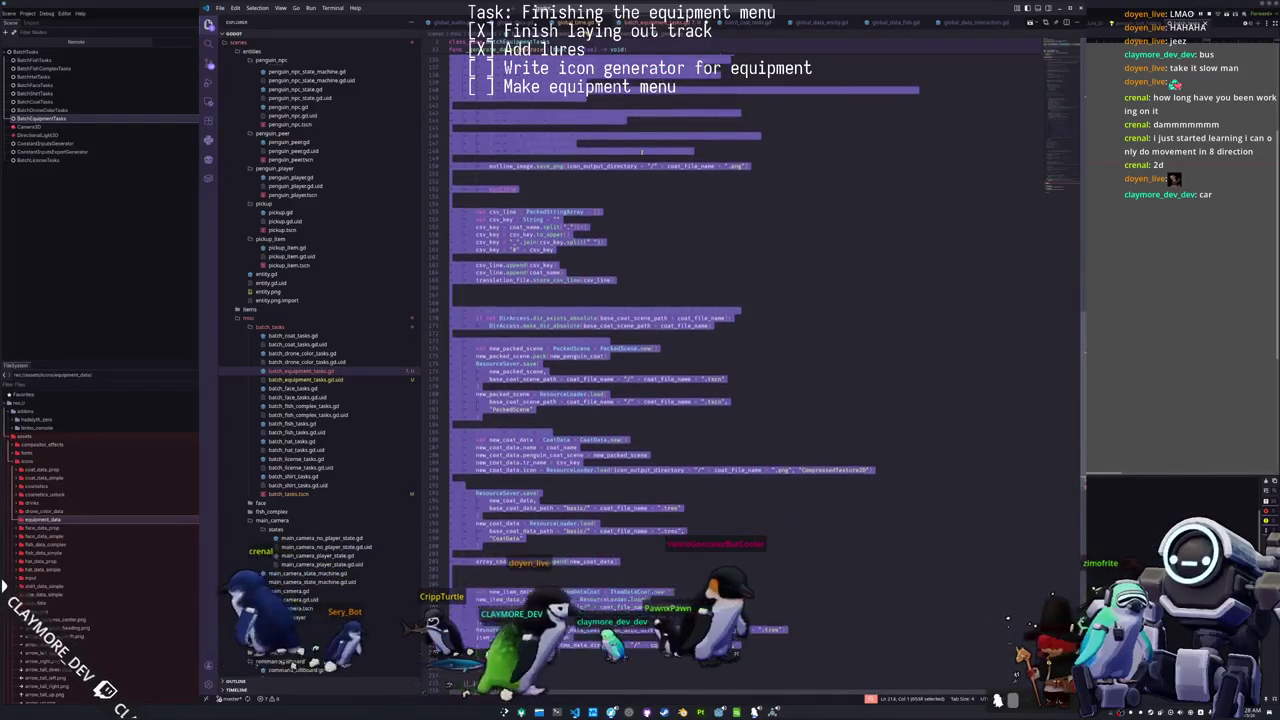
{"action": "key", "text": "shift+Tab"}
{"action": "key", "text": "Escape"}
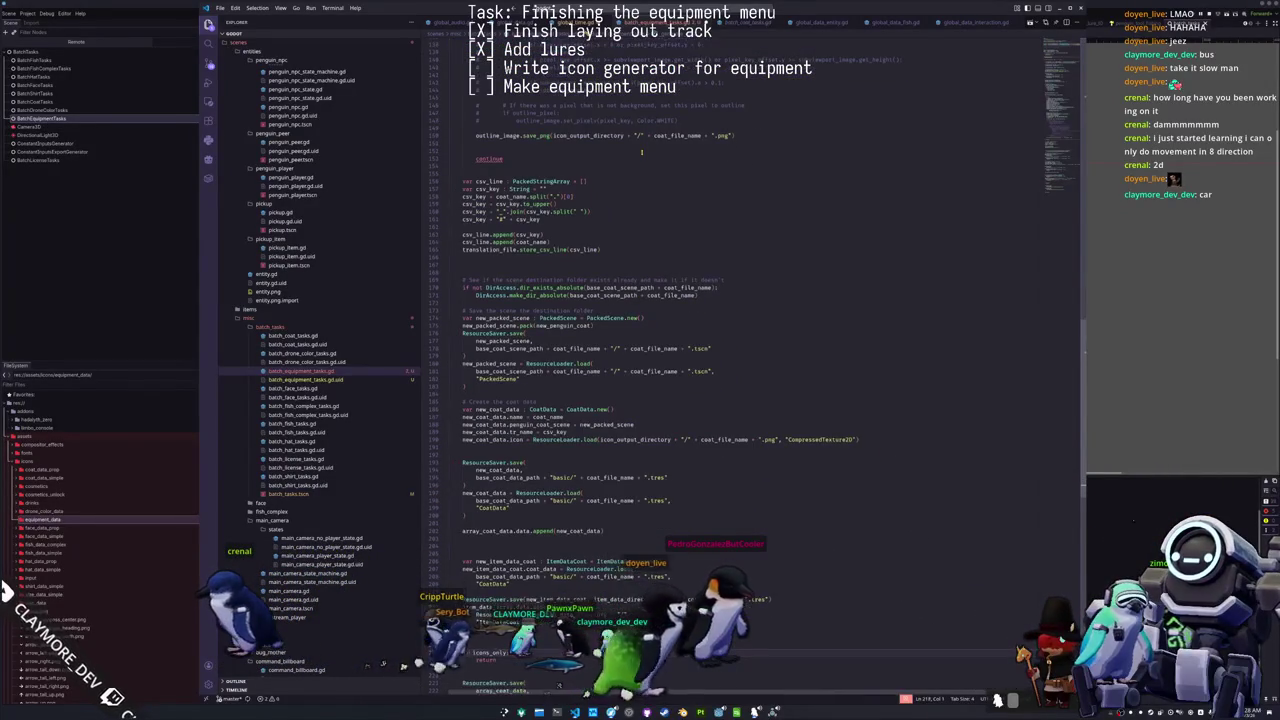
Step: Delete the if icons_only return check and the item_data resource saving lines
{"action": "key", "text": "Down"}
{"action": "key", "text": "Down"}
{"action": "key", "text": "Down"}
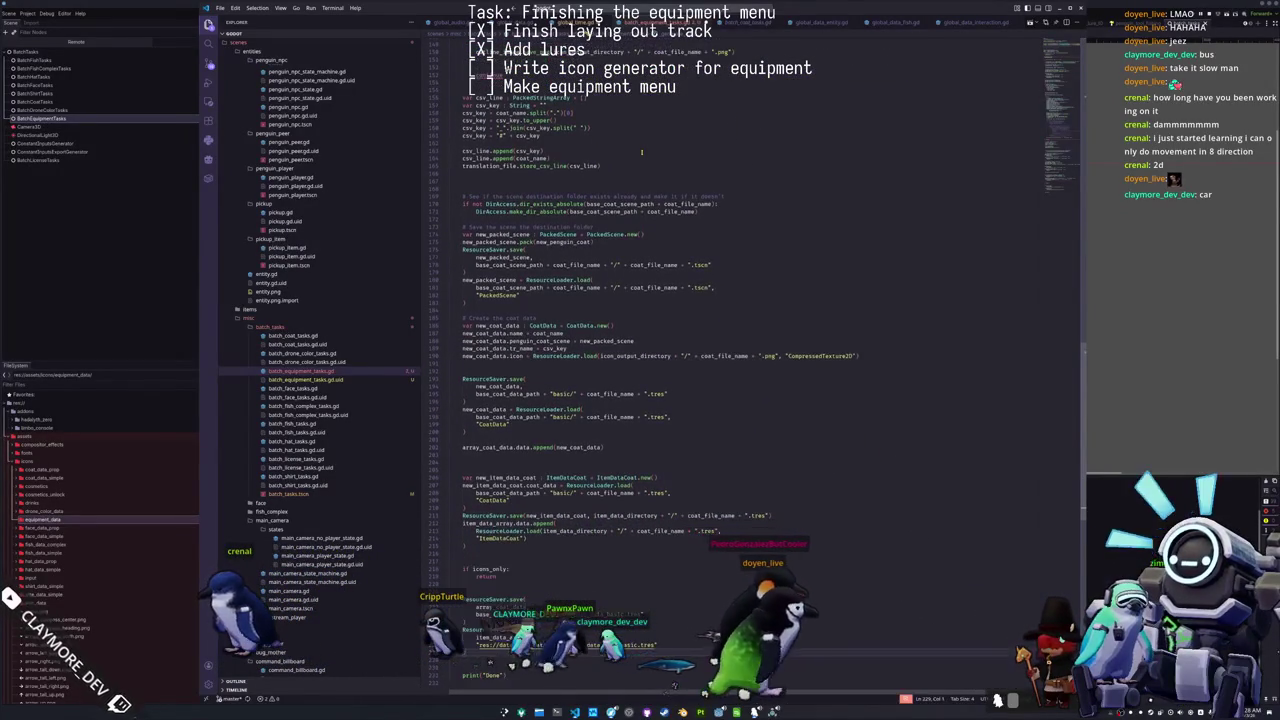
{"action": "key", "text": "Down"}
{"action": "key", "text": "Down"}
{"action": "key", "text": "Down"}
{"action": "key", "text": "shift+Down"}
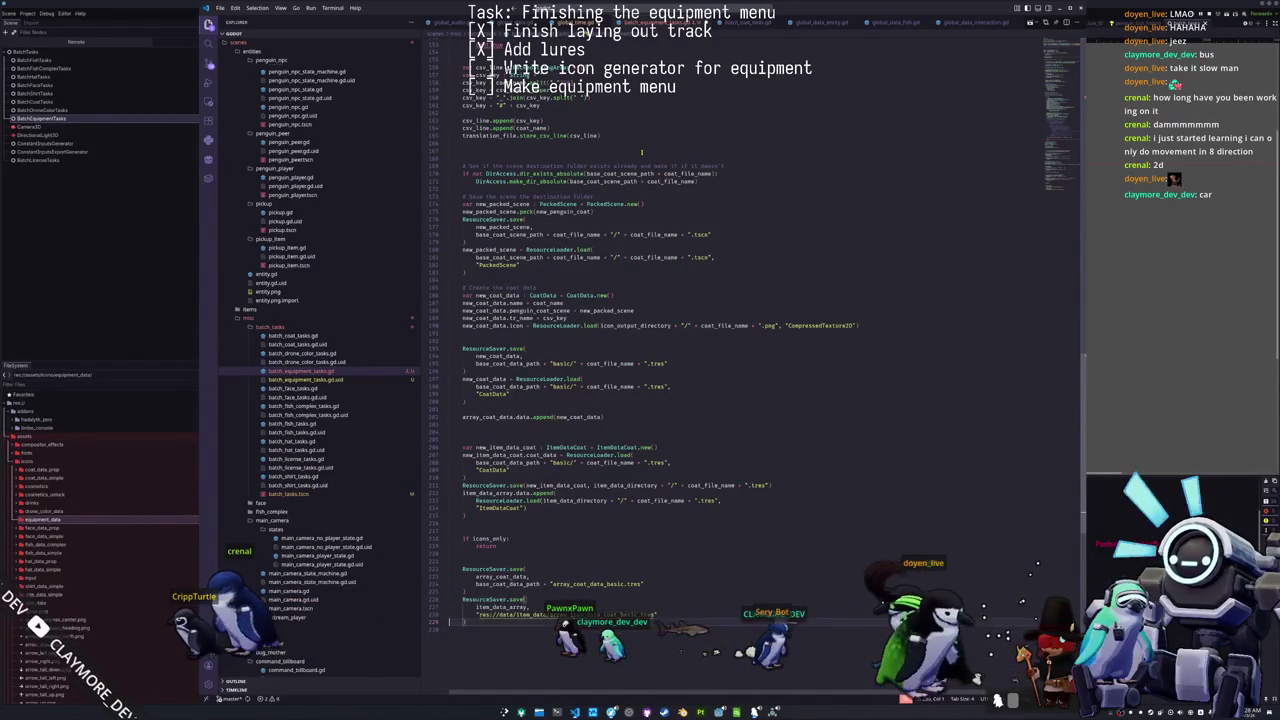
{"action": "key", "text": "shift+Up"}
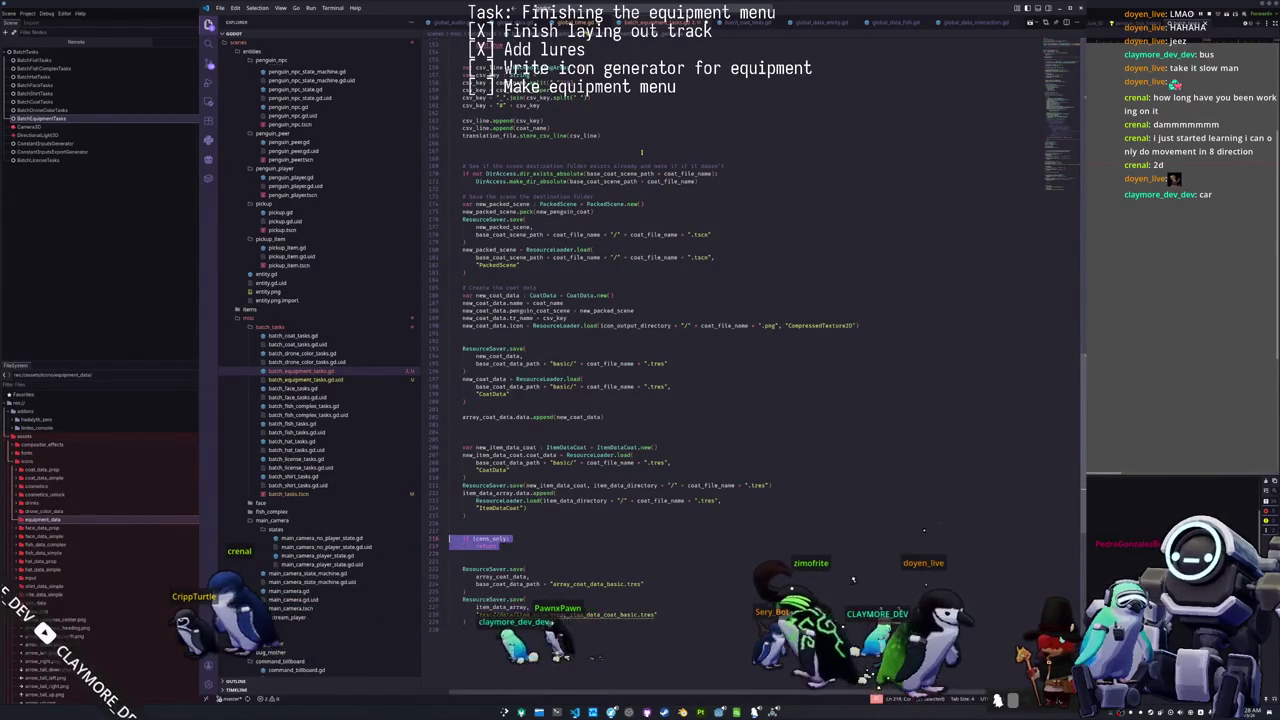
{"action": "key", "text": "BackSpace"}
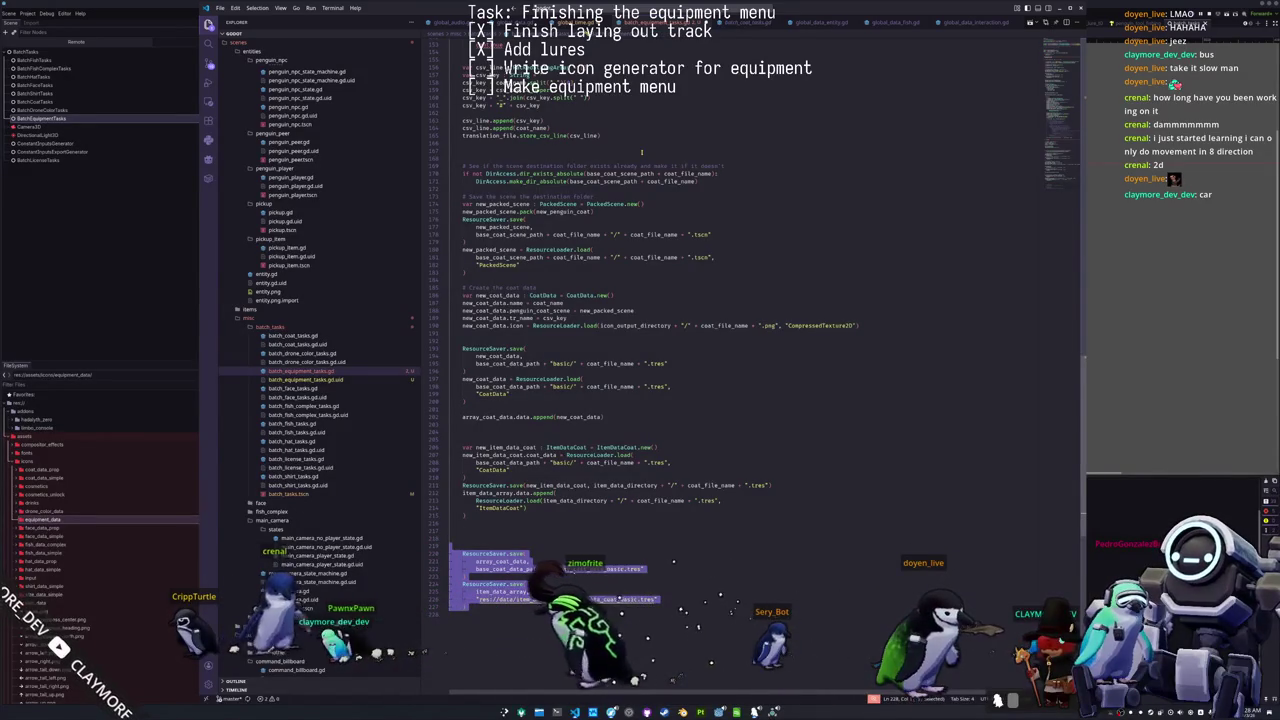
{"action": "key", "text": "BackSpace"}
{"action": "key", "text": "shift+Up"}
{"action": "key", "text": "shift+Up"}
{"action": "key", "text": "shift+Up"}
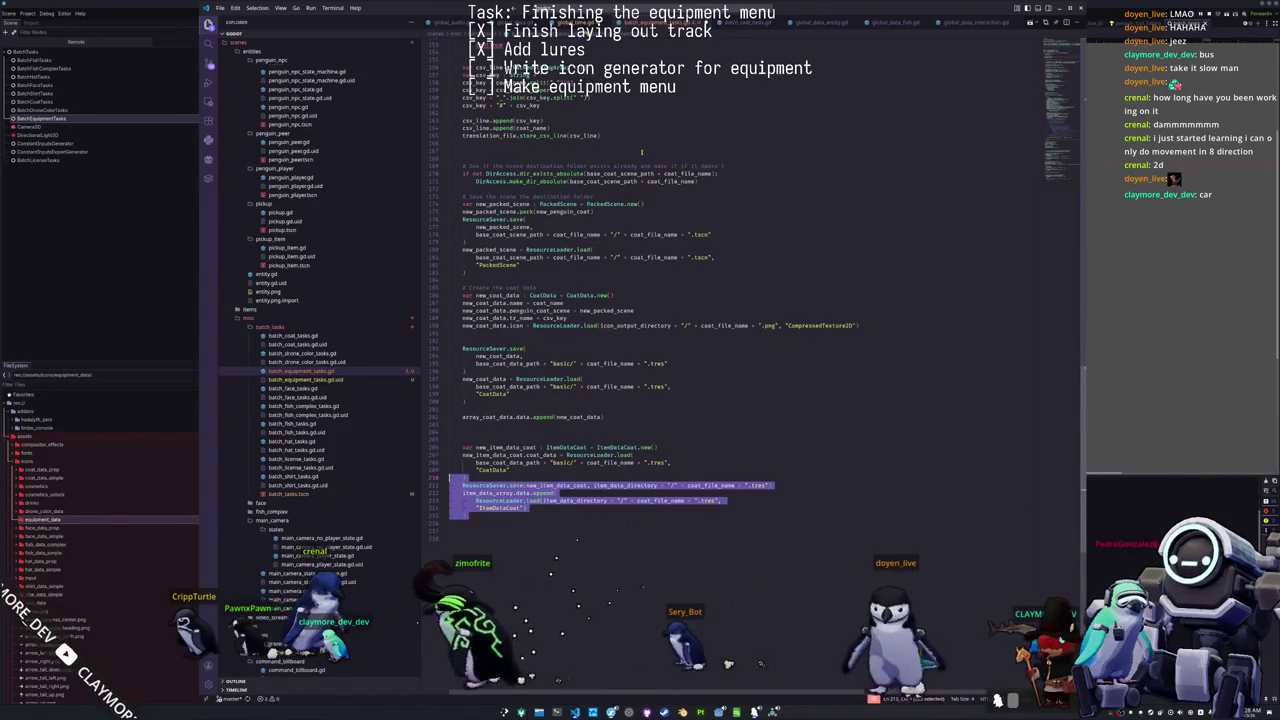
{"action": "key", "text": "shift+Up"}
{"action": "key", "text": "shift+Up"}
{"action": "key", "text": "shift+Up"}
{"action": "key", "text": "shift+Up"}
{"action": "key", "text": "shift+Up"}
{"action": "key", "text": "shift+Up"}
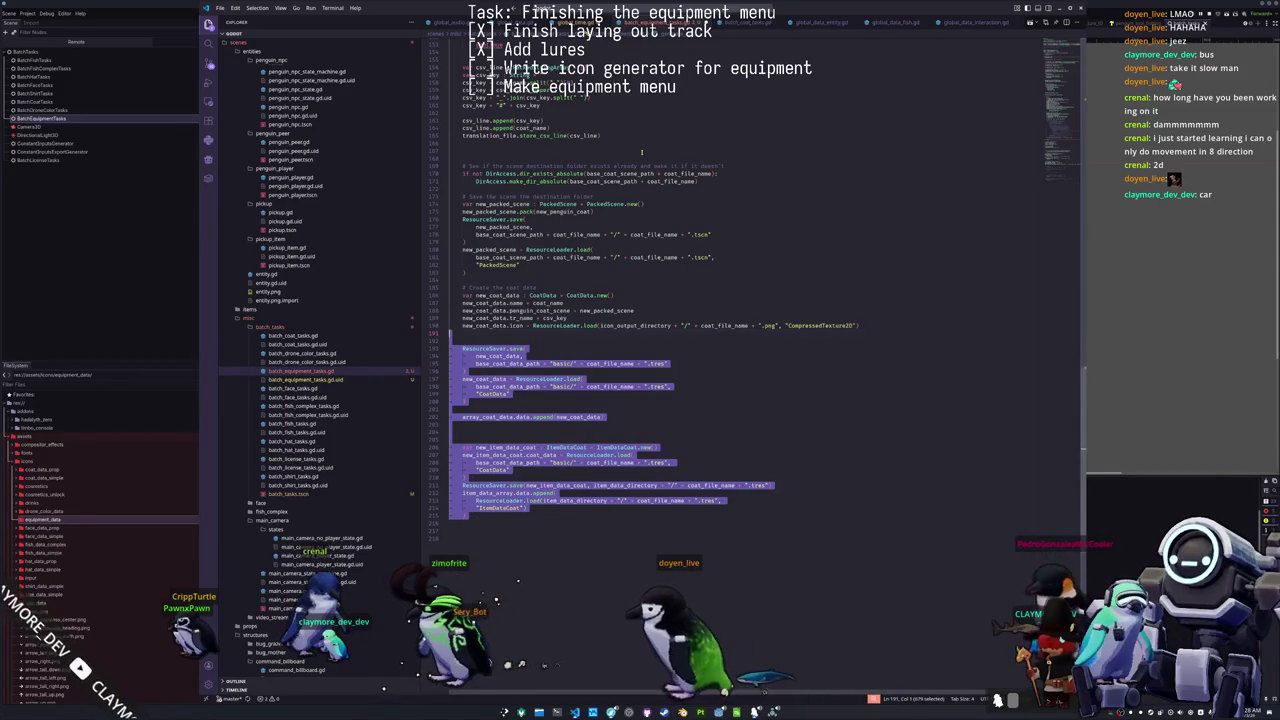
{"action": "key", "text": "BackSpace"}
Step: Delete the coat_data, packed scene, folder-creation and translation csv_line code
{"action": "key", "text": "Up"}
{"action": "key", "text": "Up"}
{"action": "key", "text": "Up"}
{"action": "key", "text": "Down"}
{"action": "key", "text": "Down"}
{"action": "key", "text": "End"}
{"action": "key", "text": "shift+Right"}
{"action": "key", "text": "shift+Up"}
{"action": "key", "text": "shift+Up"}
{"action": "key", "text": "shift+Up"}
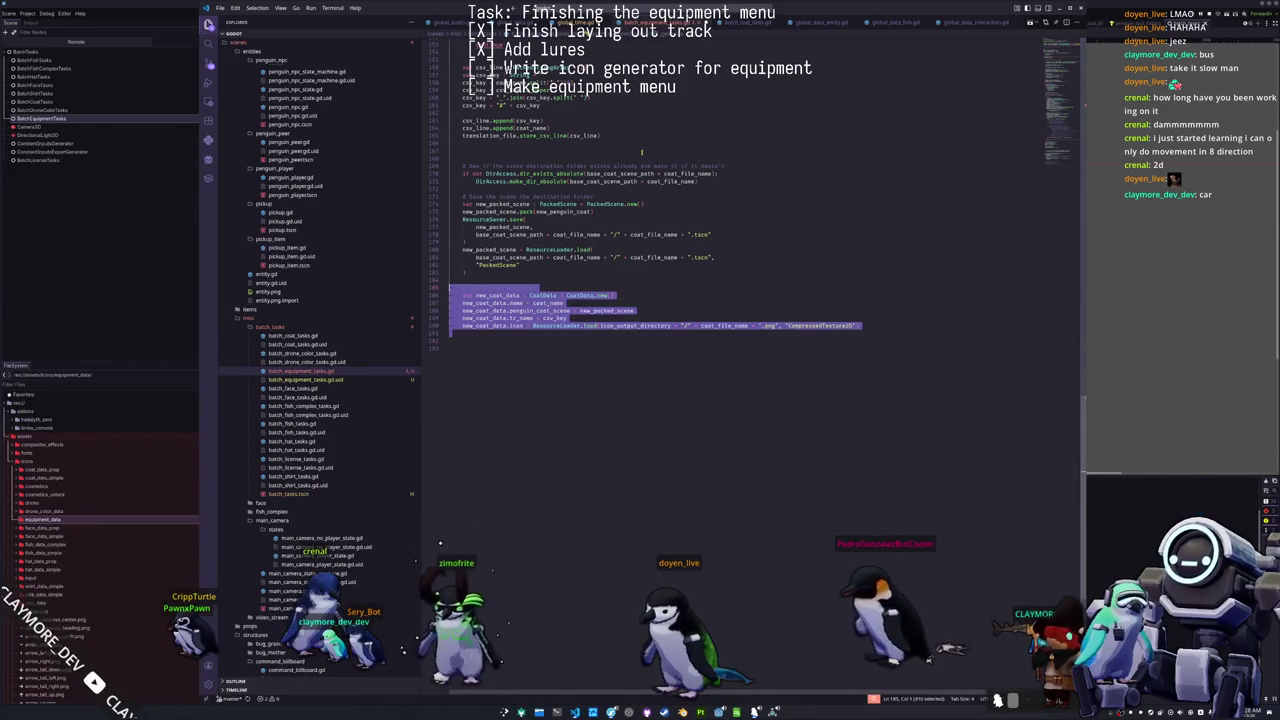
{"action": "key", "text": "shift+Up"}
{"action": "key", "text": "shift+Up"}
{"action": "key", "text": "shift+Up"}
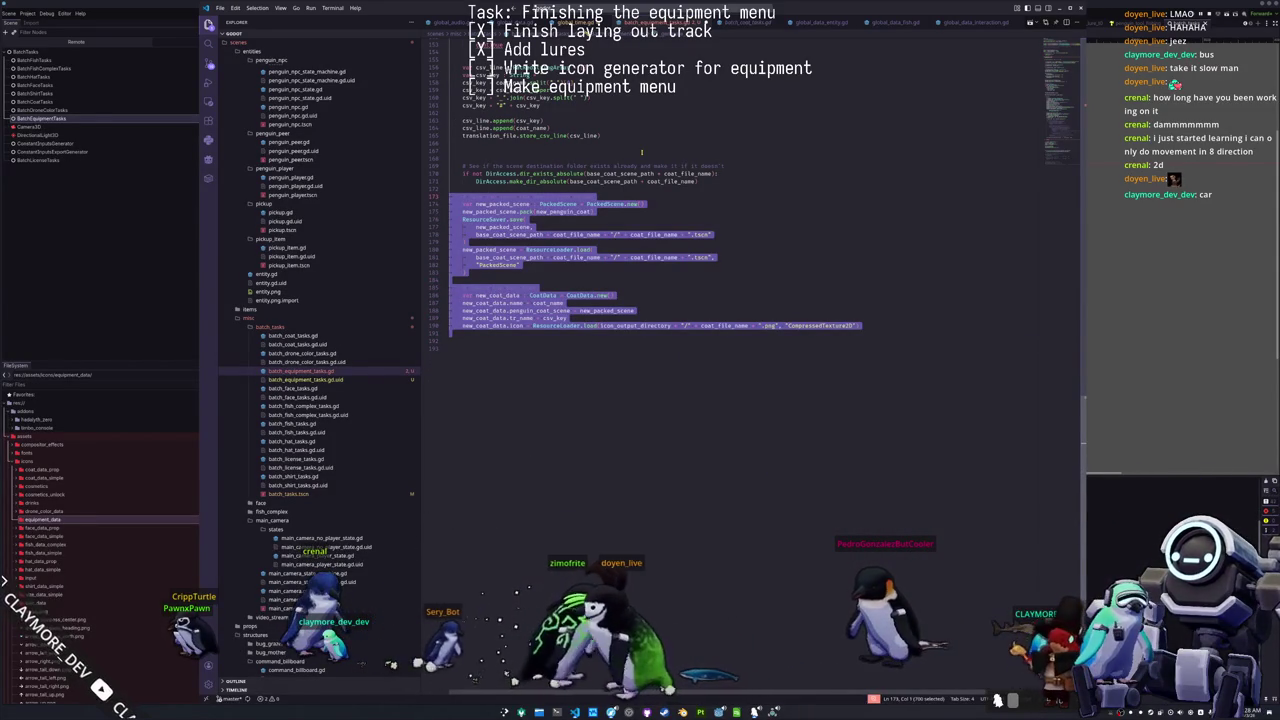
{"action": "key", "text": "shift+Up"}
{"action": "key", "text": "shift+Up"}
{"action": "key", "text": "shift+Up"}
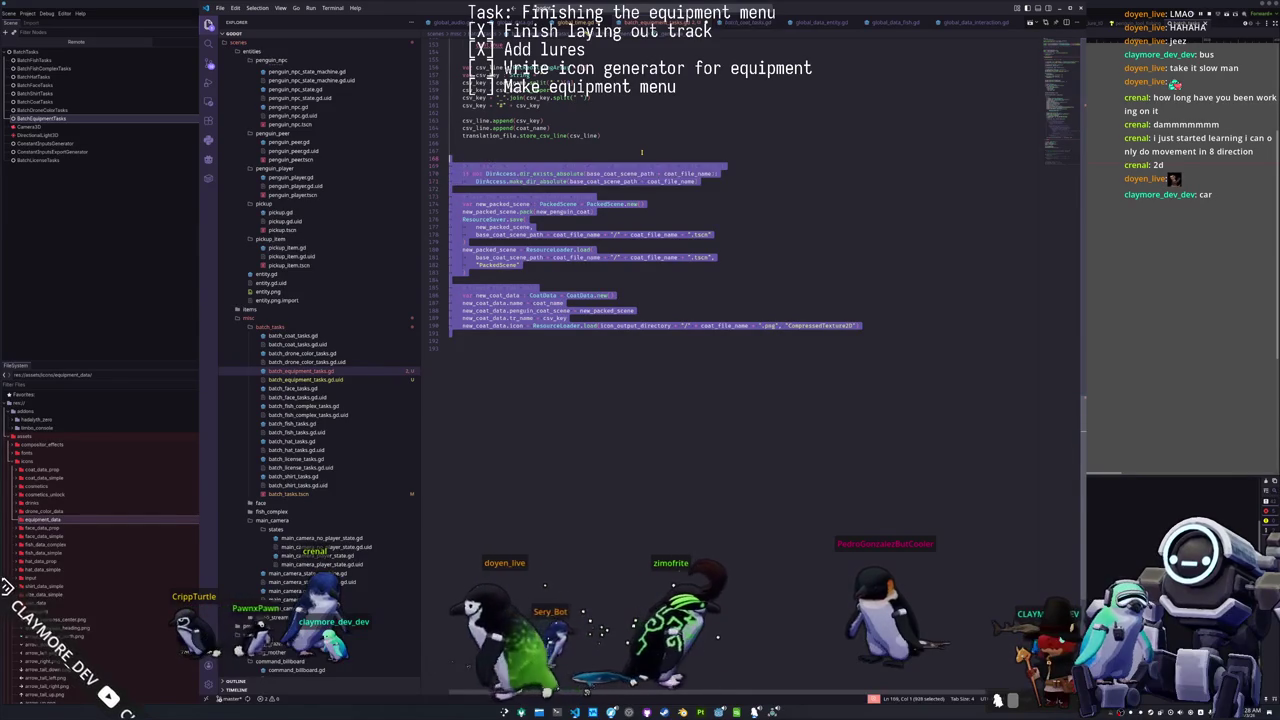
{"action": "key", "text": "Delete"}
{"action": "key", "text": "shift+Up"}
{"action": "key", "text": "shift+Up"}
{"action": "key", "text": "shift+Up"}
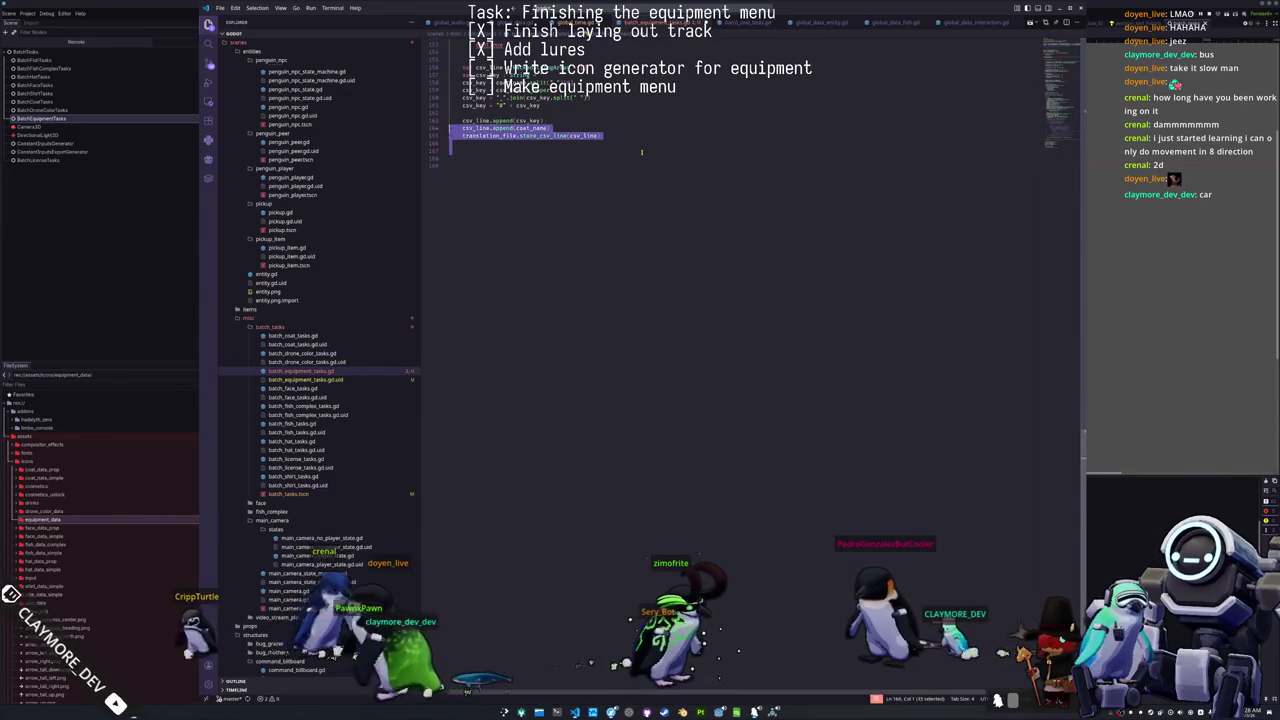
{"action": "key", "text": "Delete"}
{"action": "key", "text": "shift+Up"}
{"action": "key", "text": "shift+Up"}
{"action": "key", "text": "shift+Up"}
{"action": "key", "text": "shift+Up"}
{"action": "key", "text": "shift+Up"}
{"action": "key", "text": "shift+Up"}
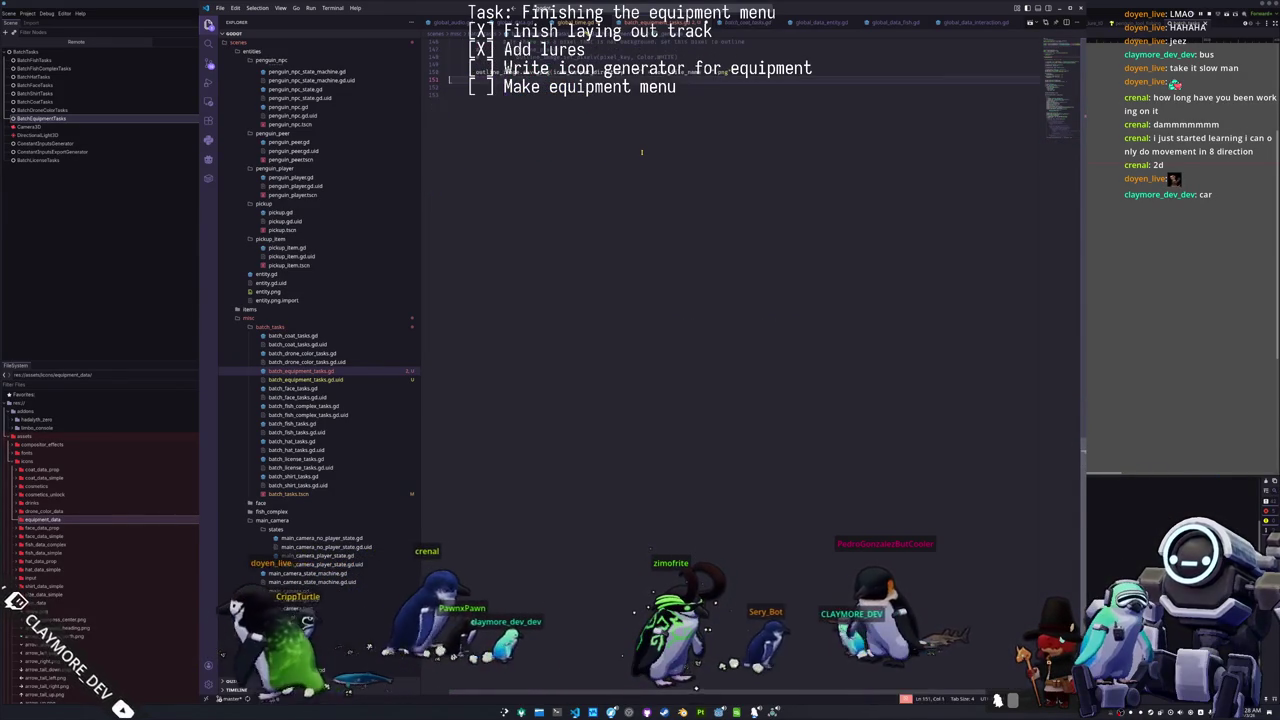
{"action": "key", "text": "shift+Up"}
{"action": "key", "text": "shift+Up"}
{"action": "key", "text": "shift+Up"}
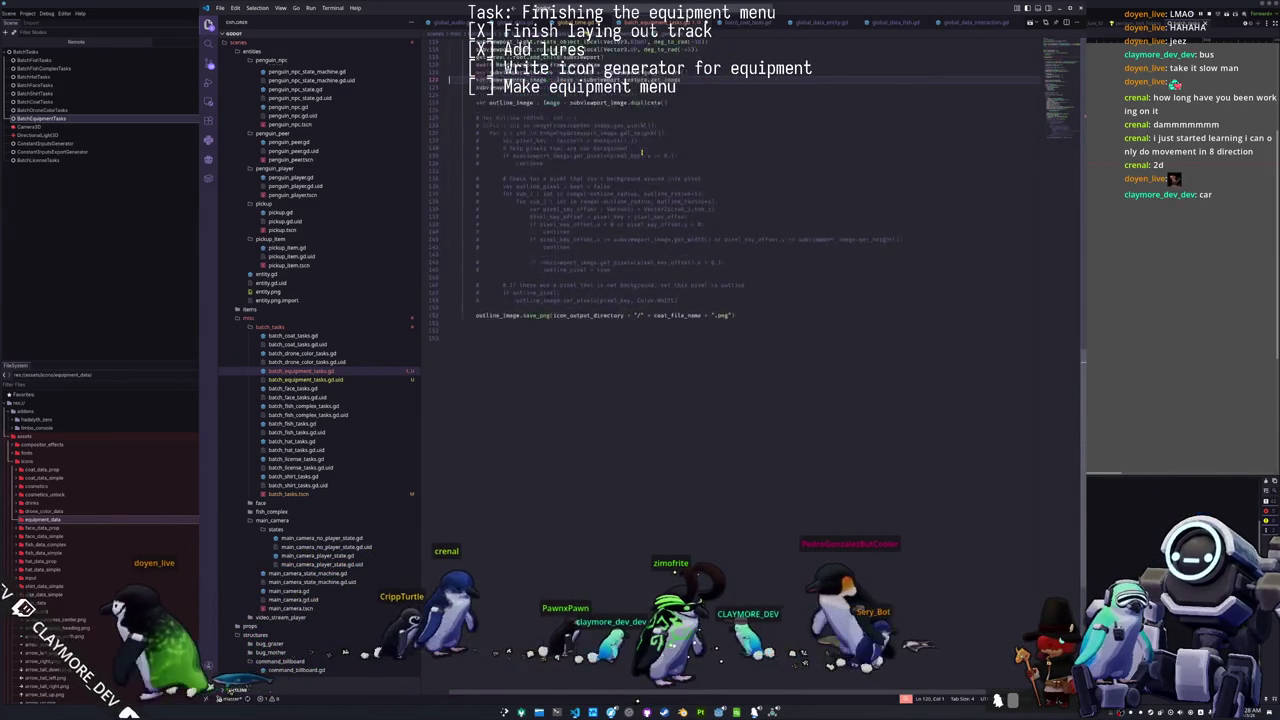
Step: Delete the commented-out outline pixel loop
{"action": "key", "text": "Down"}
{"action": "key", "text": "Down"}
{"action": "key", "text": "Down"}
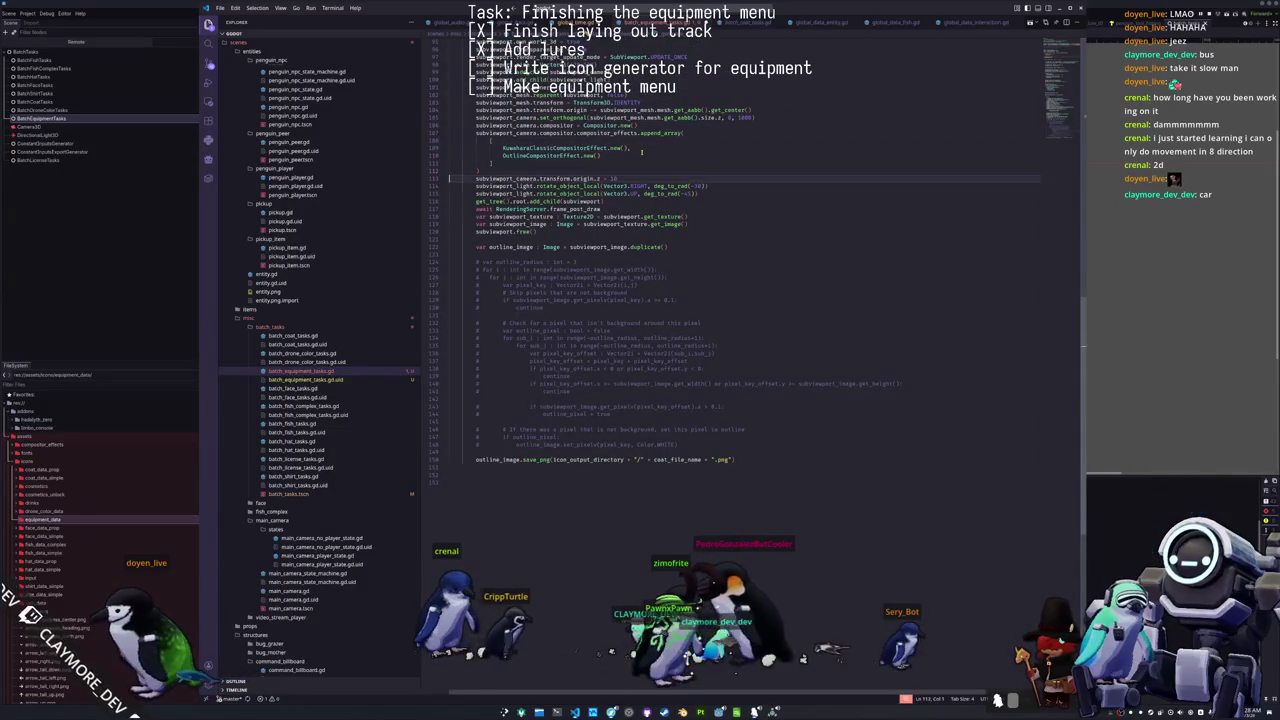
{"action": "key", "text": "shift+Down"}
{"action": "key", "text": "shift+Down"}
{"action": "key", "text": "shift+Down"}
{"action": "key", "text": "shift+Down"}
{"action": "key", "text": "shift+Down"}
{"action": "key", "text": "shift+Down"}
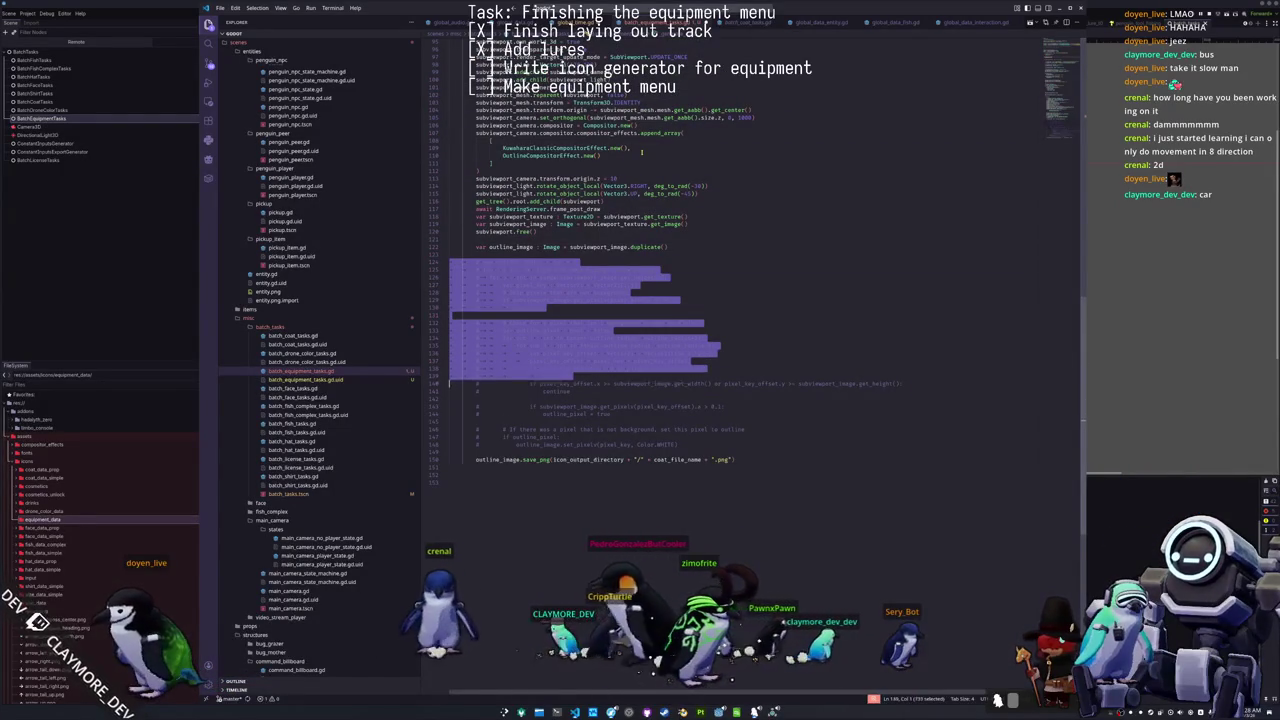
{"action": "key", "text": "BackSpace"}
Step: Cut the subviewport rendering block from under the icons_only check
{"action": "key", "text": "Up"}
{"action": "key", "text": "Up"}
{"action": "key", "text": "Up"}
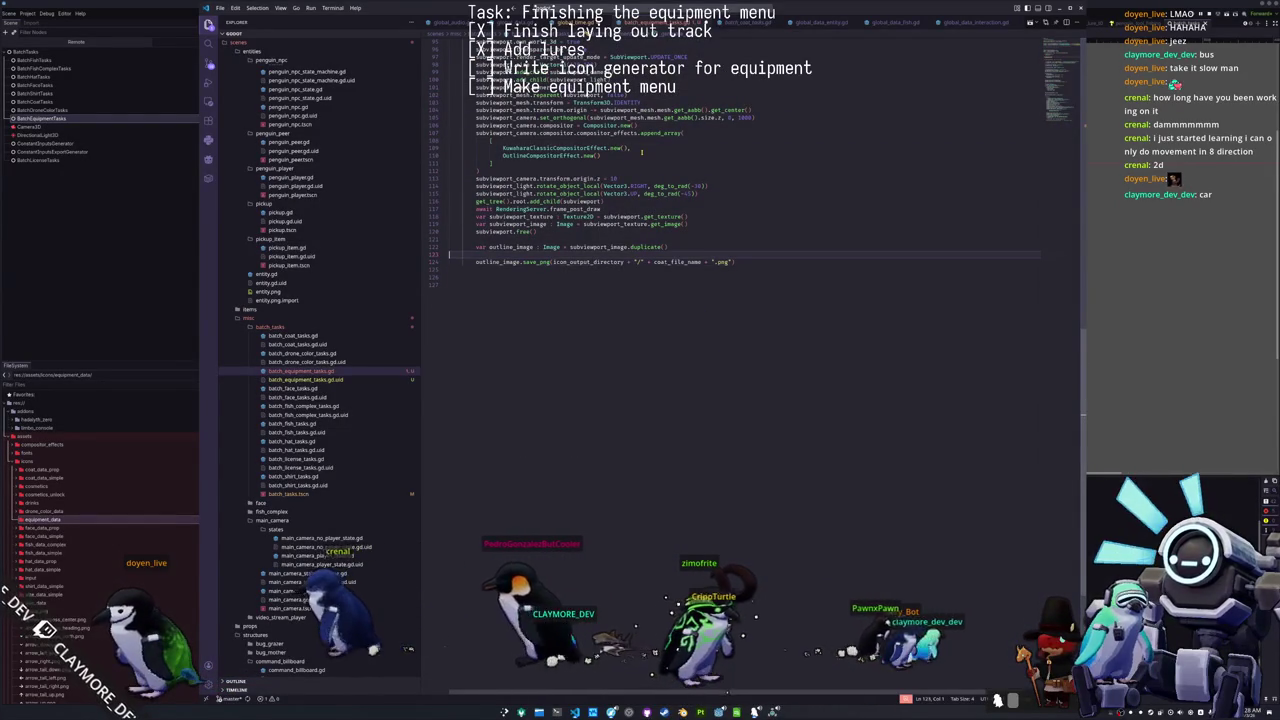
{"action": "key", "text": "Up"}
{"action": "key", "text": "Up"}
{"action": "key", "text": "Up"}
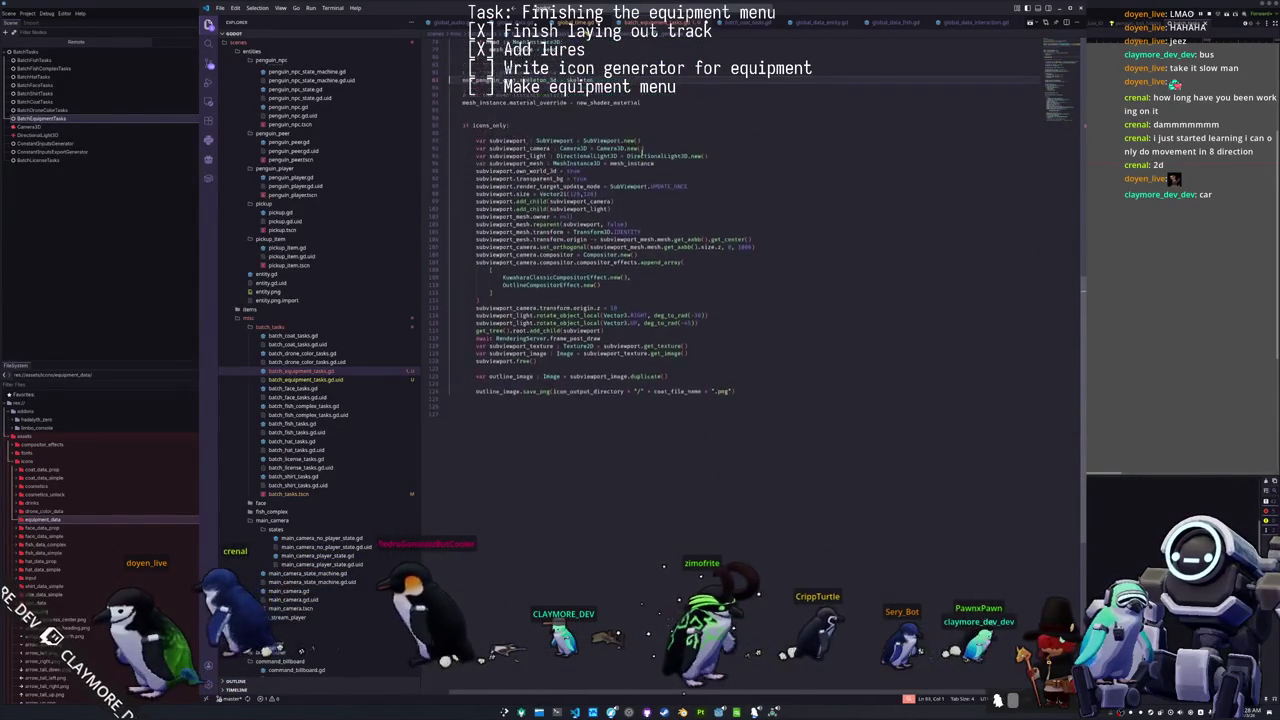
{"action": "key", "text": "Down"}
{"action": "key", "text": "Down"}
{"action": "key", "text": "Down"}
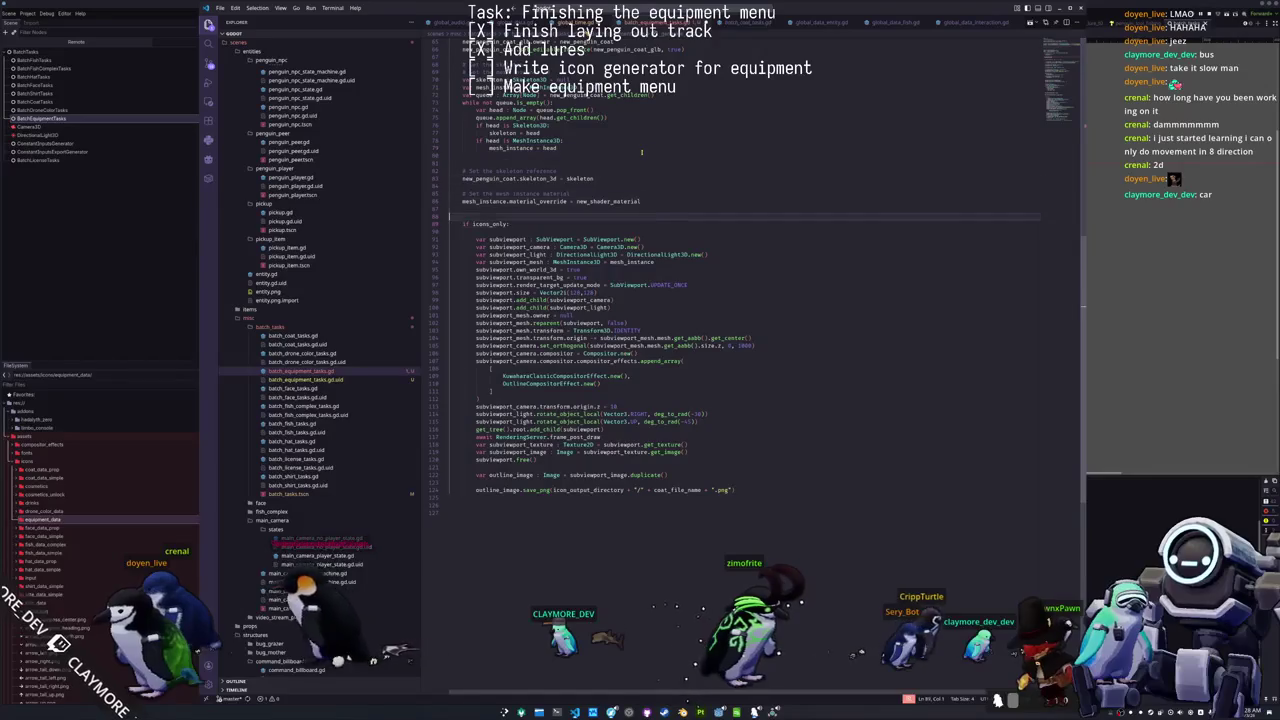
{"action": "key", "text": "Up"}
{"action": "key", "text": "Up"}
{"action": "key", "text": "Down"}
{"action": "key", "text": "Down"}
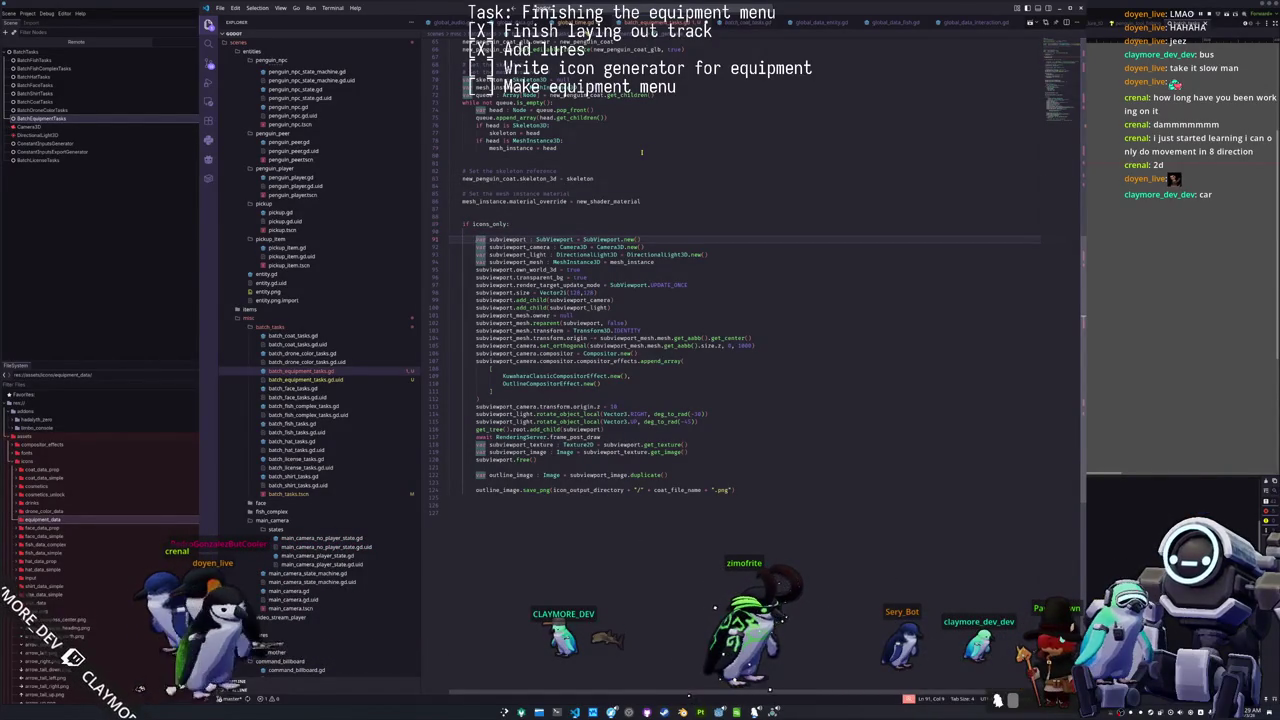
{"action": "key", "text": "shift+Down"}
{"action": "key", "text": "shift+Down"}
{"action": "key", "text": "shift+Down"}
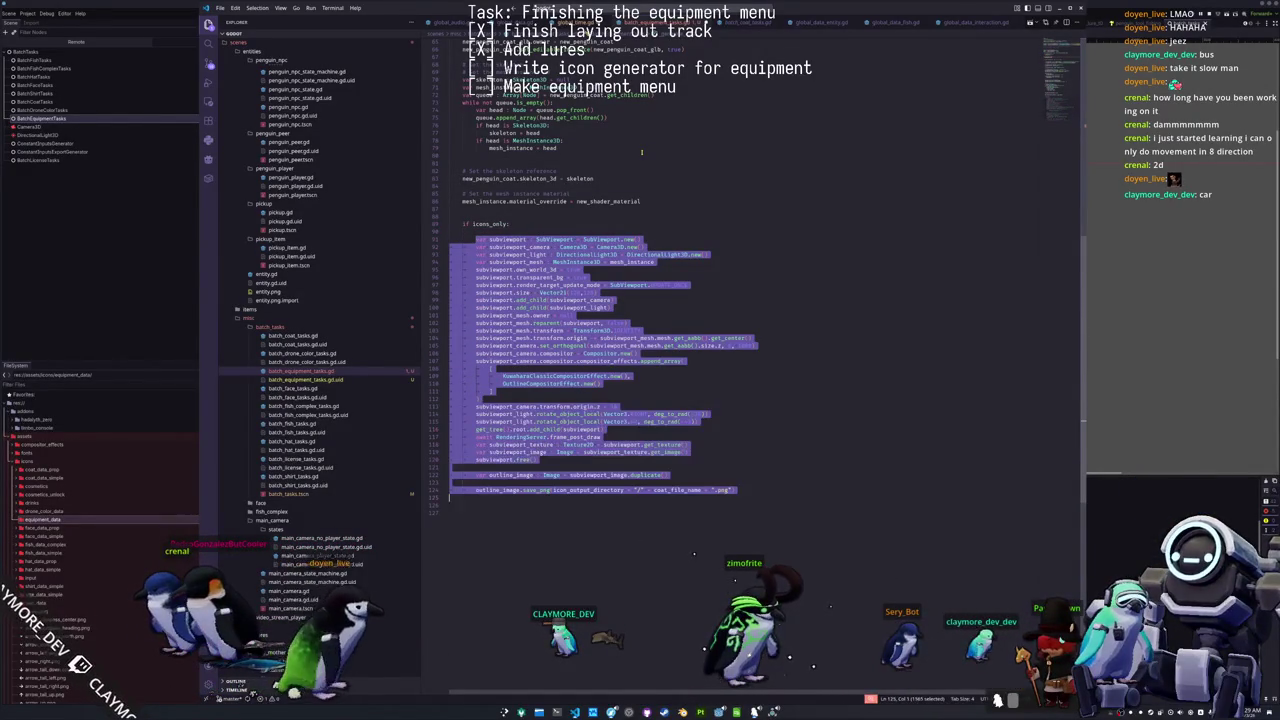
{"action": "key", "text": "BackSpace"}
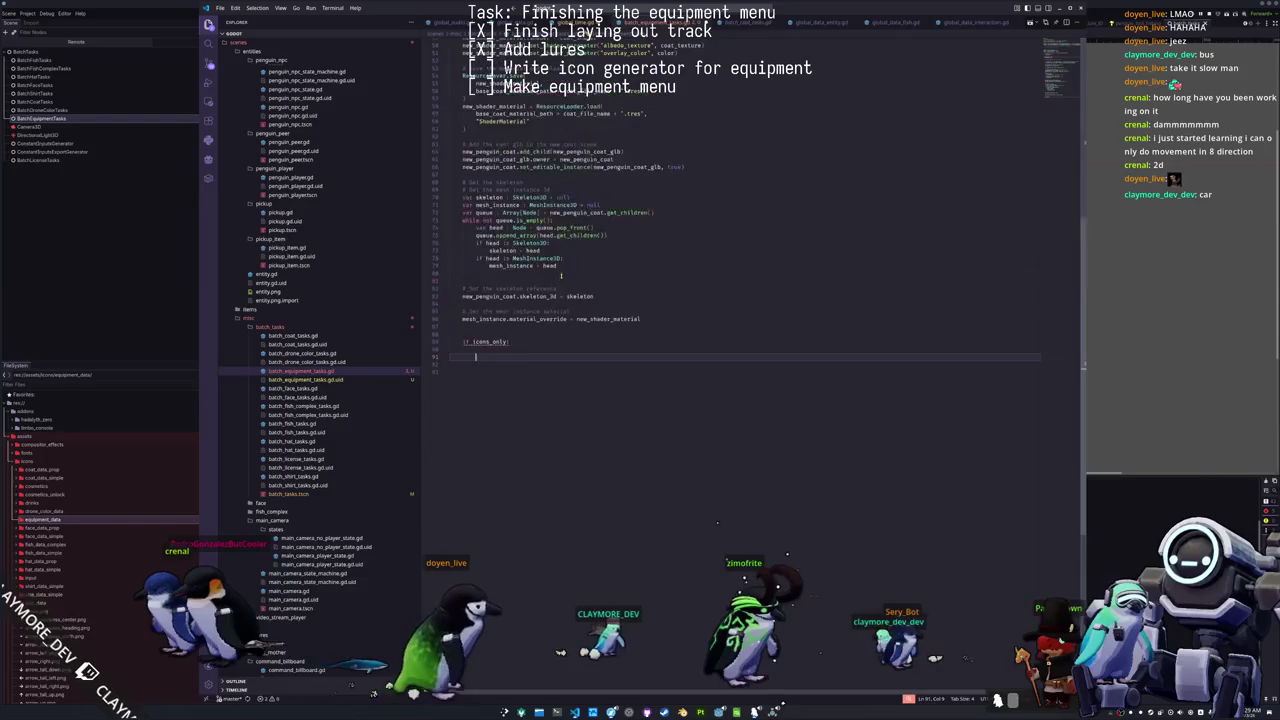
Step: After _load_icon, add func _render_icon() -> void: and paste the rendering code dedented inside
{"action": "scroll", "coordinate": [641, 152], "scroll_direction": "up", "scroll_amount": 15}
{"action": "left_click", "coordinate": [452, 208]}
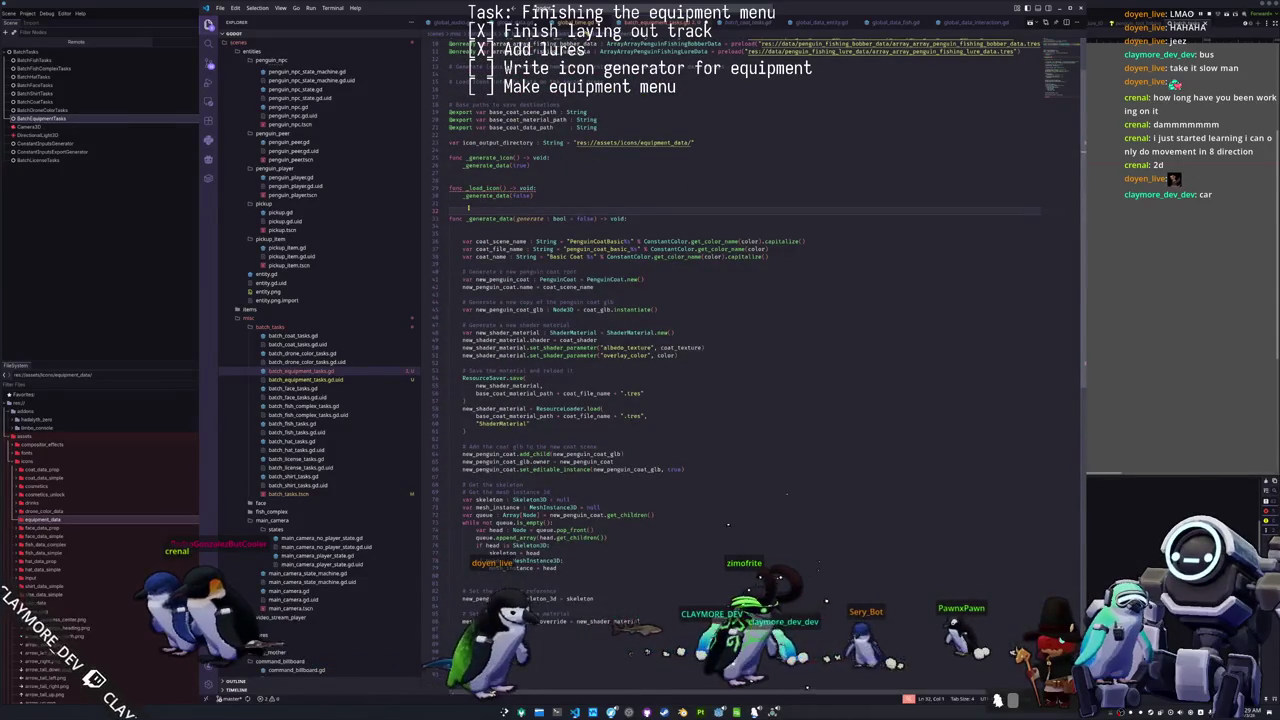
{"action": "key", "text": "Return"}
{"action": "key", "text": "Return"}
{"action": "type", "text": "func _render_icon() -> vo"}
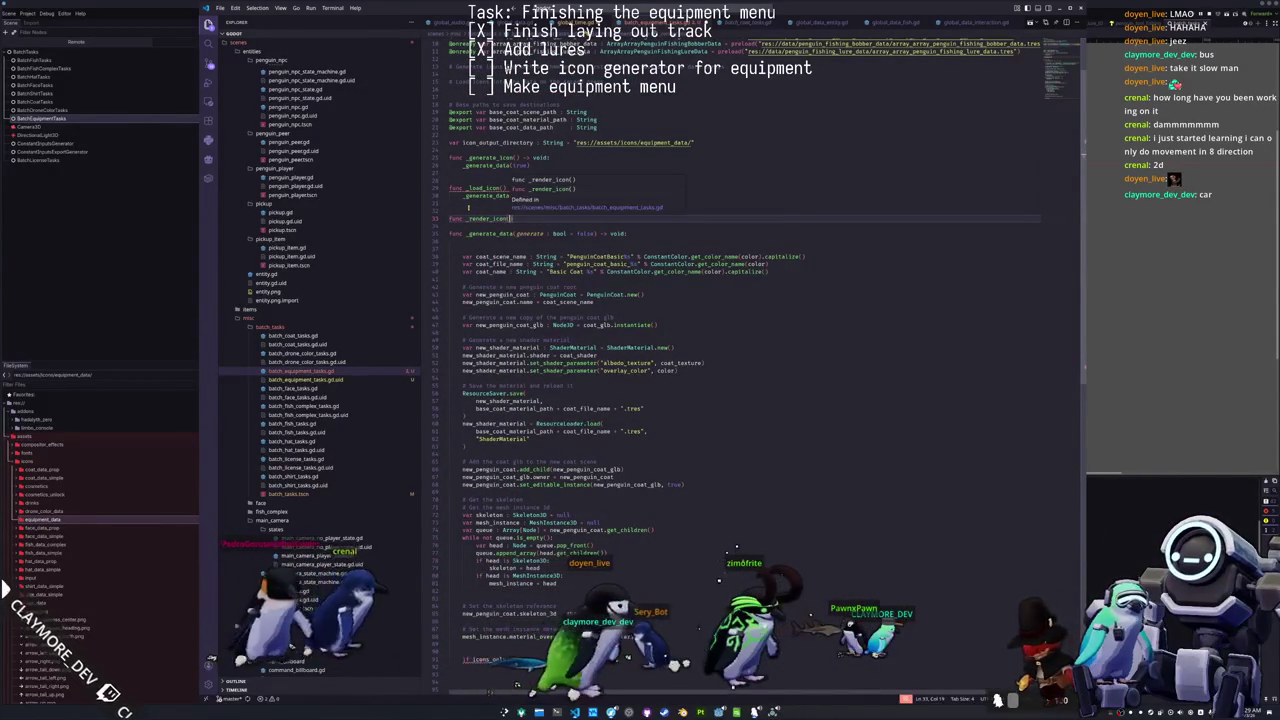
{"action": "type", "text": "id:"}
{"action": "key", "text": "Return"}
{"action": "key", "text": "ctrl+v"}
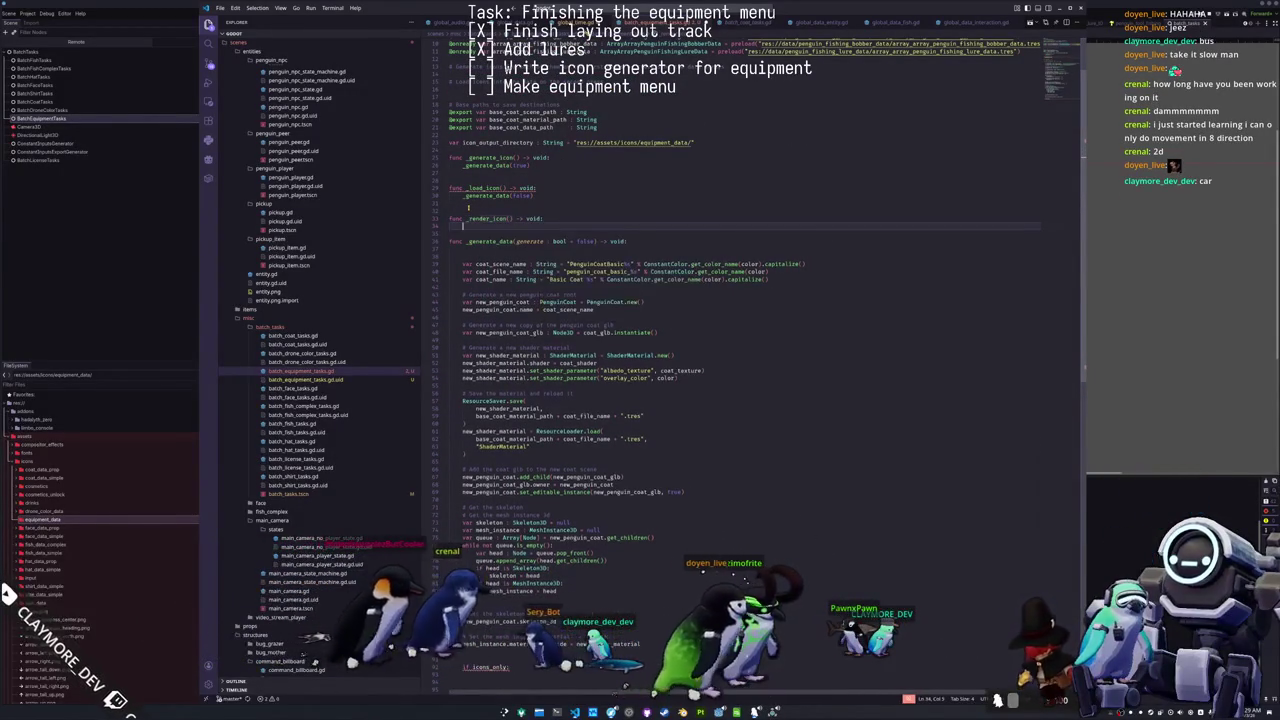
{"action": "key", "text": "shift+Up"}
{"action": "key", "text": "shift+Up"}
{"action": "key", "text": "shift+Up"}
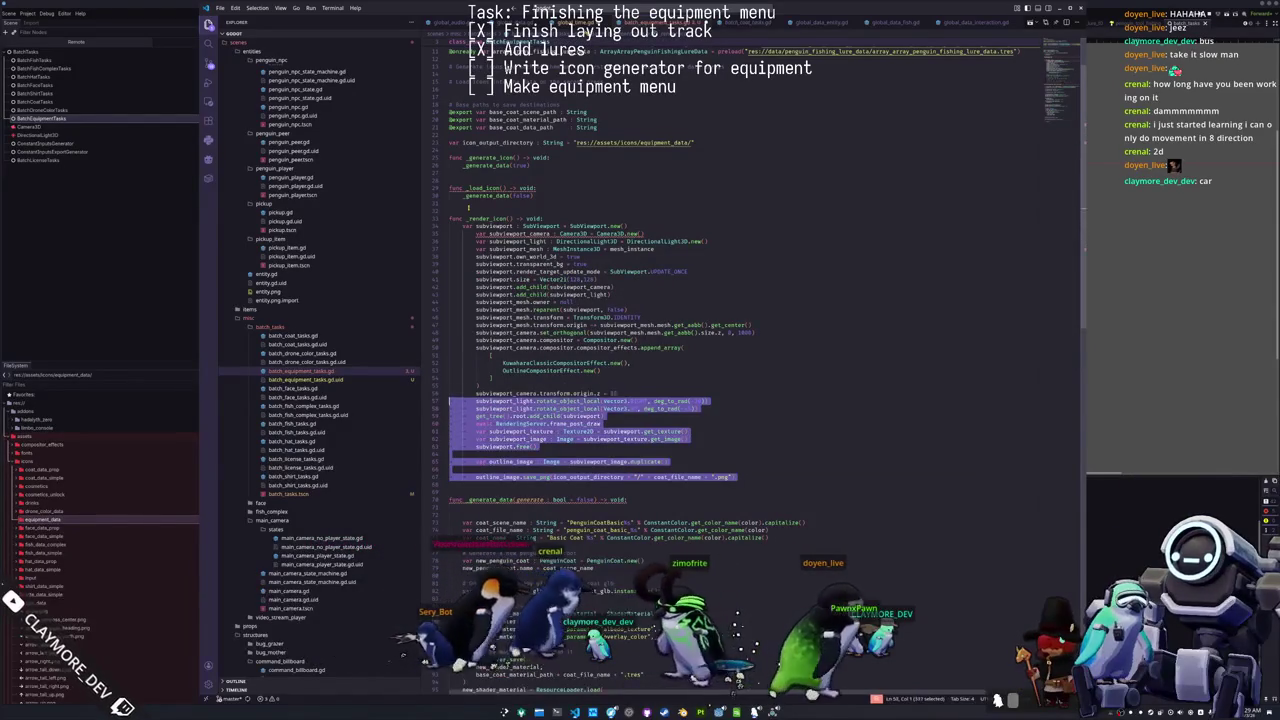
{"action": "key", "text": "shift+Tab"}
{"action": "key", "text": "Left"}
{"action": "key", "text": "Left"}
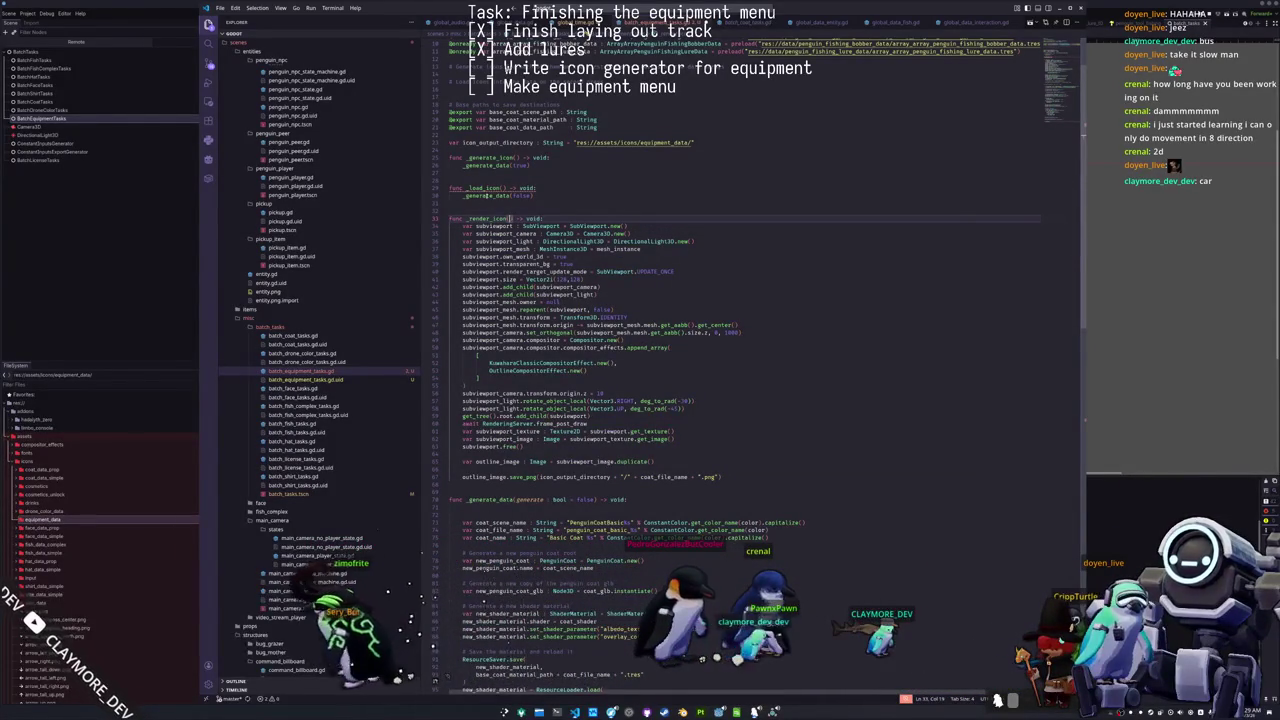
Step: Review where subviewport_camera, subviewport and the mesh_instance reference are used in _render_icon
{"action": "mouse_move", "coordinate": [495, 188]}
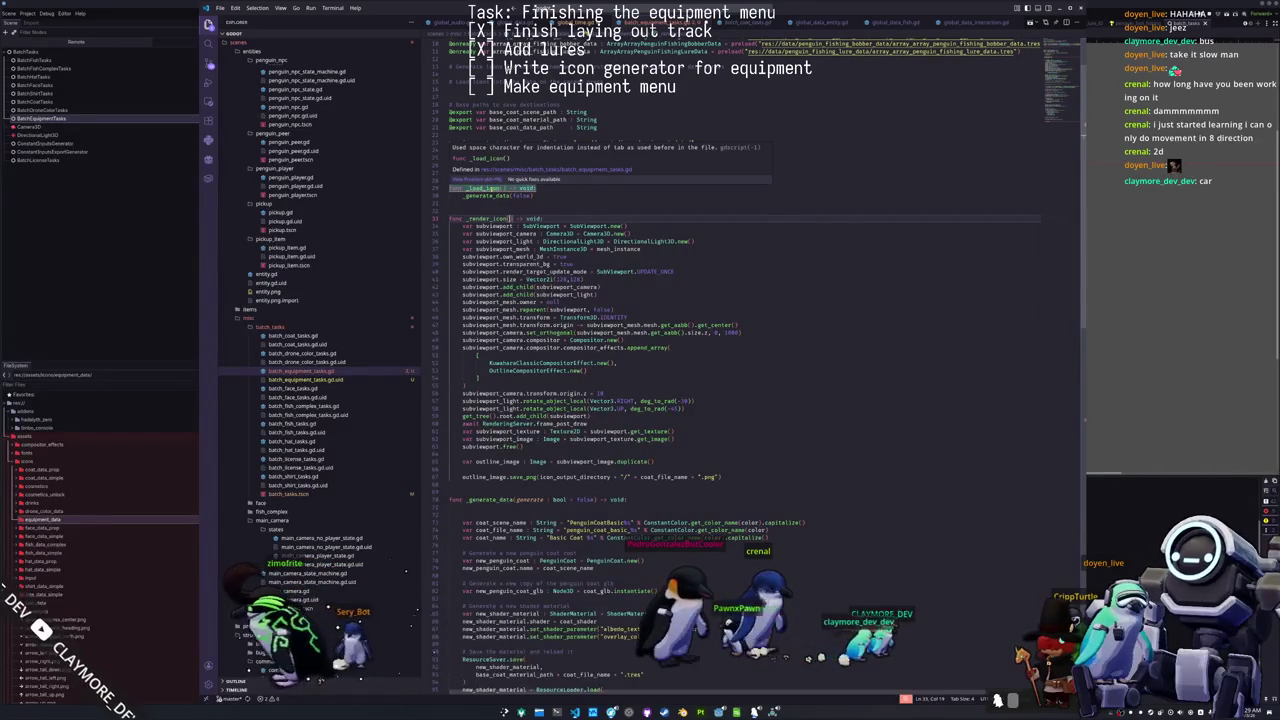
{"action": "key", "text": "Down"}
{"action": "key", "text": "Down"}
{"action": "key", "text": "Down"}
{"action": "key", "text": "Down"}
{"action": "key", "text": "Down"}
{"action": "key", "text": "Down"}
{"action": "key", "text": "Down"}
{"action": "key", "text": "Down"}
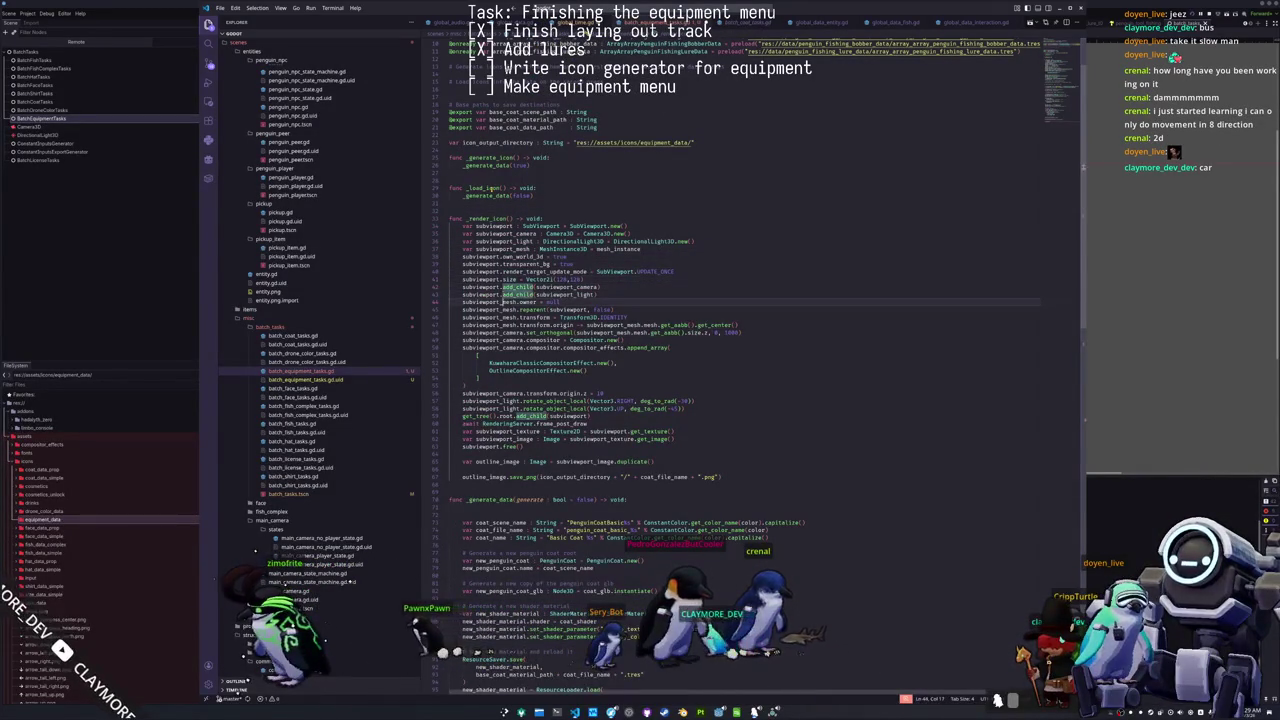
{"action": "left_click", "coordinate": [500, 302]}
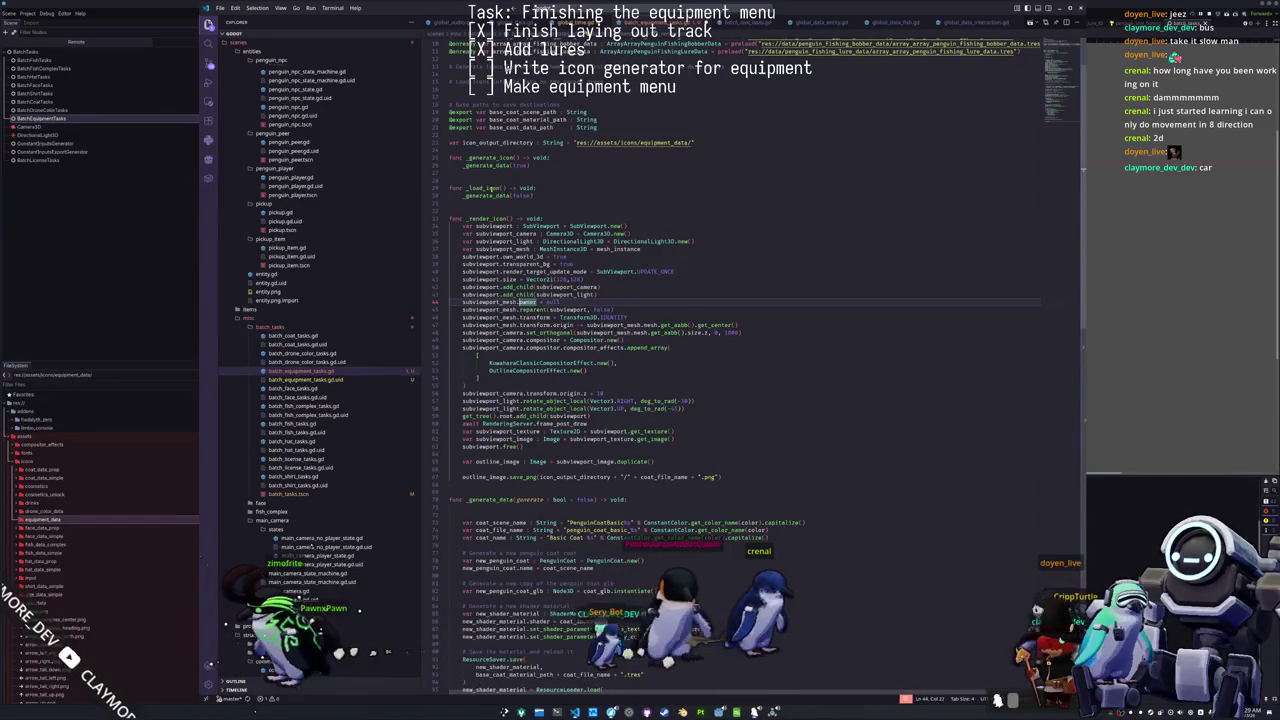
{"action": "key", "text": "Home"}
{"action": "key", "text": "Up"}
{"action": "key", "text": "Up"}
{"action": "key", "text": "Up"}
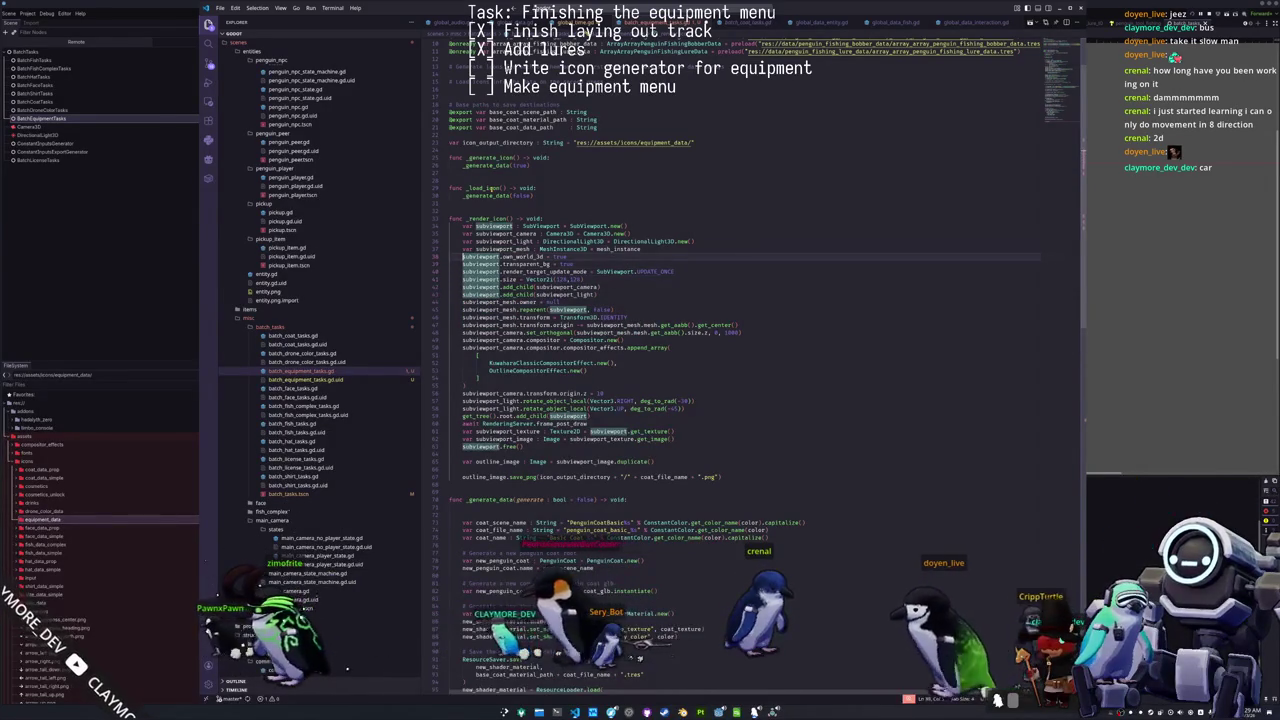
{"action": "key", "text": "Left"}
{"action": "key", "text": "ctrl+shift+Left"}
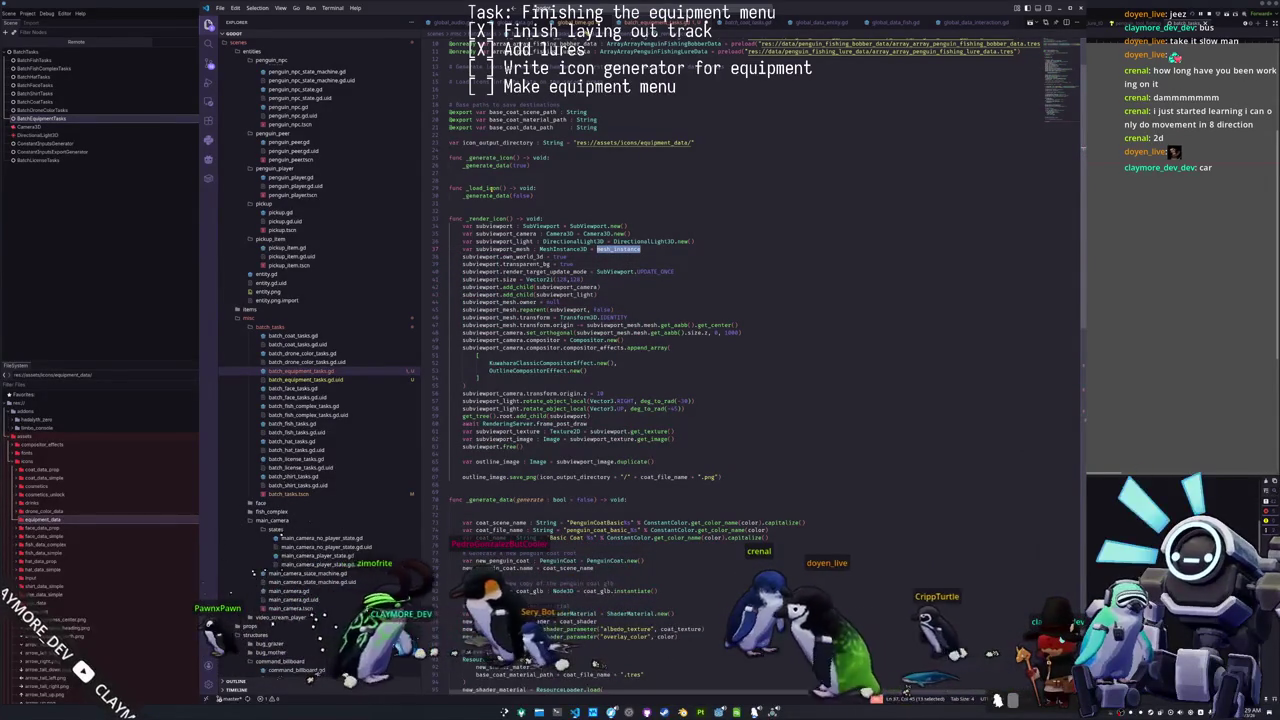
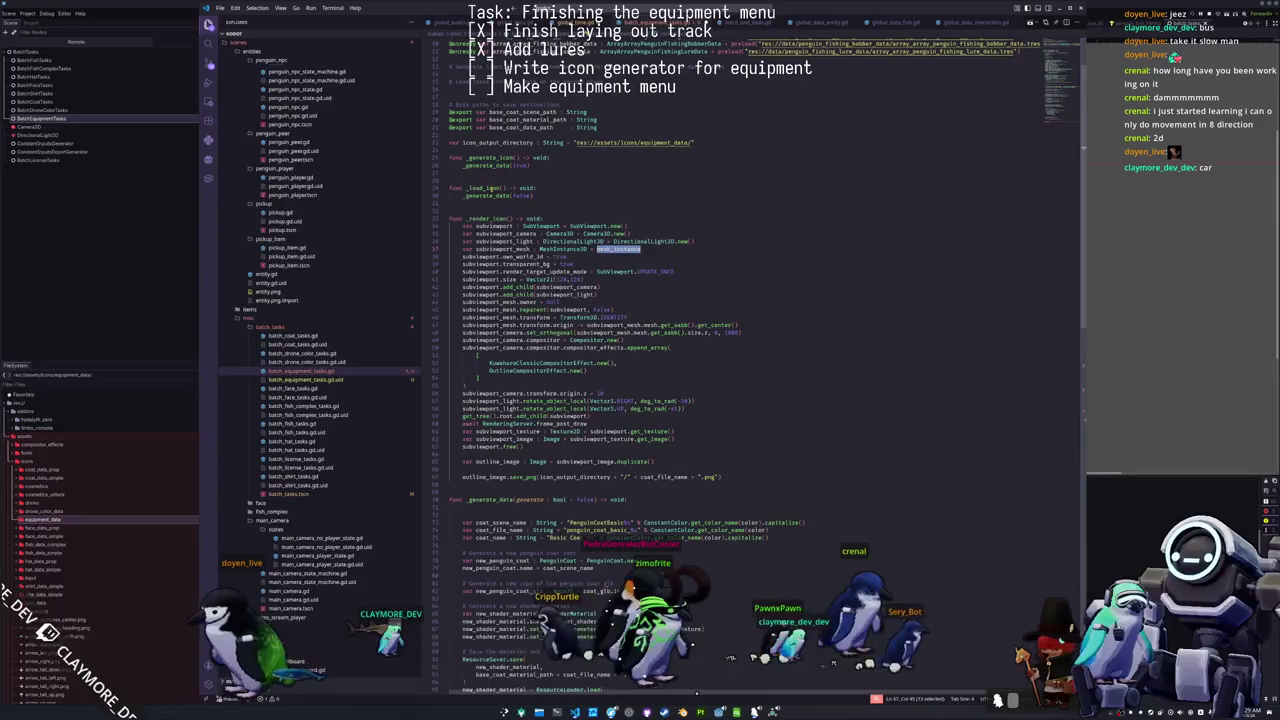
Step: Add a mesh_instance : MeshInstance3D parameter to _render_icon and review the function body
{"action": "key", "text": "Up"}
{"action": "key", "text": "Up"}
{"action": "key", "text": "Up"}
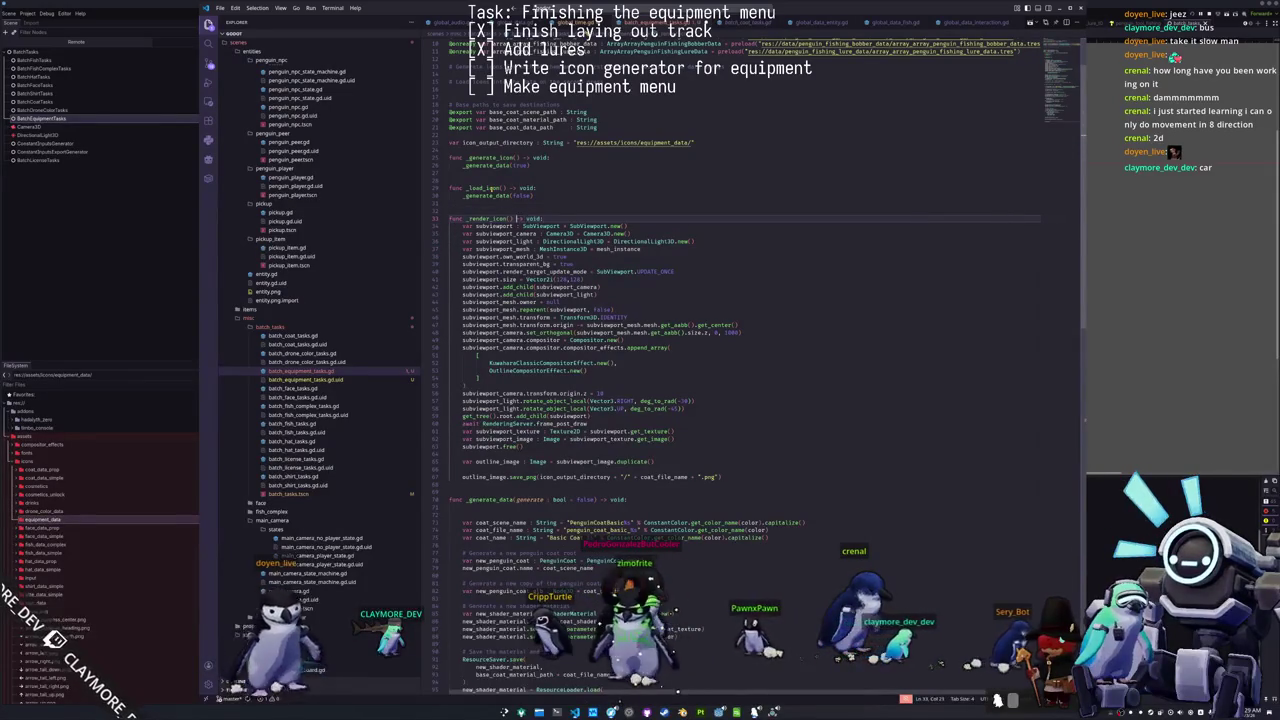
{"action": "type", "text": "mesh_instance : Mes"}
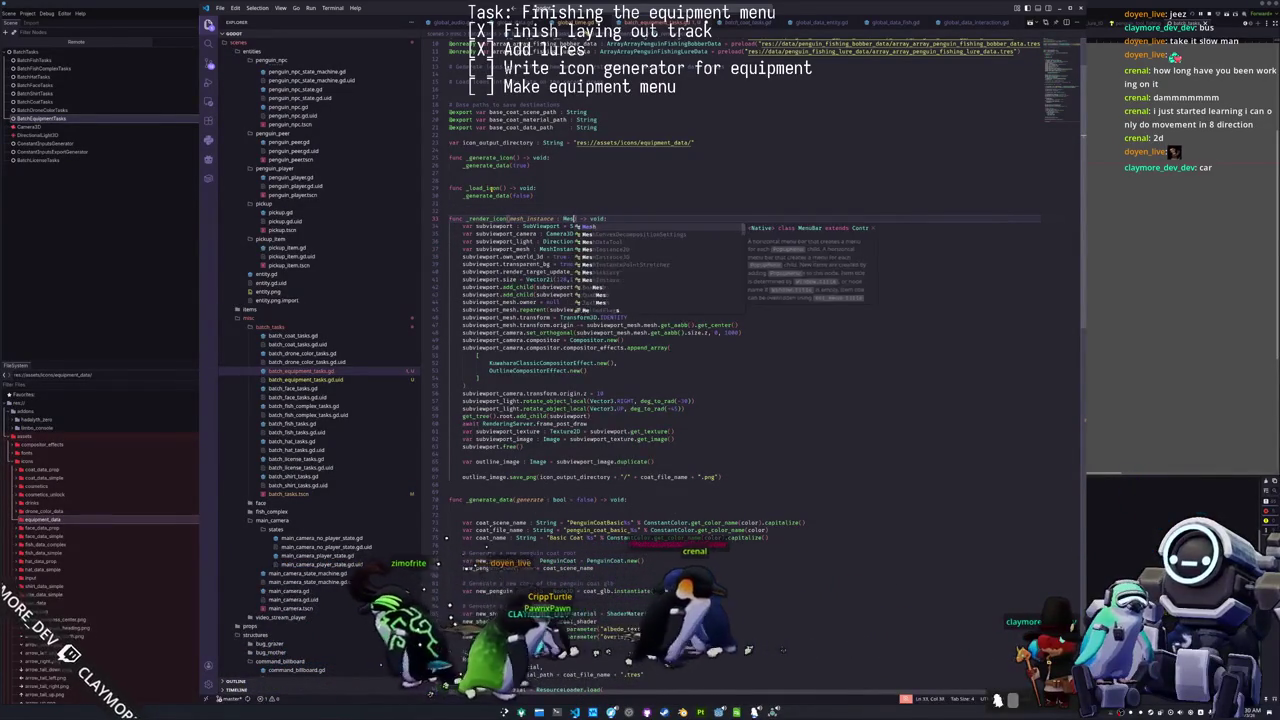
{"action": "type", "text": "h"}
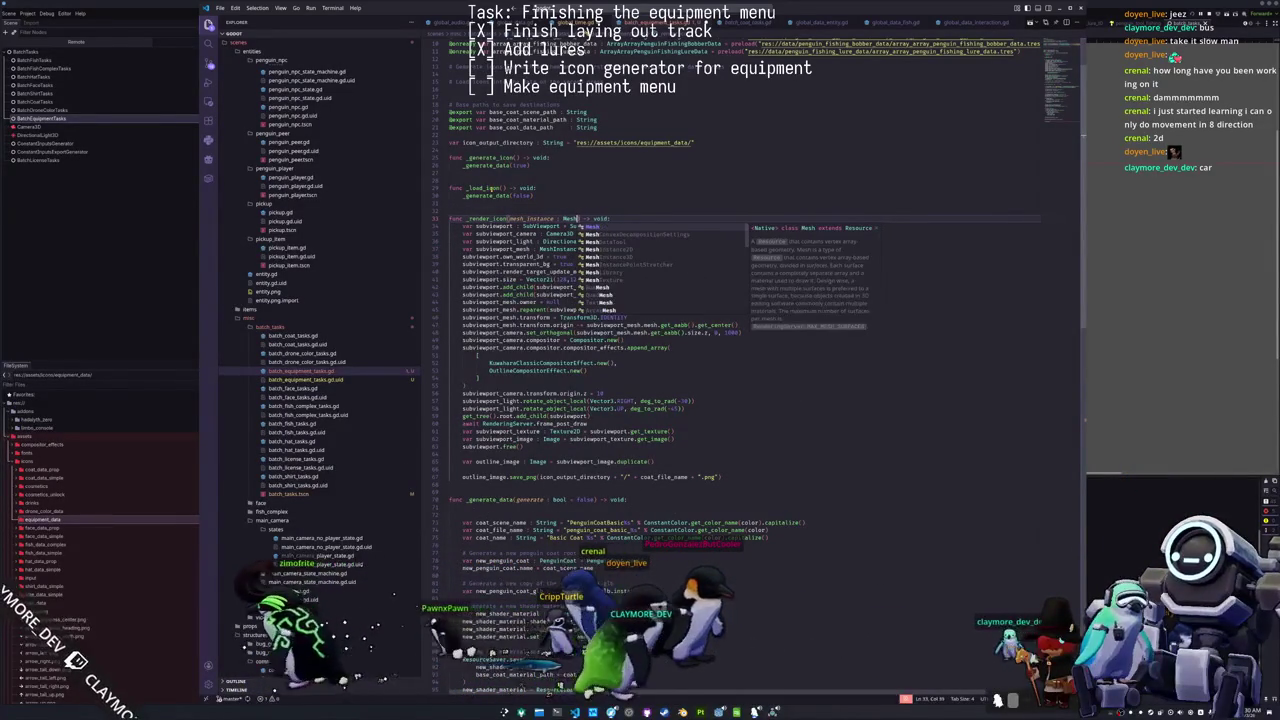
{"action": "type", "text": "Instance3D"}
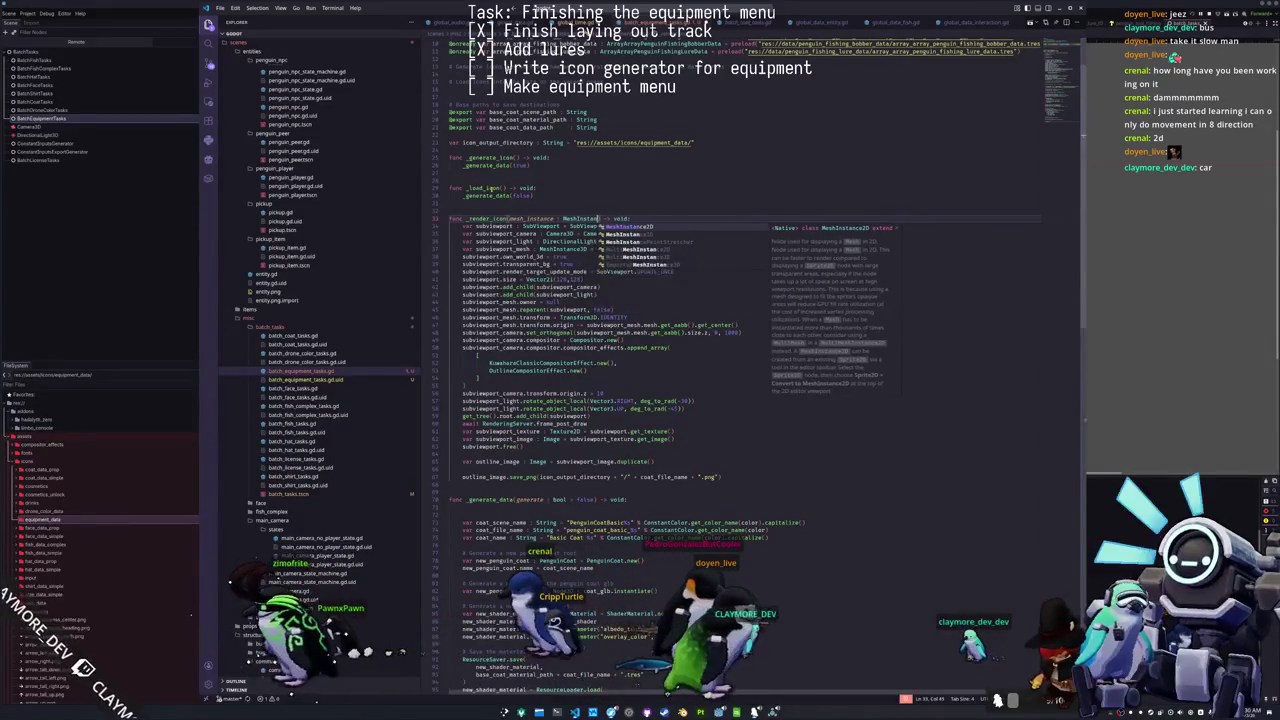
{"action": "key", "text": "Down"}
{"action": "key", "text": "Down"}
{"action": "key", "text": "Down"}
{"action": "key", "text": "Down"}
{"action": "key", "text": "Down"}
{"action": "key", "text": "Down"}
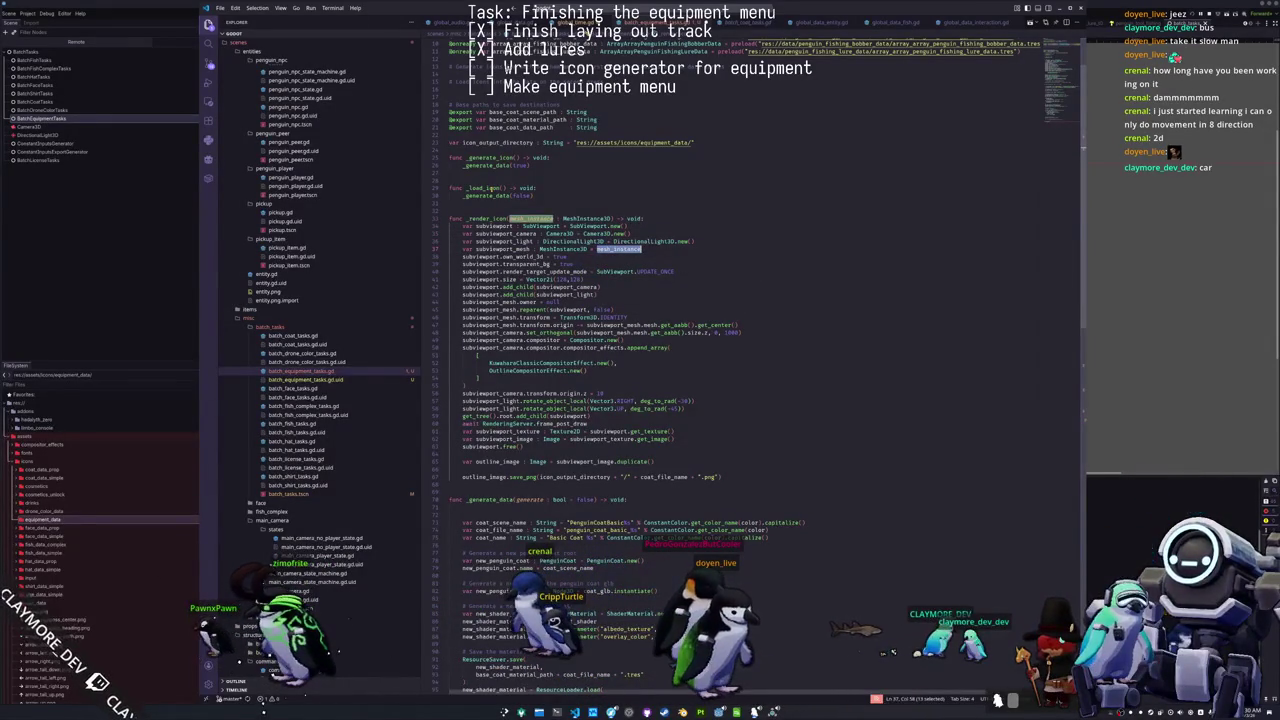
{"action": "key", "text": "Down"}
{"action": "key", "text": "Down"}
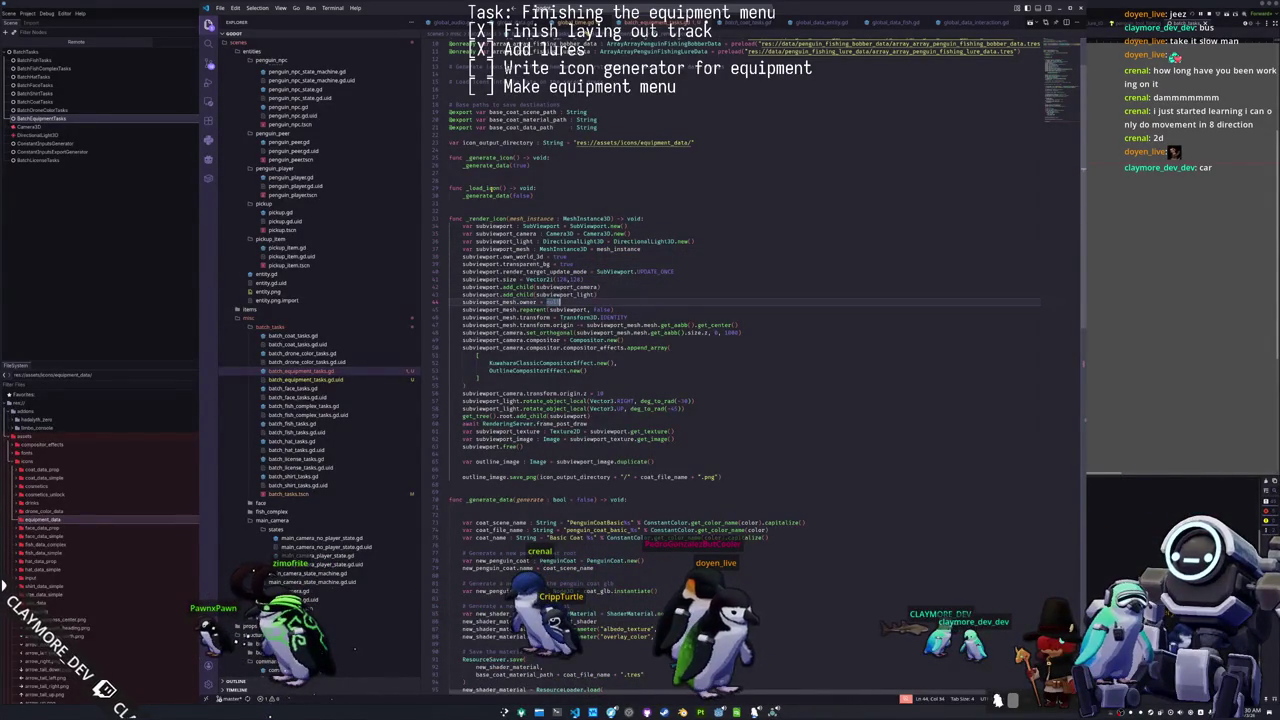
{"action": "key", "text": "Home"}
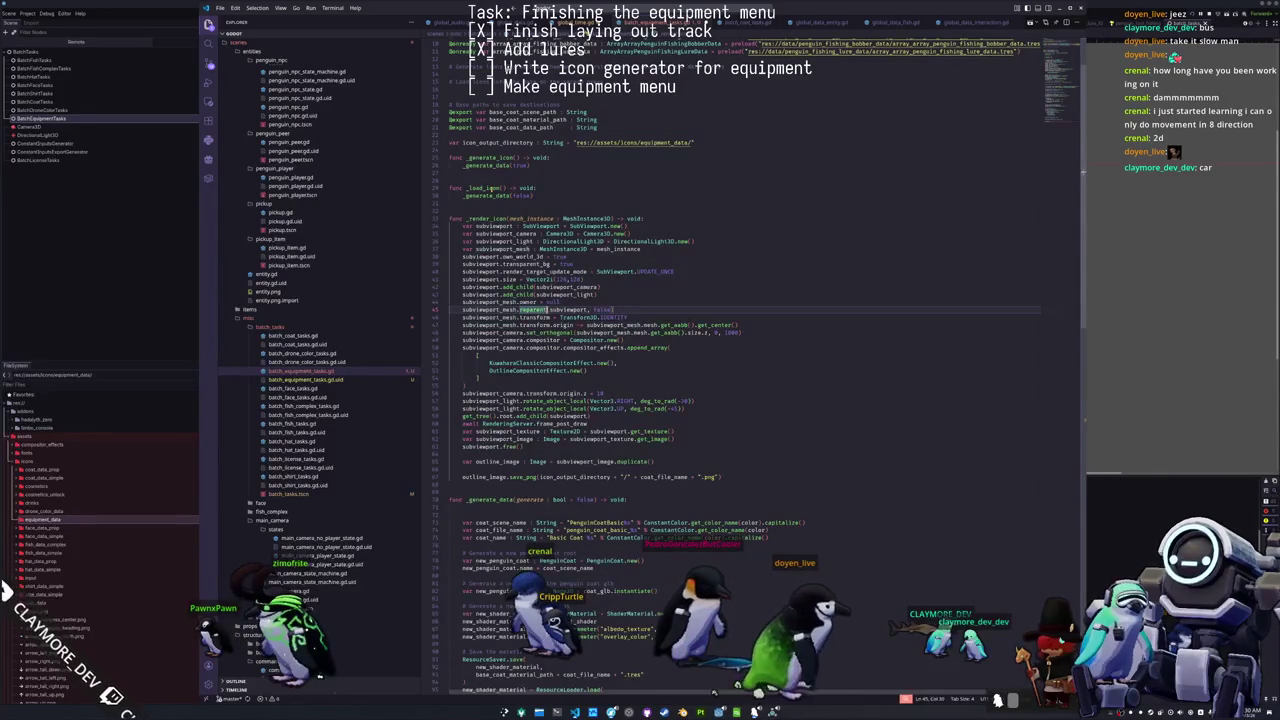
{"action": "left_click", "coordinate": [589, 332]}
{"action": "key", "text": "Down"}
{"action": "key", "text": "Down"}
{"action": "key", "text": "Down"}
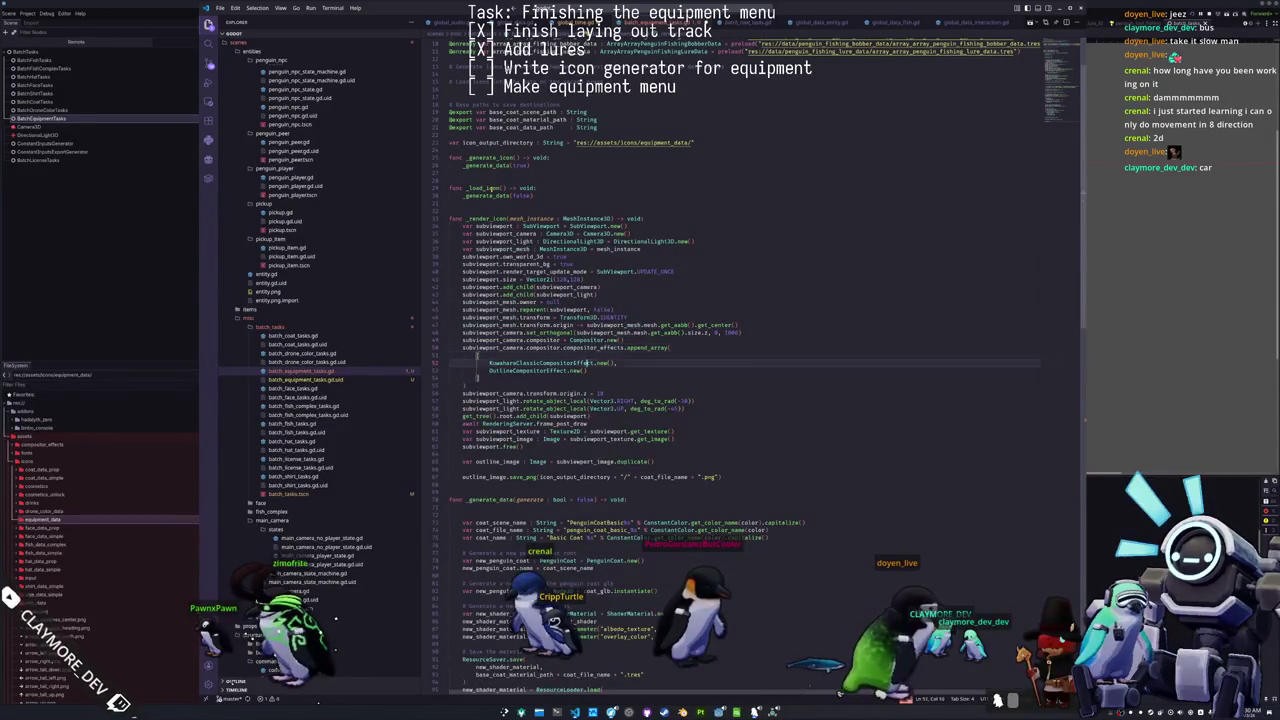
{"action": "key", "text": "Down"}
{"action": "key", "text": "Down"}
{"action": "key", "text": "Down"}
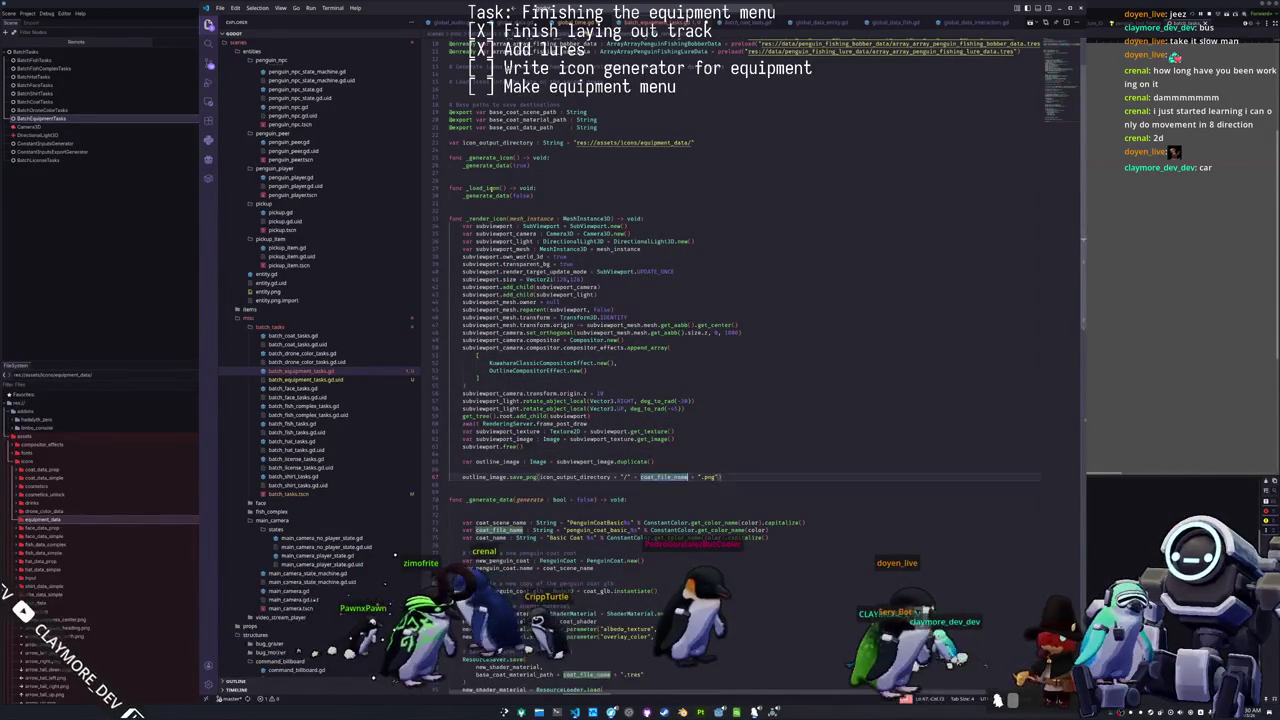
Step: Append a file_name : String parameter to the _render_icon signature
{"action": "key", "text": "Up"}
{"action": "key", "text": "Up"}
{"action": "key", "text": "Up"}
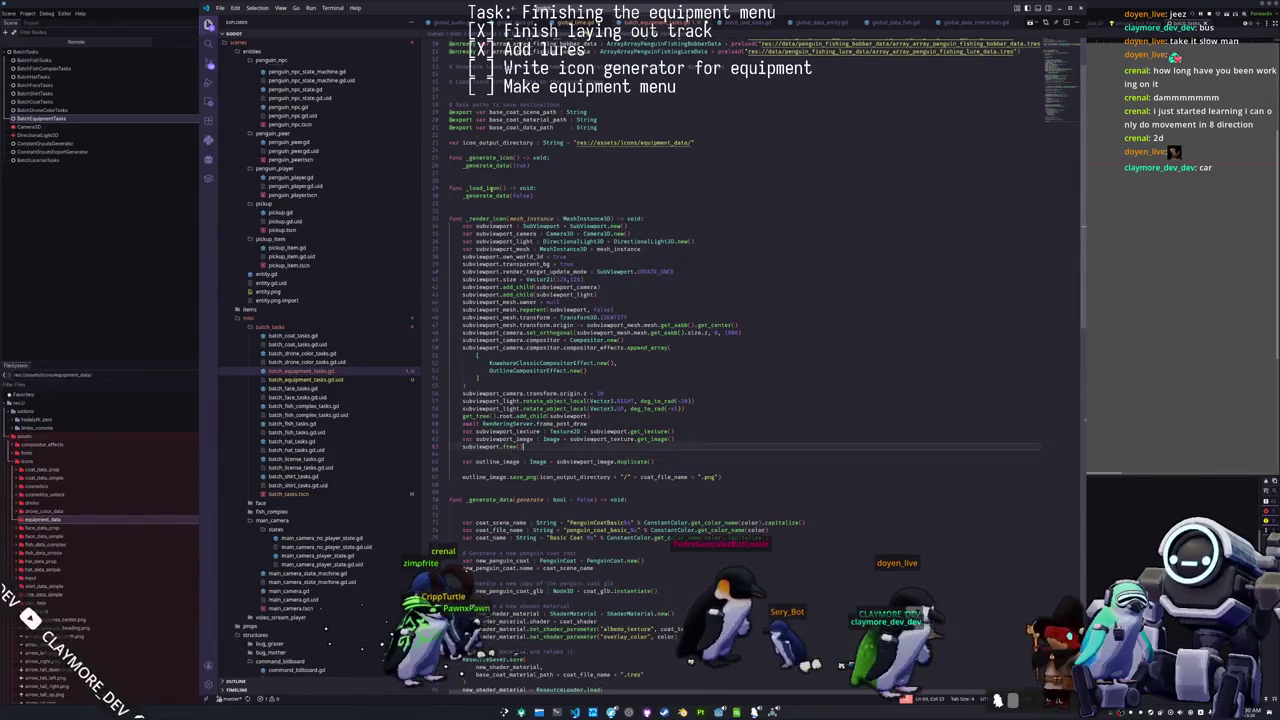
{"action": "key", "text": "Up"}
{"action": "key", "text": "Up"}
{"action": "key", "text": "Up"}
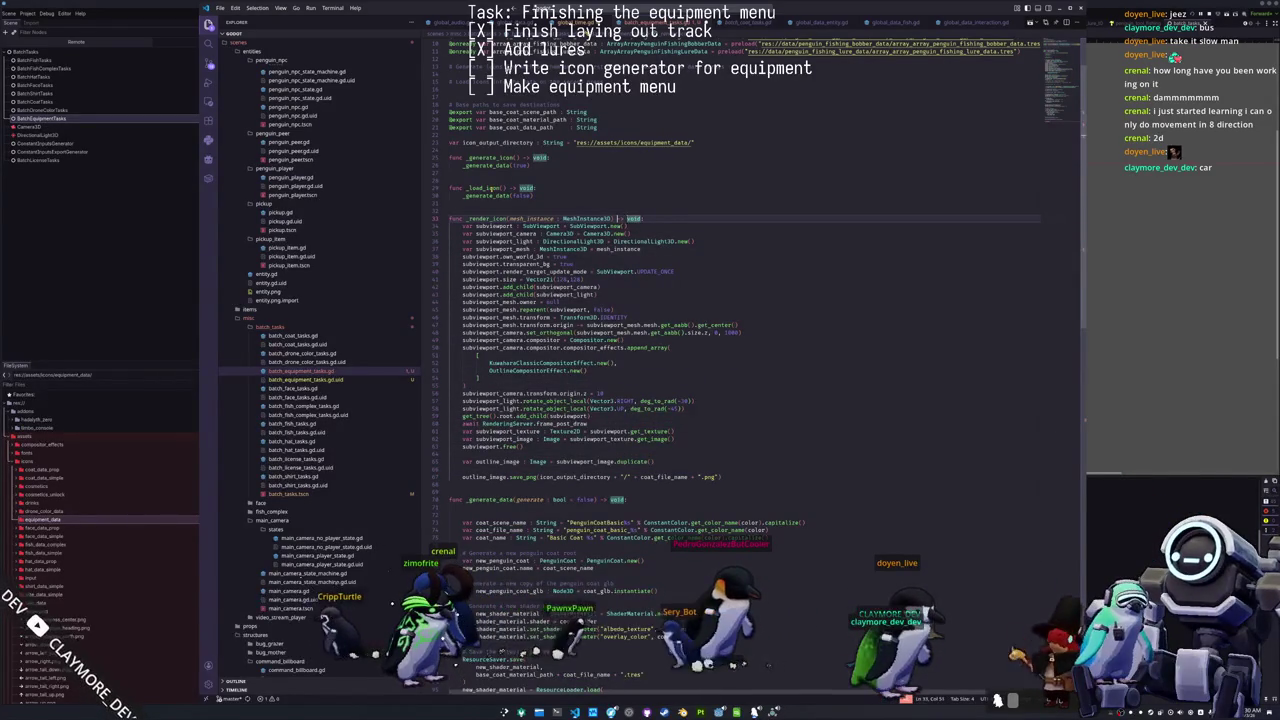
{"action": "type", "text": ", file_"}
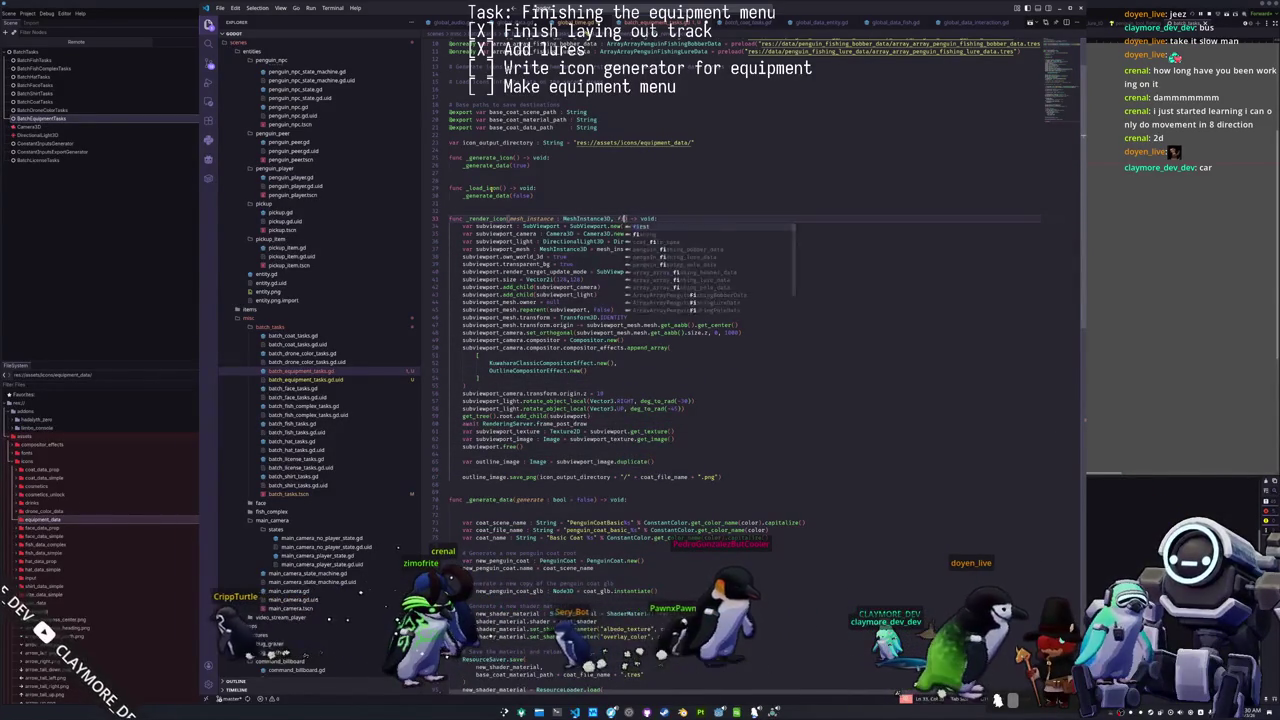
{"action": "type", "text": "name : String"}
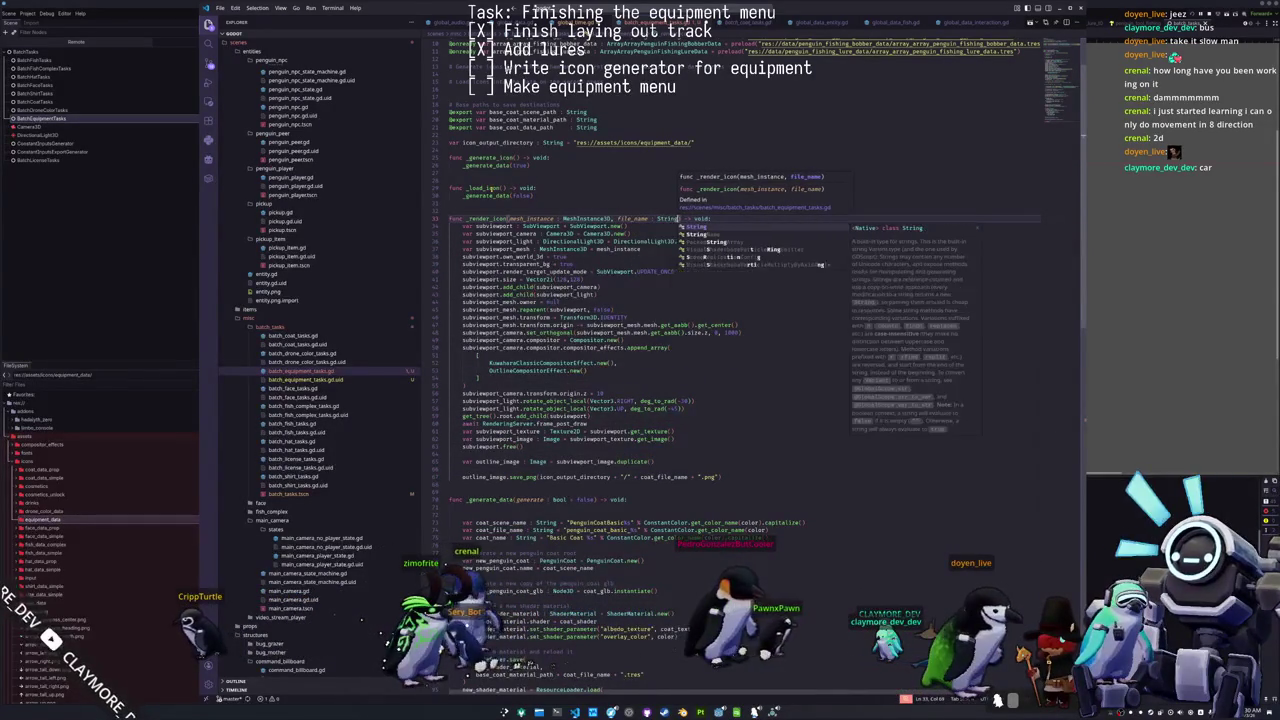
{"action": "key", "text": "Escape"}
{"action": "key", "text": "Down"}
{"action": "key", "text": "Down"}
{"action": "key", "text": "Down"}
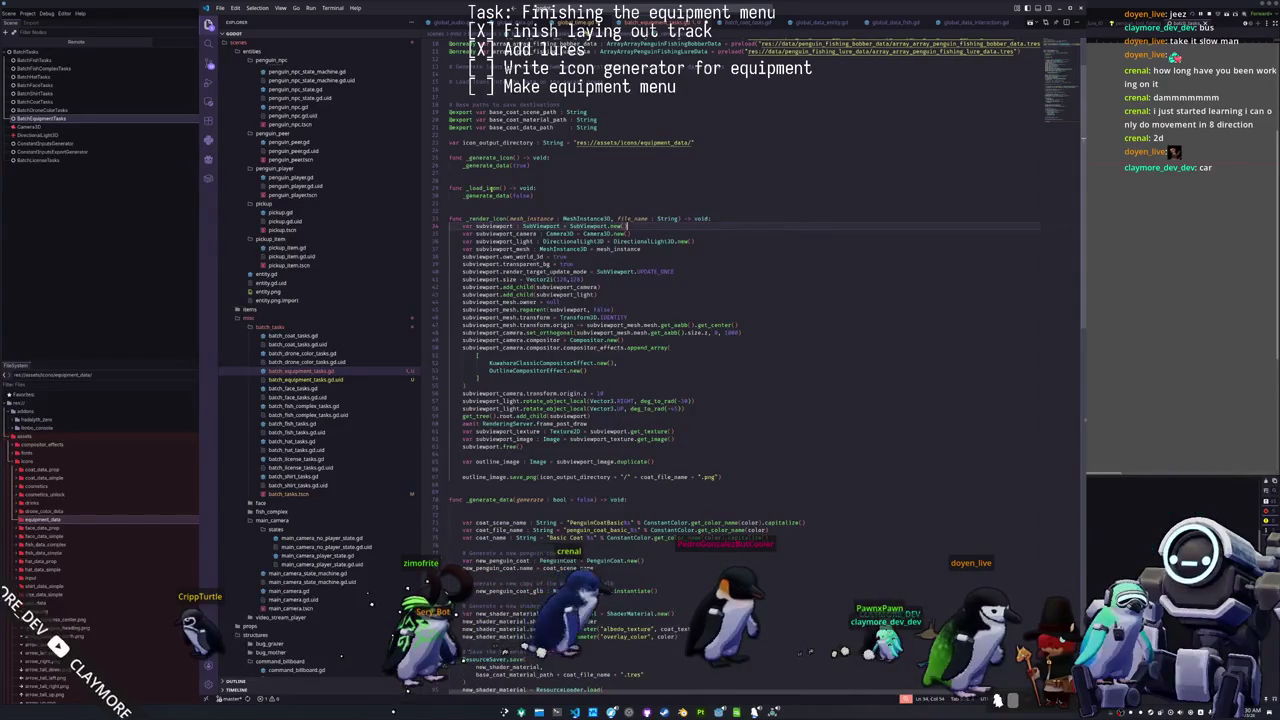
{"action": "key", "text": "Down"}
{"action": "key", "text": "Down"}
{"action": "key", "text": "Down"}
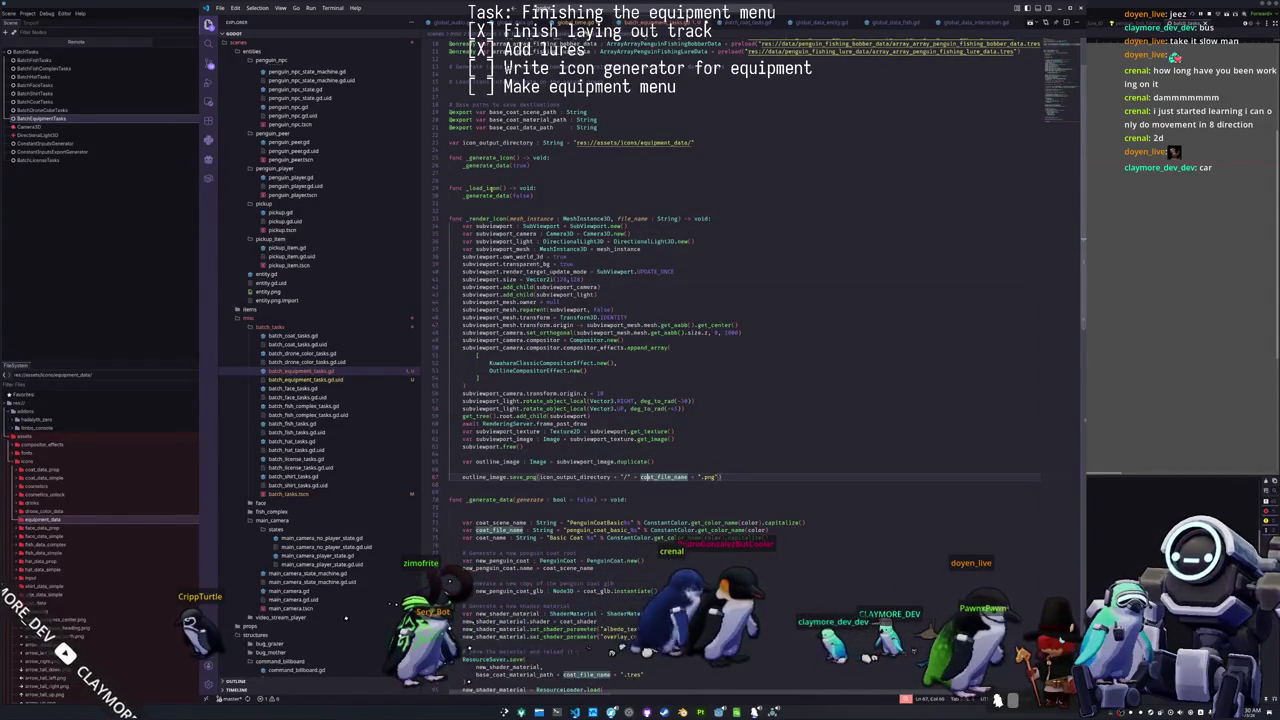
Step: Change coat_file_name to file_name in save_png and delete the coat-name and new_penguin_coat lines
{"action": "key", "text": "Delete"}
{"action": "key", "text": "Delete"}
{"action": "key", "text": "Delete"}
{"action": "key", "text": "Down"}
{"action": "key", "text": "Down"}
{"action": "key", "text": "Down"}
{"action": "key", "text": "Down"}
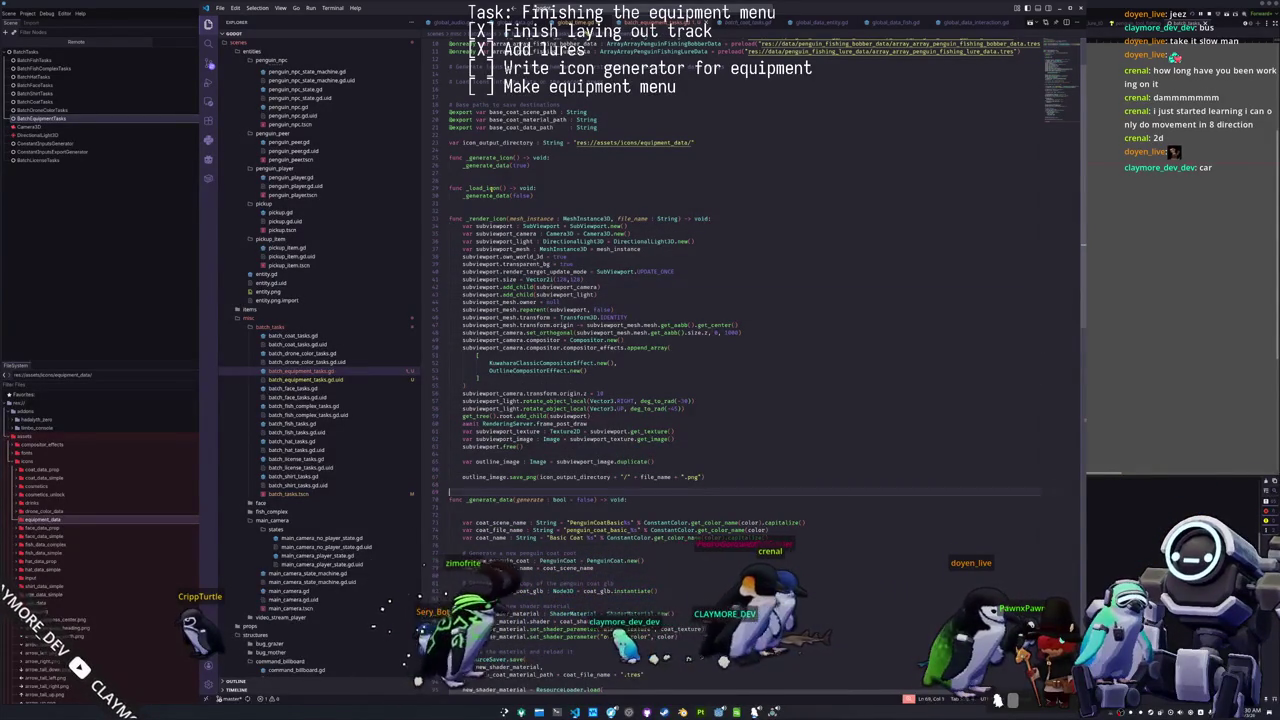
{"action": "key", "text": "shift+Down"}
{"action": "key", "text": "shift+Down"}
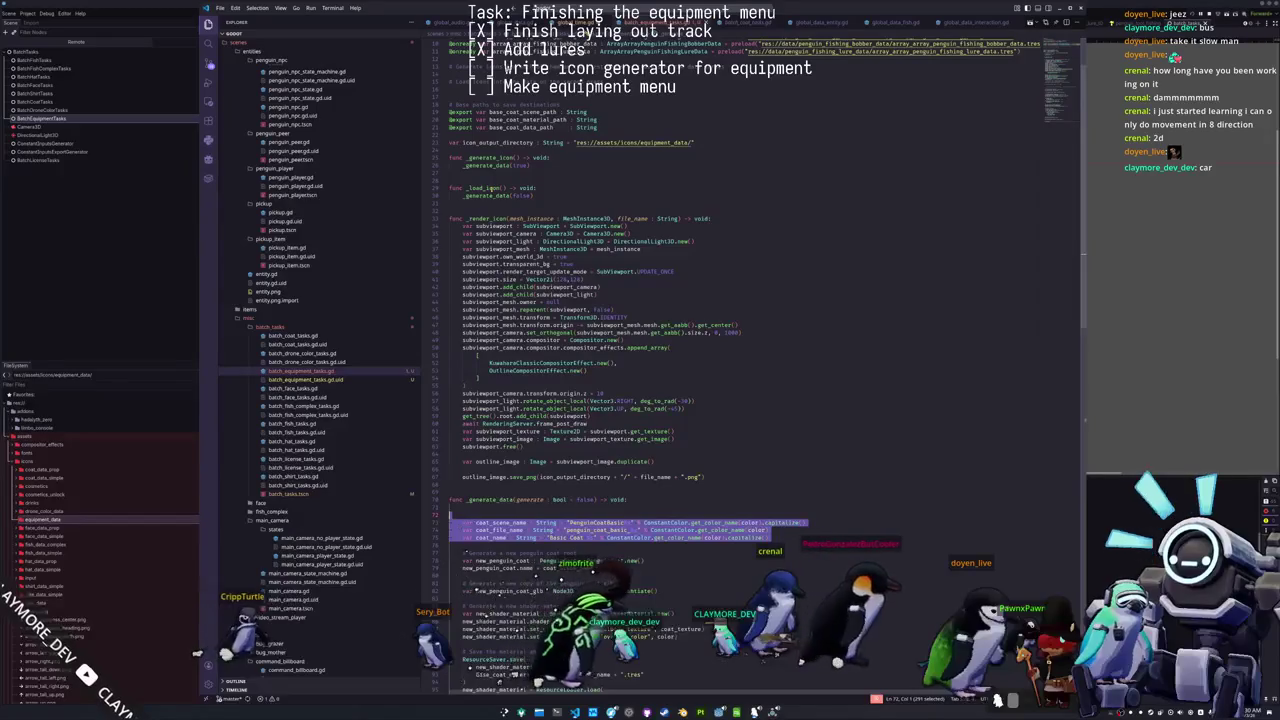
{"action": "key", "text": "Delete"}
{"action": "key", "text": "shift+Down"}
{"action": "key", "text": "Delete"}
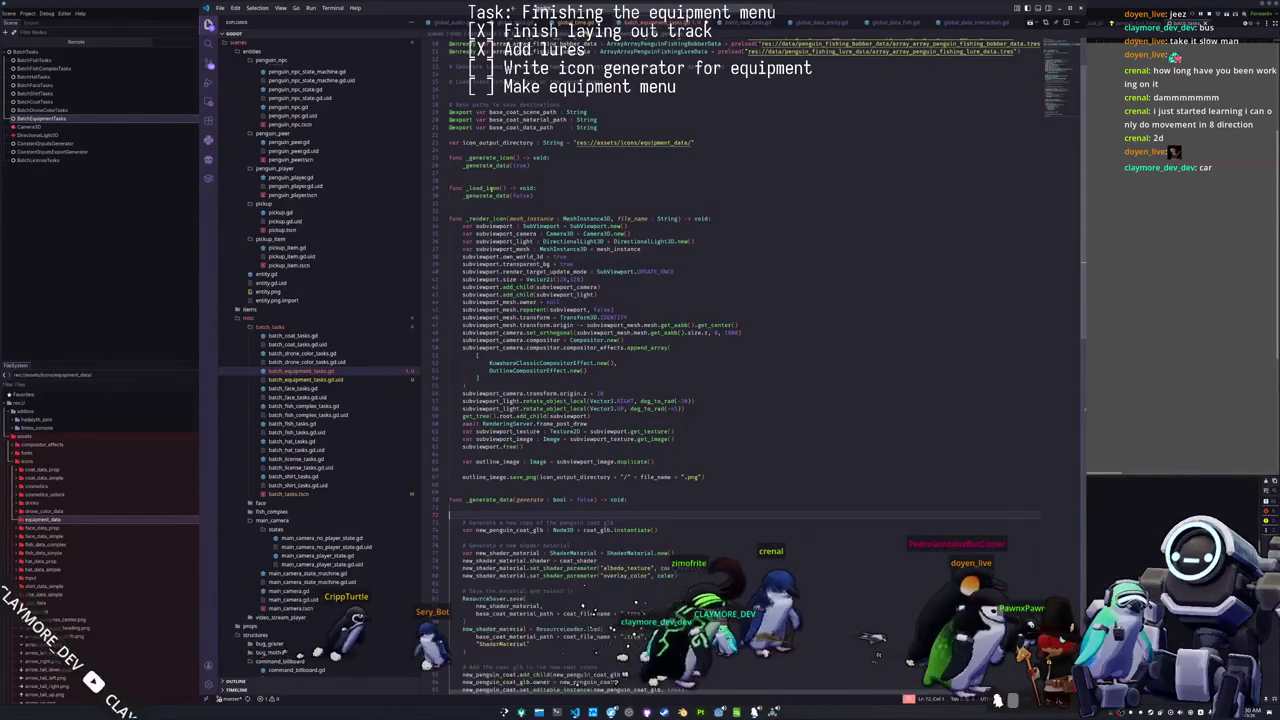
Step: Delete the coat_glb, shader material, ResourceSaver and add_child/owner lines from _generate_data
{"action": "key", "text": "Delete"}
{"action": "key", "text": "shift+Down"}
{"action": "key", "text": "shift+Down"}
{"action": "key", "text": "shift+Down"}
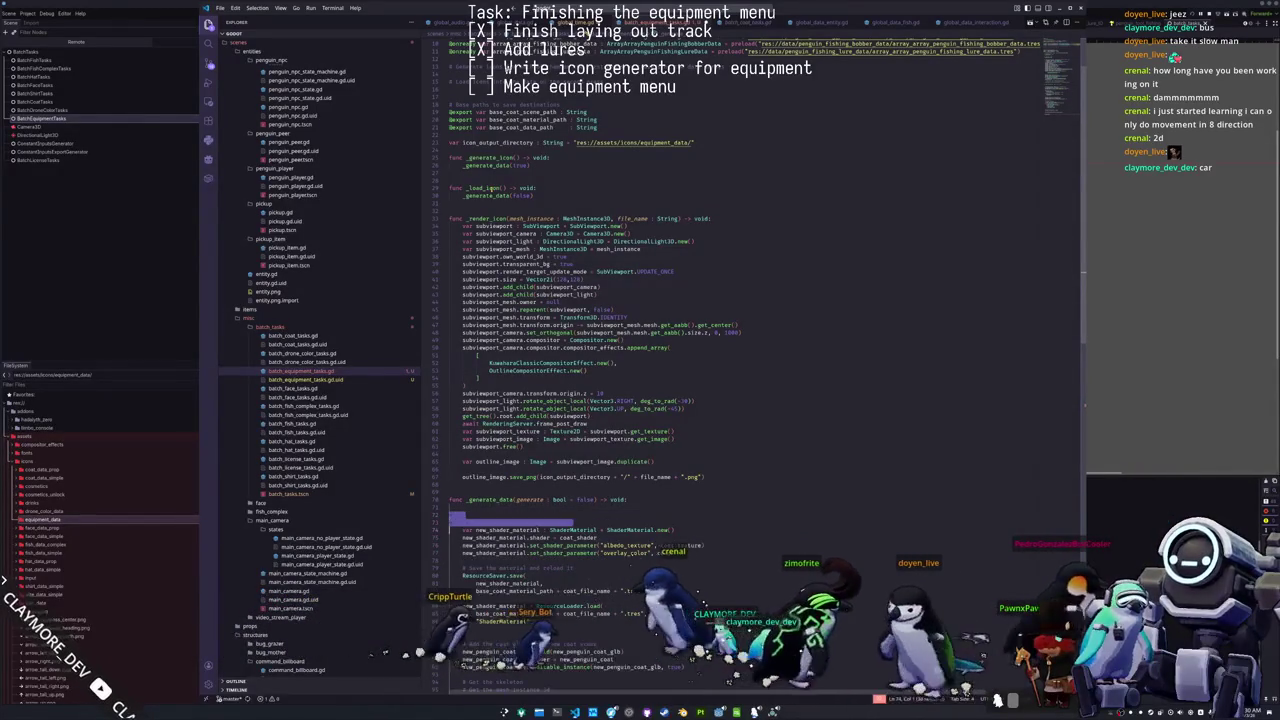
{"action": "key", "text": "Delete"}
{"action": "key", "text": "shift+Down"}
{"action": "key", "text": "shift+Down"}
{"action": "key", "text": "shift+Down"}
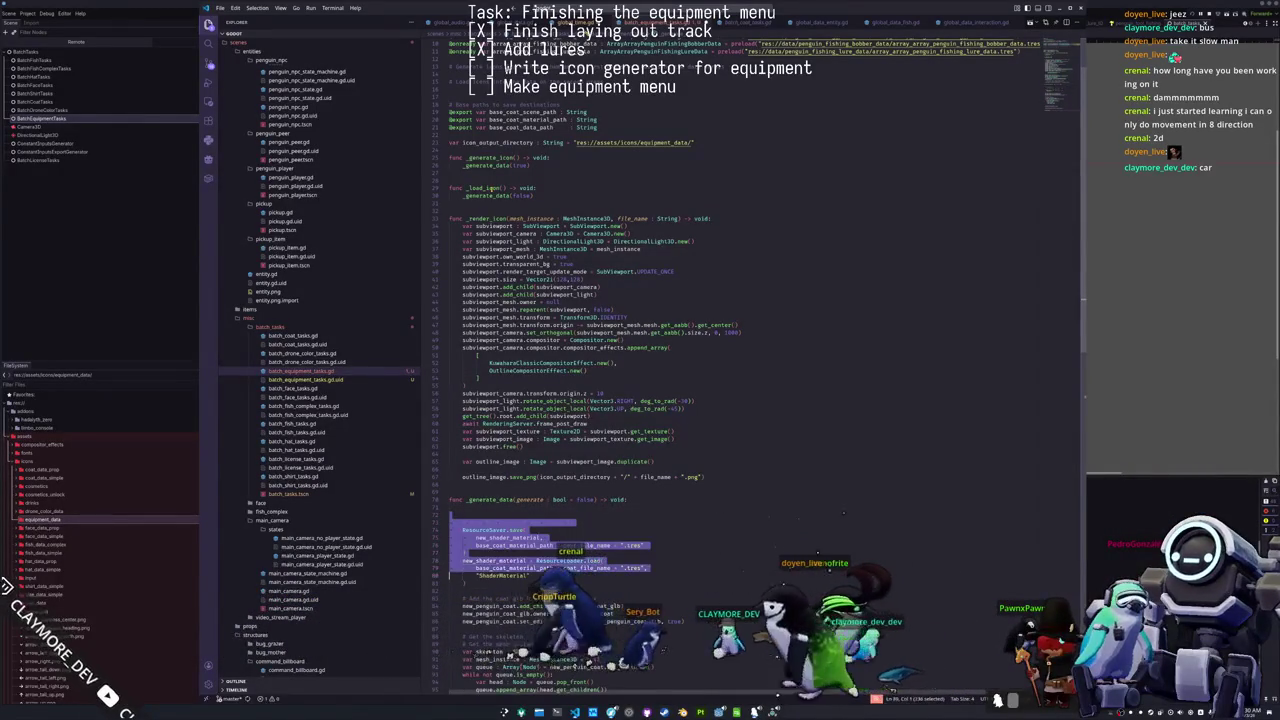
{"action": "key", "text": "Delete"}
{"action": "key", "text": "shift+Down"}
{"action": "key", "text": "shift+Down"}
{"action": "key", "text": "shift+Down"}
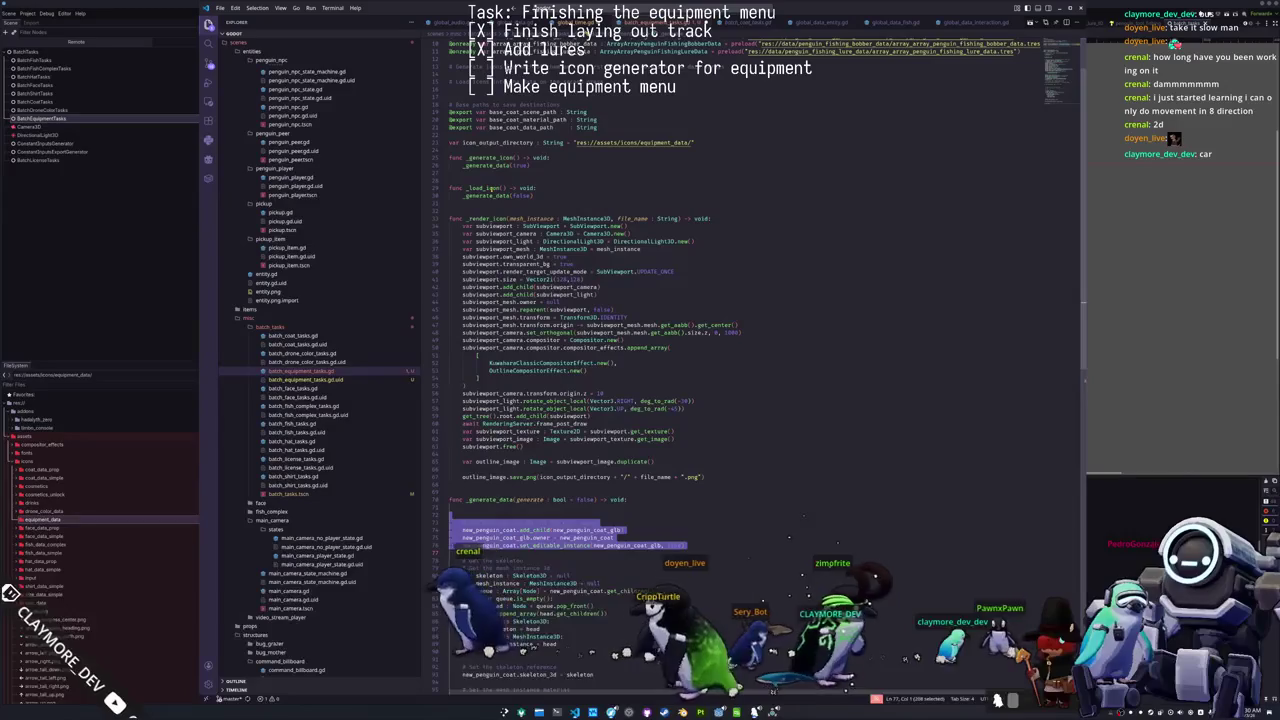
{"action": "key", "text": "Delete"}
{"action": "key", "text": "shift+Down"}
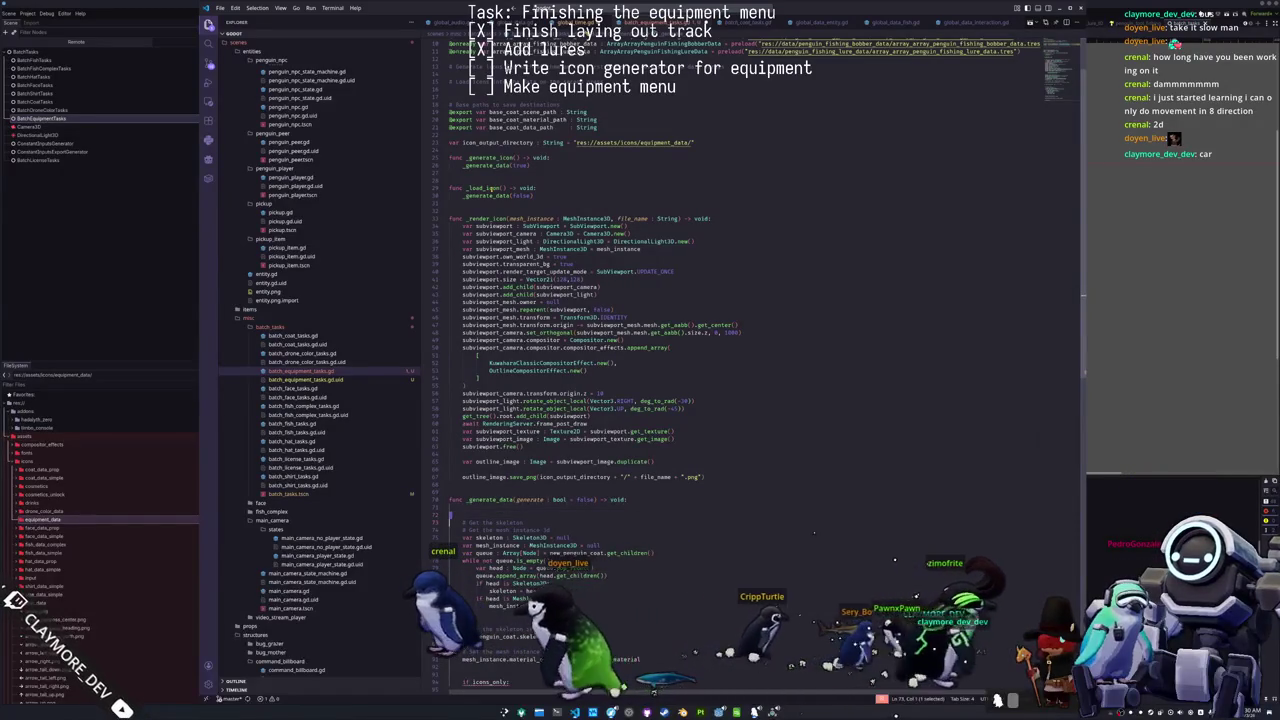
{"action": "key", "text": "shift+Down"}
{"action": "key", "text": "shift+Down"}
{"action": "key", "text": "shift+Down"}
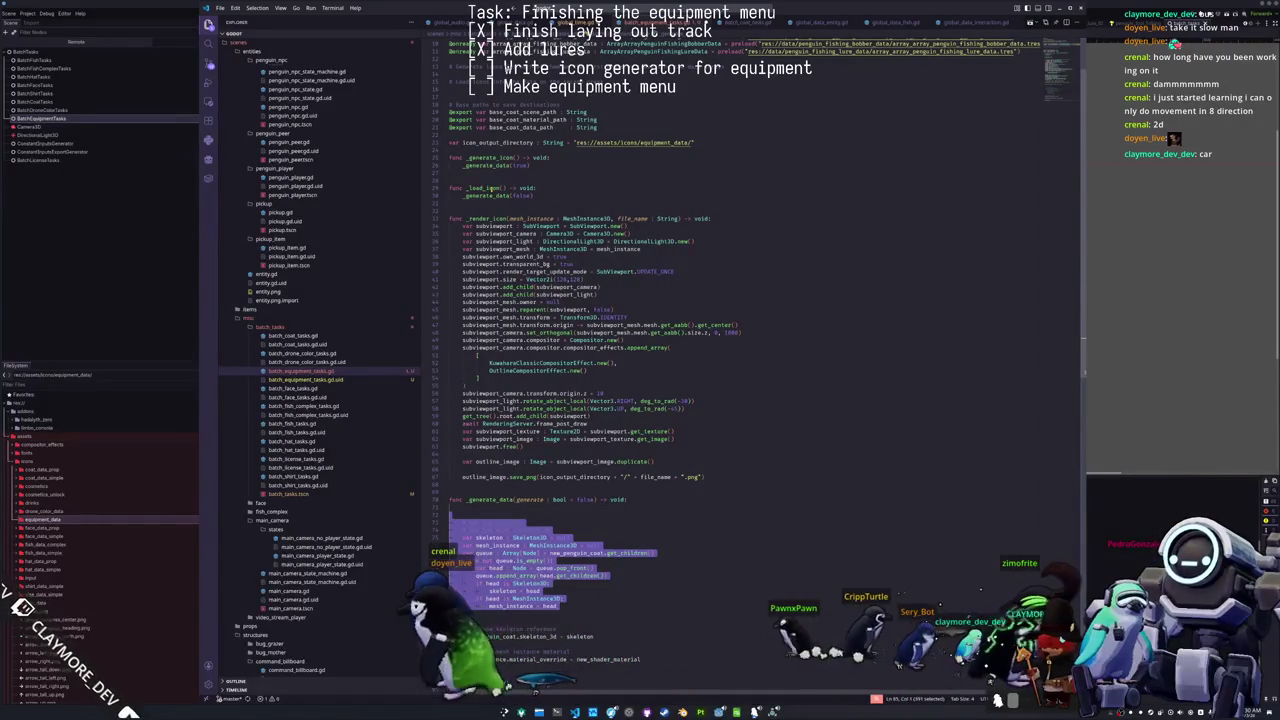
{"action": "scroll", "coordinate": [572, 450], "scroll_direction": "down", "scroll_amount": 3}
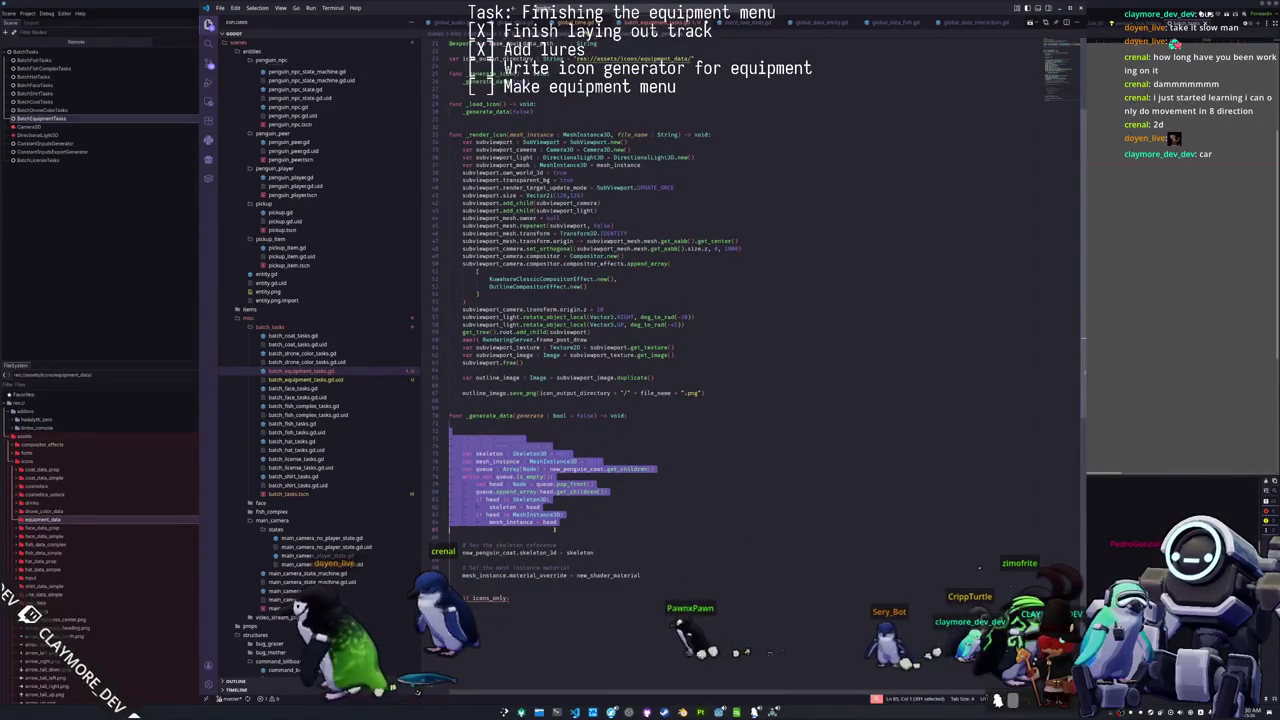
Step: Cut the skeleton declaration, Skeleton3D check and skeleton reference lines from _generate_data
{"action": "left_click", "coordinate": [572, 526]}
{"action": "key", "text": "Up"}
{"action": "key", "text": "Up"}
{"action": "key", "text": "Up"}
{"action": "key", "text": "Up"}
{"action": "key", "text": "Up"}
{"action": "key", "text": "Up"}
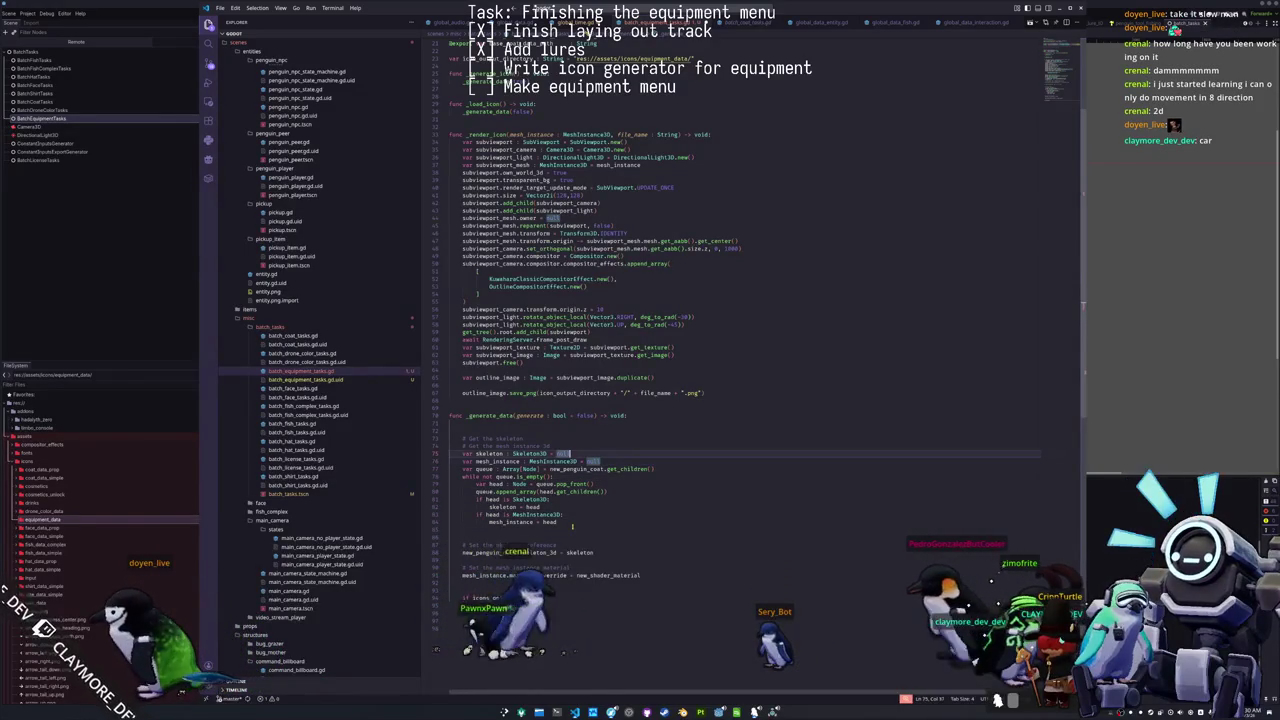
{"action": "key", "text": "shift+Home"}
{"action": "key", "text": "shift+Home"}
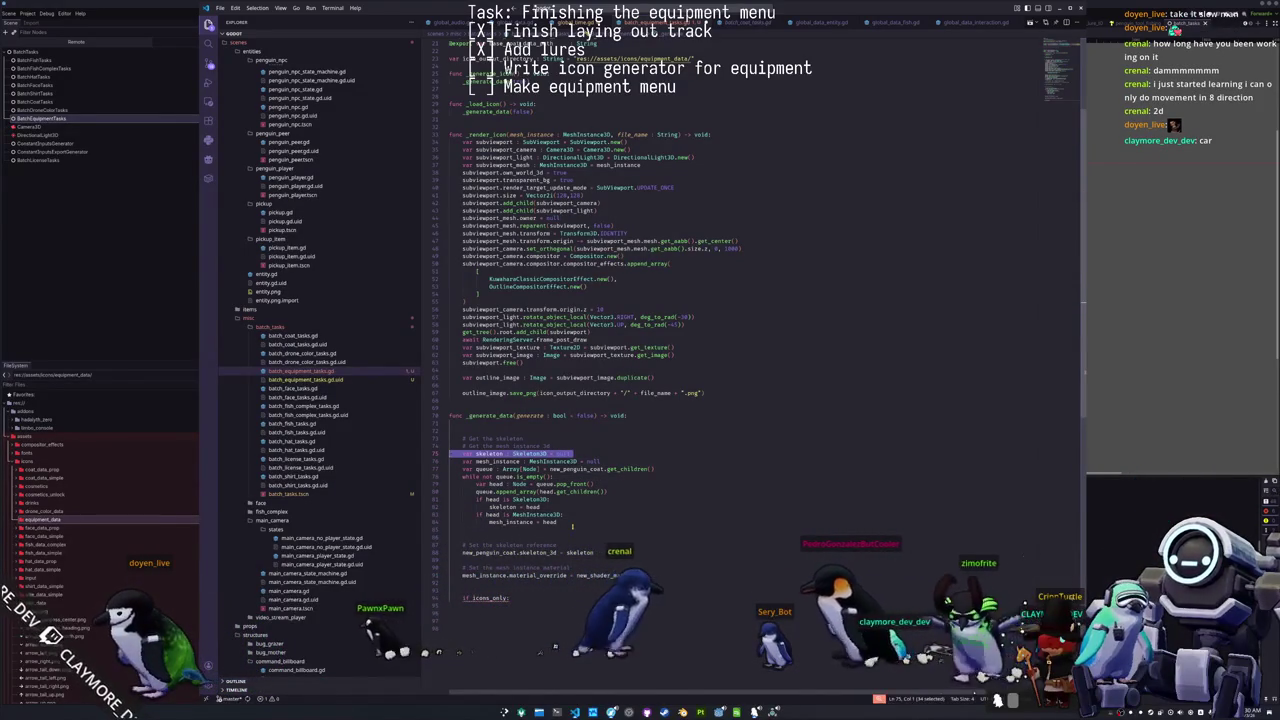
{"action": "key", "text": "ctrl+x"}
{"action": "key", "text": "Down"}
{"action": "key", "text": "Down"}
{"action": "key", "text": "Down"}
{"action": "key", "text": "shift+Up"}
{"action": "key", "text": "shift+Up"}
{"action": "key", "text": "ctrl+x"}
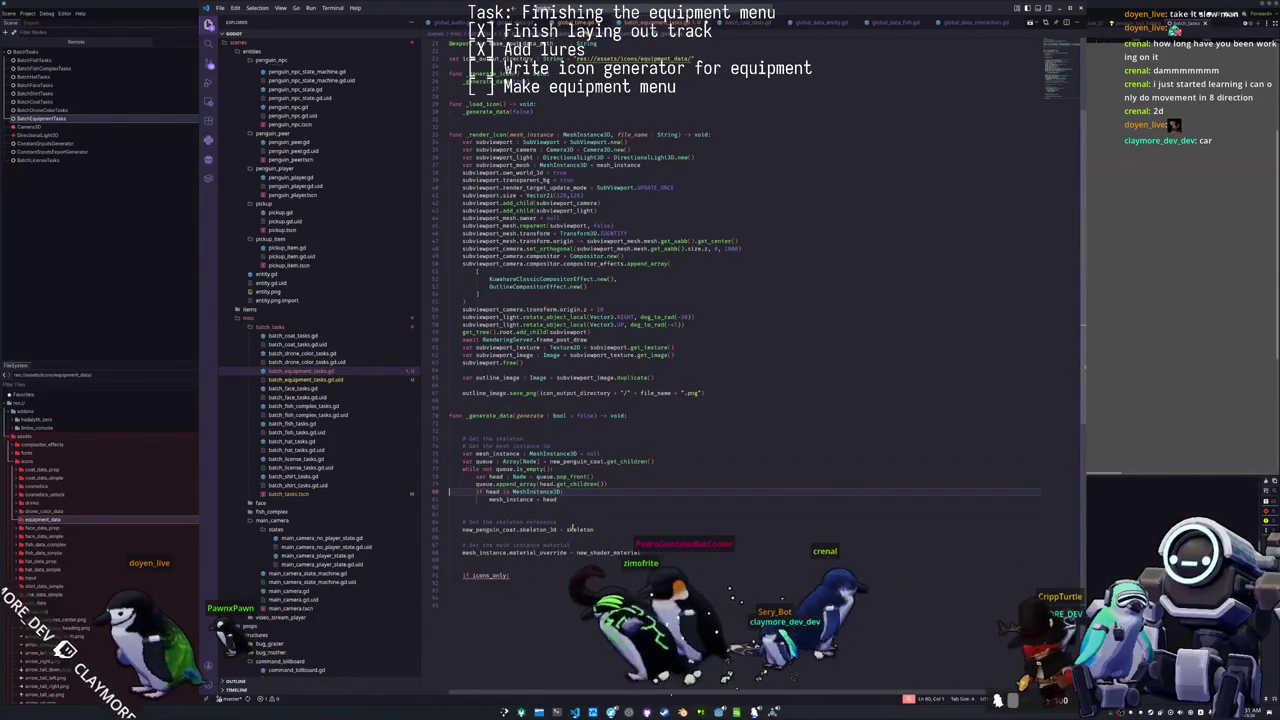
{"action": "key", "text": "Down"}
{"action": "key", "text": "Down"}
{"action": "key", "text": "Down"}
{"action": "key", "text": "shift+Down"}
{"action": "key", "text": "shift+Down"}
{"action": "key", "text": "ctrl+x"}
Step: Remove the material_override lines and leftover icons_only line, then select the skeleton/queue block
{"action": "key", "text": "Down"}
{"action": "key", "text": "shift+Down"}
{"action": "key", "text": "shift+Down"}
{"action": "key", "text": "ctrl+x"}
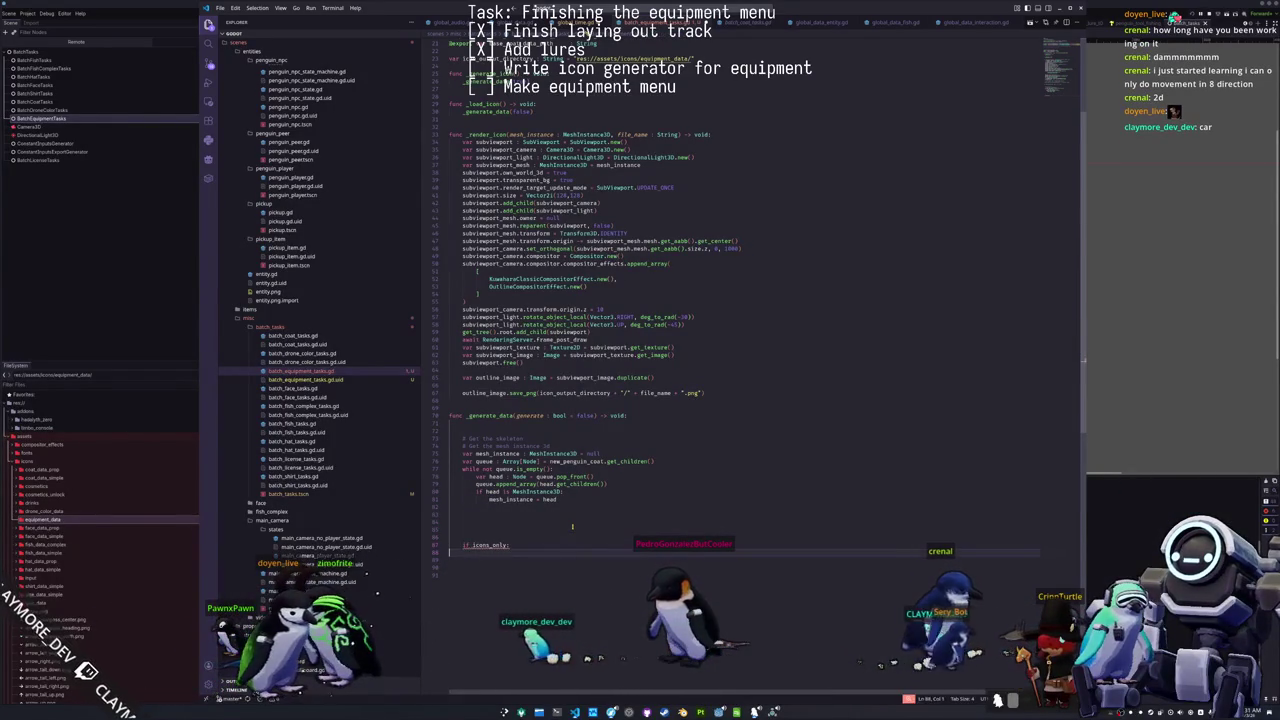
{"action": "key", "text": "shift+Up"}
{"action": "key", "text": "shift+Up"}
{"action": "key", "text": "shift+Up"}
{"action": "key", "text": "ctrl+x"}
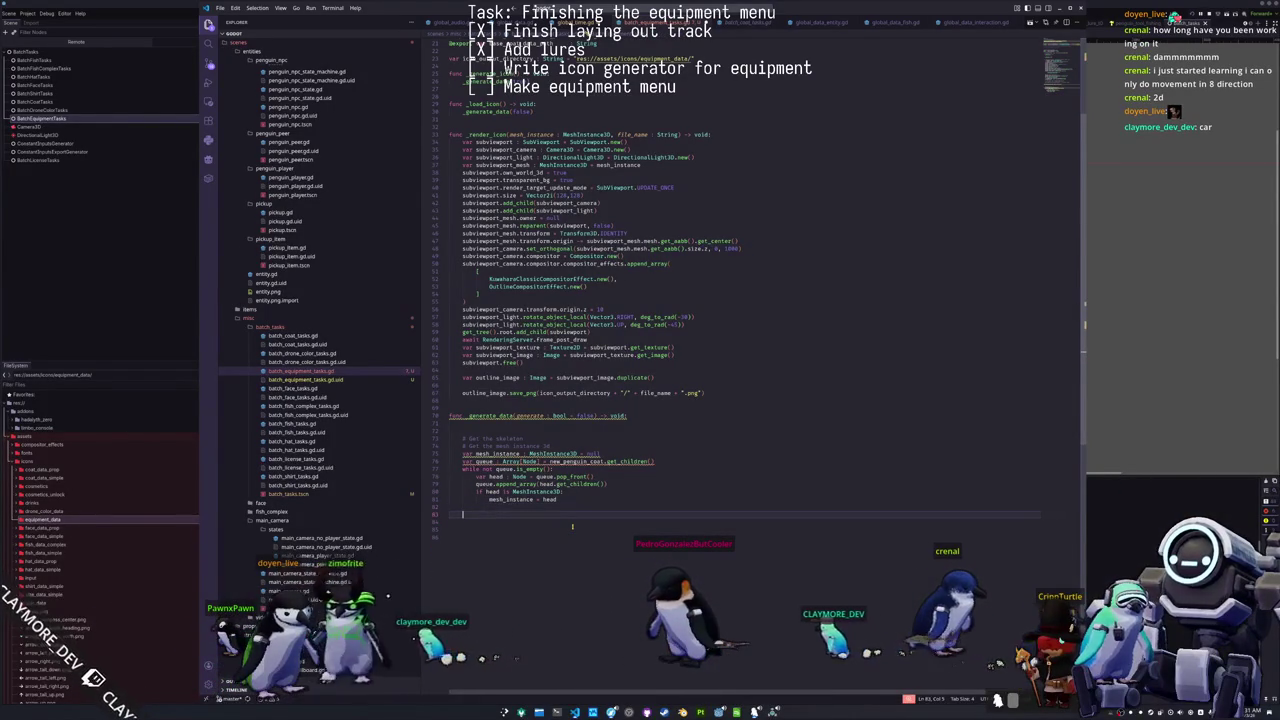
{"action": "scroll", "coordinate": [575, 446], "scroll_direction": "up", "scroll_amount": 4}
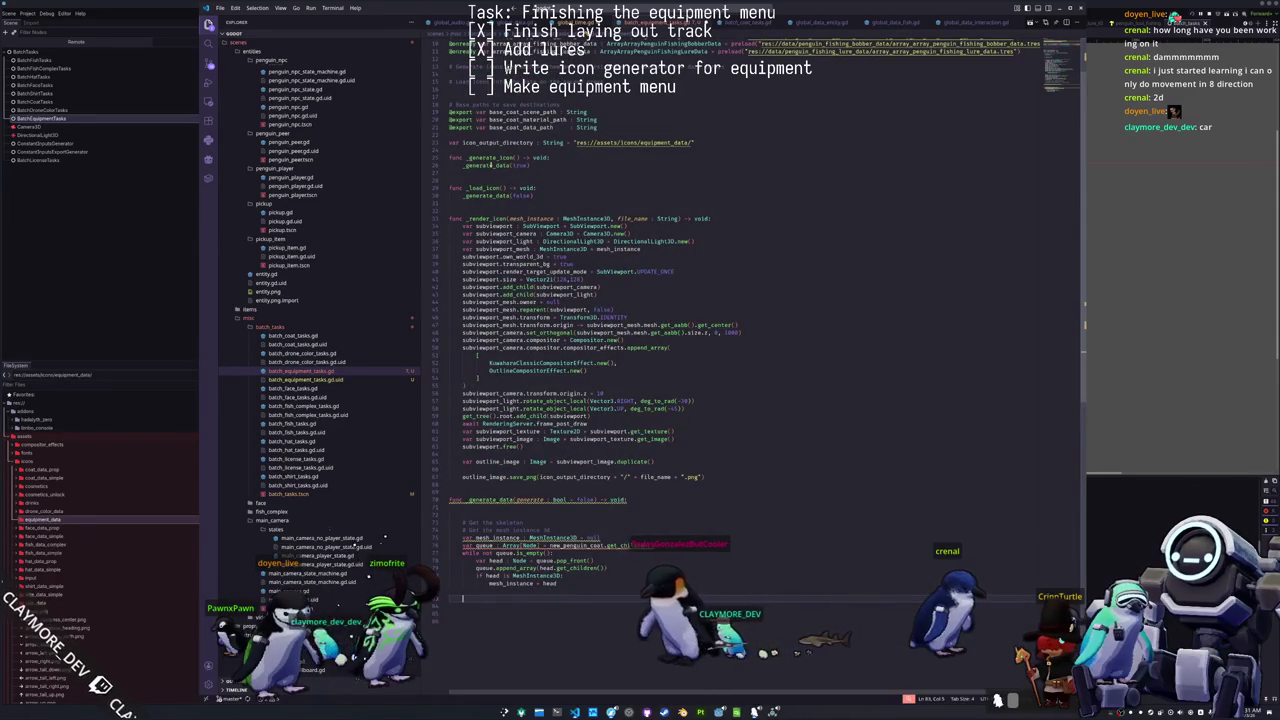
{"action": "double_click", "coordinate": [487, 165]}
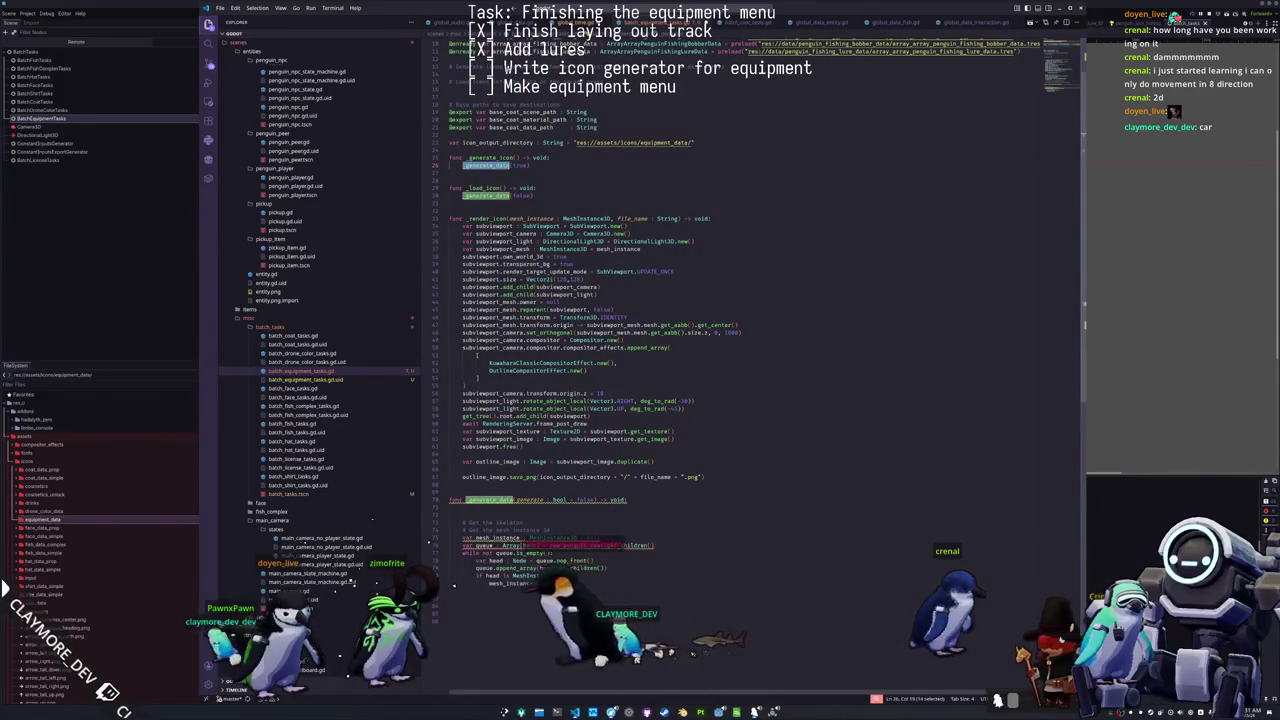
{"action": "left_click_drag", "start_coordinate": [453, 587], "coordinate": [424, 531]}
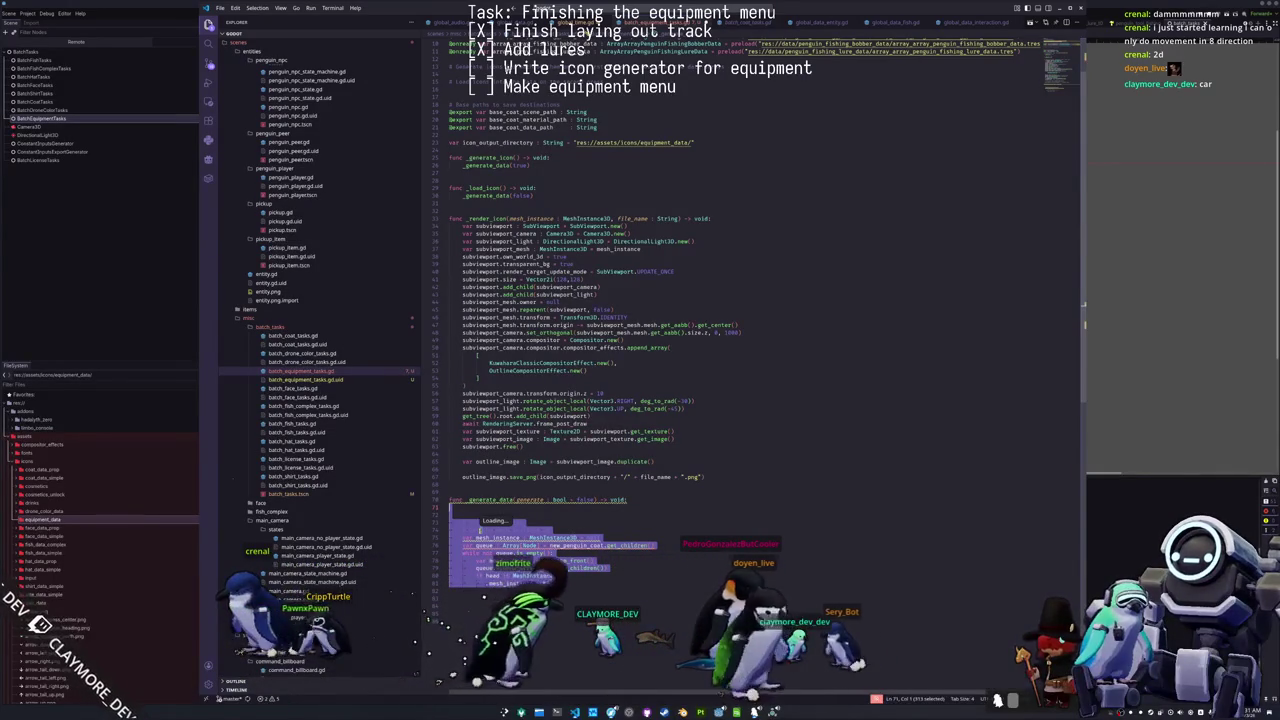
Step: Review the _render_icon function, then replace the word on line 5 with 'generate'
{"action": "key", "text": "ctrl+v"}
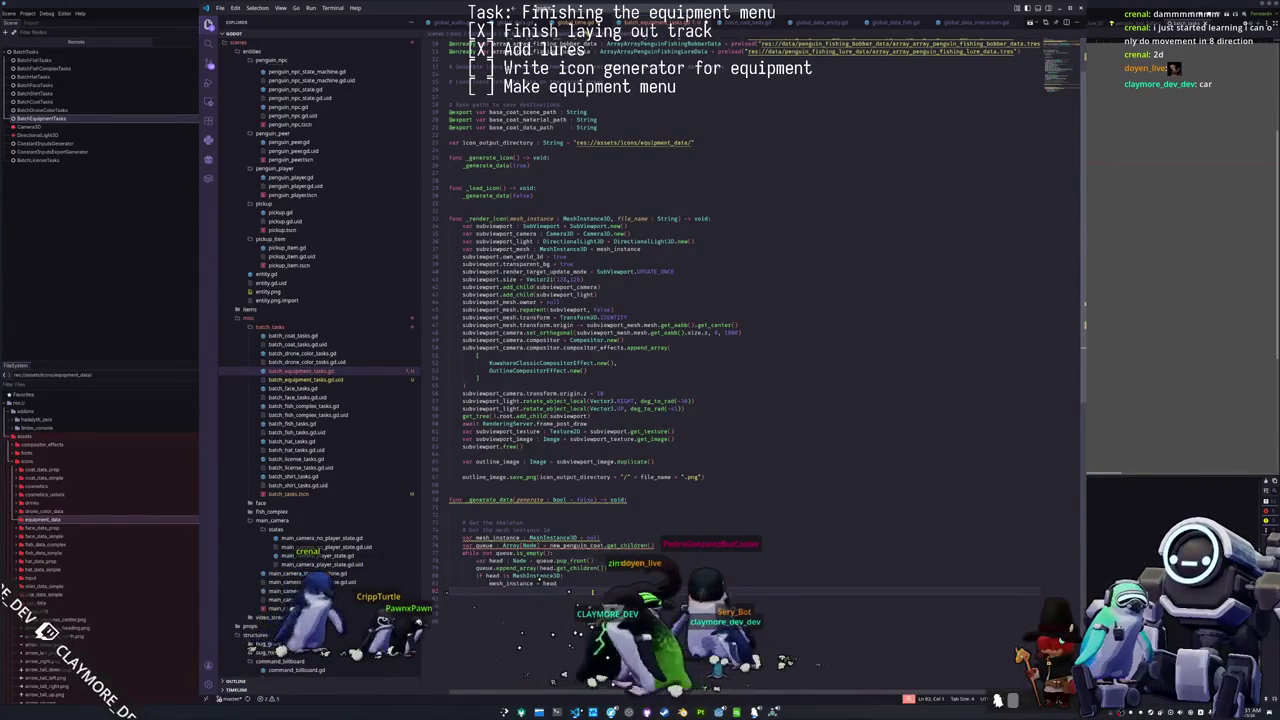
{"action": "key", "text": "Up"}
{"action": "key", "text": "Up"}
{"action": "key", "text": "Up"}
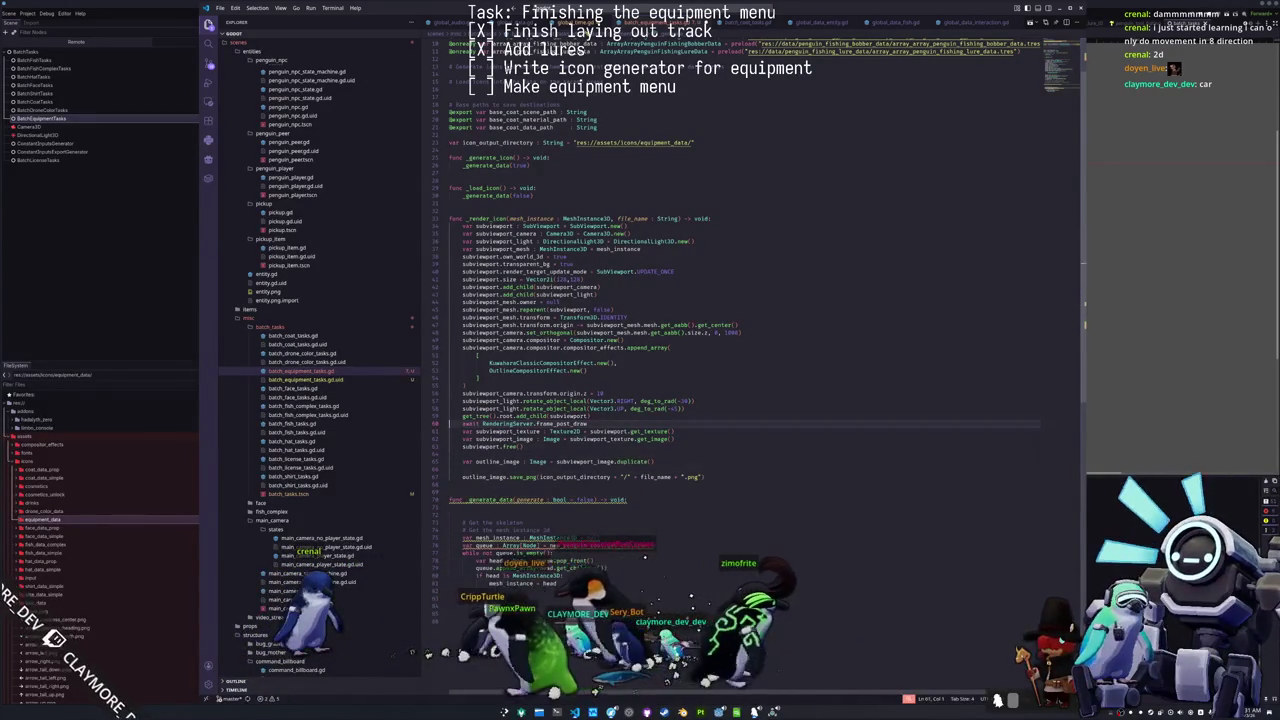
{"action": "key", "text": "Up"}
{"action": "key", "text": "Up"}
{"action": "key", "text": "Up"}
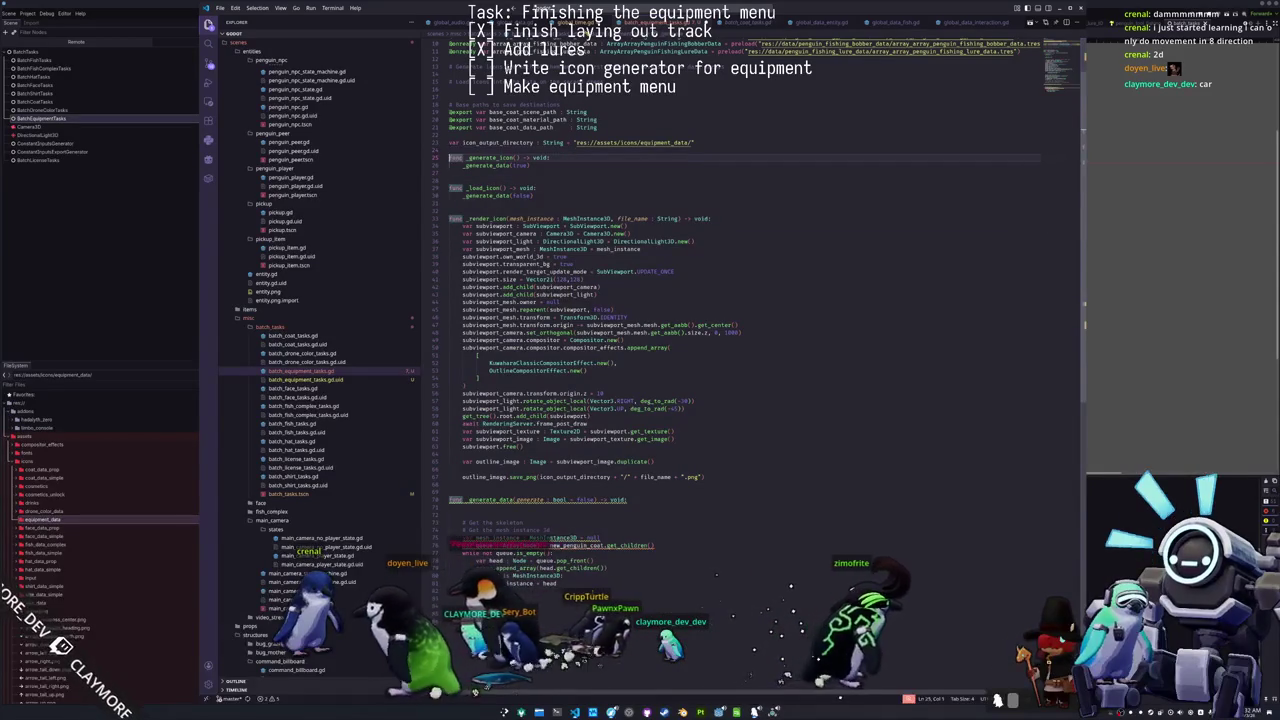
{"action": "key", "text": "Down"}
{"action": "key", "text": "Down"}
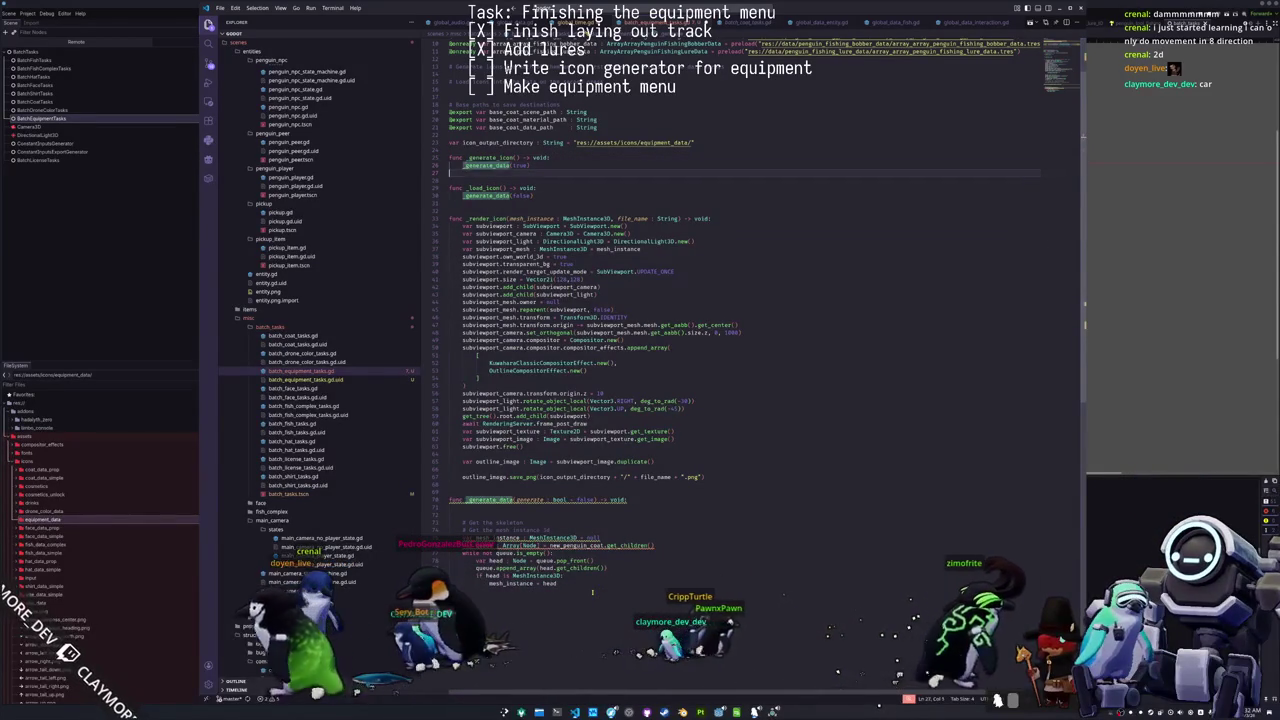
{"action": "key", "text": "Down"}
{"action": "key", "text": "Down"}
{"action": "key", "text": "Down"}
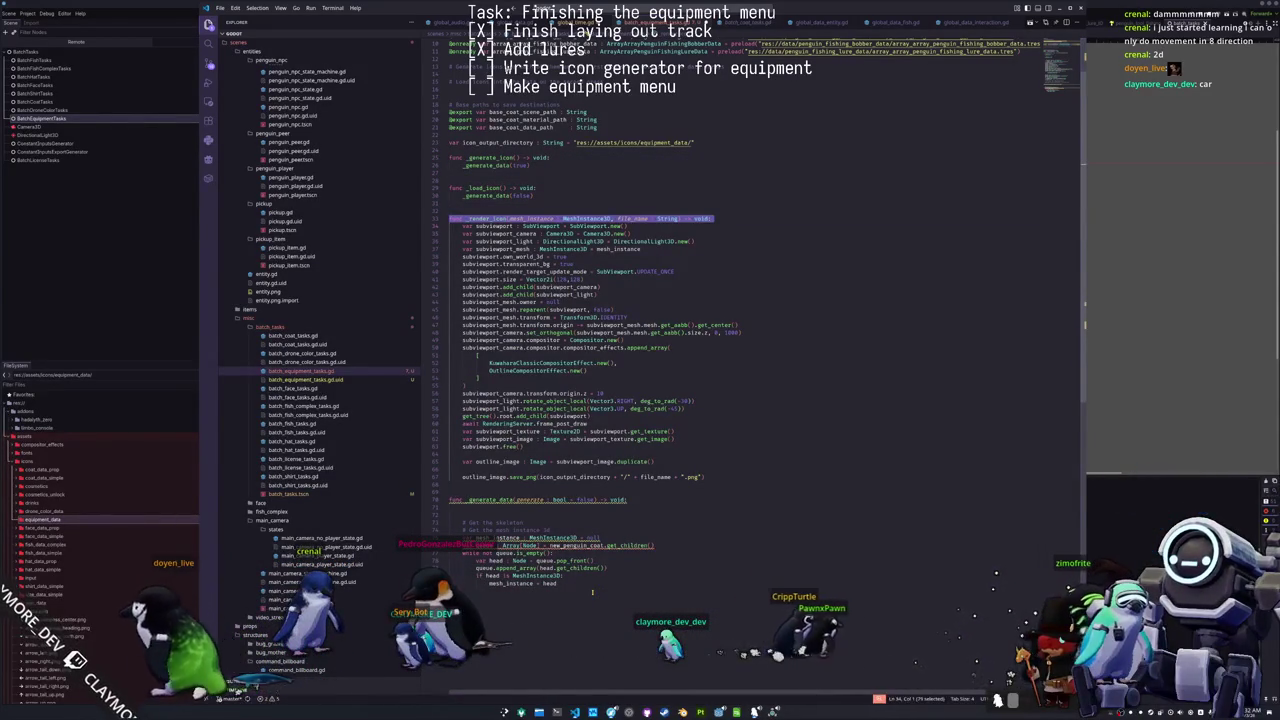
{"action": "key", "text": "shift+Down"}
{"action": "key", "text": "shift+Down"}
{"action": "key", "text": "shift+Down"}
{"action": "key", "text": "shift+Down"}
{"action": "key", "text": "shift+Down"}
{"action": "key", "text": "shift+Down"}
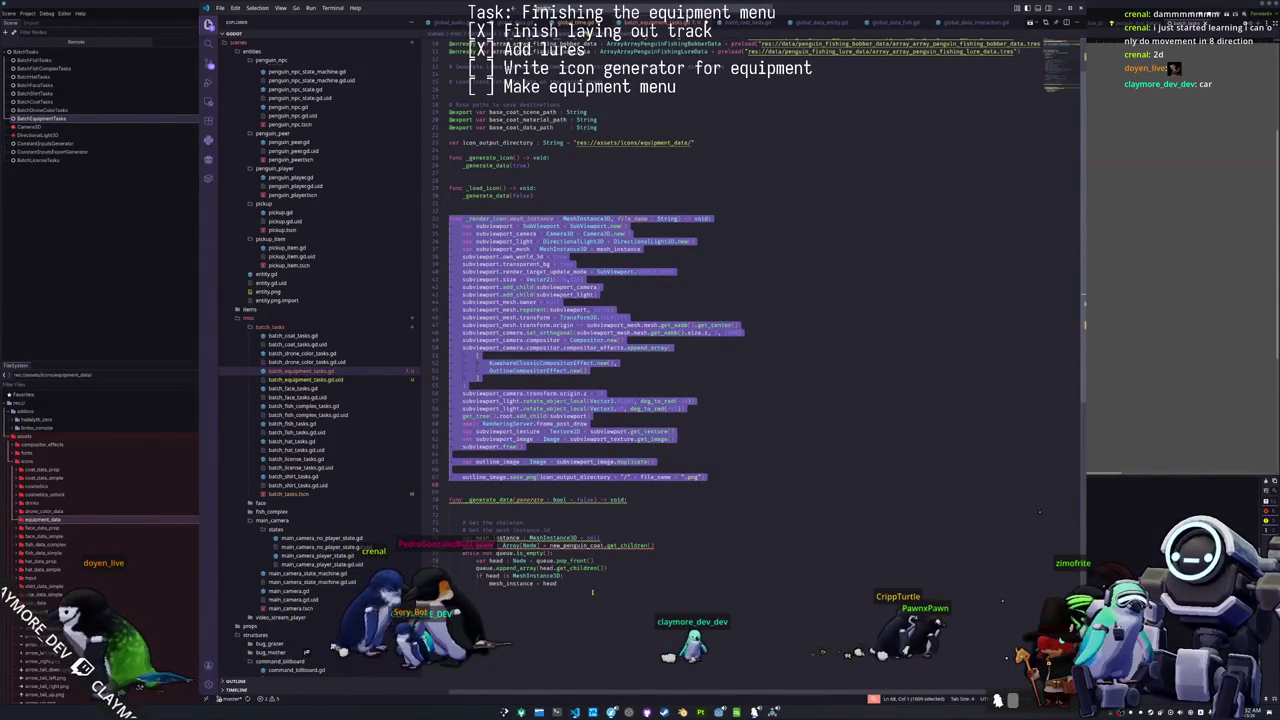
{"action": "left_click", "coordinate": [548, 211]}
{"action": "scroll", "coordinate": [548, 279], "scroll_direction": "up", "scroll_amount": 3}
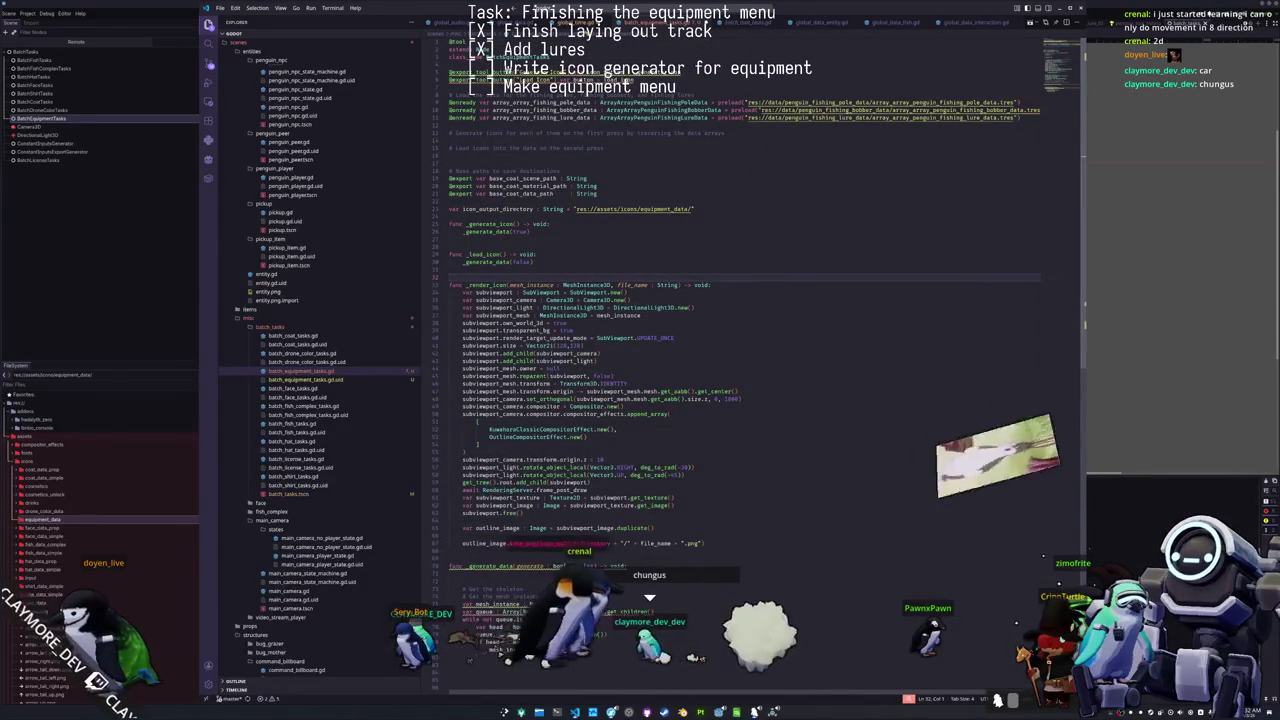
{"action": "double_click", "coordinate": [602, 72]}
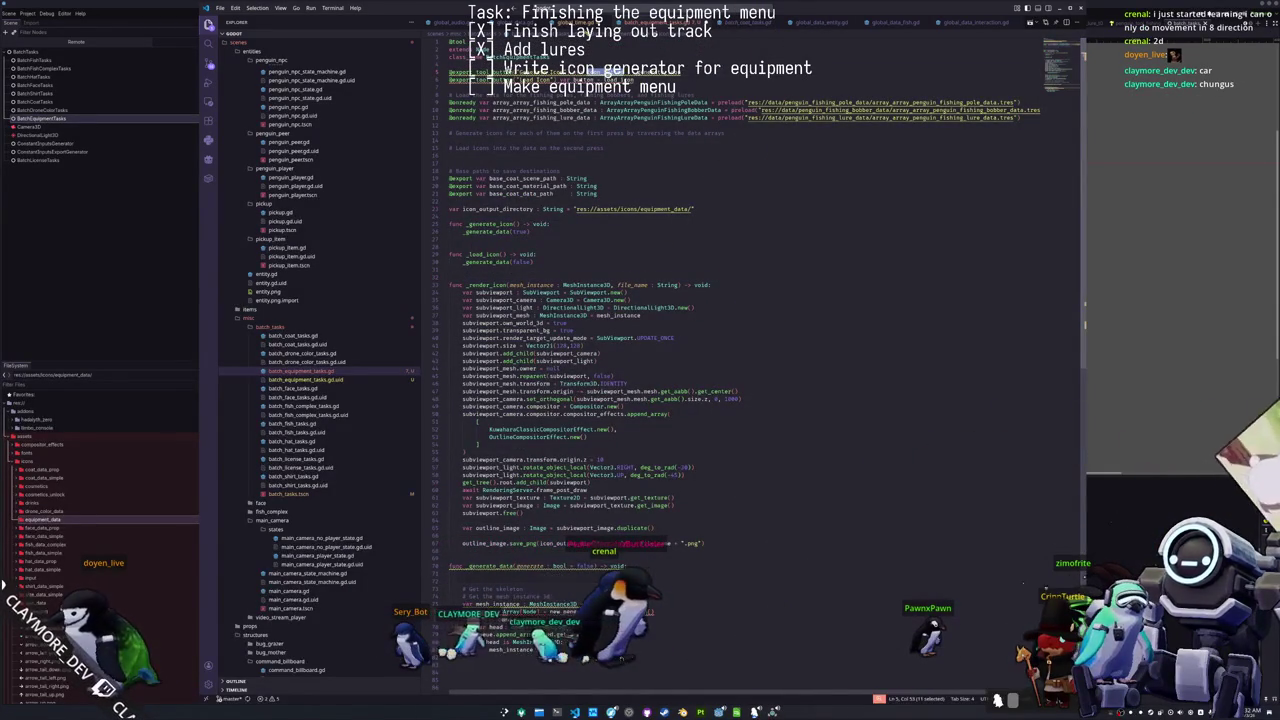
{"action": "type", "text": "gen"}
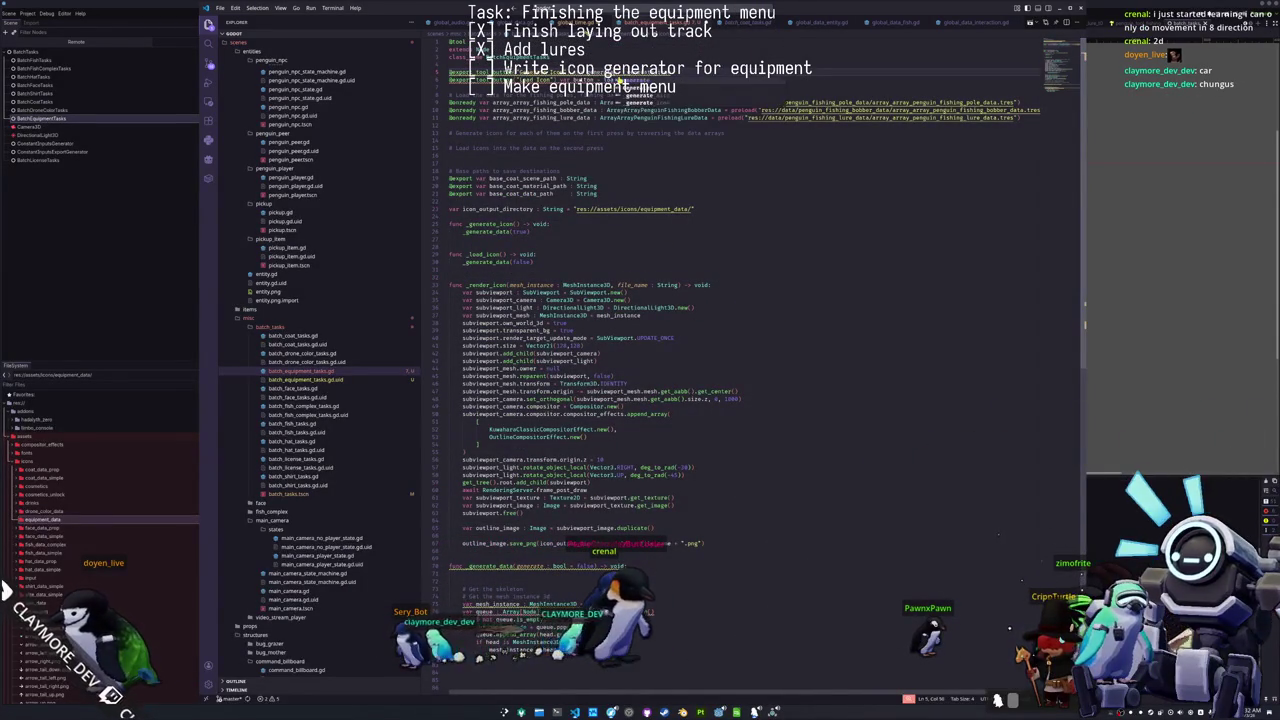
{"action": "type", "text": "erate"}
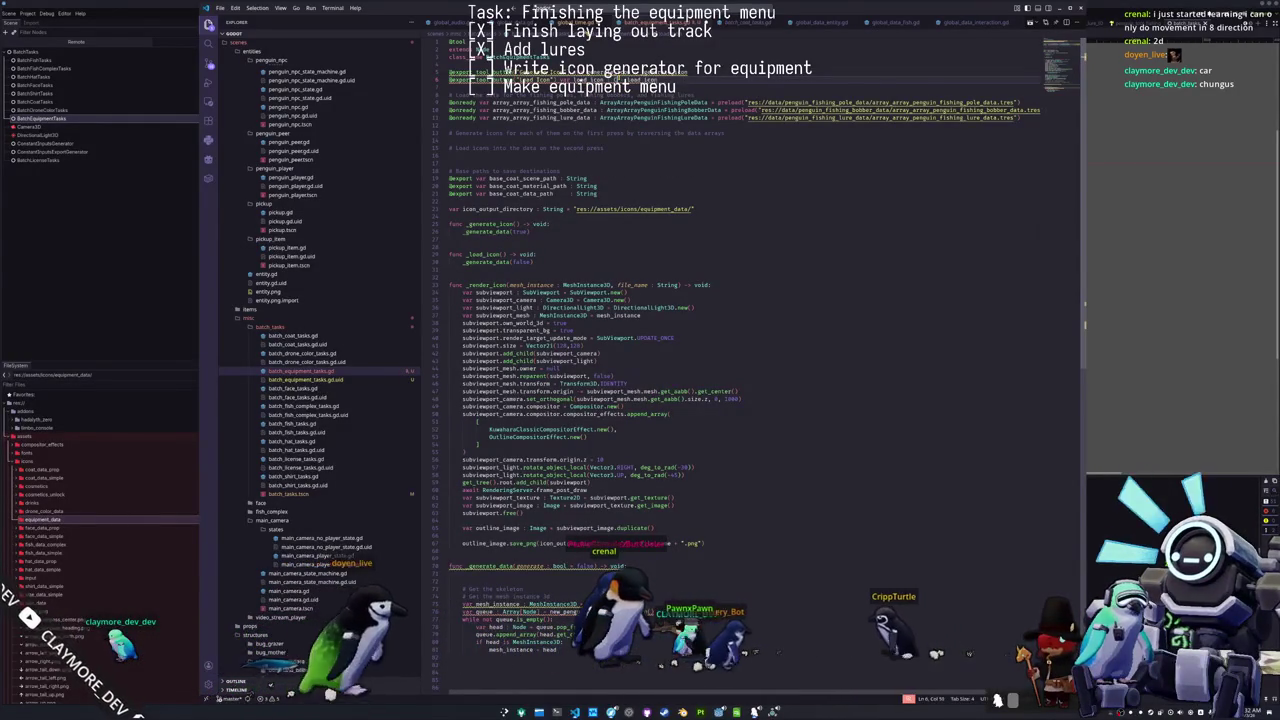
Step: Reference _generate_icon and _load_icon on line 5 of the script
{"action": "key", "text": "ctrl+space"}
{"action": "key", "text": "Escape"}
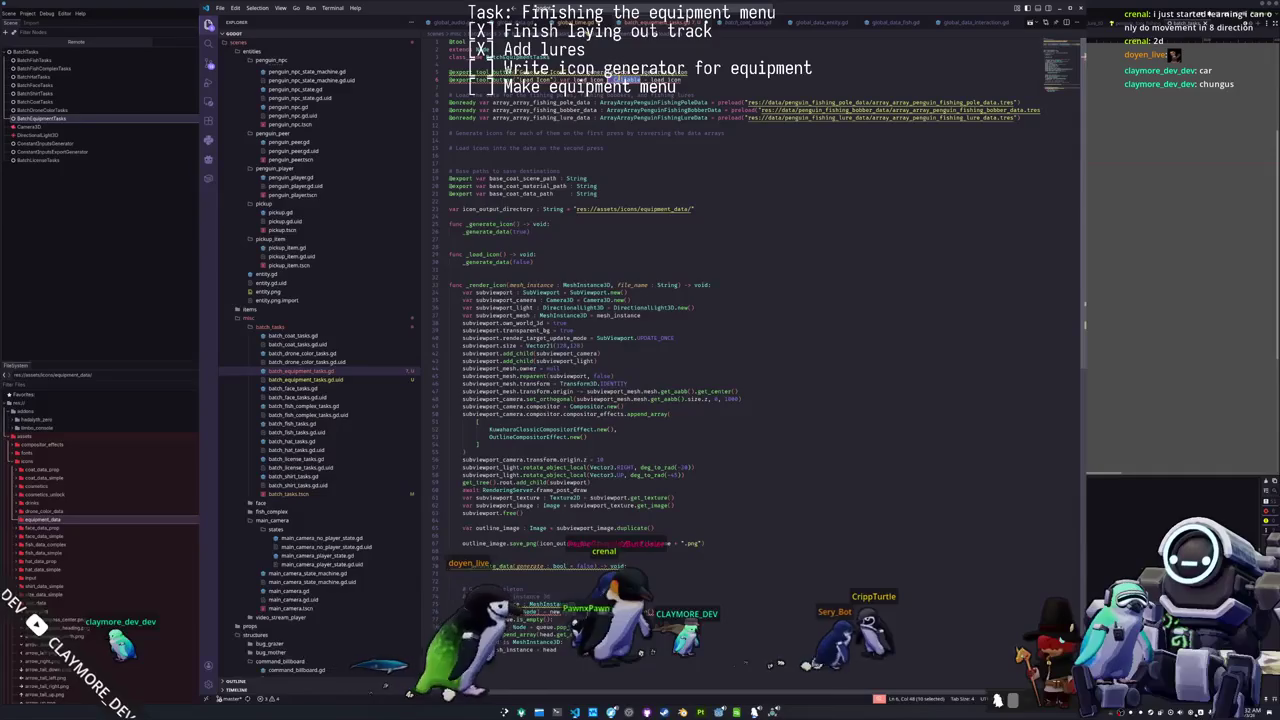
{"action": "type", "text": "_generate_icon"}
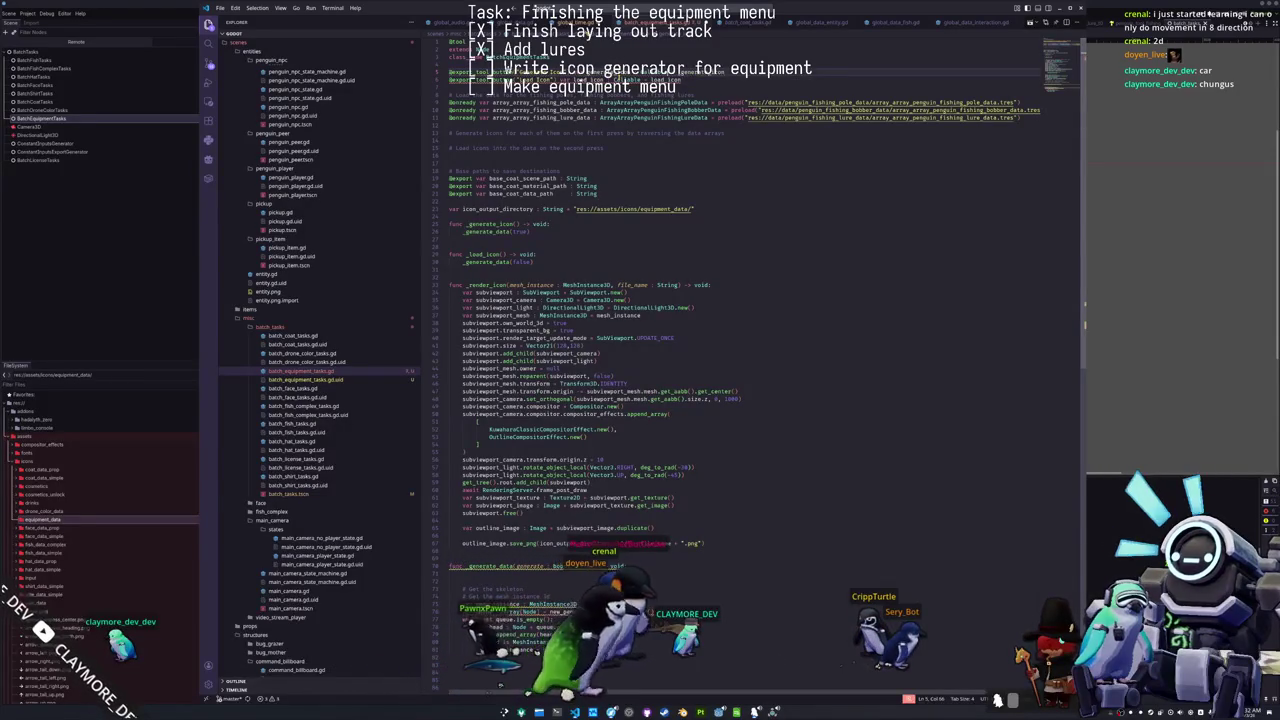
{"action": "type", "text": "_load_icon"}
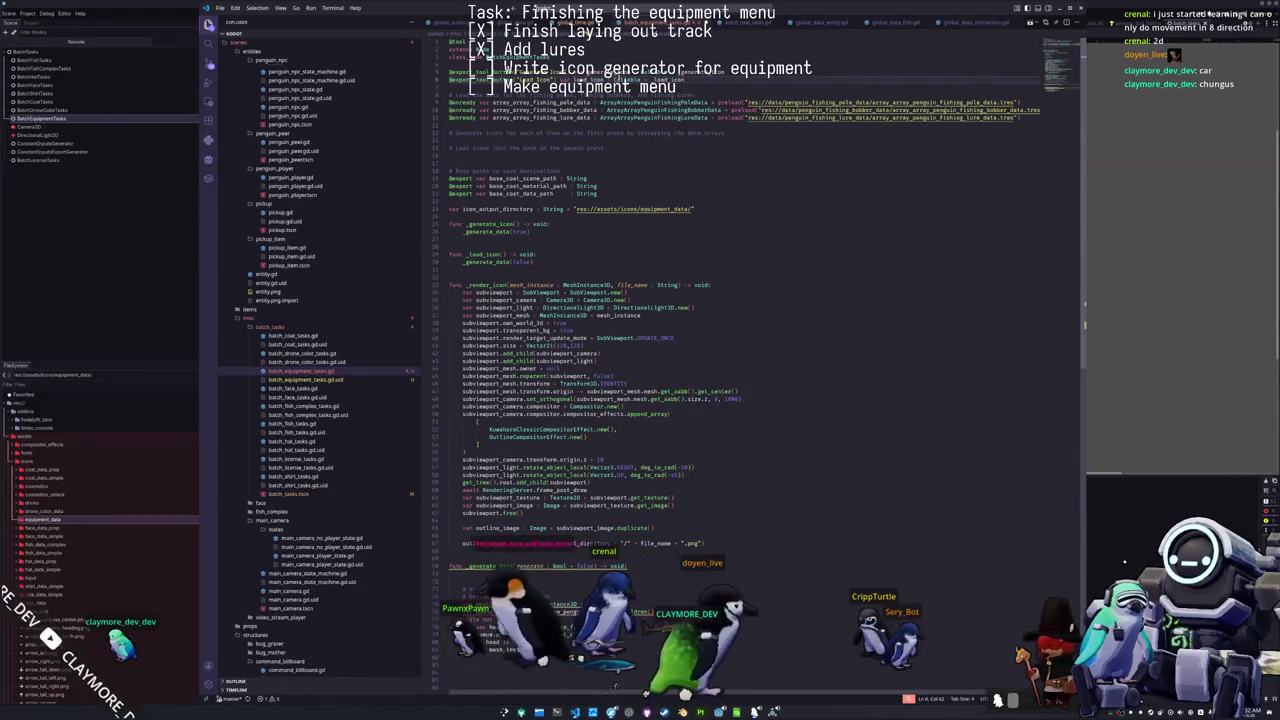
Step: Delete the '# Save paths' base-coat exports, the Generate/Load icons comments and extra blank lines
{"action": "key", "text": "Down"}
{"action": "key", "text": "Down"}
{"action": "key", "text": "Down"}
{"action": "key", "text": "Down"}
{"action": "key", "text": "Down"}
{"action": "key", "text": "Down"}
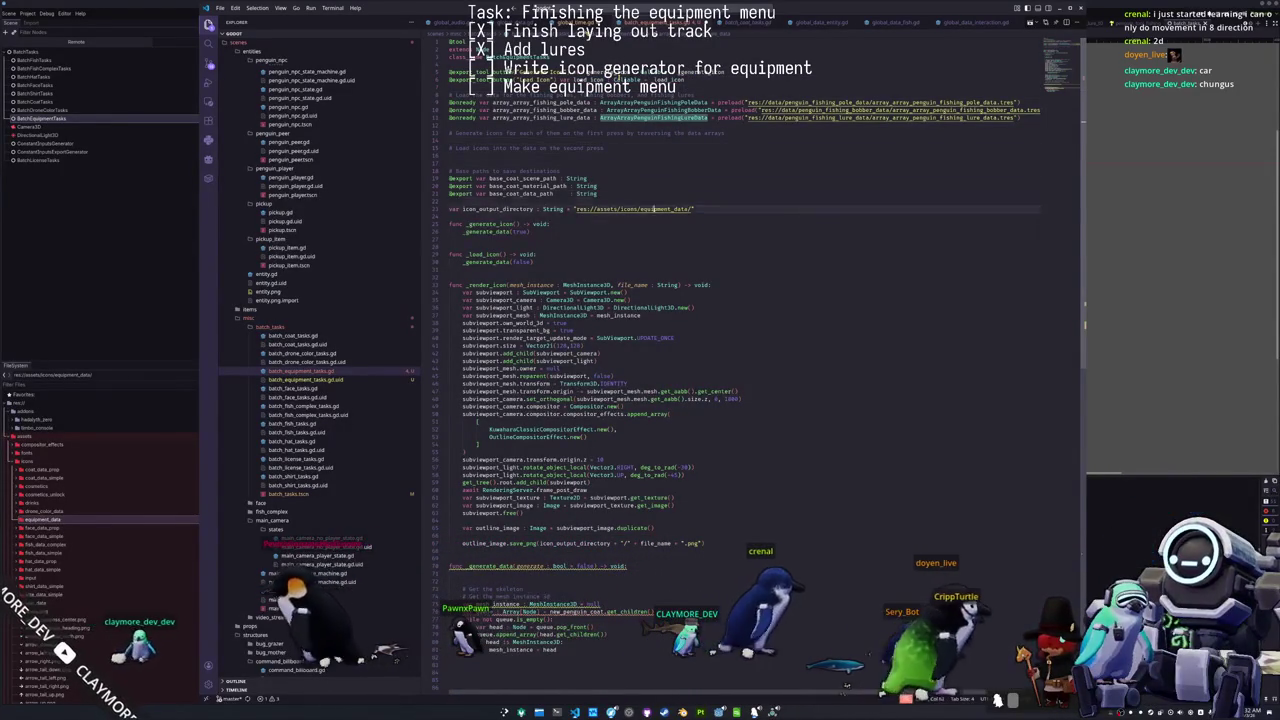
{"action": "key", "text": "Up"}
{"action": "key", "text": "Up"}
{"action": "key", "text": "Up"}
{"action": "key", "text": "shift+Up"}
{"action": "key", "text": "shift+Up"}
{"action": "key", "text": "shift+Up"}
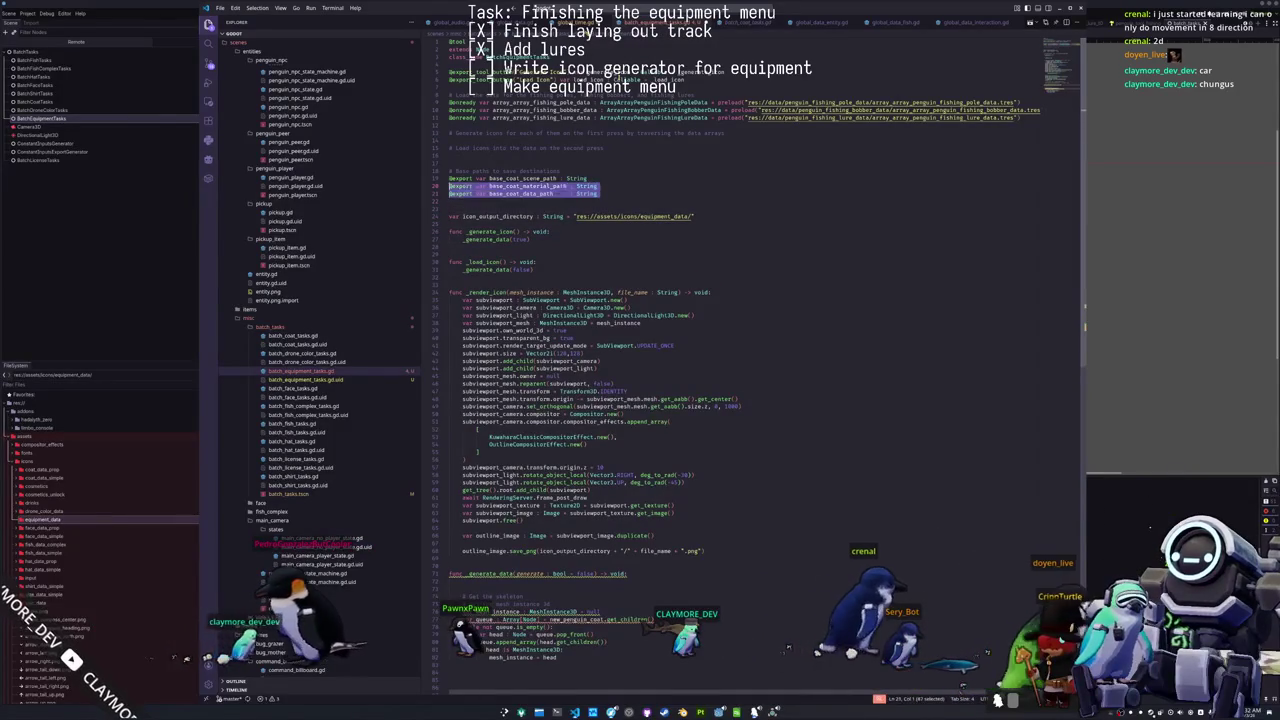
{"action": "key", "text": "BackSpace"}
{"action": "key", "text": "shift+Up"}
{"action": "key", "text": "shift+Up"}
{"action": "key", "text": "shift+Up"}
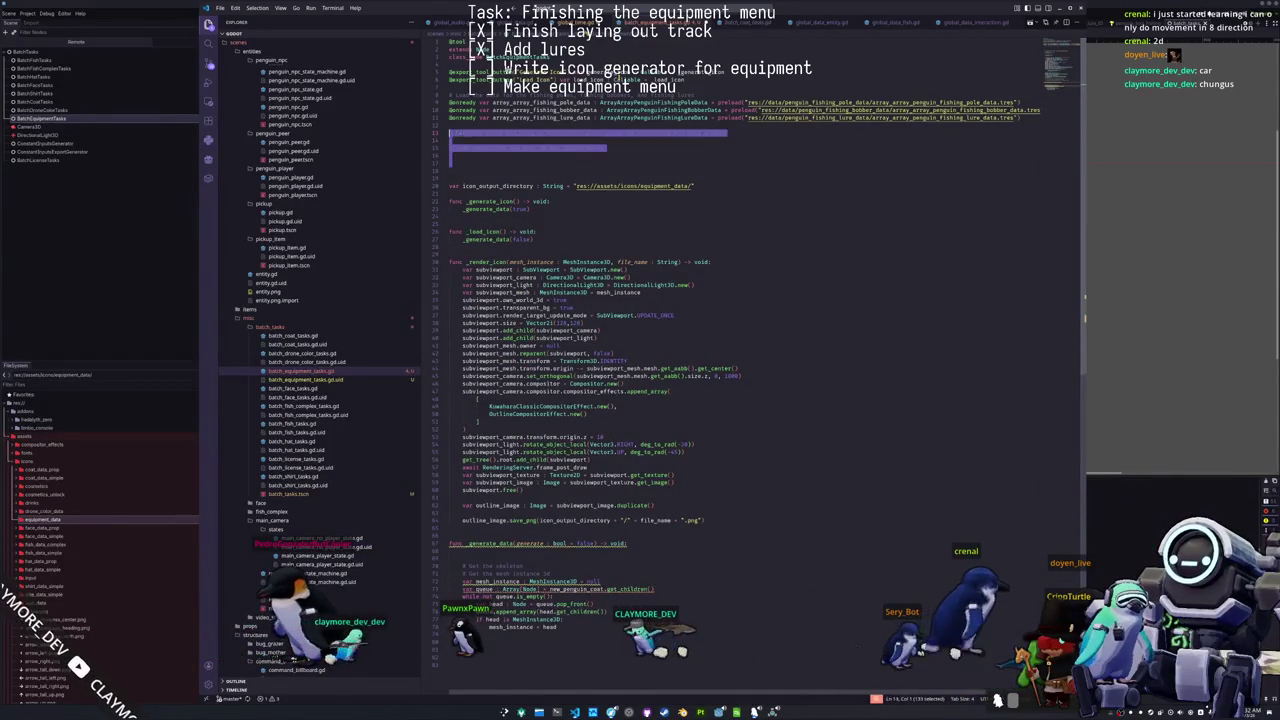
{"action": "key", "text": "BackSpace"}
{"action": "key", "text": "Up"}
{"action": "key", "text": "Up"}
{"action": "key", "text": "Up"}
{"action": "key", "text": "BackSpace"}
{"action": "key", "text": "Down"}
{"action": "key", "text": "Down"}
{"action": "key", "text": "Down"}
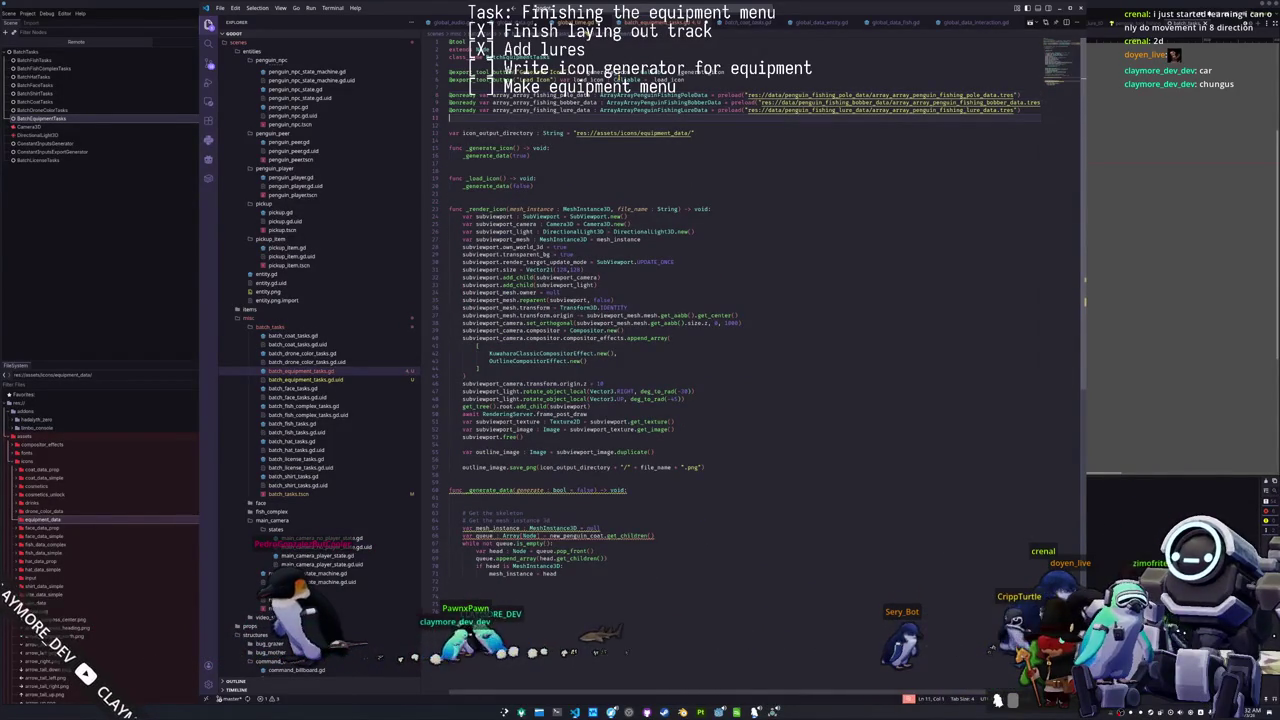
Step: Take the mesh-search loop out of _generate_data and delete the rest of that function
{"action": "key", "text": "Delete"}
{"action": "key", "text": "Down"}
{"action": "key", "text": "Down"}
{"action": "key", "text": "Down"}
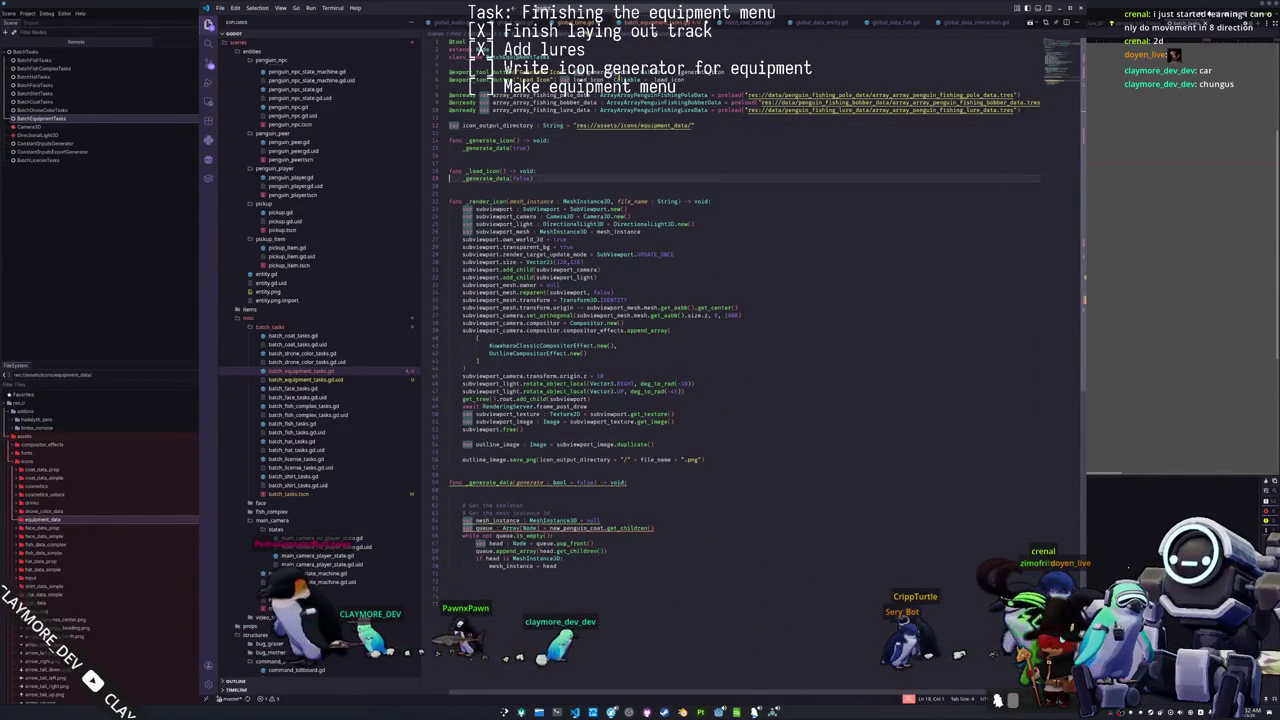
{"action": "key", "text": "Down"}
{"action": "key", "text": "Down"}
{"action": "key", "text": "Down"}
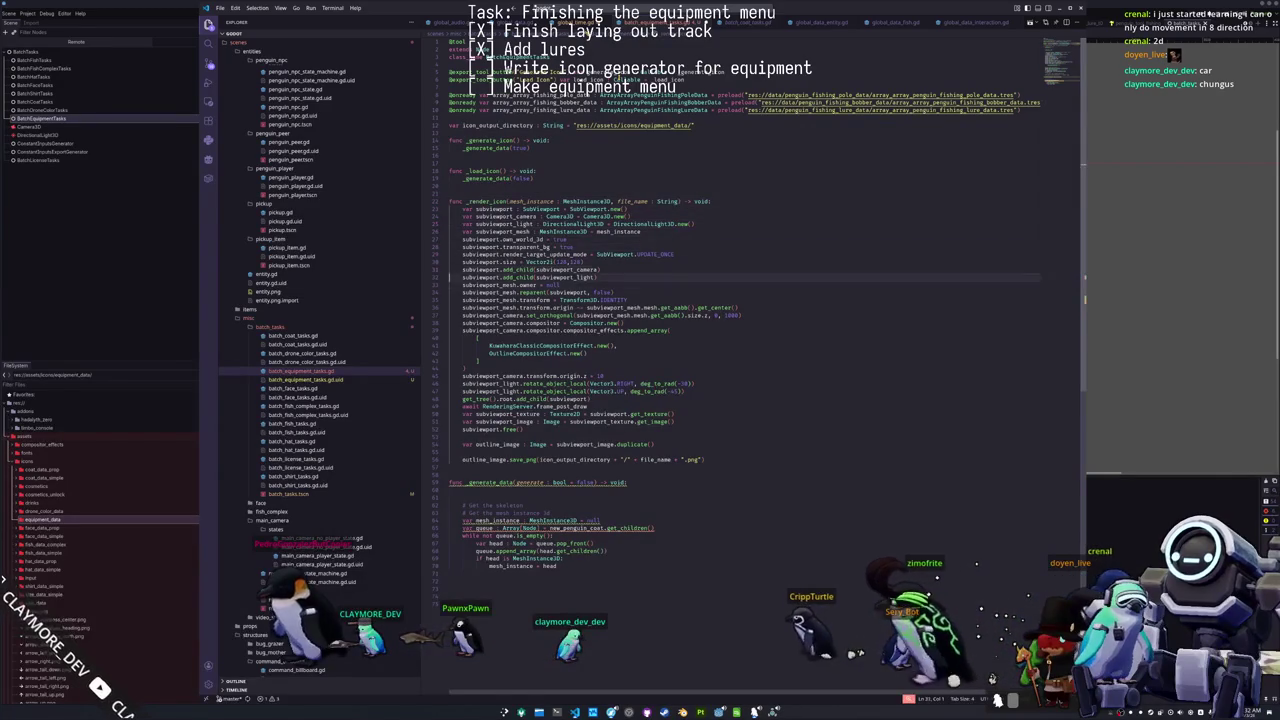
{"action": "key", "text": "Down"}
{"action": "key", "text": "Down"}
{"action": "key", "text": "Down"}
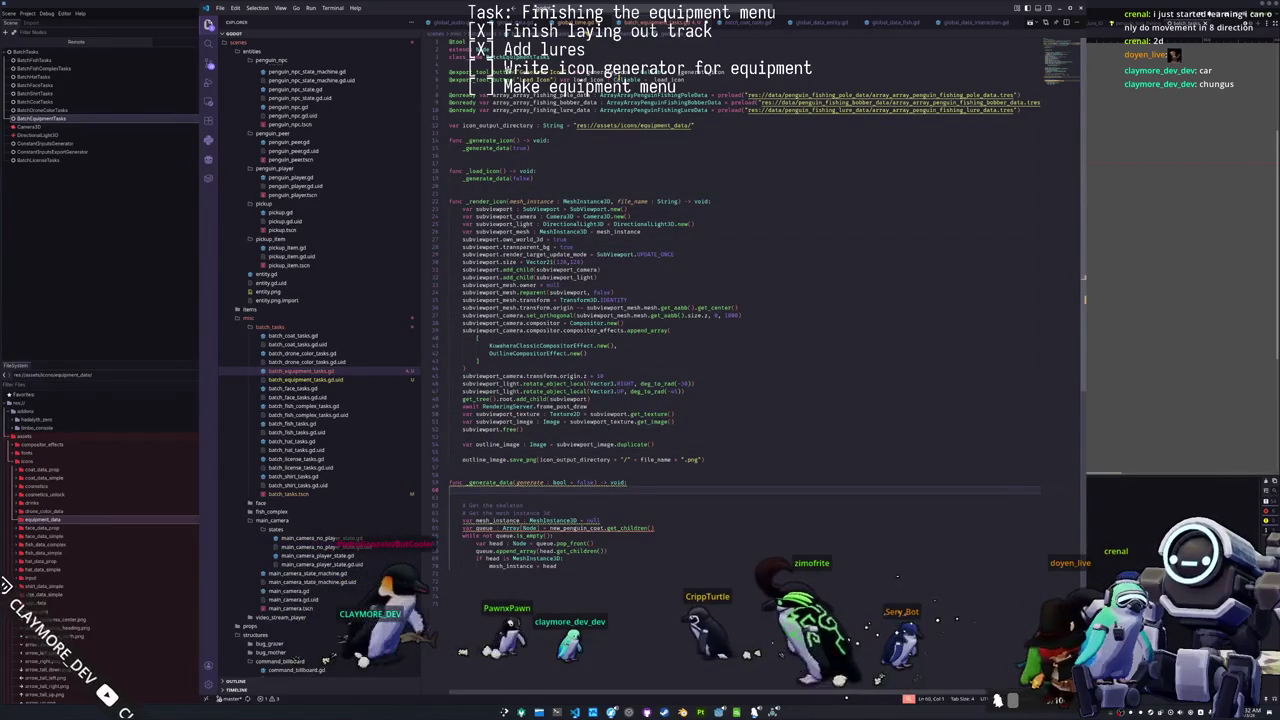
{"action": "key", "text": "Up"}
{"action": "key", "text": "Up"}
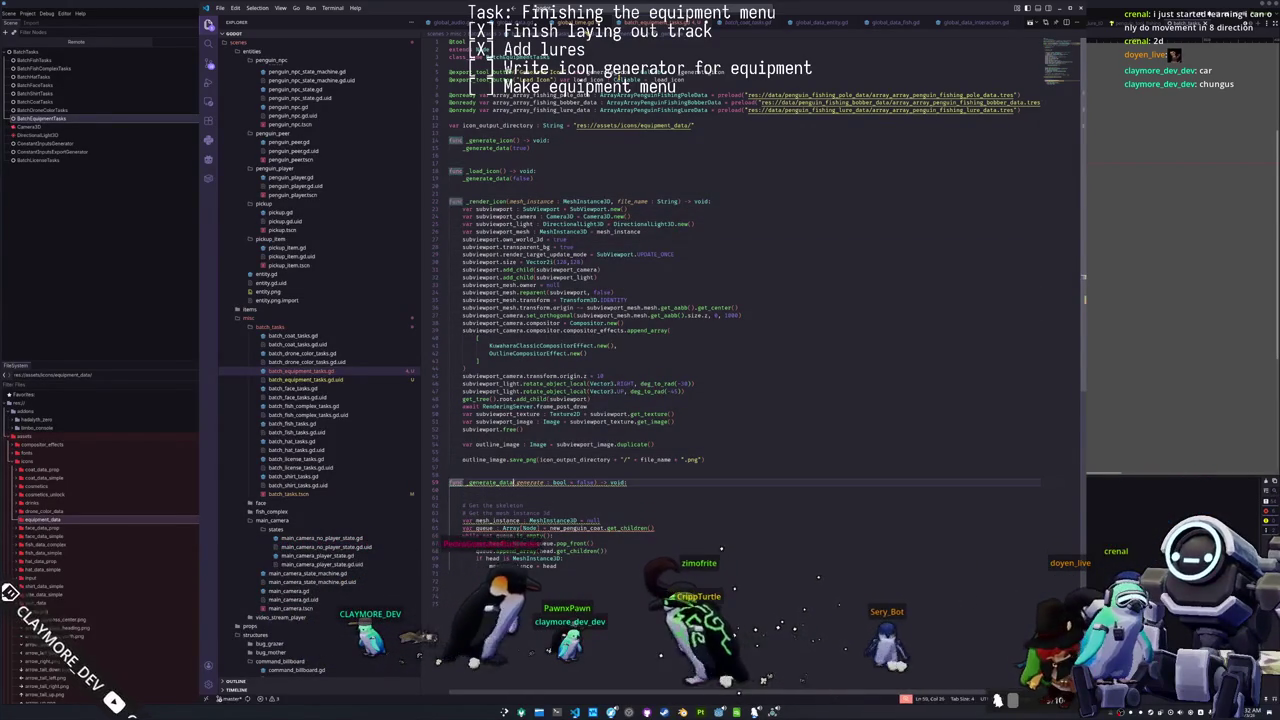
{"action": "key", "text": "ctrl+Right"}
{"action": "key", "text": "Right"}
{"action": "key", "text": "ctrl+shift+Right"}
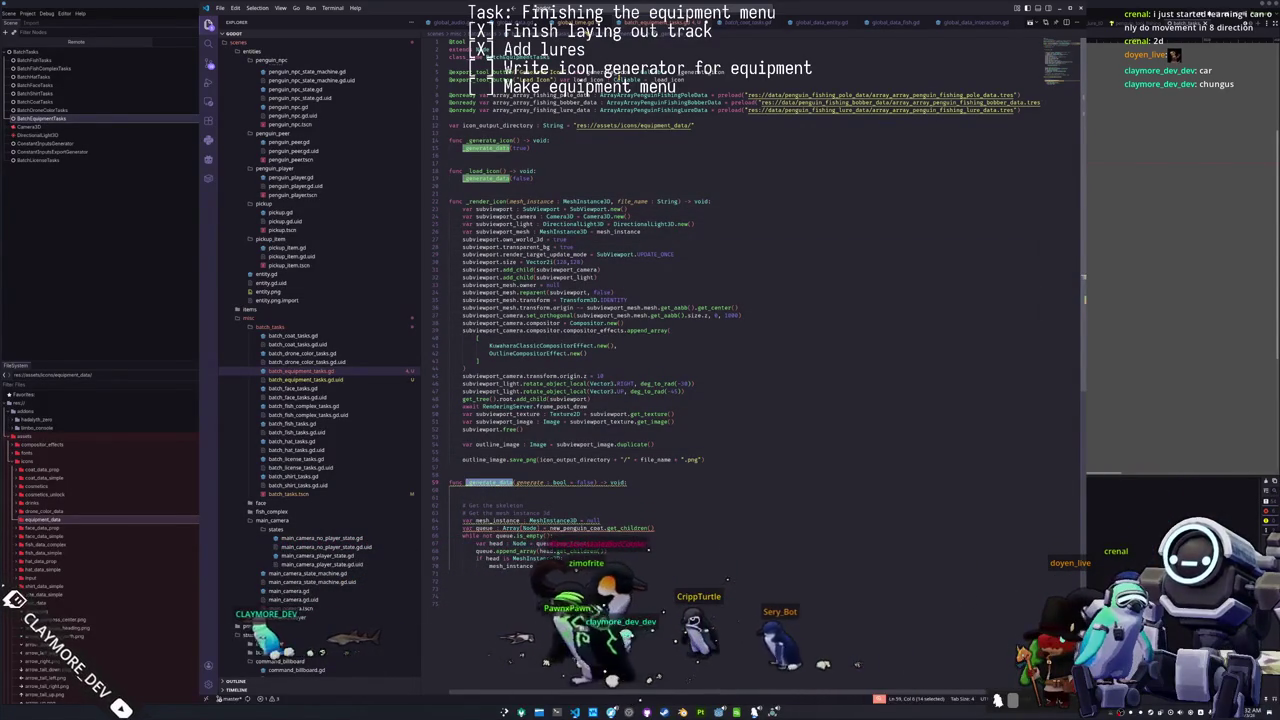
{"action": "key", "text": "Down"}
{"action": "key", "text": "Down"}
{"action": "key", "text": "Down"}
{"action": "key", "text": "Home"}
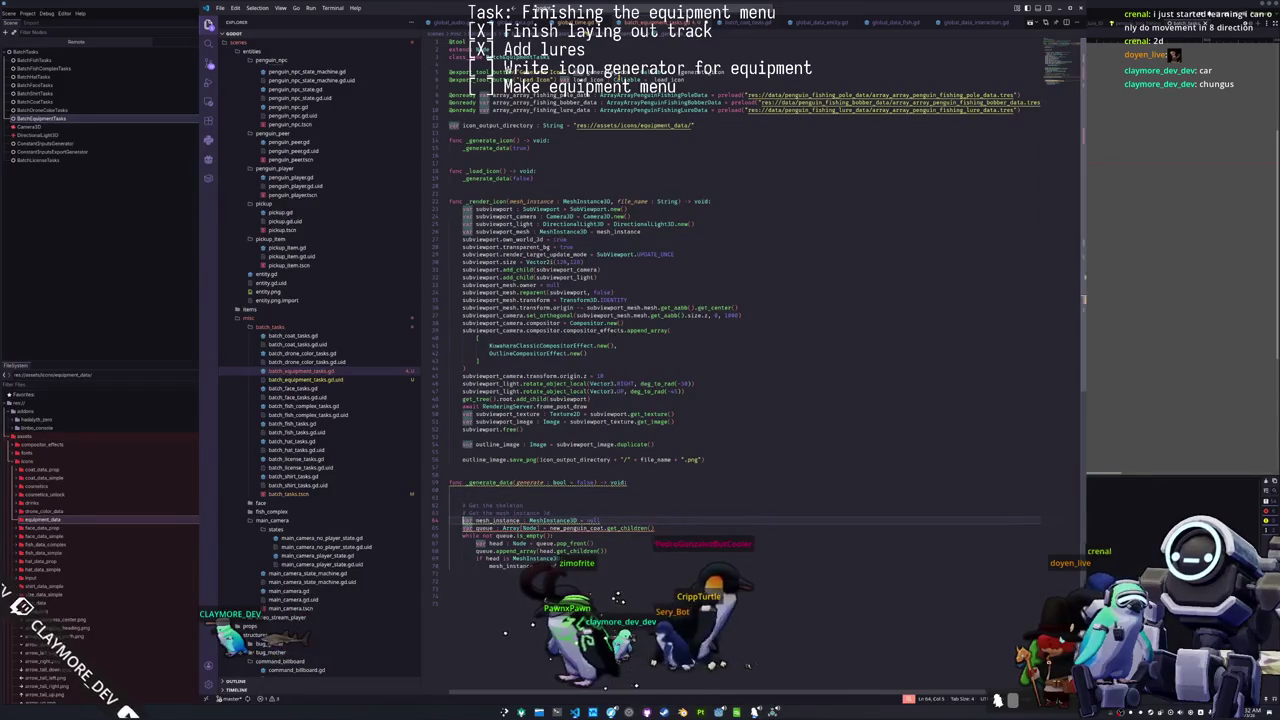
{"action": "key", "text": "shift+Down"}
{"action": "key", "text": "shift+Down"}
{"action": "key", "text": "shift+Down"}
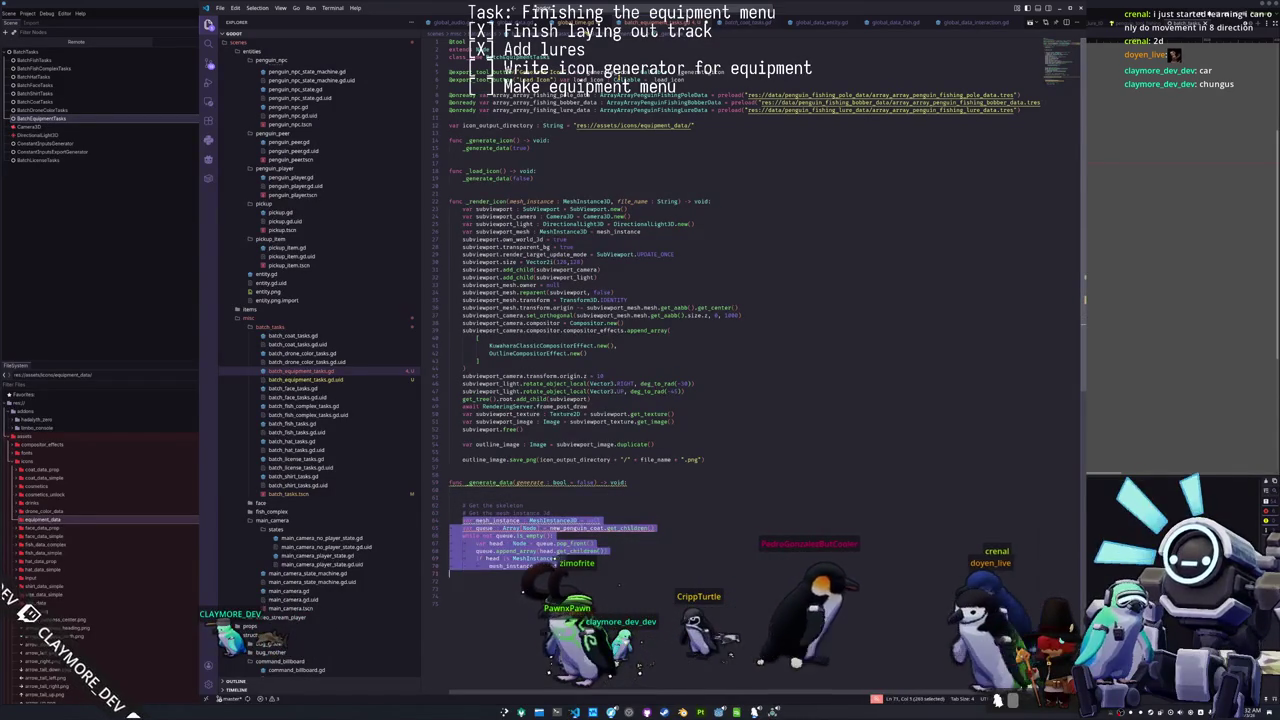
{"action": "key", "text": "Delete"}
{"action": "key", "text": "shift+Up"}
{"action": "key", "text": "shift+Up"}
{"action": "key", "text": "shift+Up"}
{"action": "key", "text": "Delete"}
Step: Replace the _generate_data(false) call in _load_icon with pass
{"action": "key", "text": "Up"}
{"action": "key", "text": "Up"}
{"action": "key", "text": "Up"}
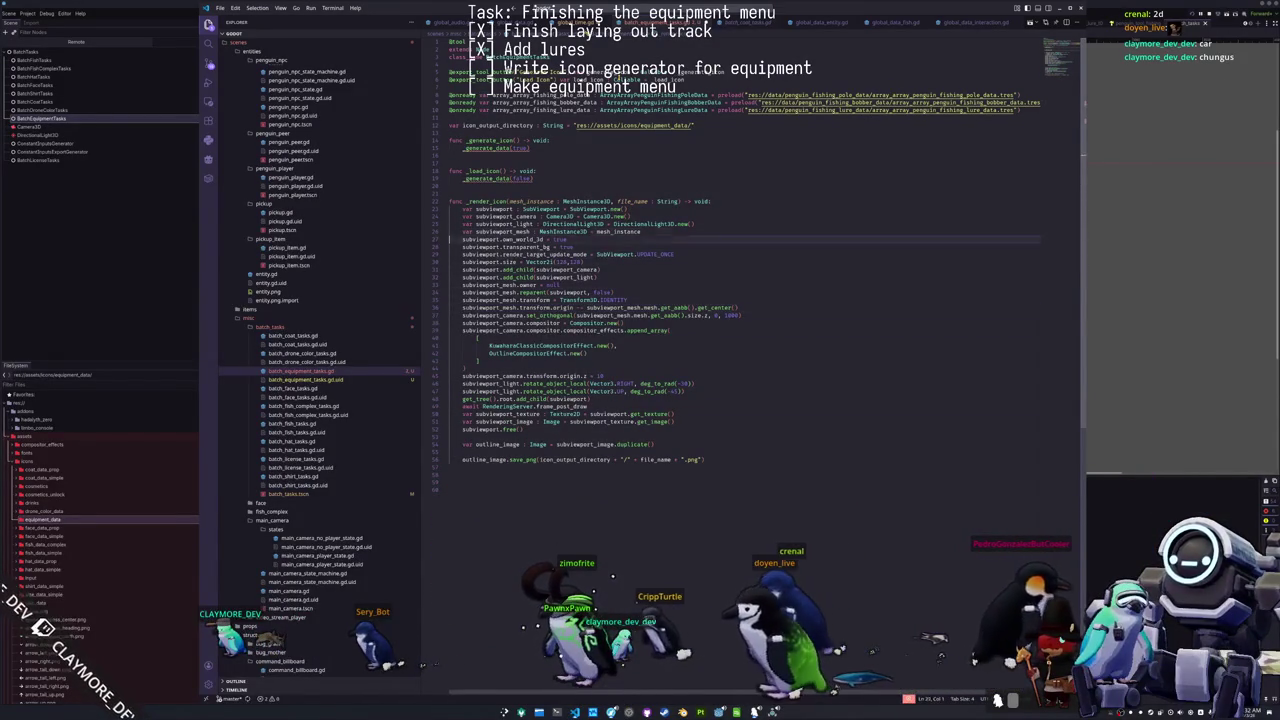
{"action": "key", "text": "shift+Up"}
{"action": "key", "text": "Delete"}
{"action": "type", "text": "pass"}
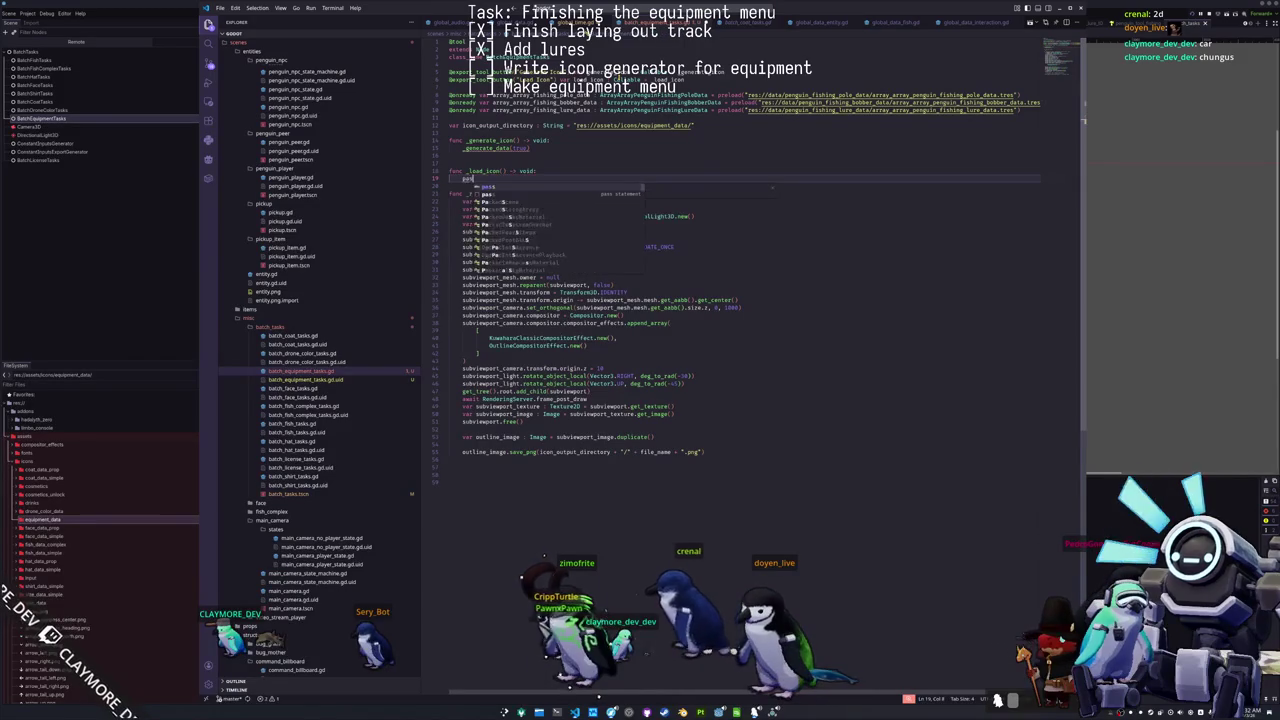
Step: Begin a for loop over array_fishing_pole_data : ArrayFishingPole at the top of _generate_icon
{"action": "key", "text": "Up"}
{"action": "key", "text": "Up"}
{"action": "key", "text": "Up"}
{"action": "key", "text": "Up"}
{"action": "key", "text": "Up"}
{"action": "key", "text": "Up"}
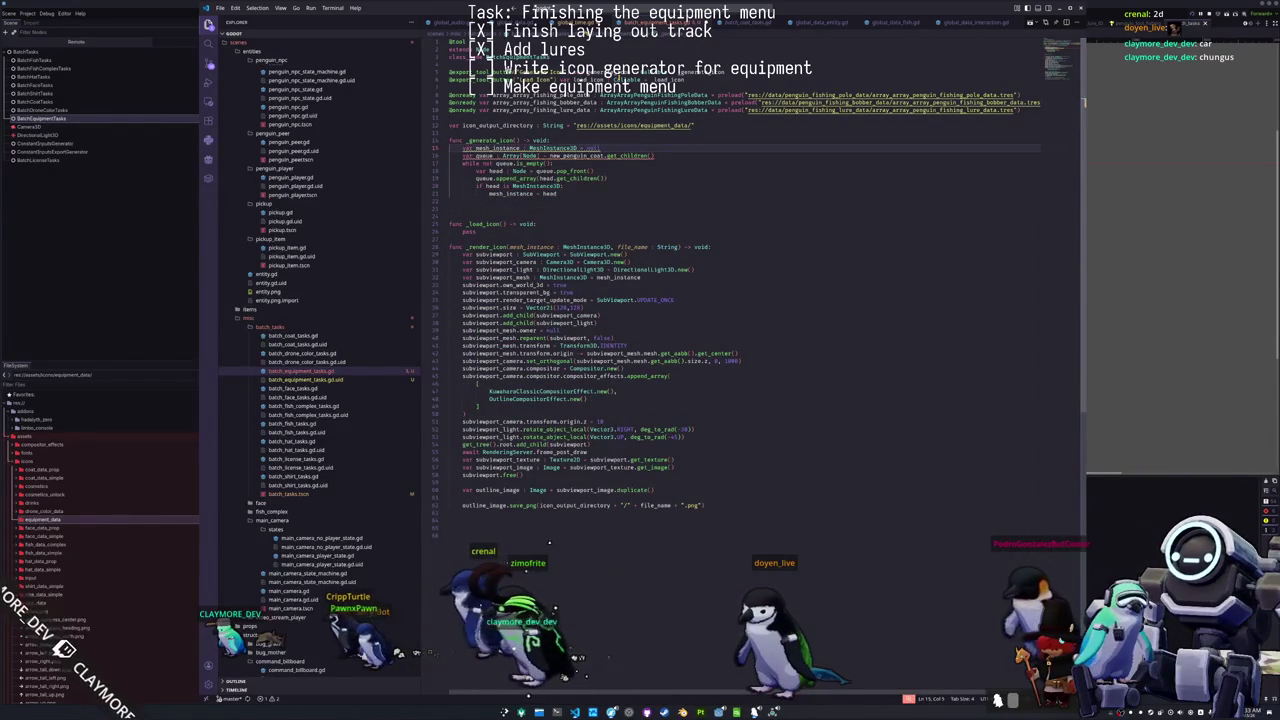
{"action": "key", "text": "Return"}
{"action": "key", "text": "Return"}
{"action": "key", "text": "Return"}
{"action": "type", "text": "for "}
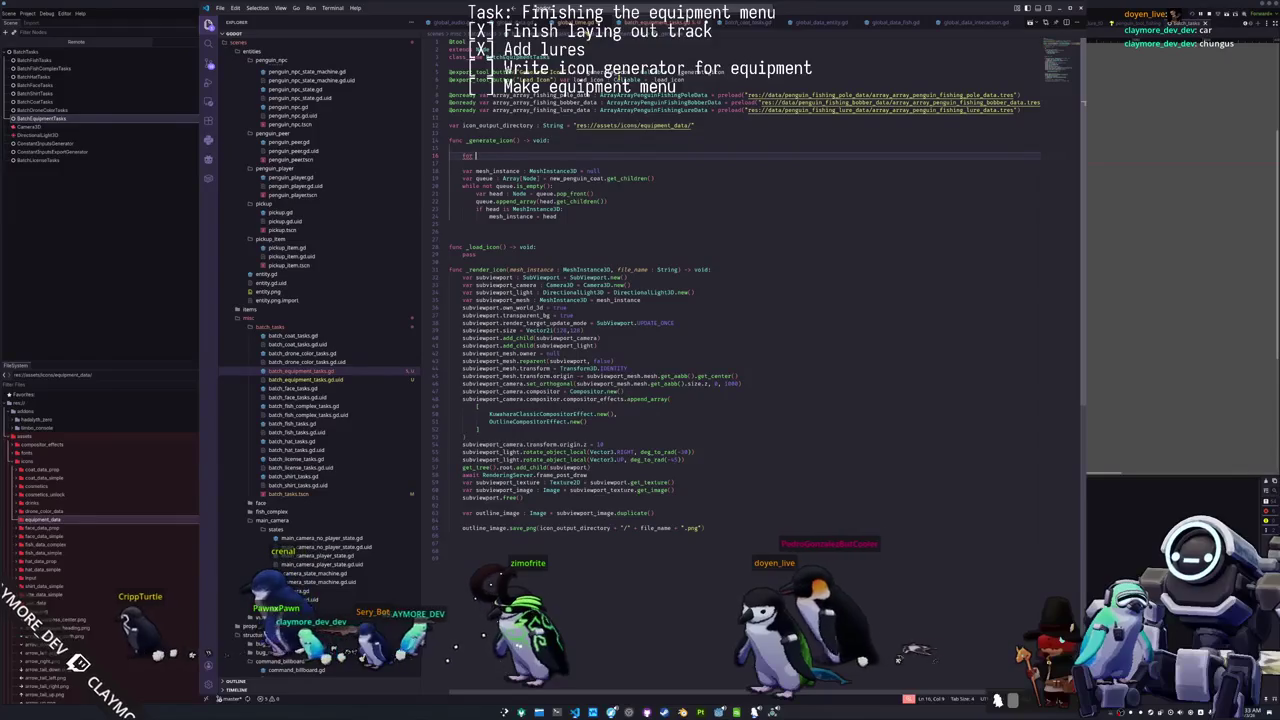
{"action": "type", "text": "a"}
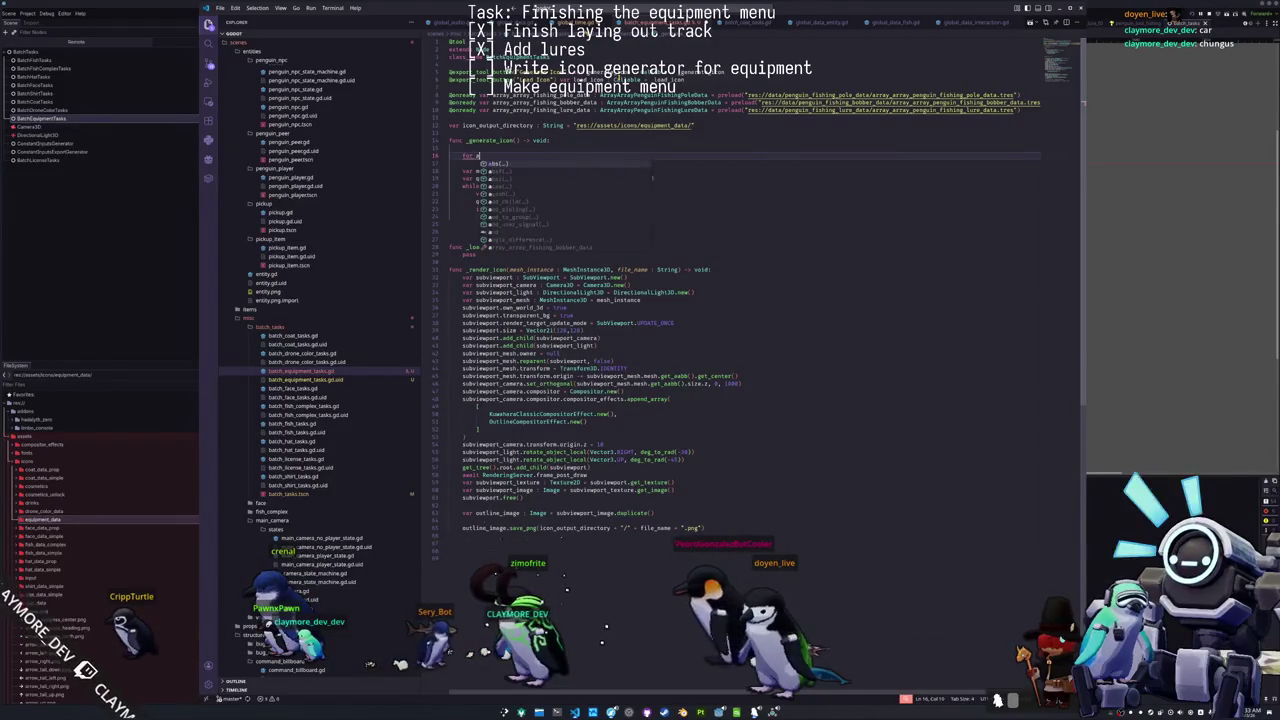
{"action": "type", "text": "rray_fishing_pole_data"}
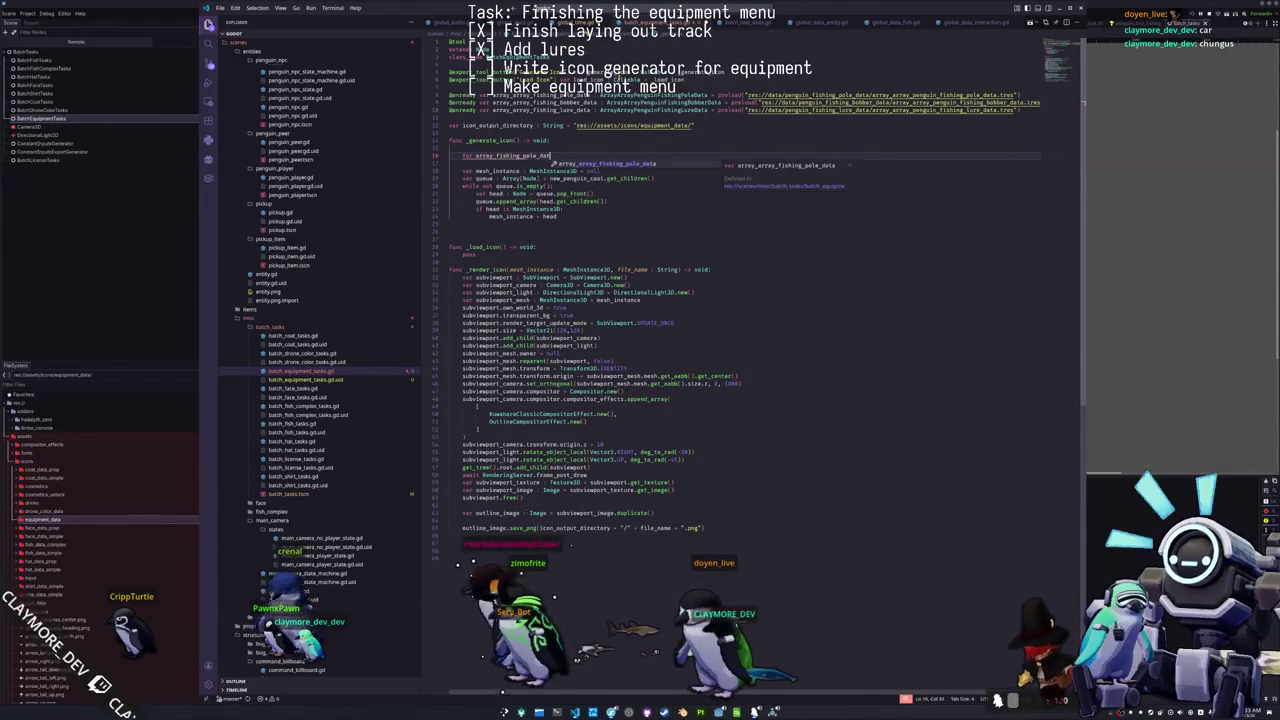
{"action": "type", "text": " : ArrayFishing"}
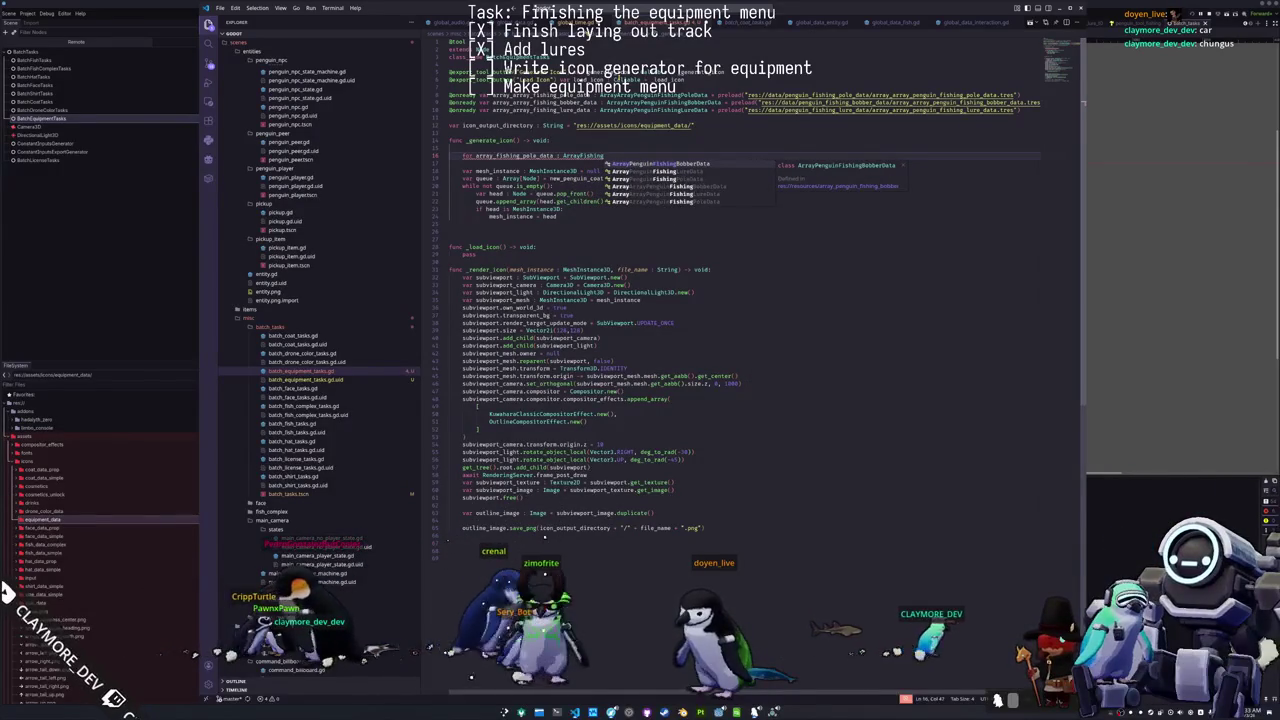
{"action": "type", "text": "Pole"}
Step: Complete the outer loop as ArrayPenguinFishingPoleData iterating array_array_fishing_pole_data
{"action": "key", "text": "Return"}
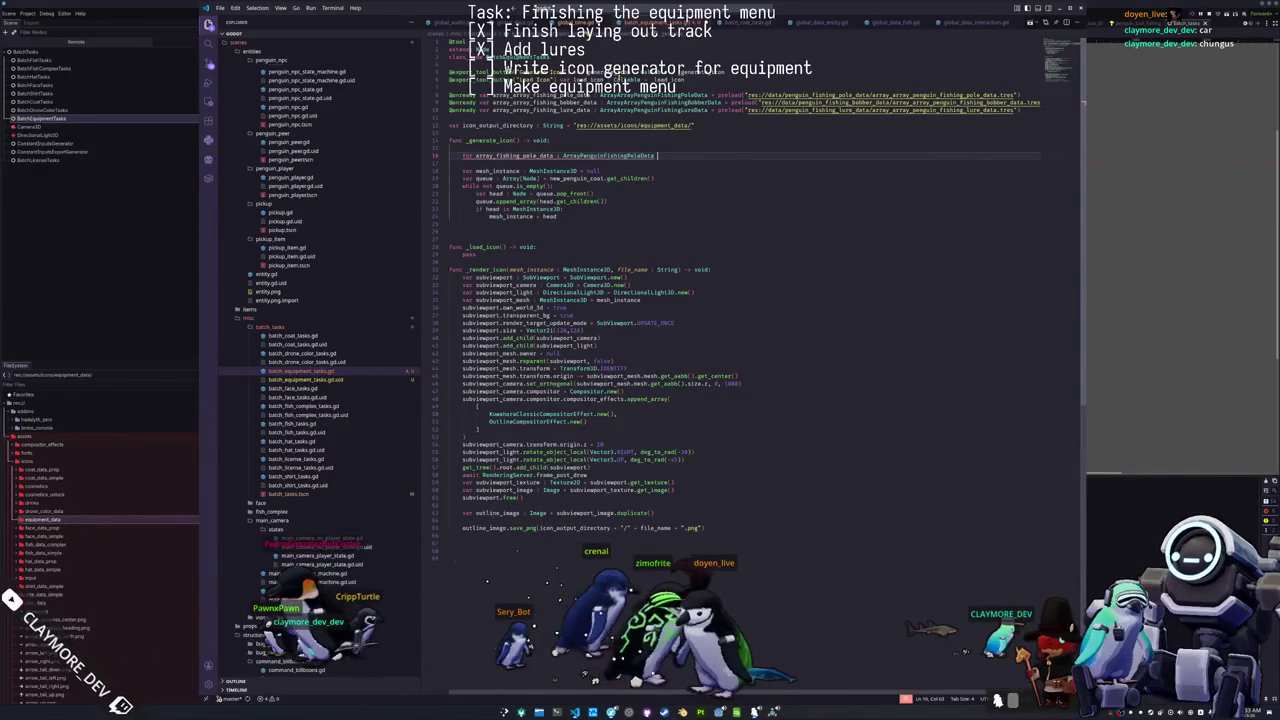
{"action": "type", "text": "in array_"}
{"action": "key", "text": "Return"}
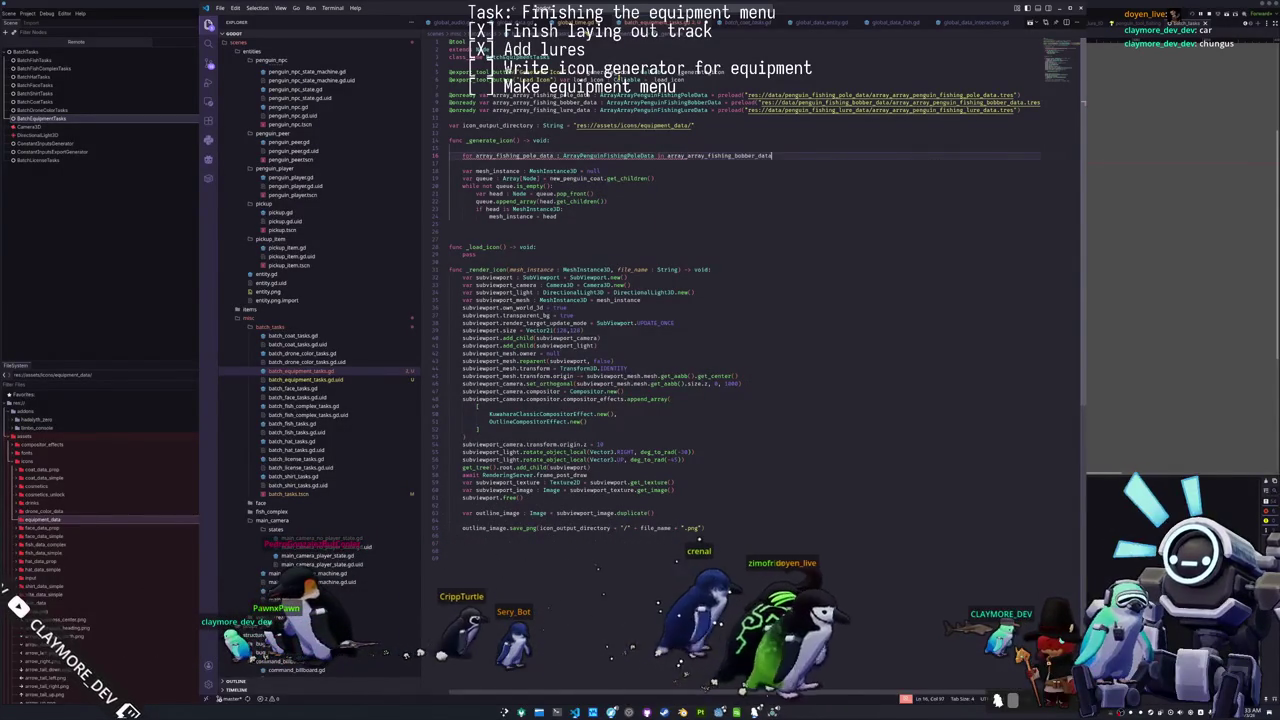
{"action": "key", "text": "shift+Left"}
{"action": "key", "text": "shift+Left"}
{"action": "key", "text": "shift+Left"}
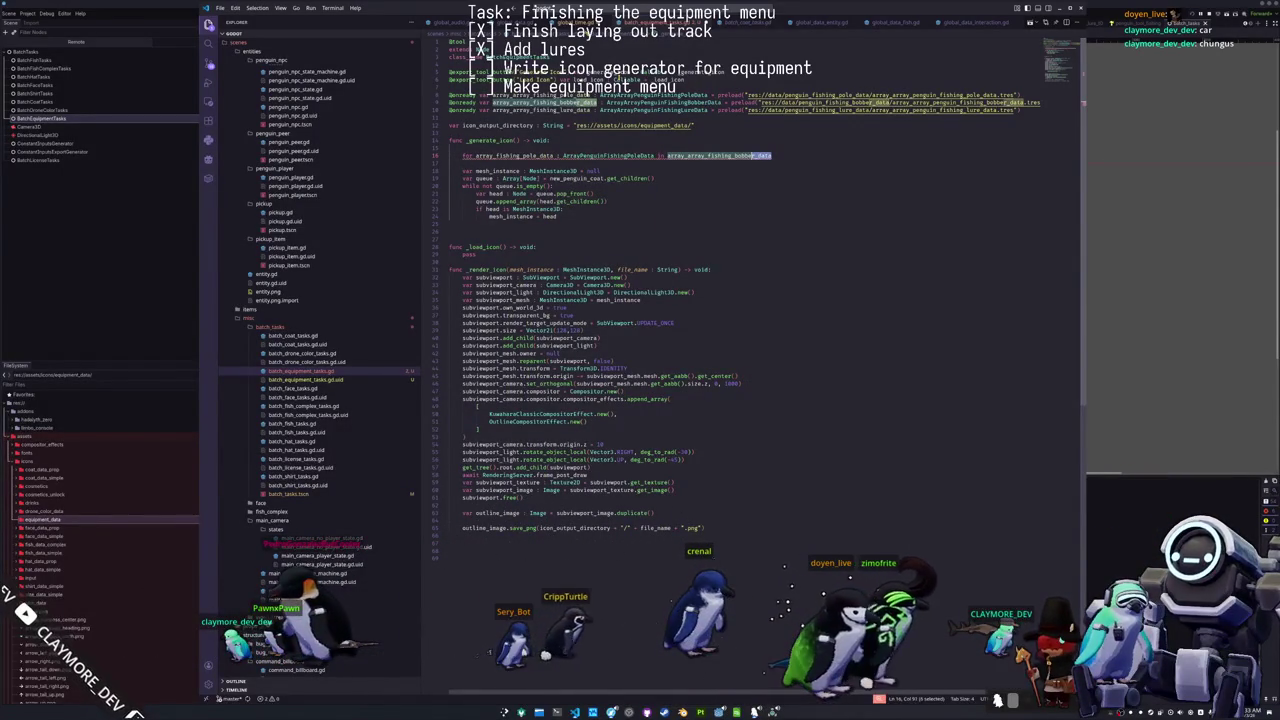
{"action": "key", "text": "shift+Left"}
{"action": "key", "text": "shift+Left"}
{"action": "key", "text": "shift+Left"}
{"action": "type", "text": "pole"}
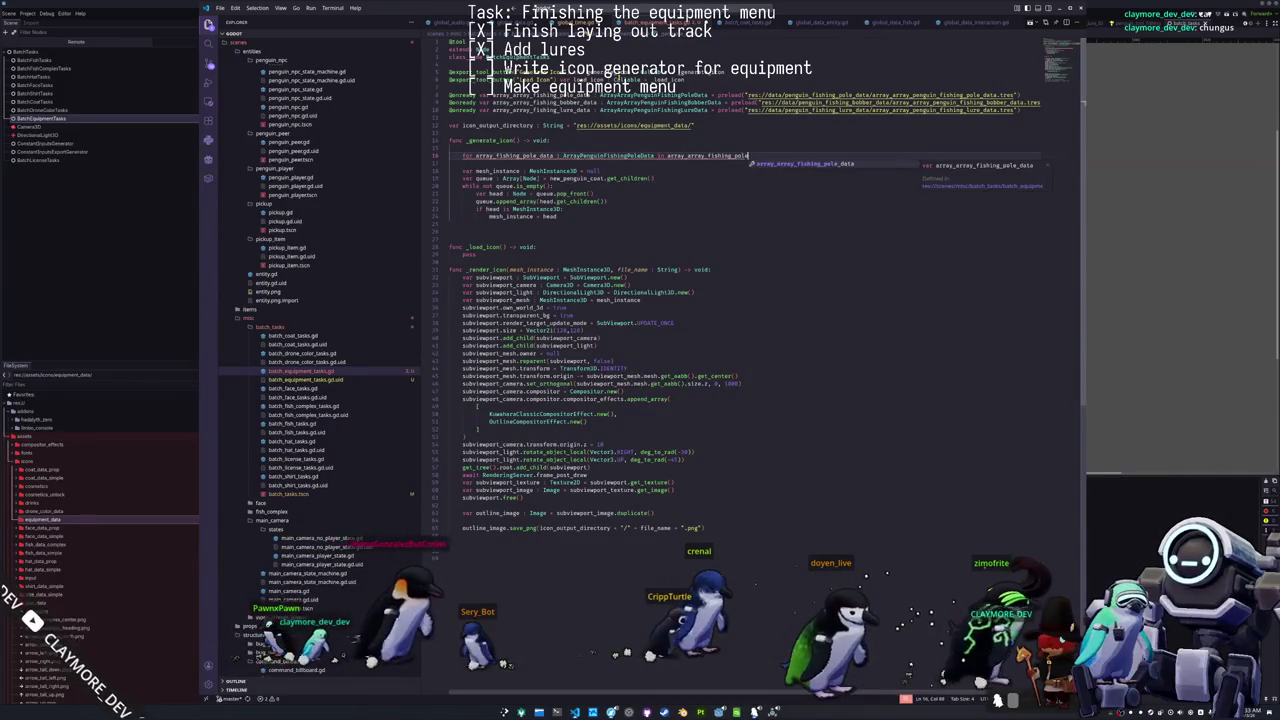
{"action": "key", "text": "Return"}
{"action": "type", "text": ":"}
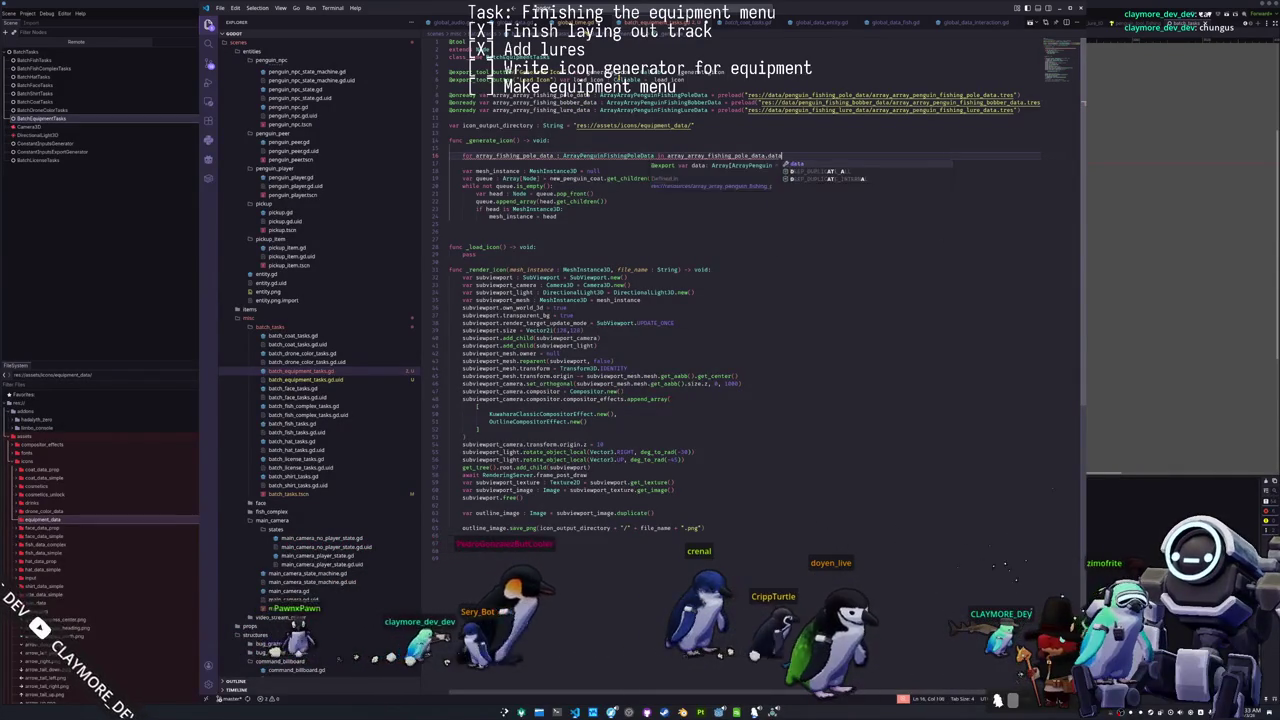
{"action": "key", "text": "Return"}
{"action": "type", "text": "# Extract the packed scene and get all the mesh instances"}
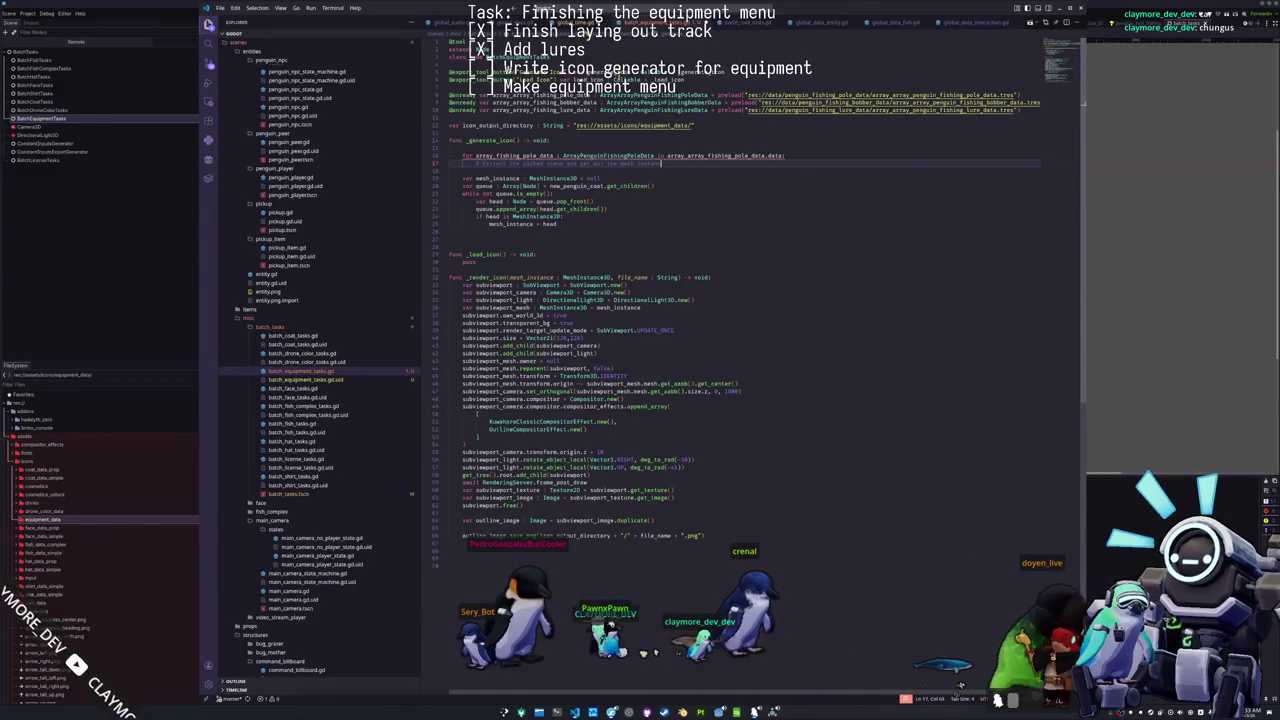
Step: Add an inner loop over fishing_pole_data : PenguinFishingPoleData in array_fishing_pole_data with a pass body
{"action": "key", "text": "Return"}
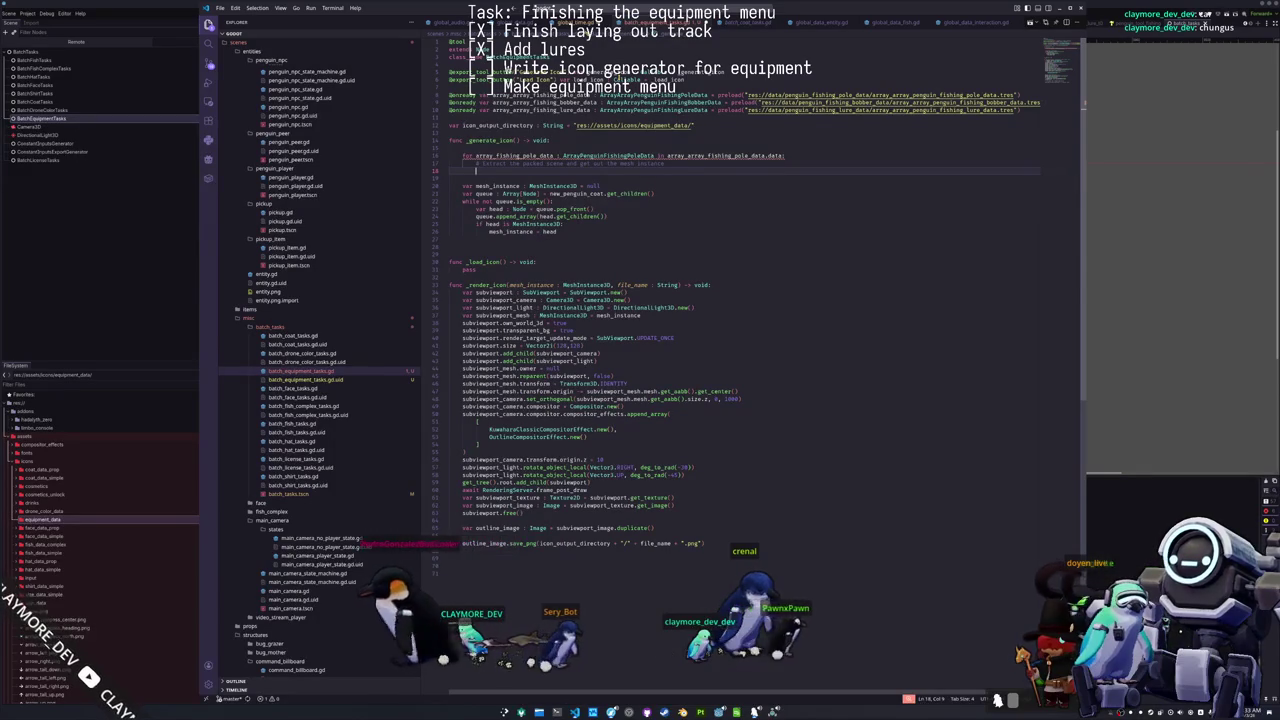
{"action": "key", "text": "shift+Up"}
{"action": "key", "text": "BackSpace"}
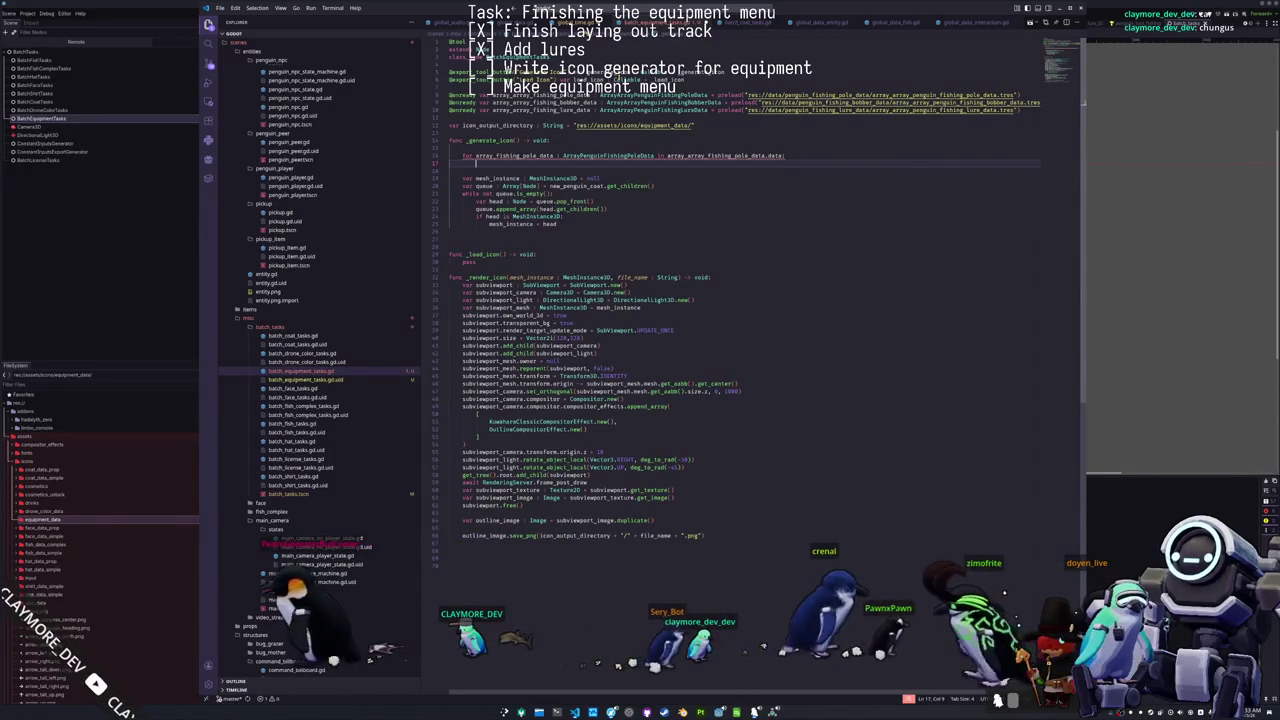
{"action": "type", "text": "for fi"}
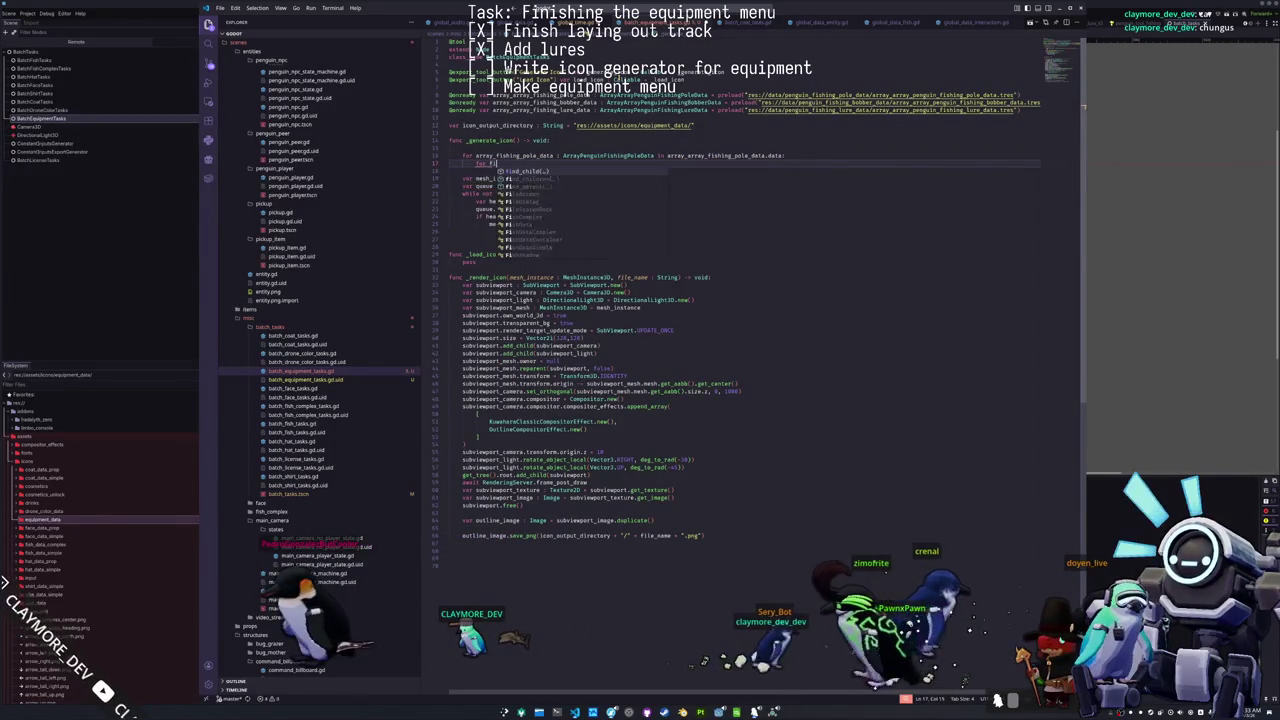
{"action": "type", "text": "shing_pole_d"}
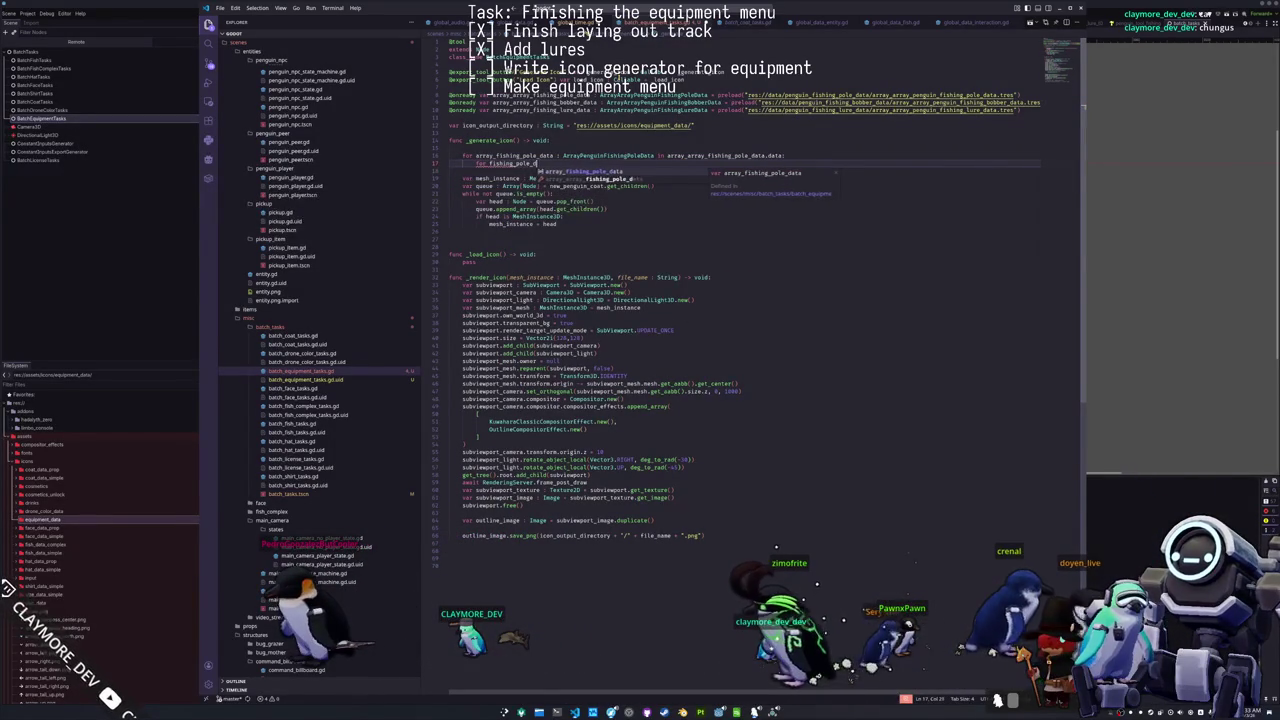
{"action": "type", "text": " in"}
{"action": "type", "text": "Pengu"}
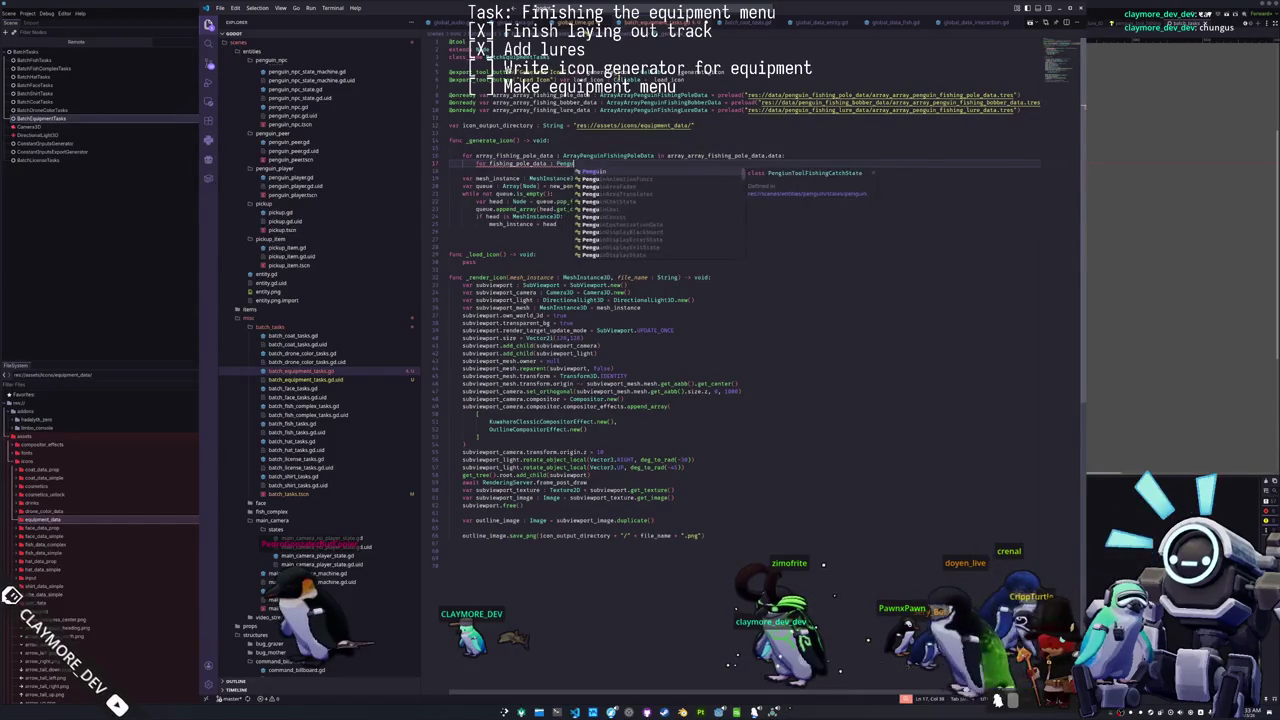
{"action": "type", "text": "inFishingPoleData i"}
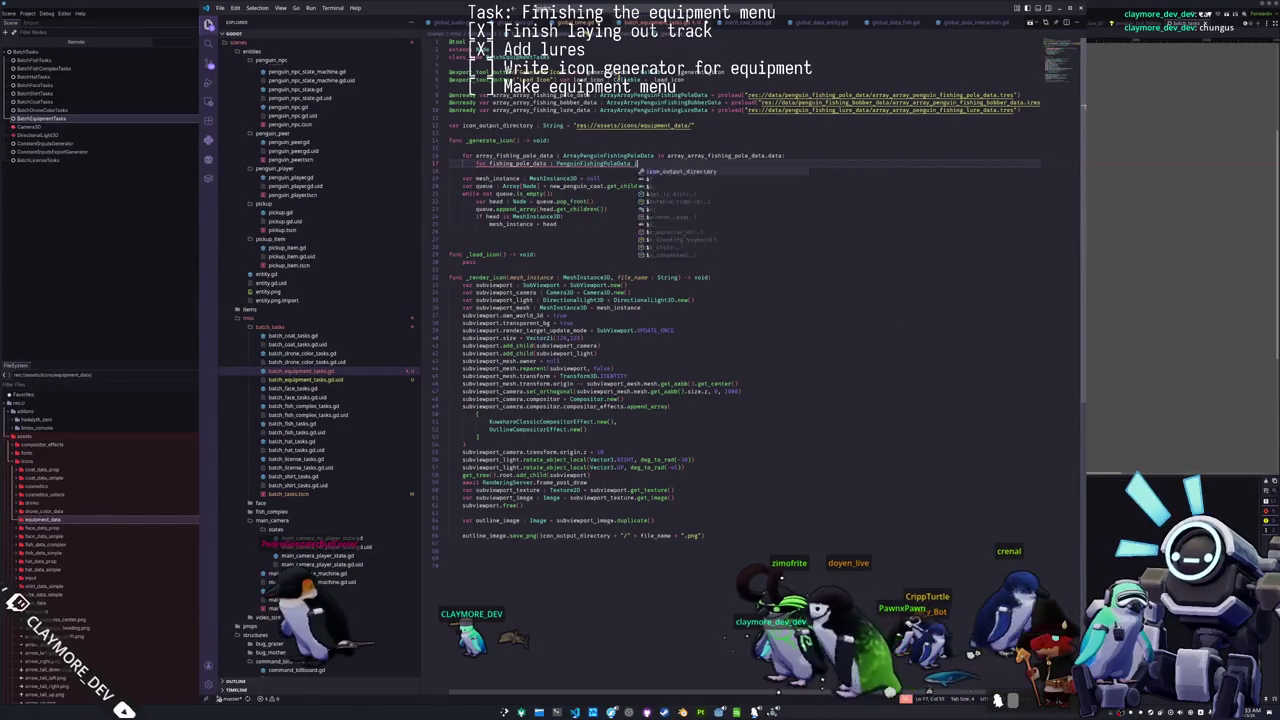
{"action": "type", "text": "n array_arpeng"}
{"action": "type", "text": "fishing_bo"}
{"action": "key", "text": "Return"}
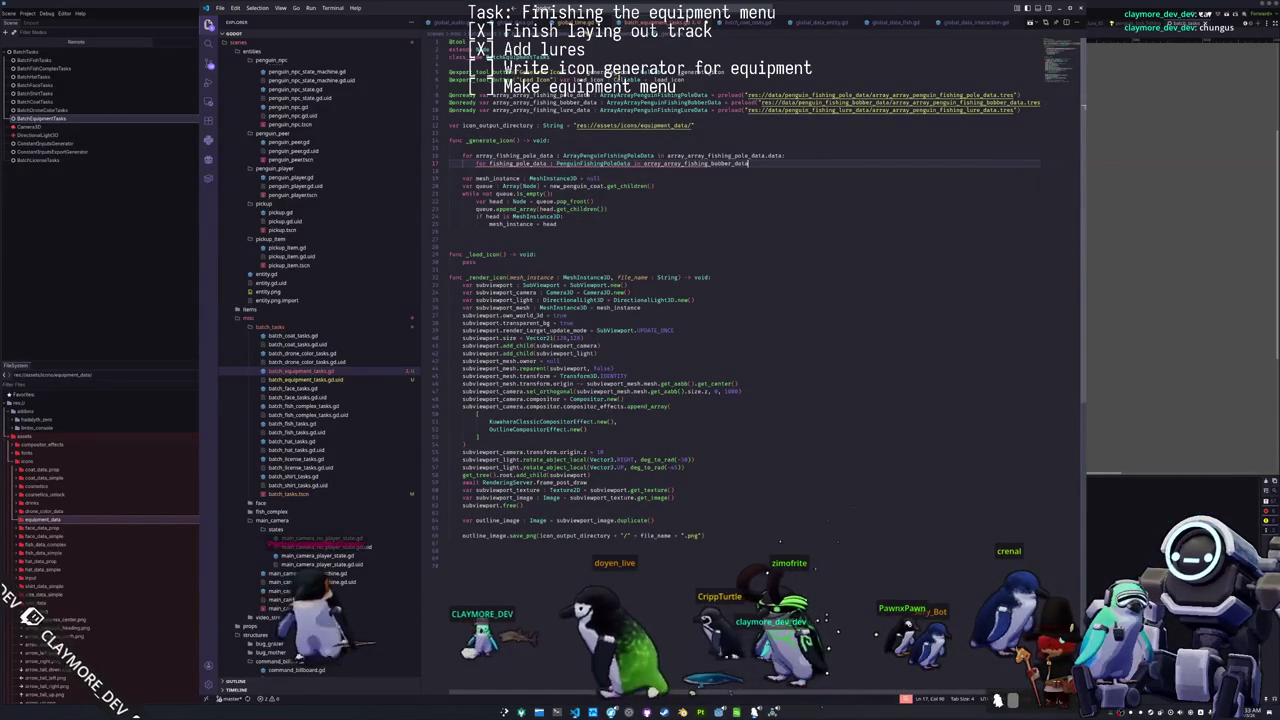
{"action": "key", "text": "ctrl+shift+Left"}
{"action": "type", "text": "array_fishing_p"}
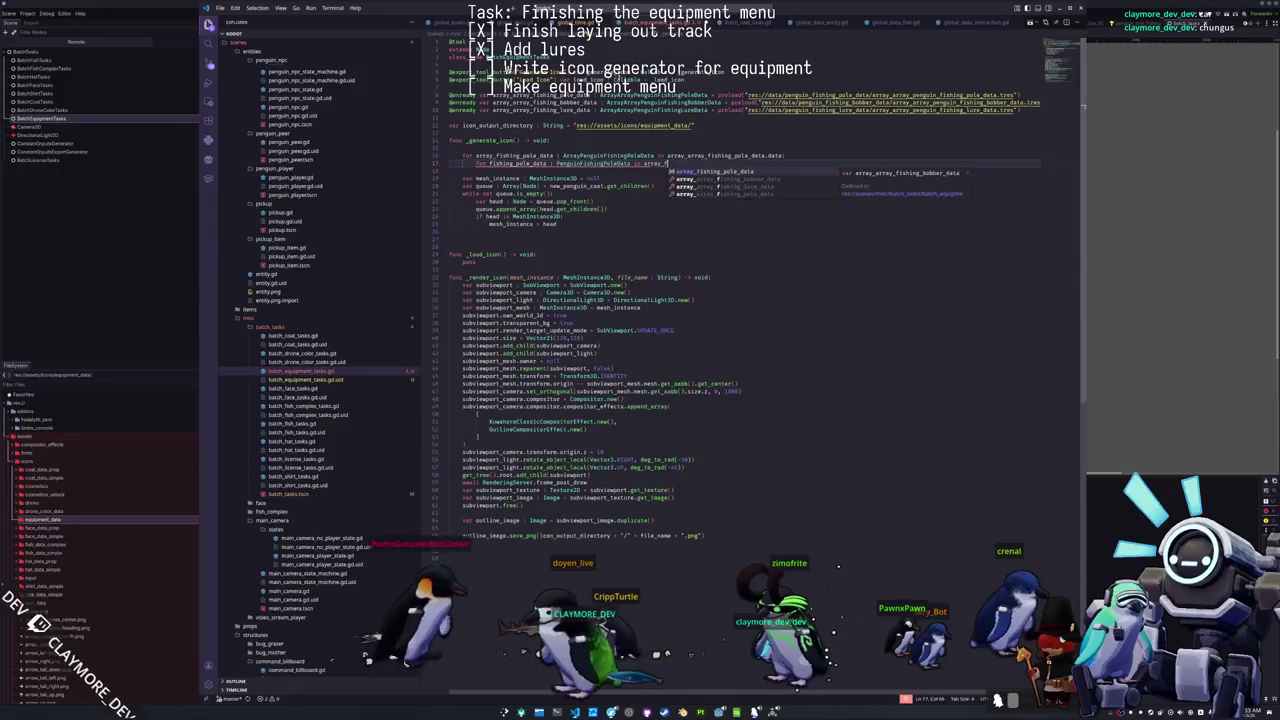
{"action": "key", "text": "Return"}
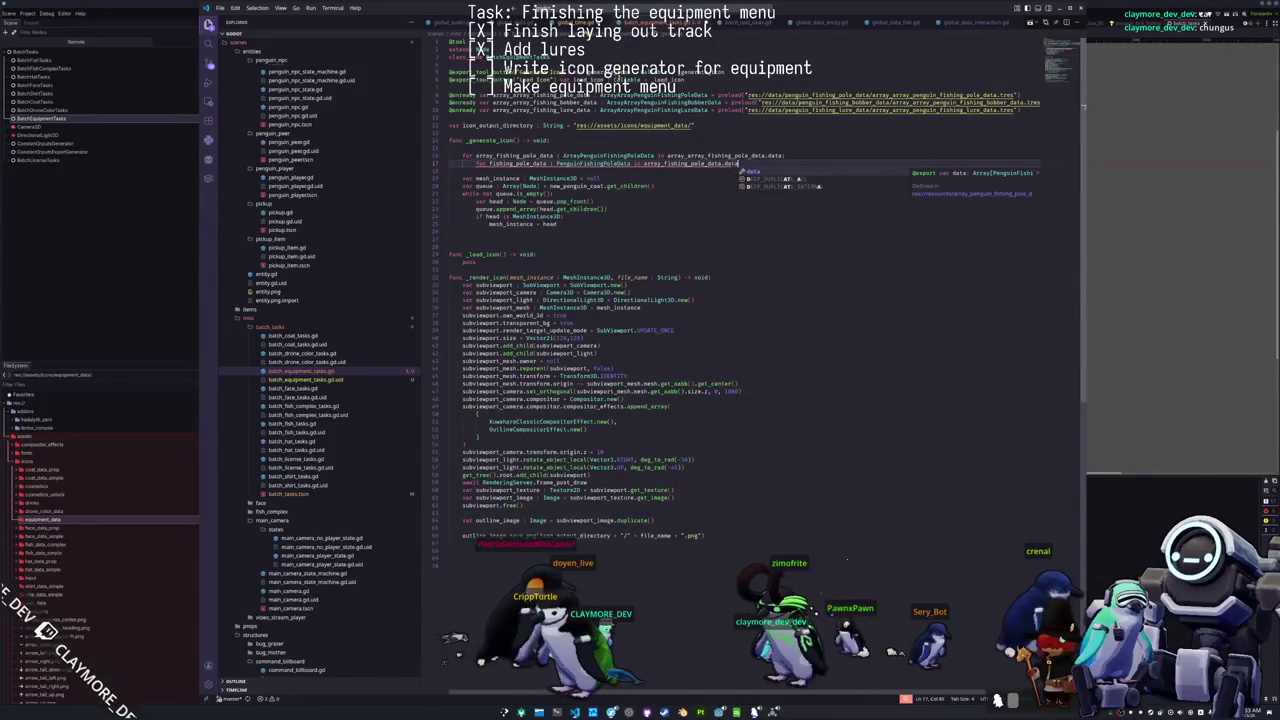
{"action": "key", "text": "Return"}
{"action": "type", "text": "pas"}
{"action": "key", "text": "Return"}
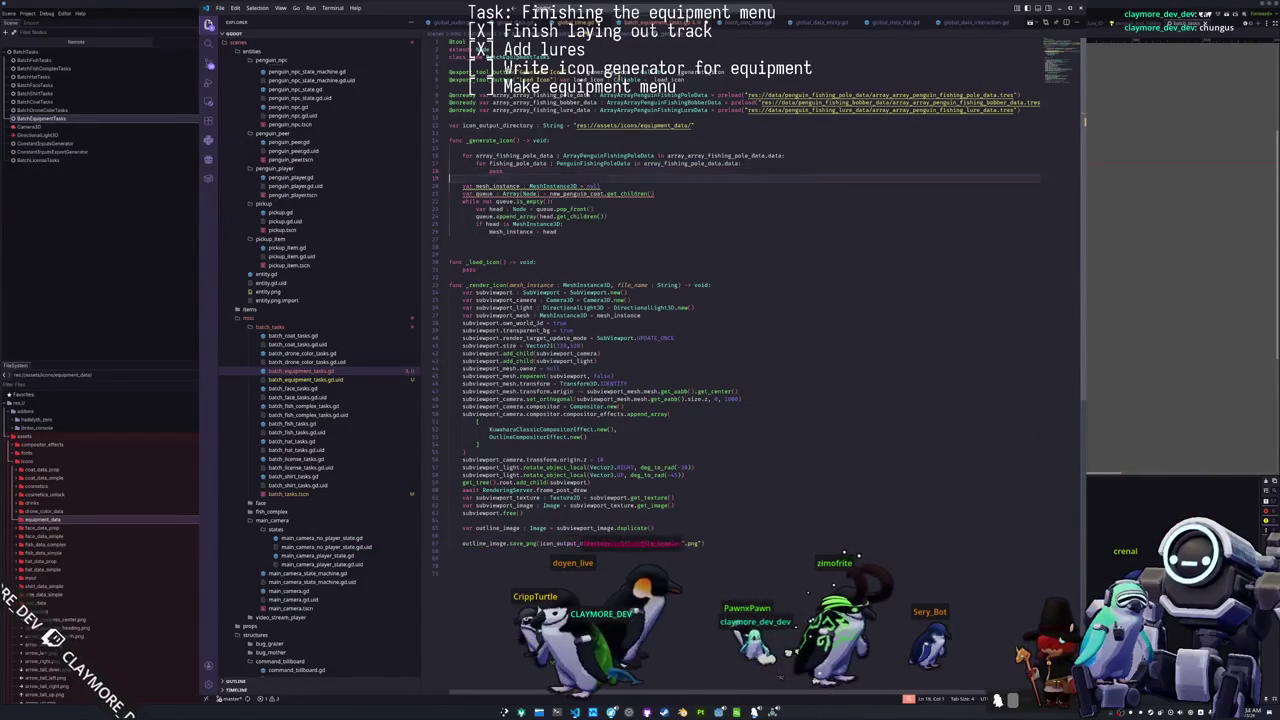
Step: Instantiate fishing_pole_data.scene as a Node3D, delete the pass line and add blank lines above the loop
{"action": "key", "text": "Return"}
{"action": "type", "text": "var"}
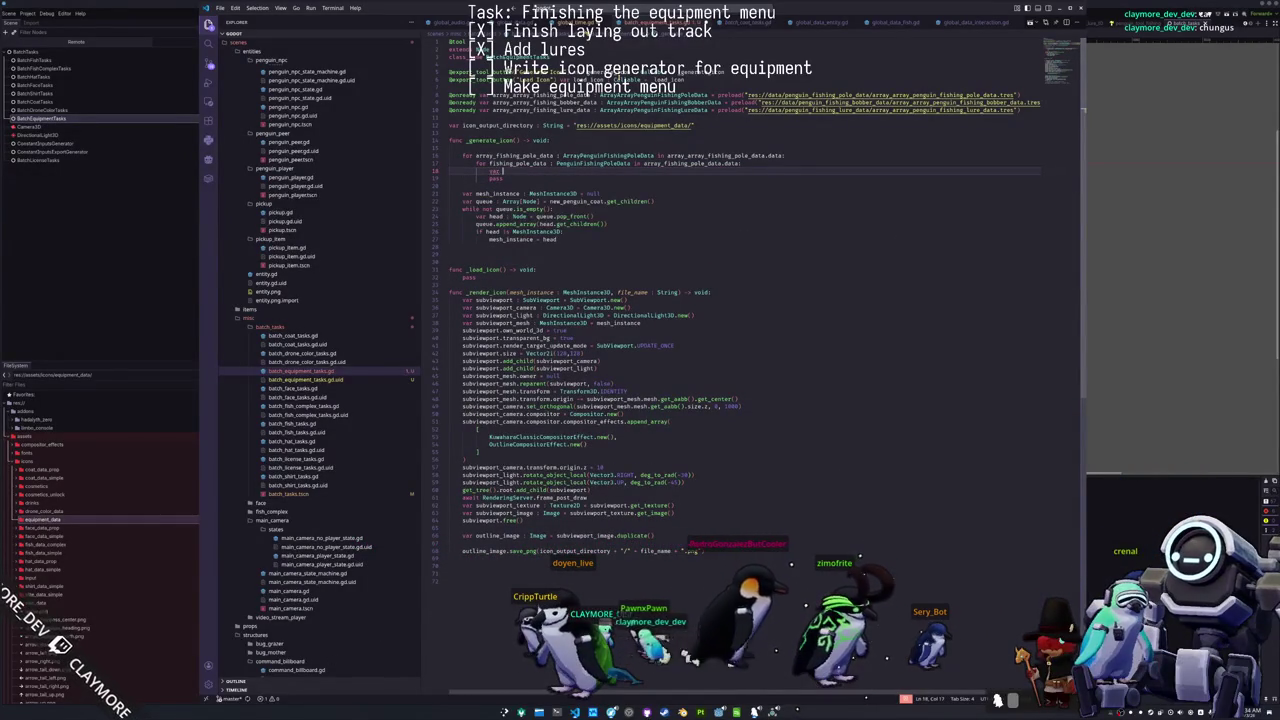
{"action": "type", "text": "fishing_po"}
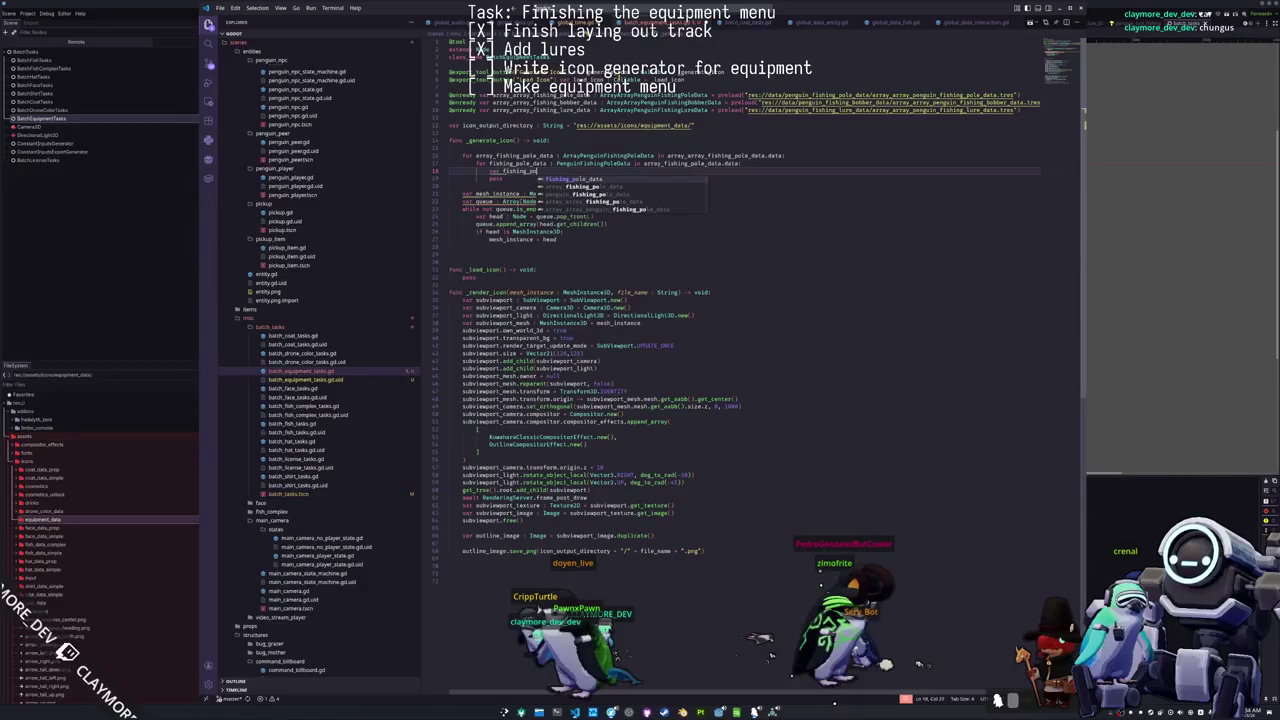
{"action": "type", "text": "sce"}
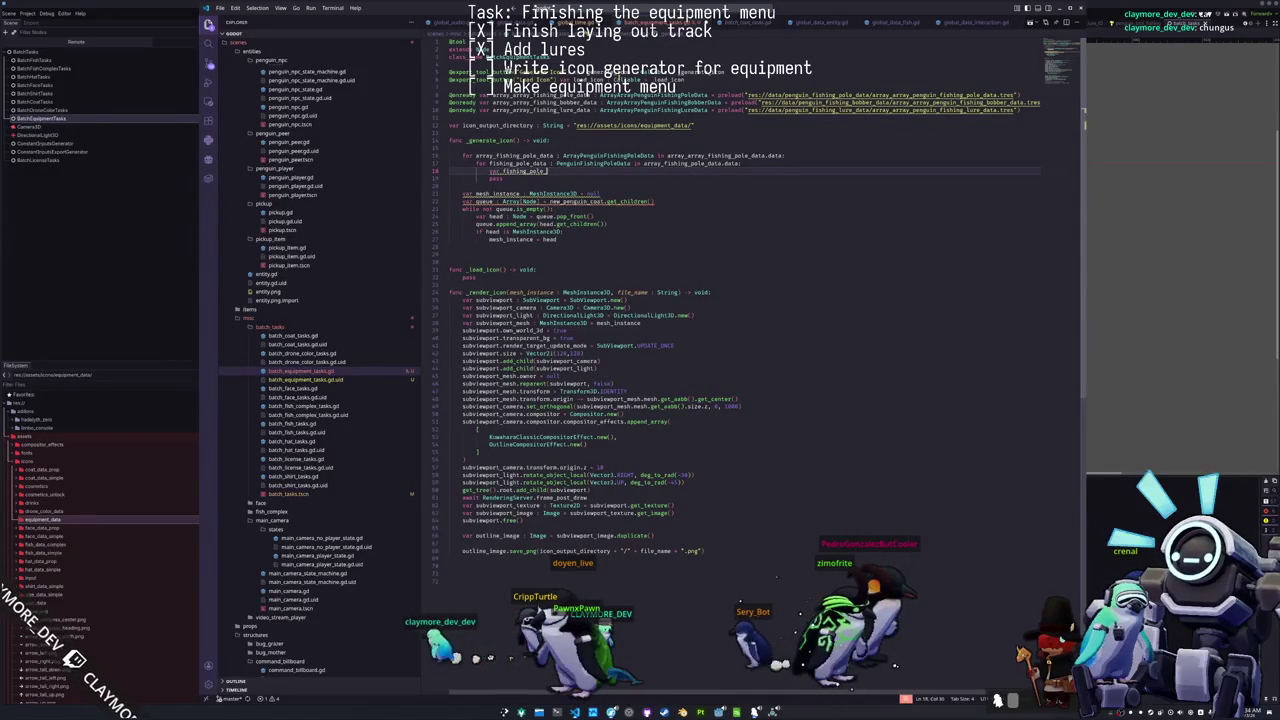
{"action": "type", "text": "Node3D"}
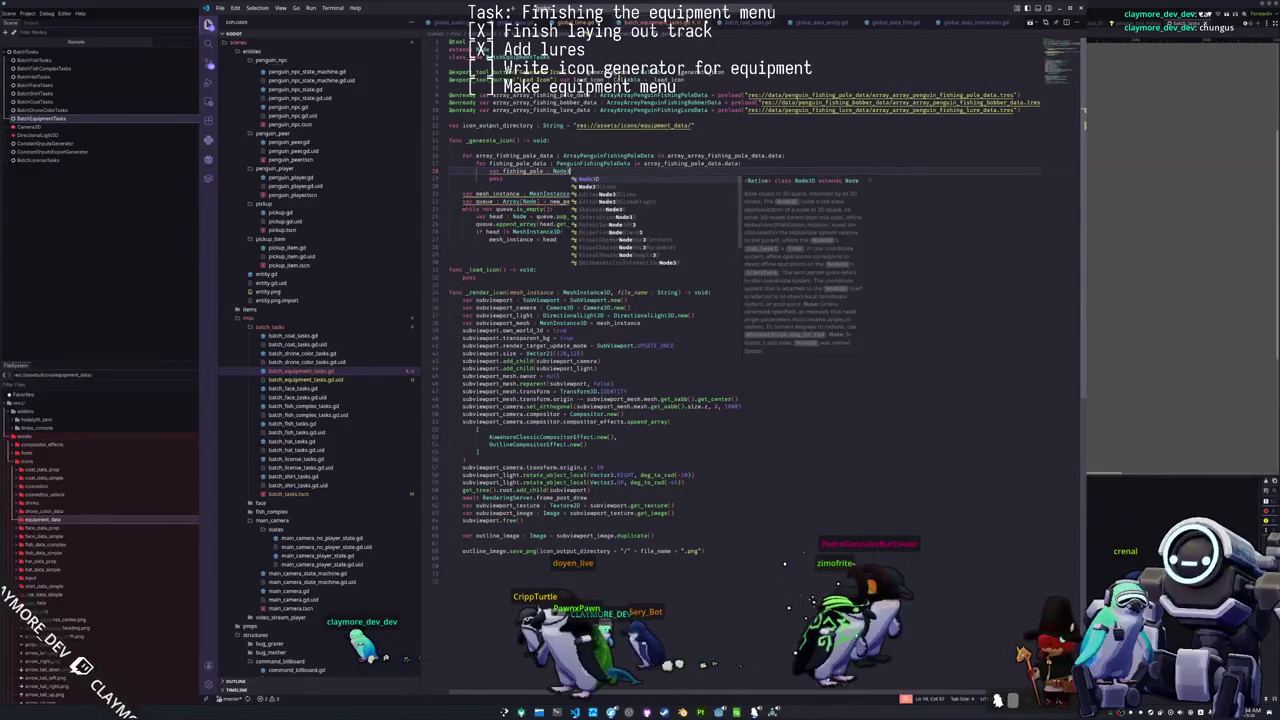
{"action": "type", "text": " = fishing"}
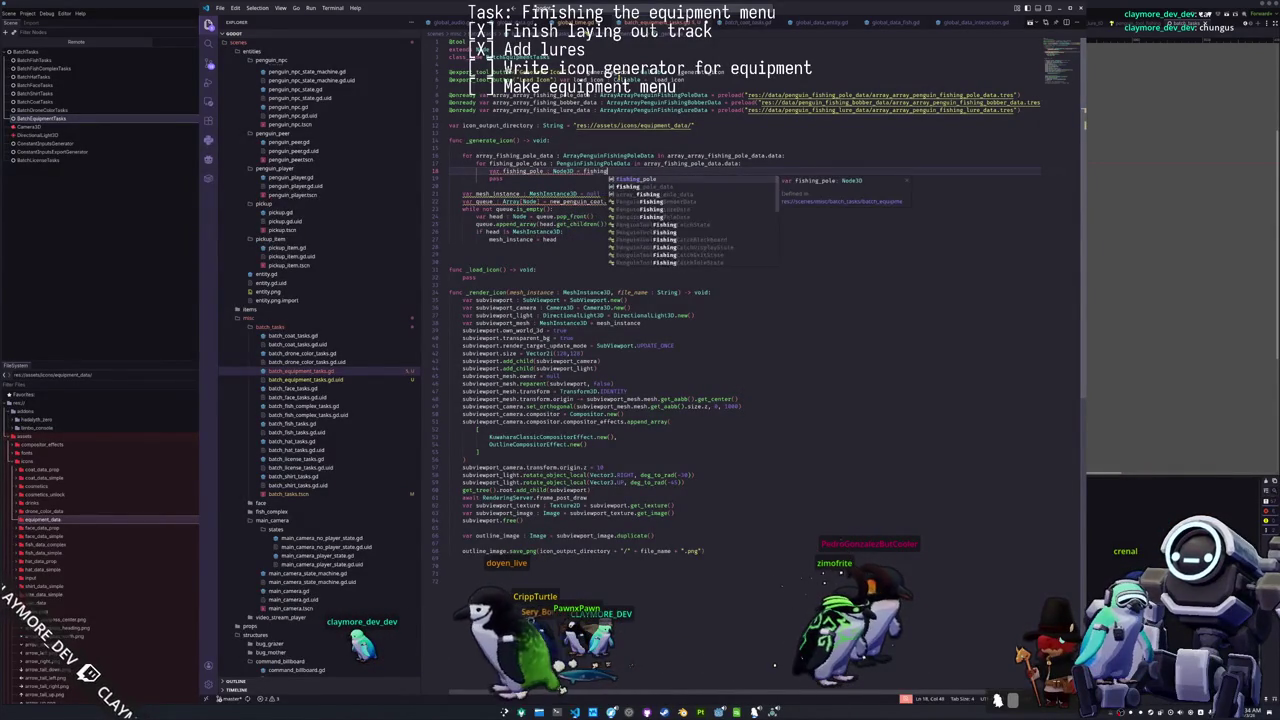
{"action": "type", "text": "_pole_data."}
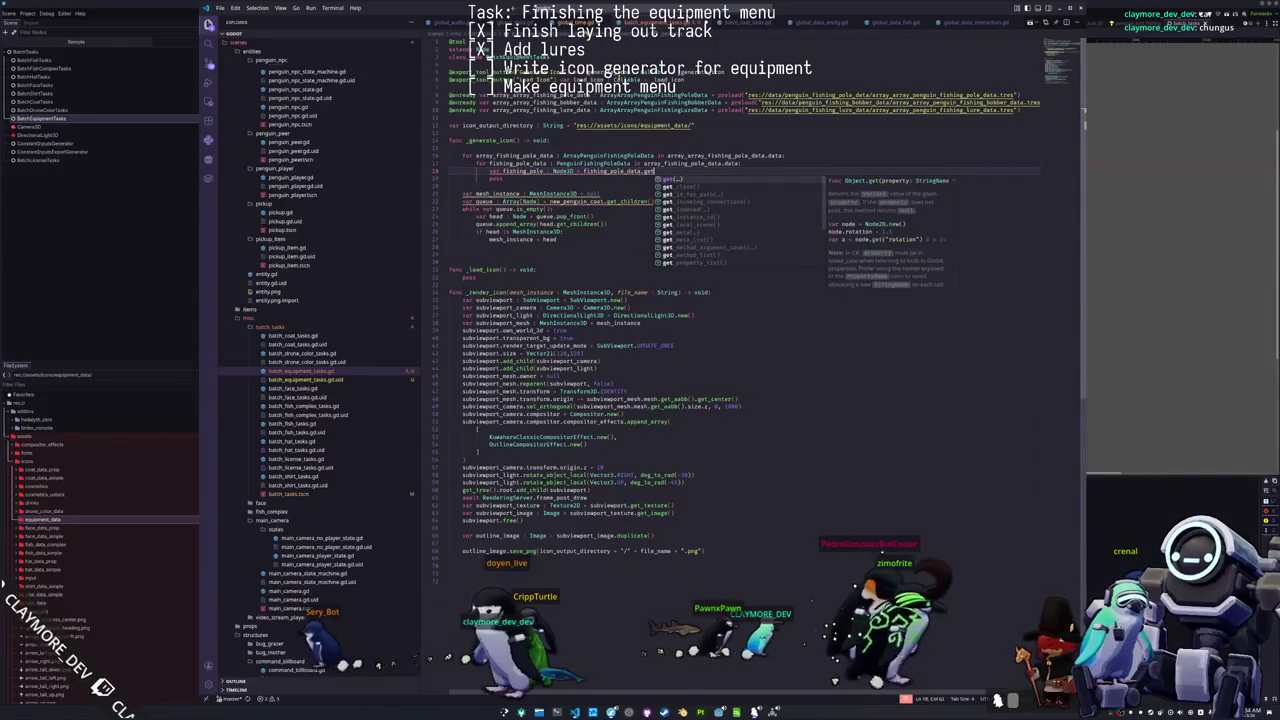
{"action": "type", "text": "s"}
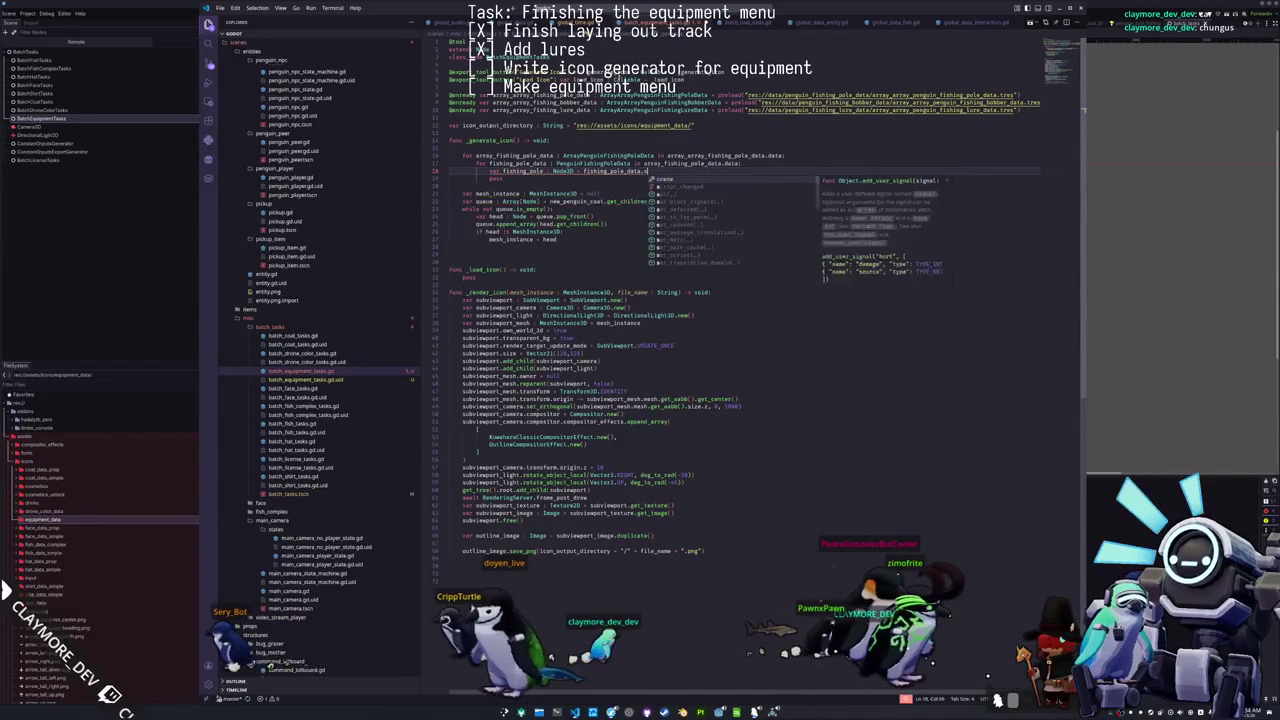
{"action": "type", "text": "cene.instantiate()"}
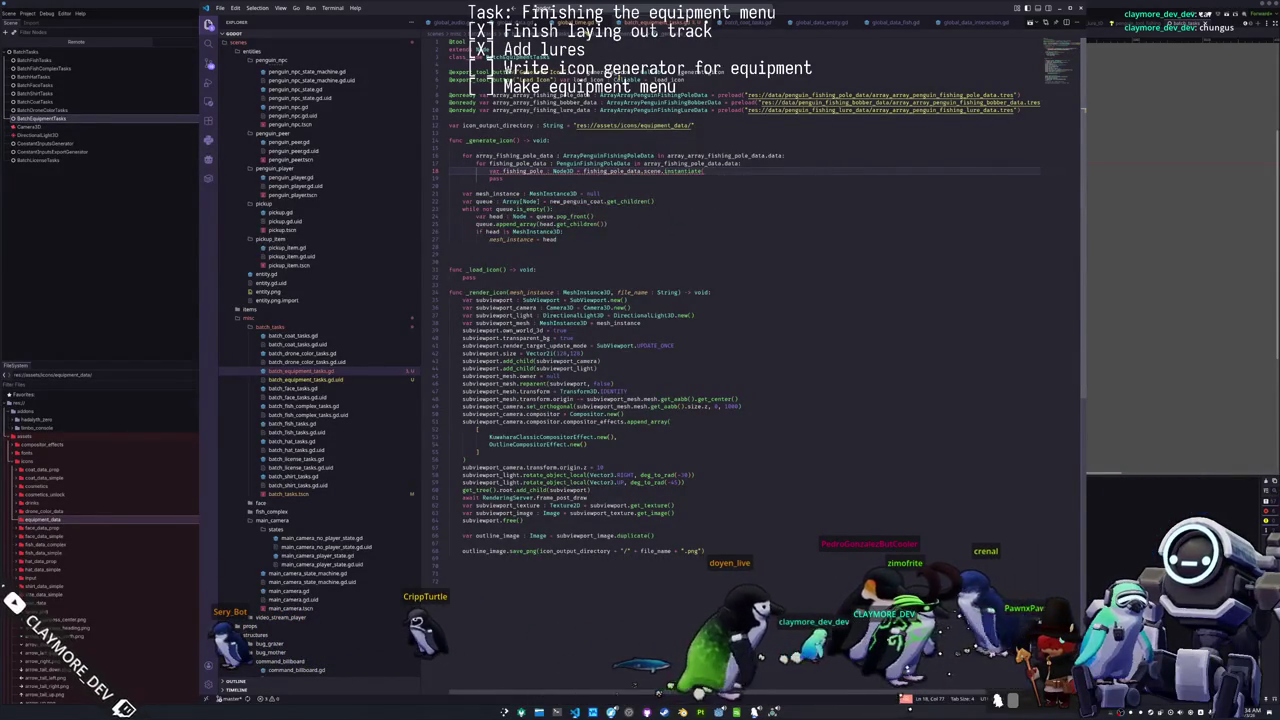
{"action": "key", "text": "Down"}
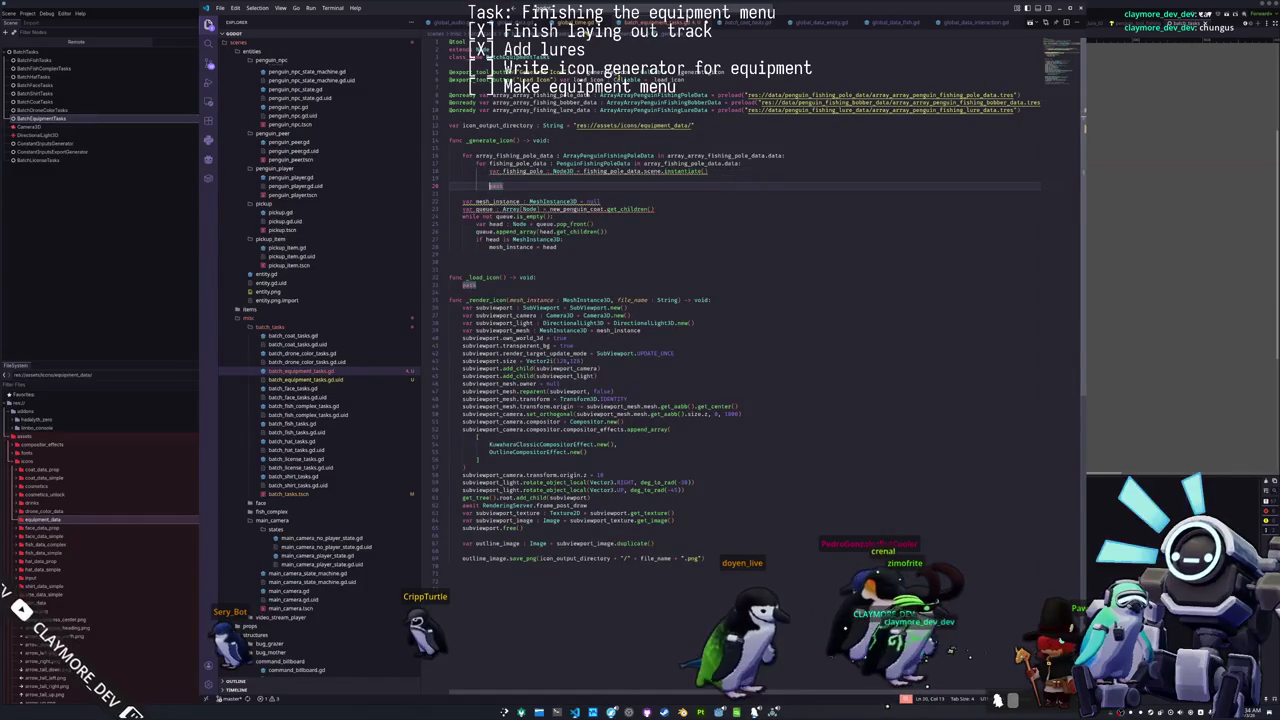
{"action": "key", "text": "ctrl+shift+k"}
{"action": "key", "text": "Return"}
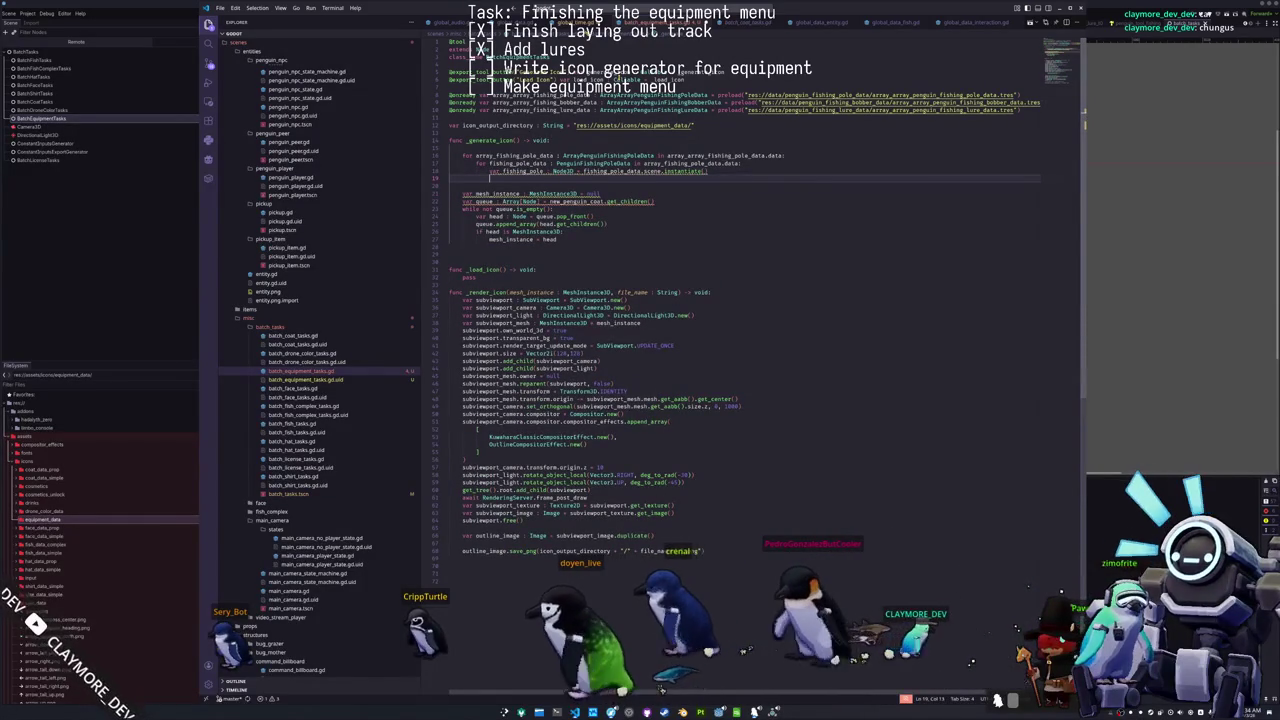
{"action": "key", "text": "Up"}
{"action": "key", "text": "Up"}
{"action": "key", "text": "Up"}
{"action": "key", "text": "End"}
{"action": "key", "text": "Return"}
{"action": "key", "text": "Return"}
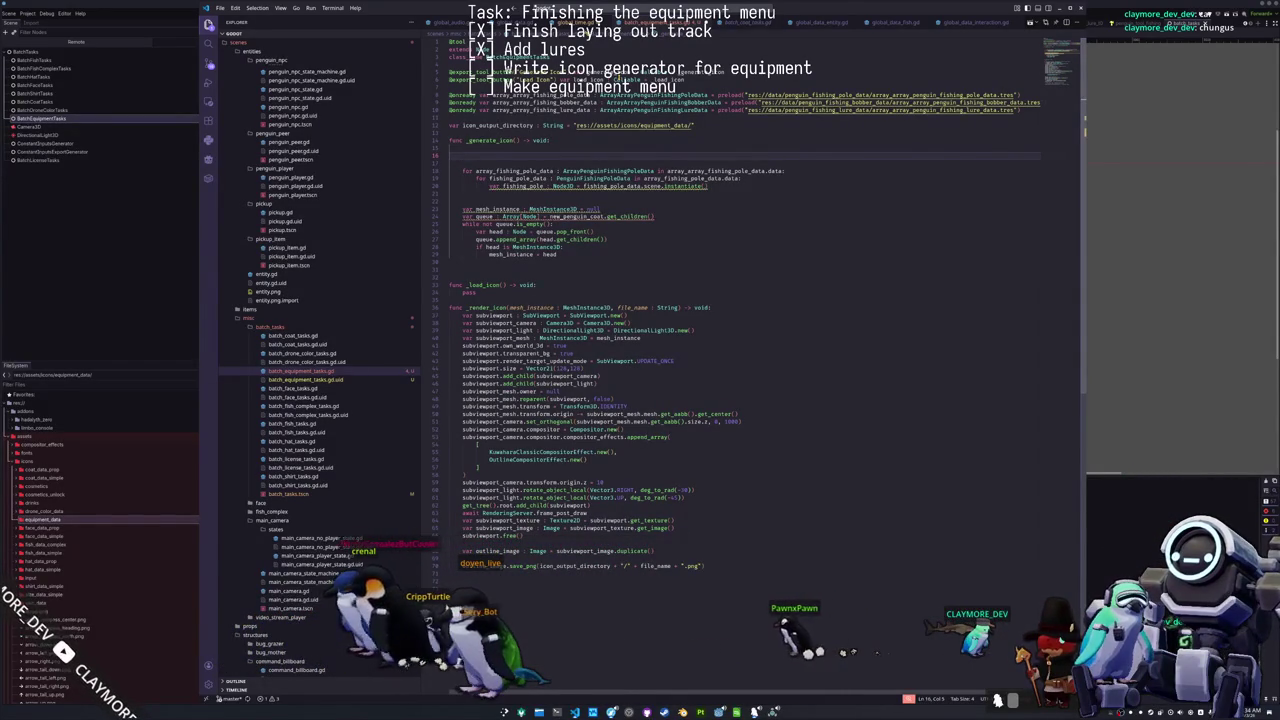
Step: Declare scene_data as Array[Node3D] and scene_name as Array[String]
{"action": "type", "text": "var "}
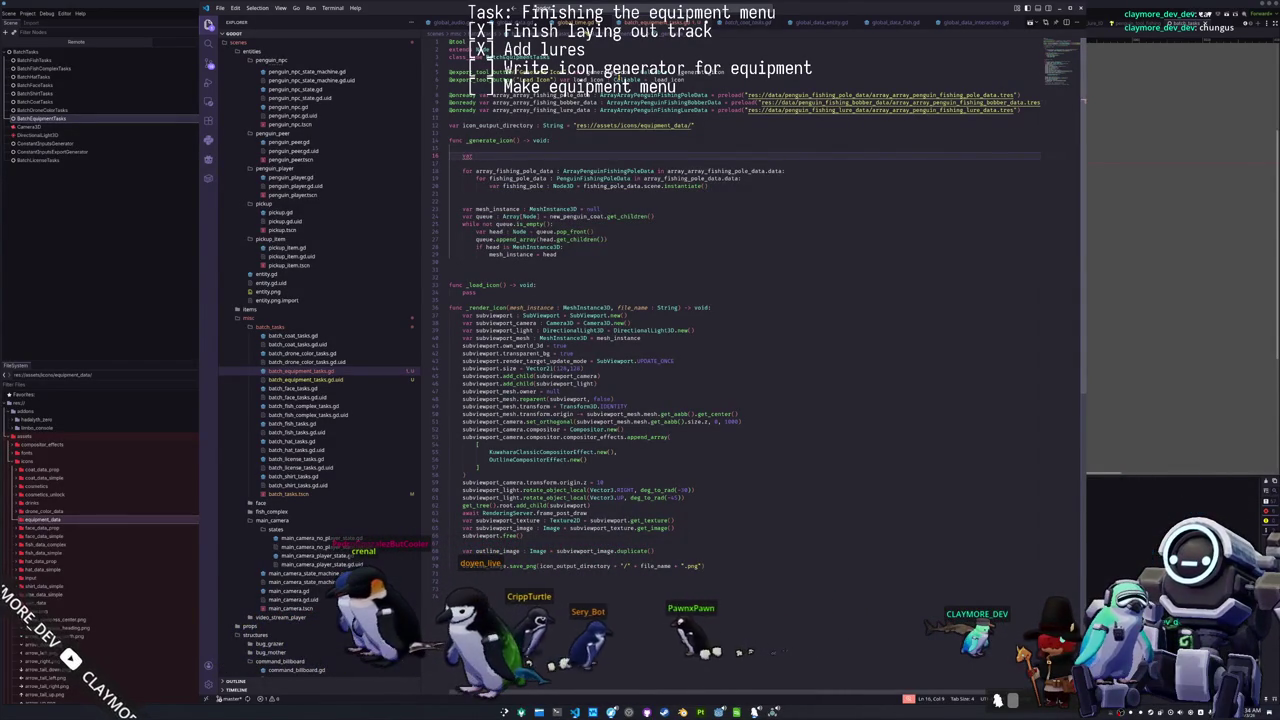
{"action": "type", "text": "scene_data"}
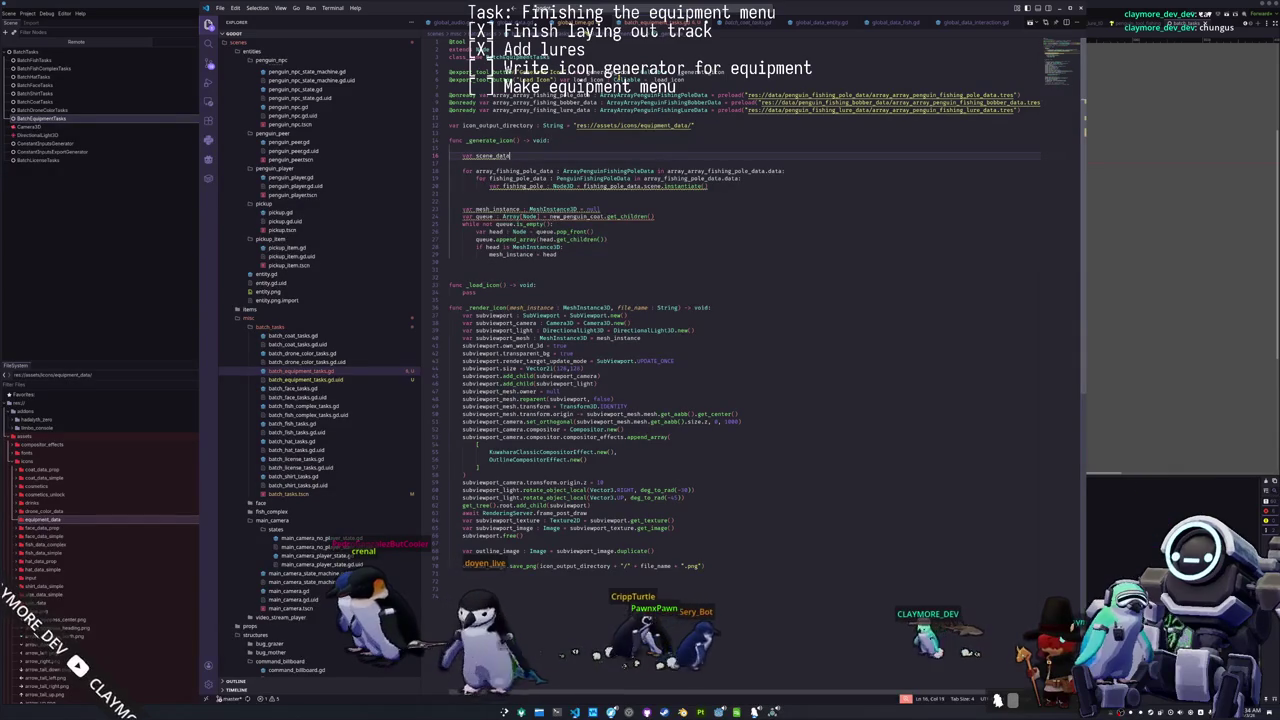
{"action": "type", "text": " : String = ["}
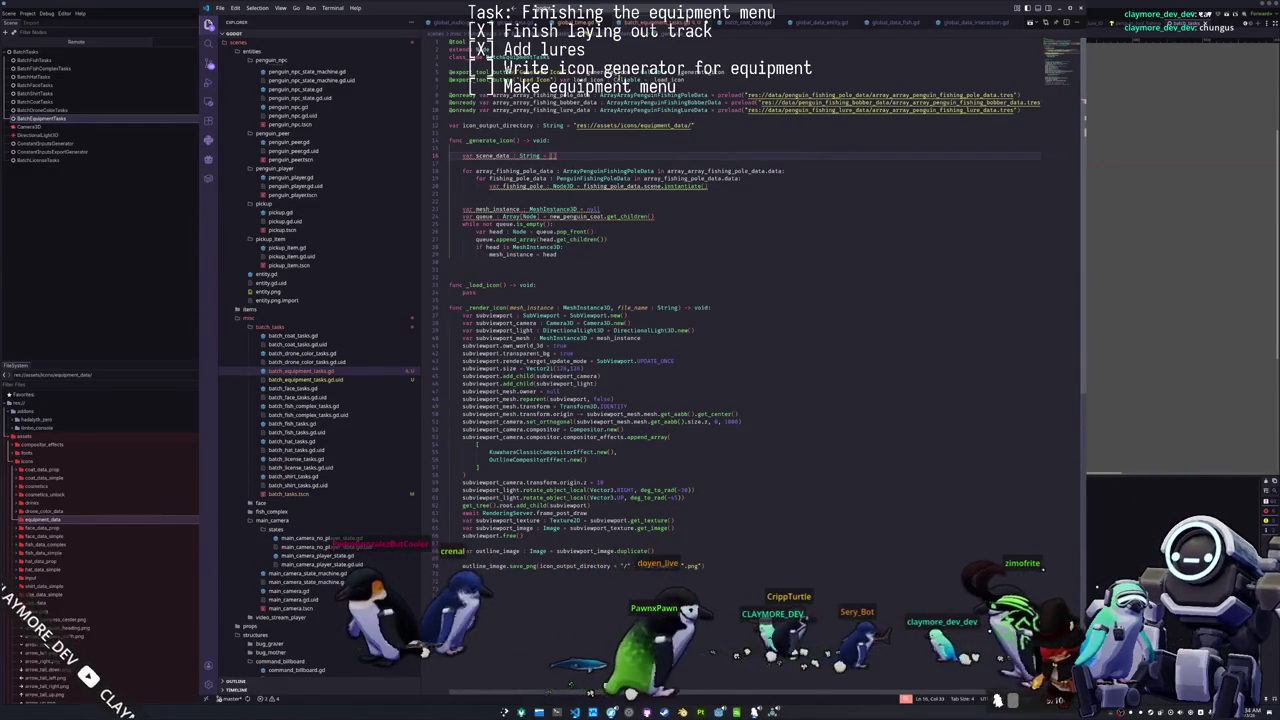
{"action": "key", "text": "Return"}
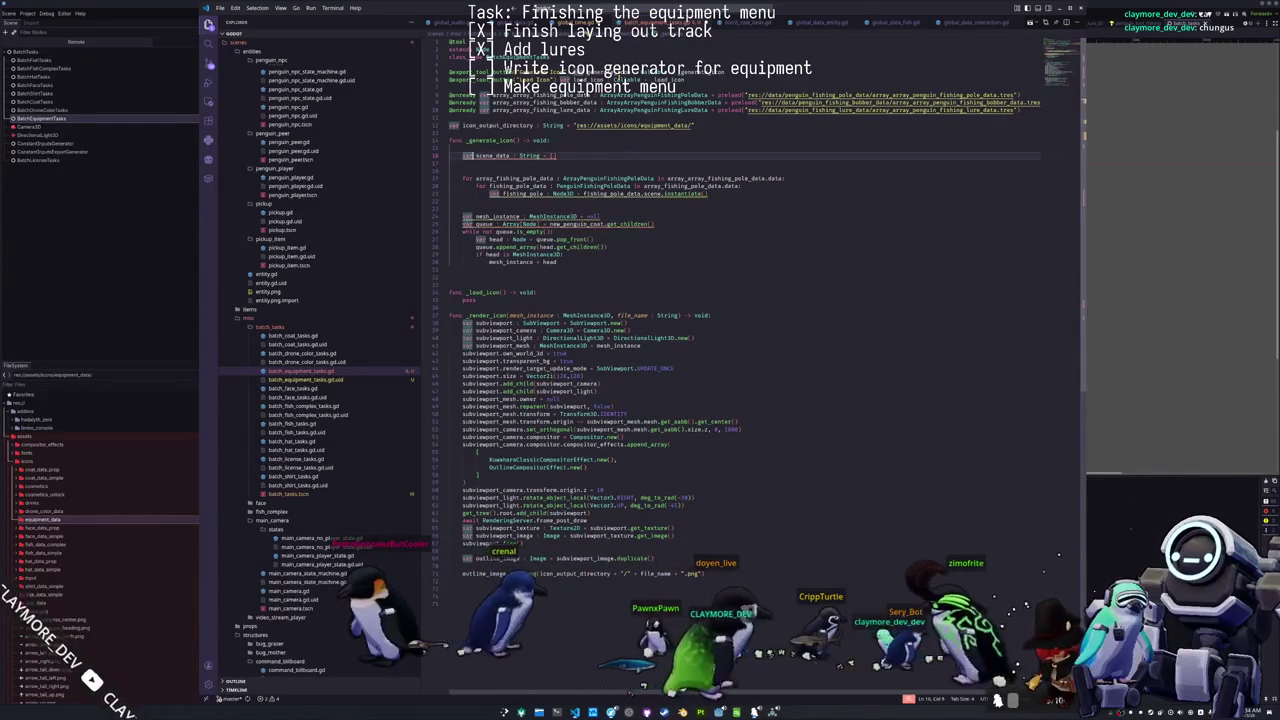
{"action": "double_click", "coordinate": [529, 156]}
{"action": "type", "text": "Array[N"}
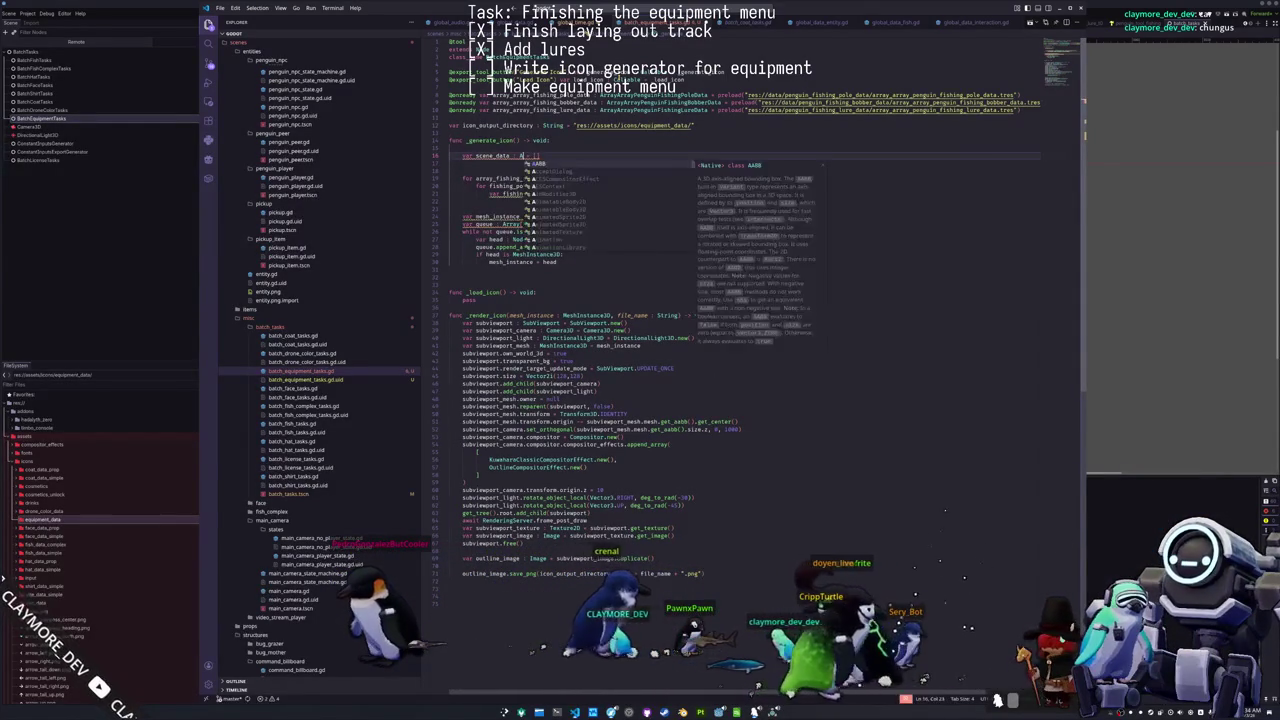
{"action": "type", "text": "ode3D"}
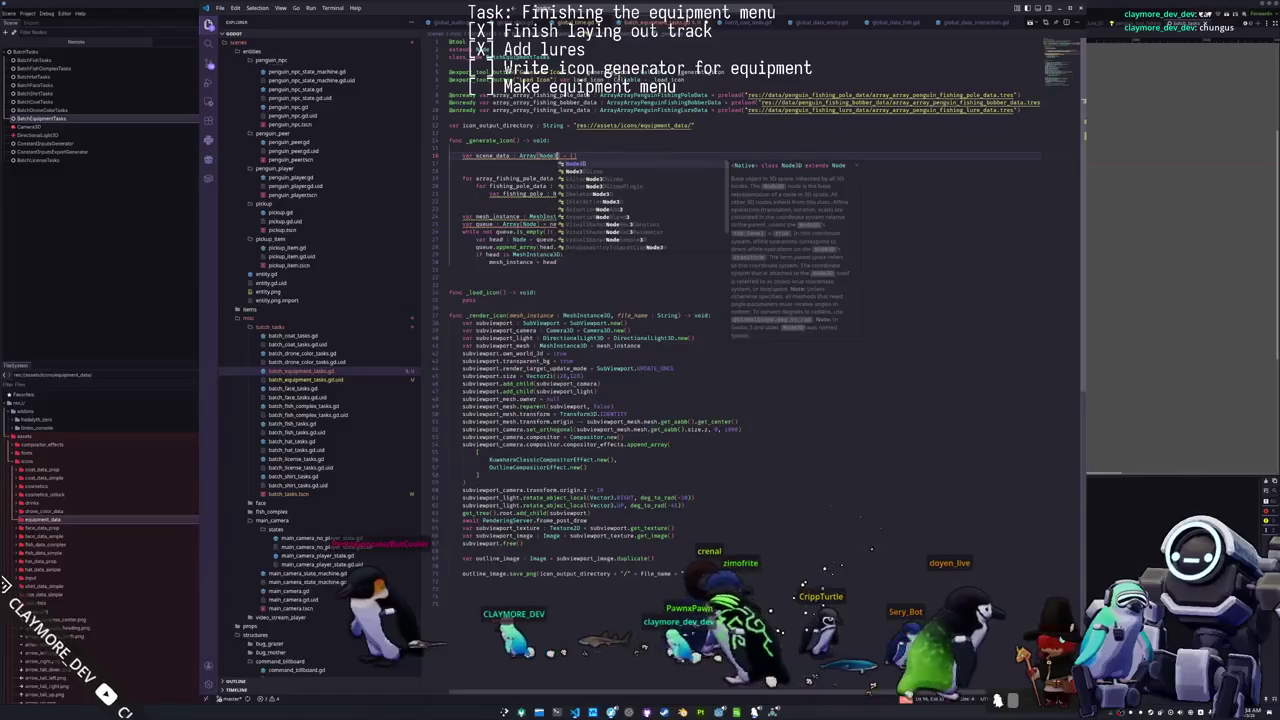
{"action": "key", "text": "Escape"}
{"action": "key", "text": "Down"}
{"action": "type", "text": "var scene_name"}
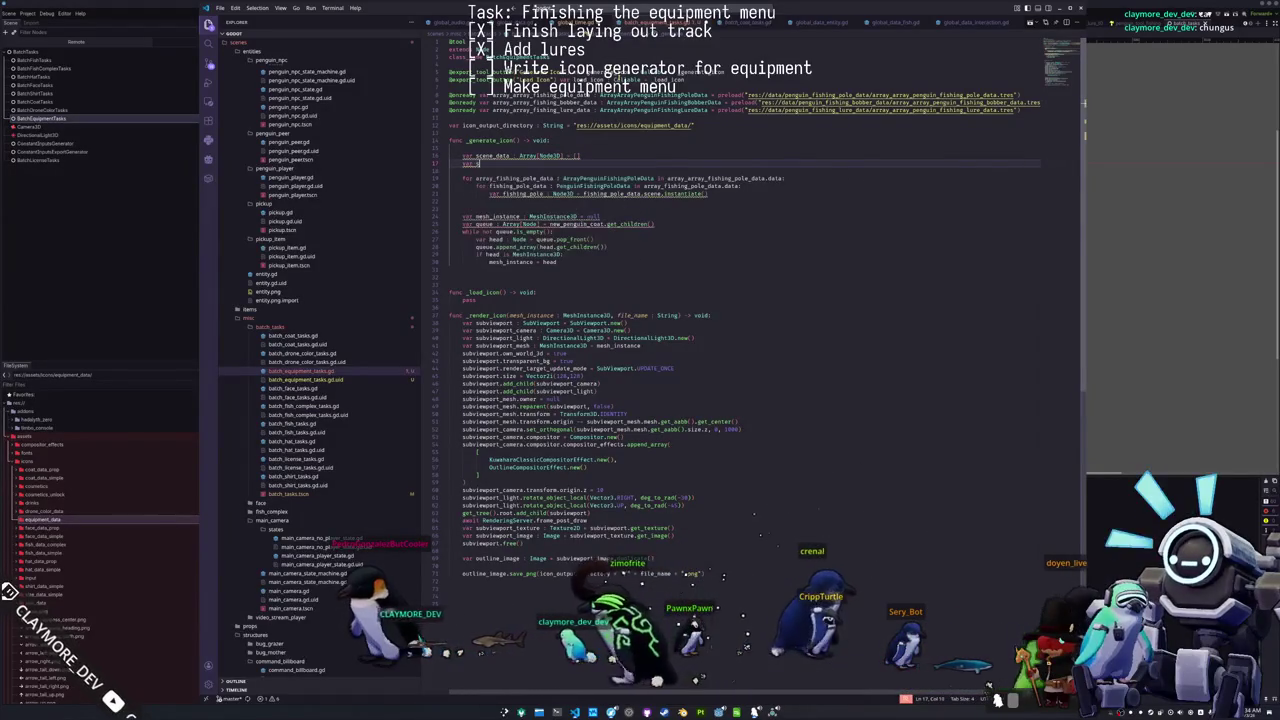
{"action": "type", "text": " : Arra"}
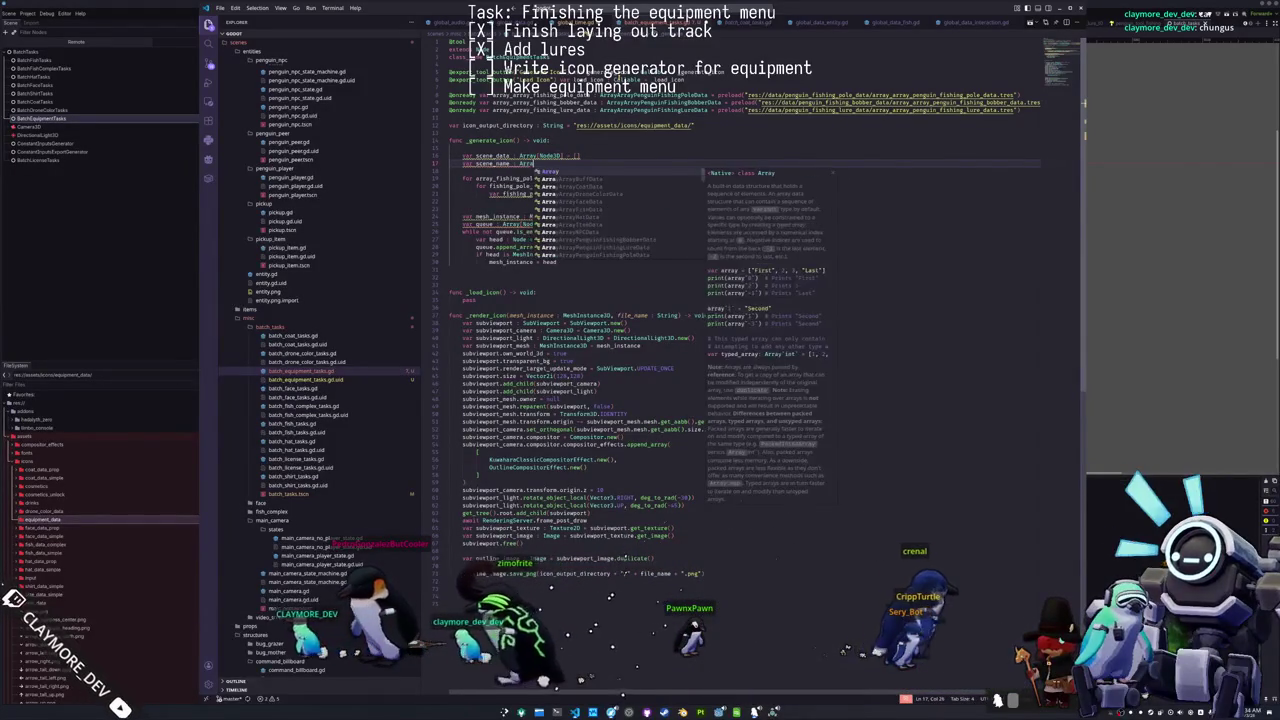
{"action": "type", "text": "y[String]"}
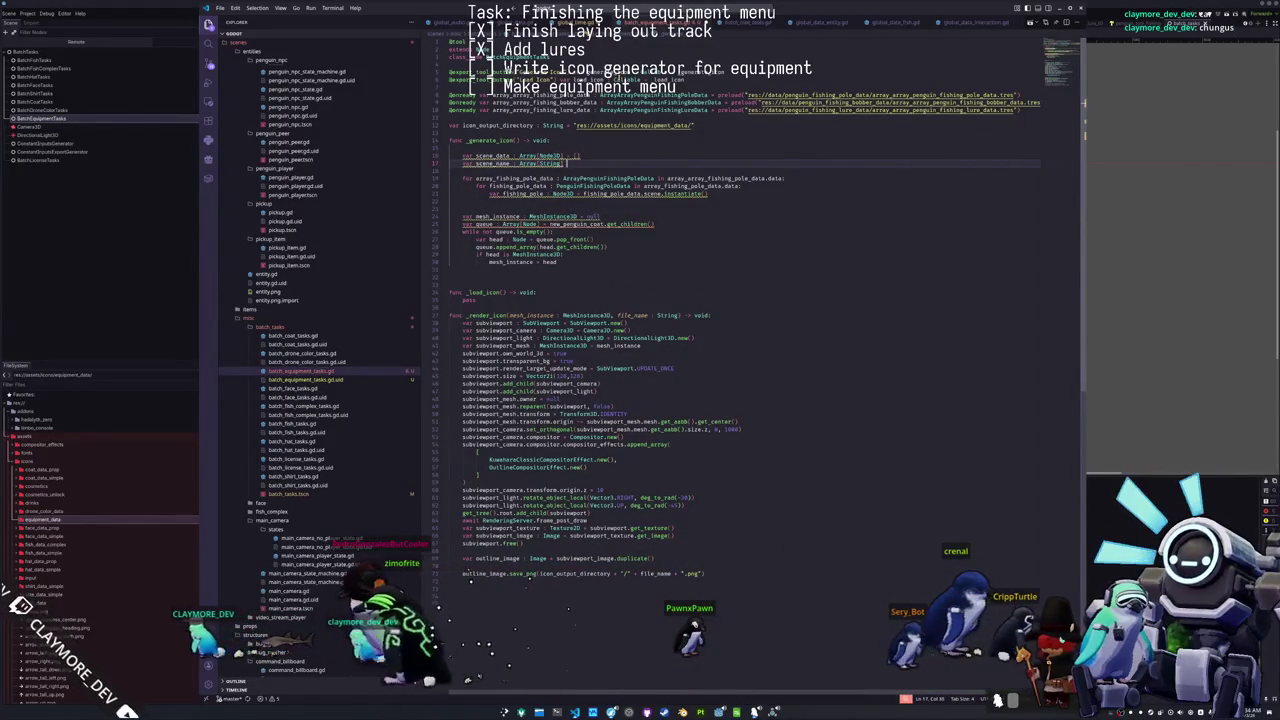
Step: In the pole loop, add scene_data.push_back(fishing_pole)
{"action": "key", "text": "Down"}
{"action": "key", "text": "Down"}
{"action": "key", "text": "Down"}
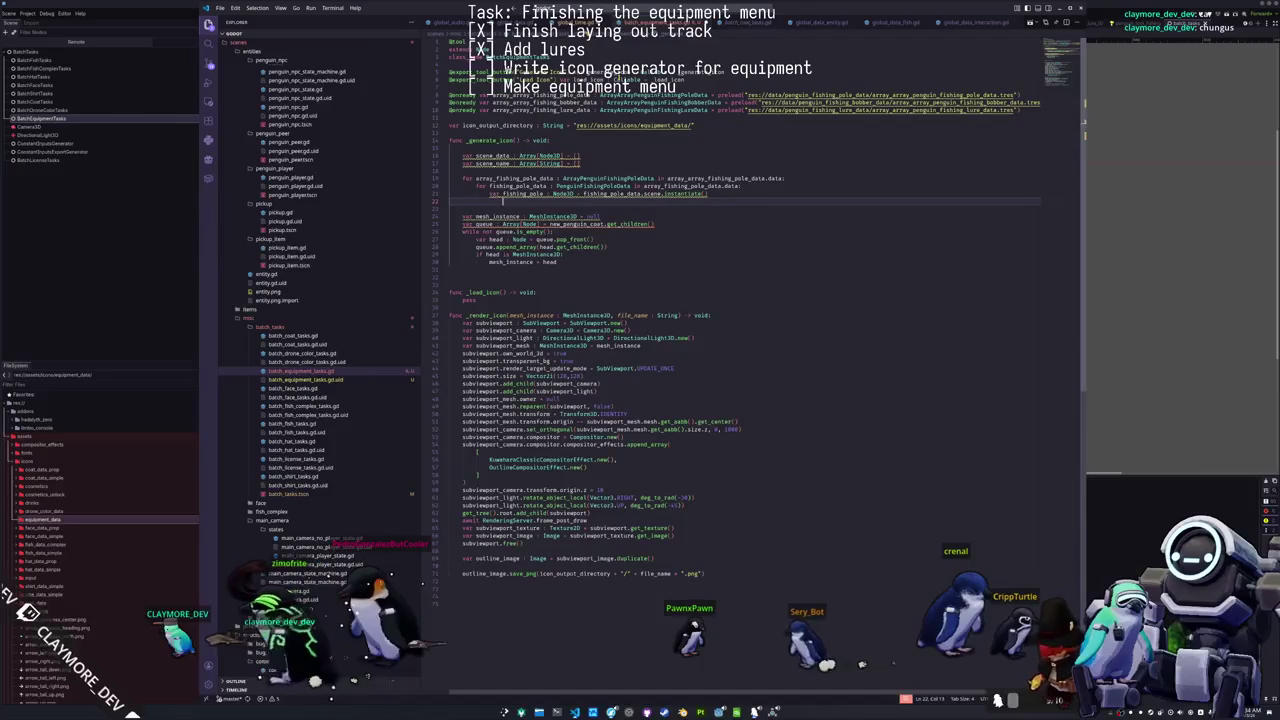
{"action": "type", "text": "scene_data.push_back("}
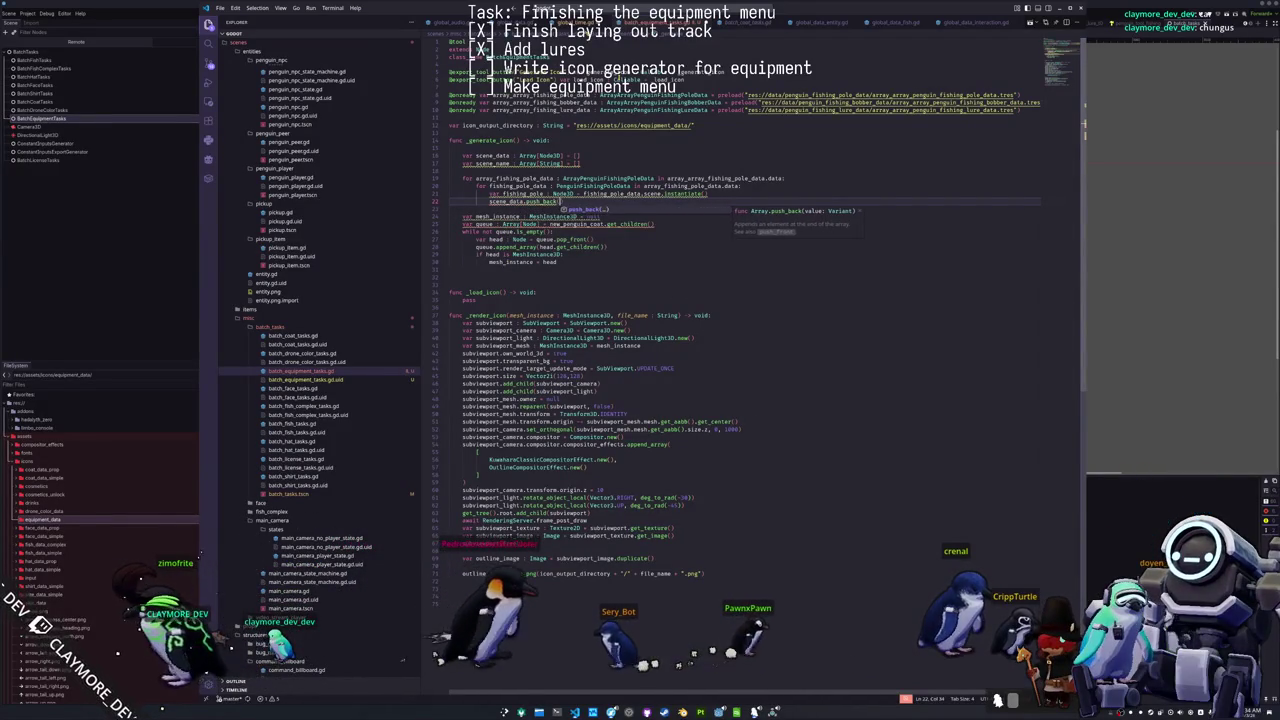
{"action": "key", "text": "Return"}
{"action": "type", "text": "fishing"}
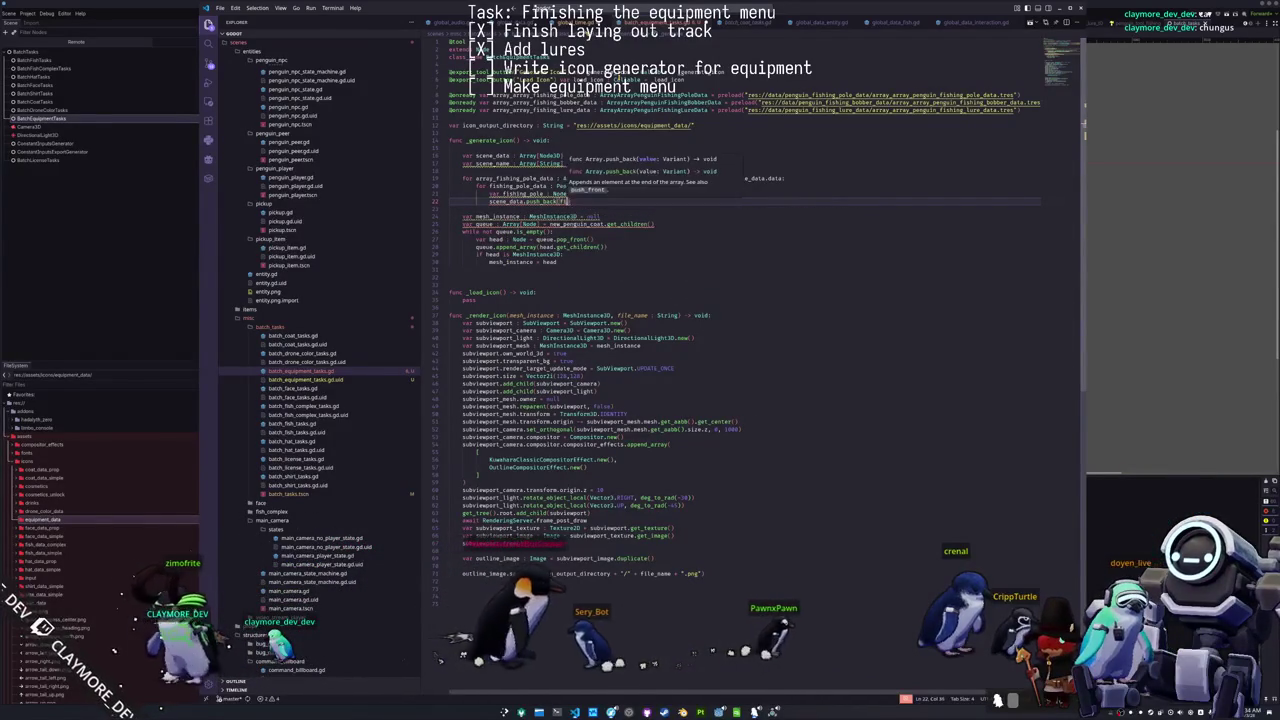
{"action": "type", "text": "_pole)"}
{"action": "key", "text": "Return"}
Step: Add a push_back line for fishing_pole_data.name.to_snake_case() below it
{"action": "type", "text": "scene_data.push_back"}
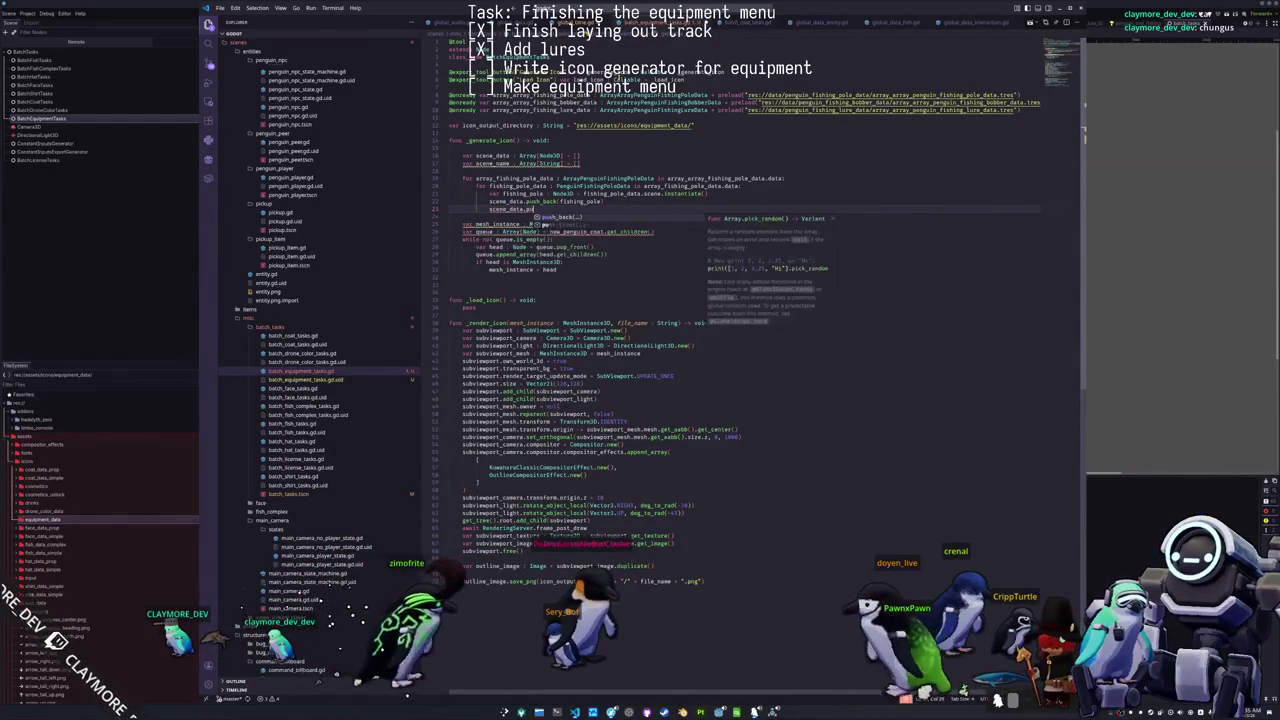
{"action": "type", "text": "(fishing_pole"}
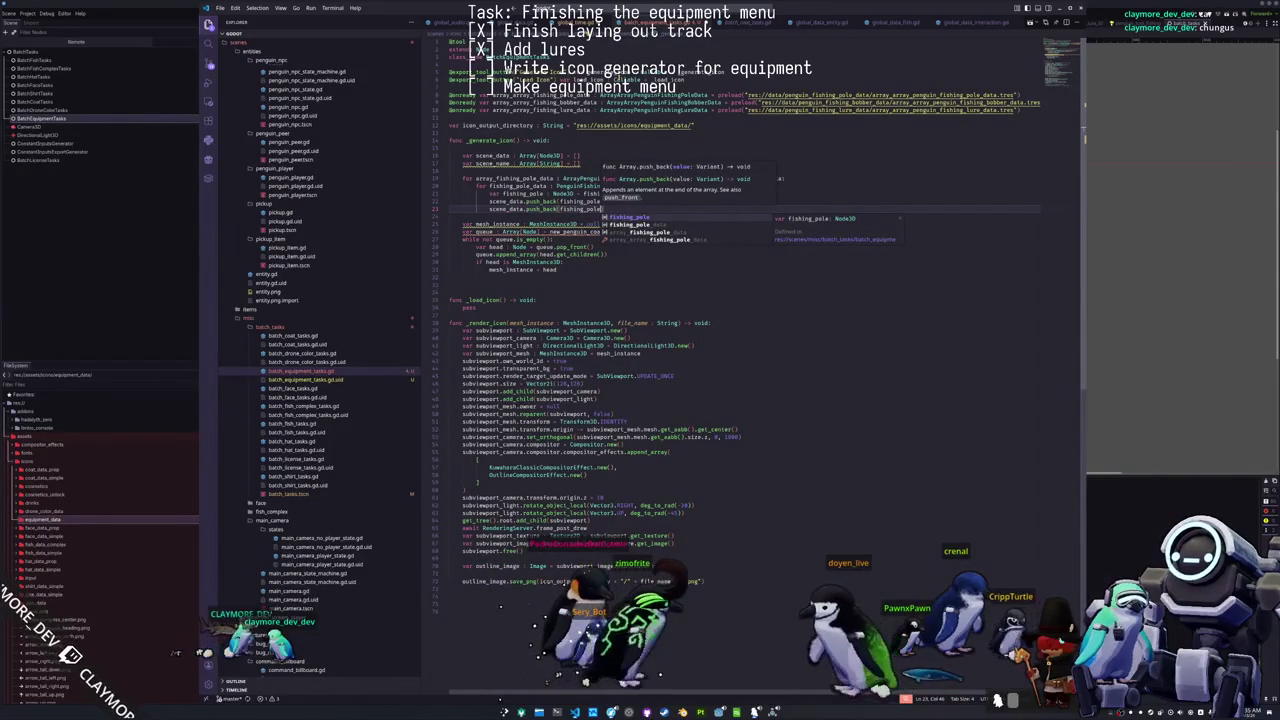
{"action": "type", "text": "_data.name"}
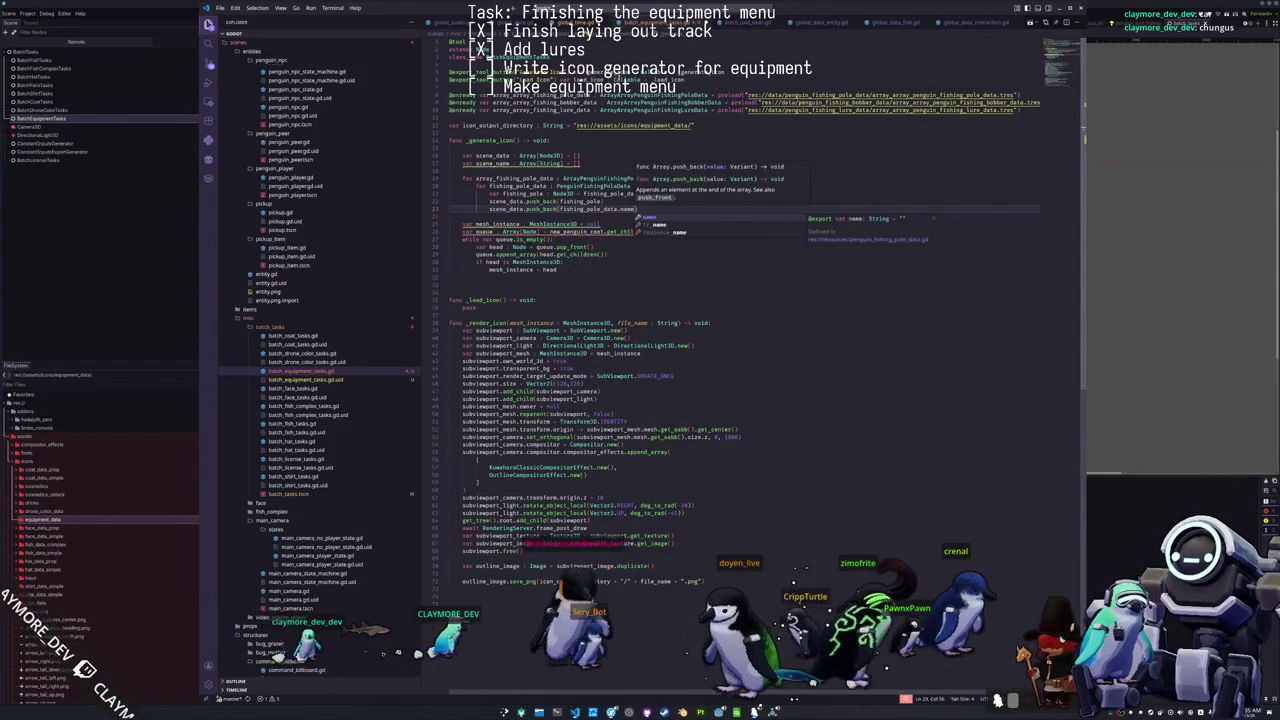
{"action": "key", "text": "Down"}
{"action": "key", "text": "Down"}
{"action": "key", "text": "Up"}
{"action": "key", "text": "Up"}
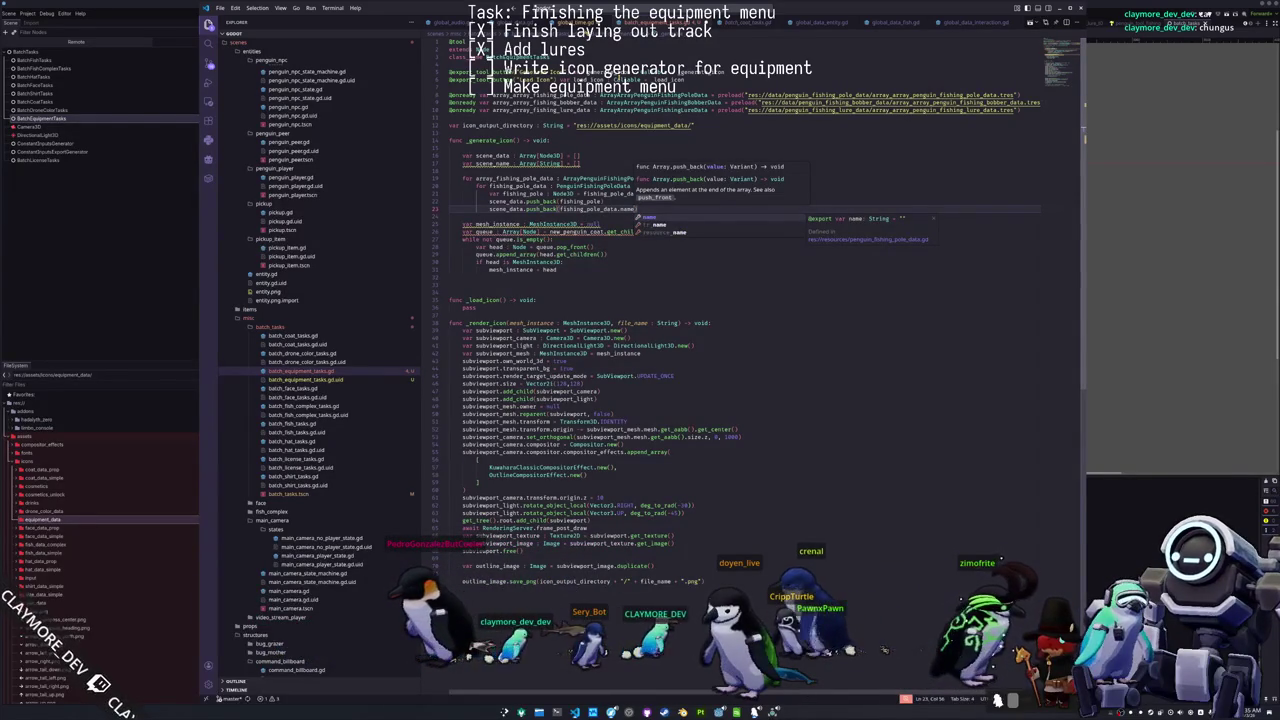
{"action": "left_click", "coordinate": [450, 216]}
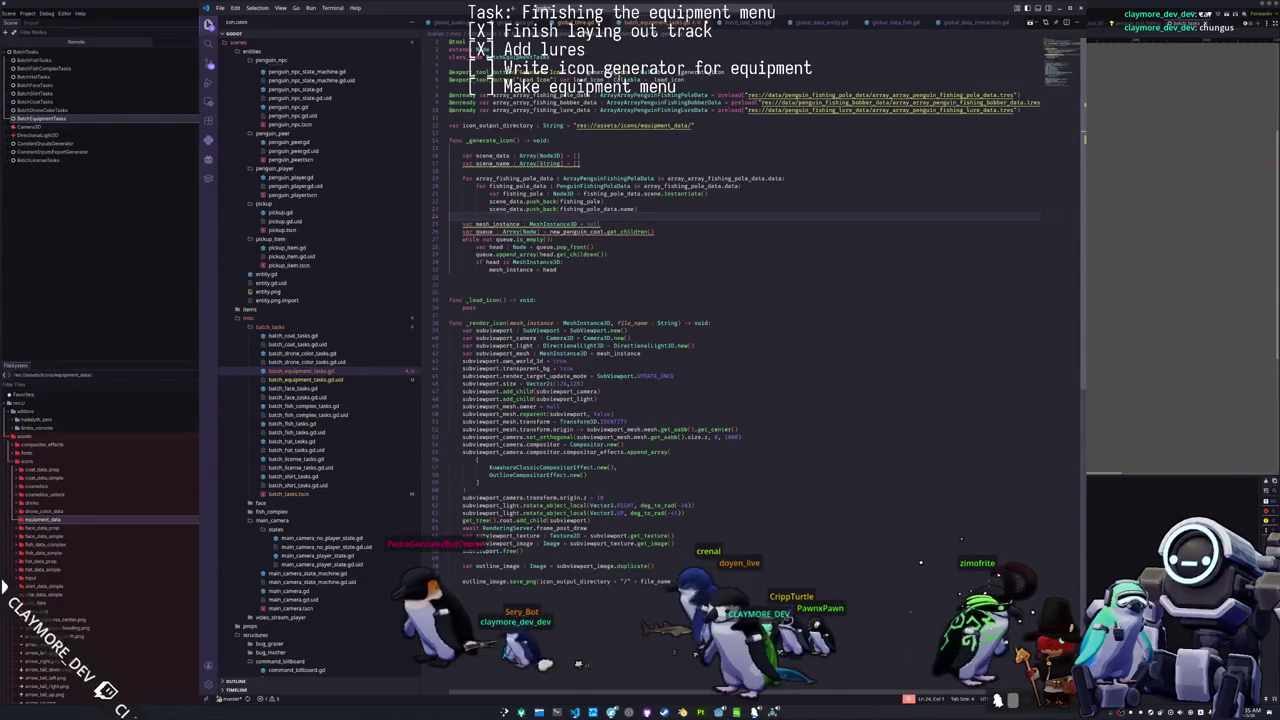
{"action": "key", "text": "Return"}
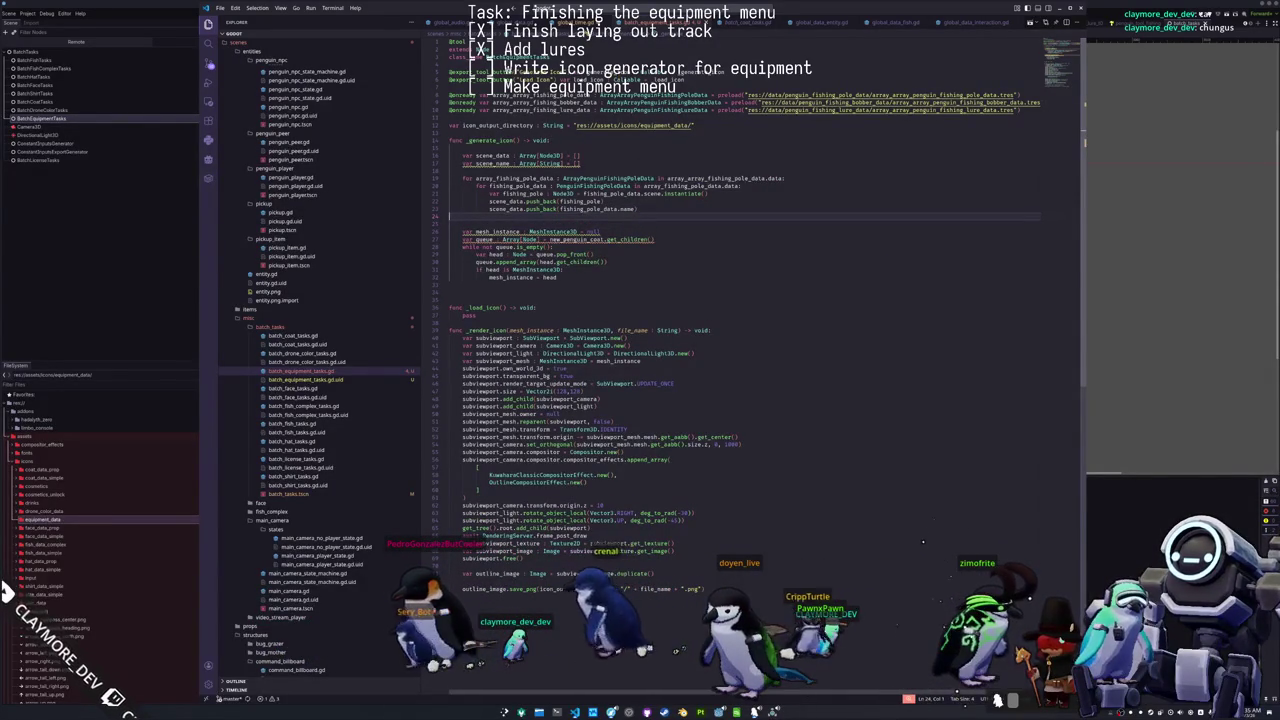
{"action": "double_click", "coordinate": [52, 513]}
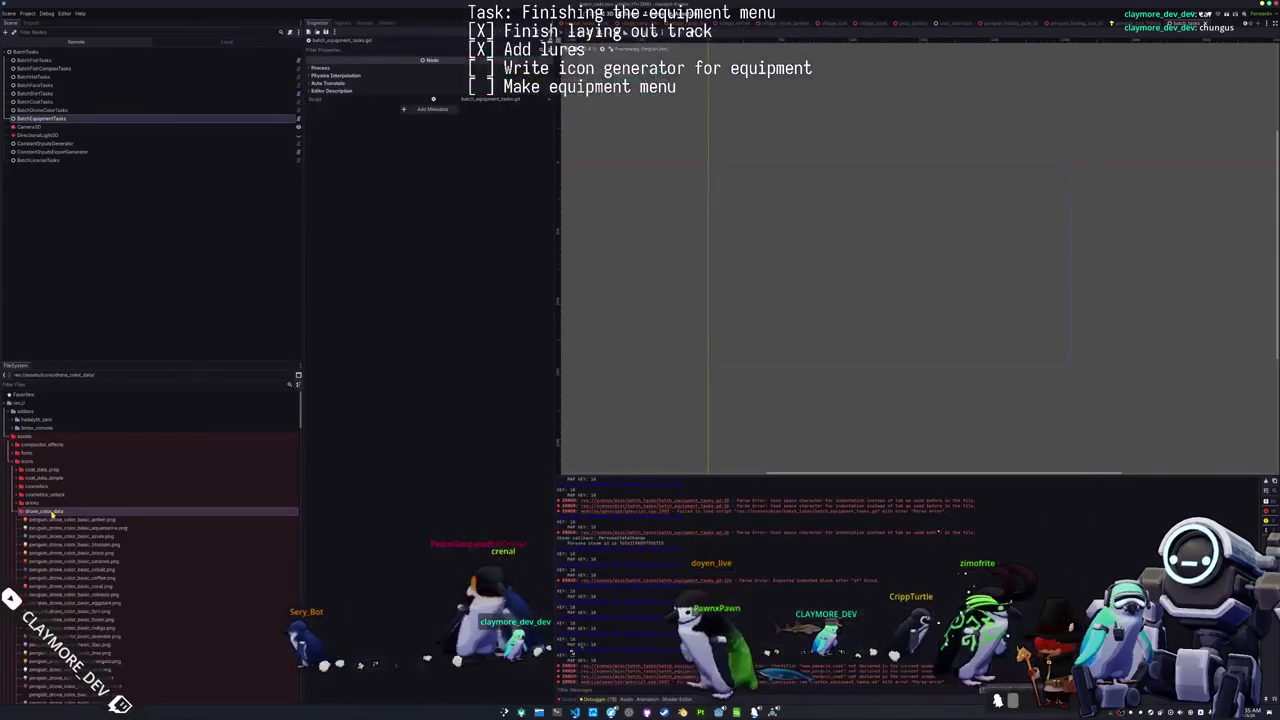
{"action": "key", "text": "alt+Tab"}
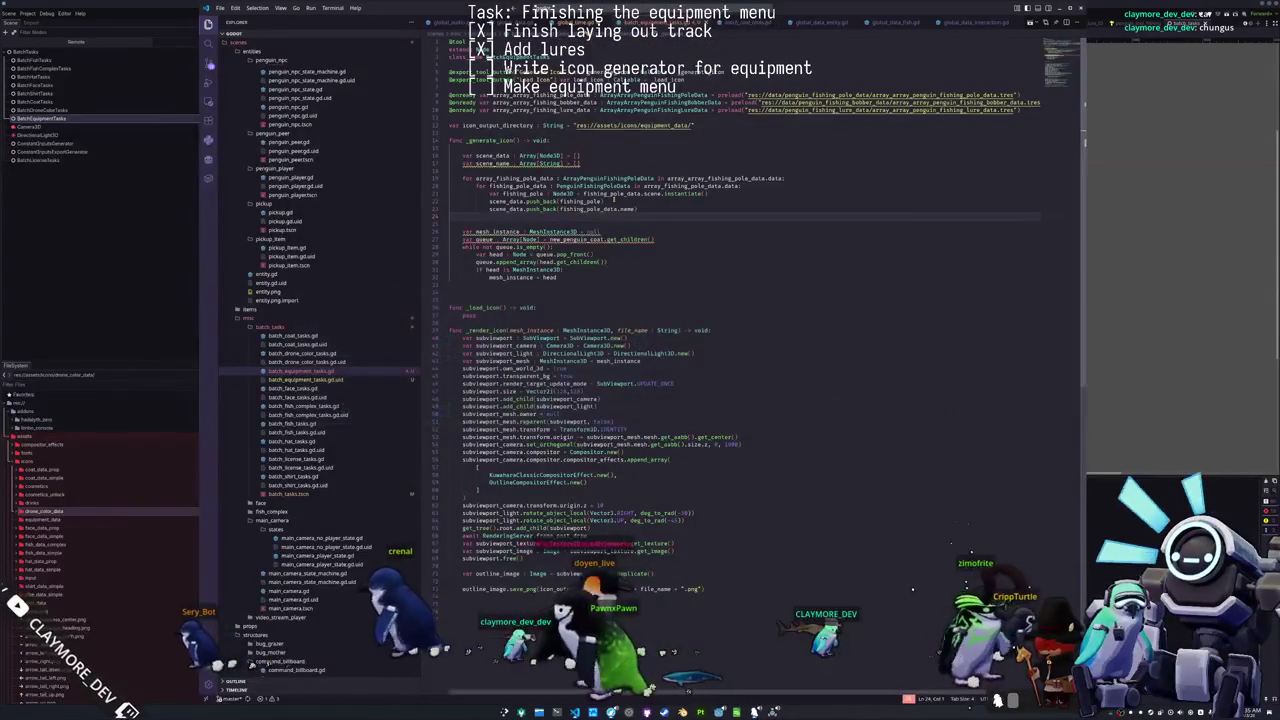
{"action": "left_click", "coordinate": [722, 211]}
{"action": "type", "text": ".to_snake_case("}
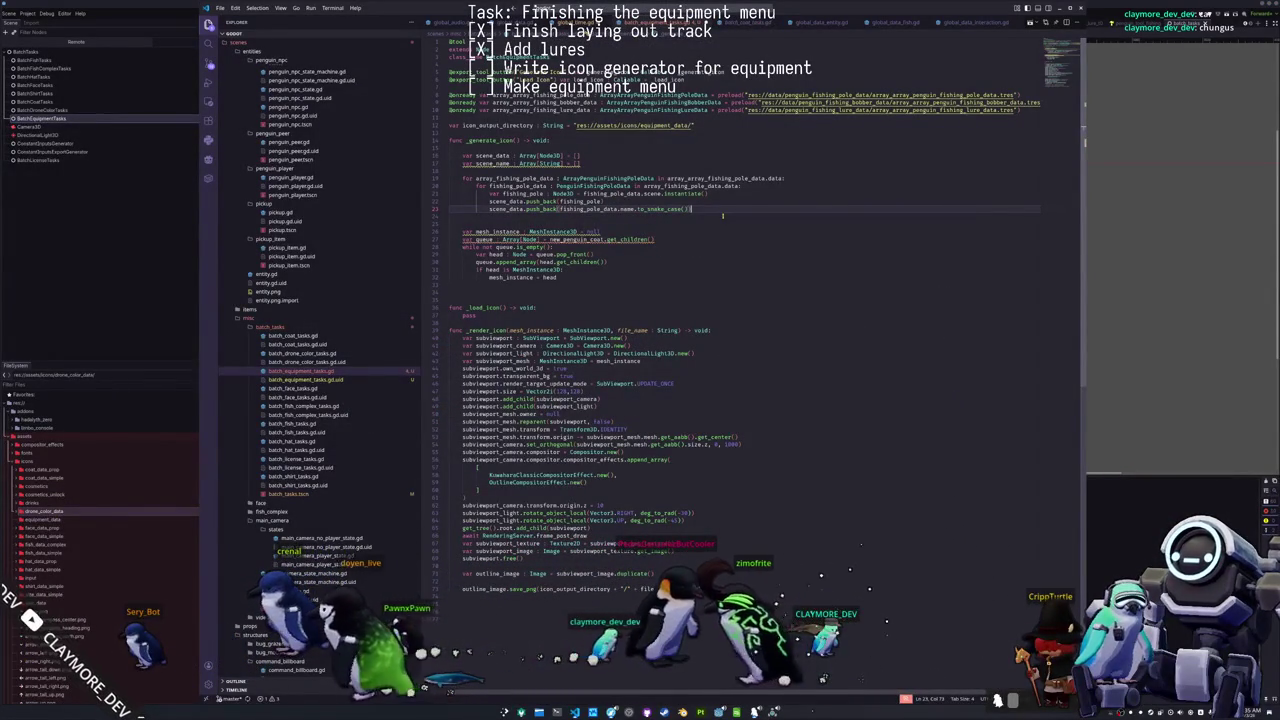
{"action": "left_click", "coordinate": [722, 215]}
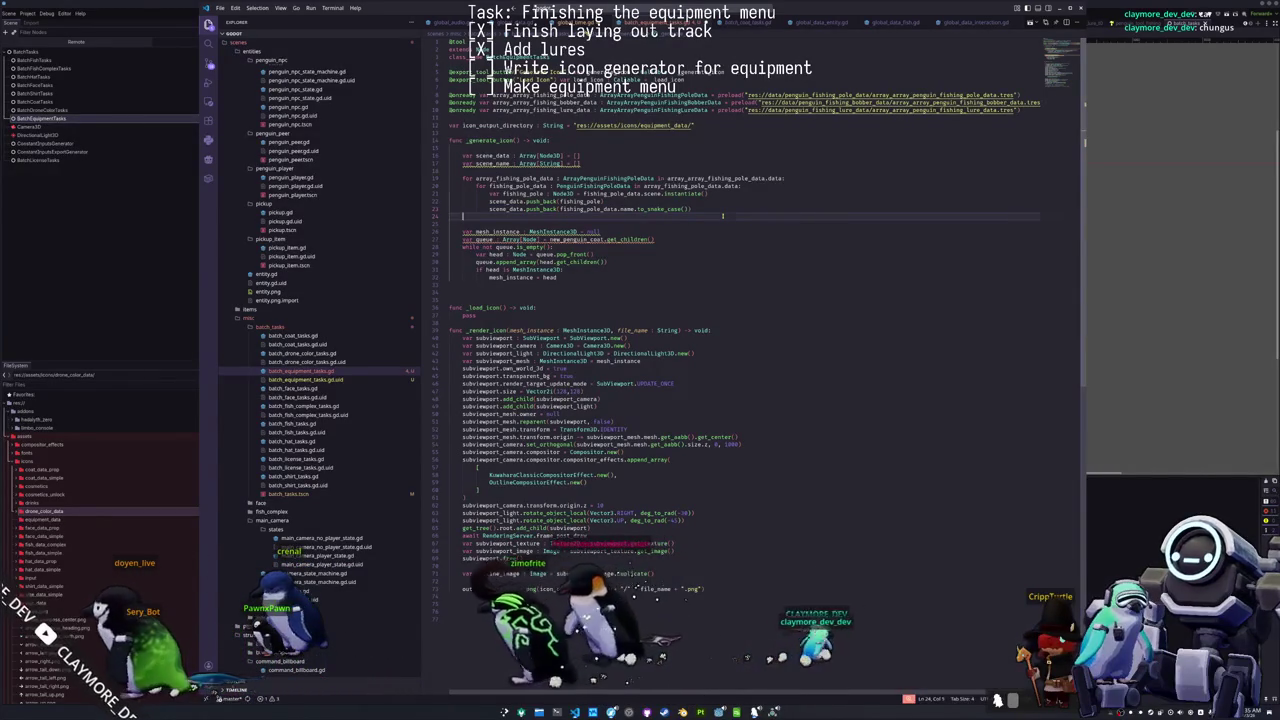
Step: Make that name line push into scene_name, then select the pole loop block
{"action": "key", "text": "shift+Up"}
{"action": "key", "text": "shift+Up"}
{"action": "key", "text": "shift+Up"}
{"action": "key", "text": "Right"}
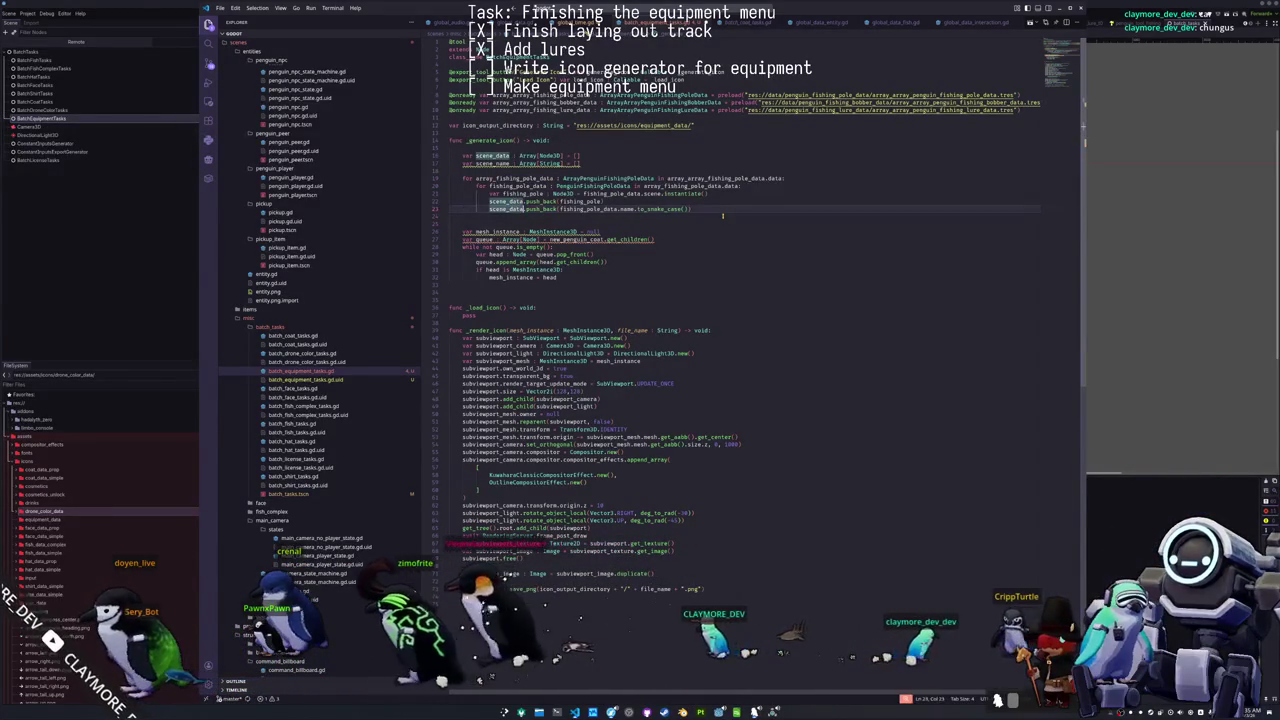
{"action": "type", "text": "scene_name"}
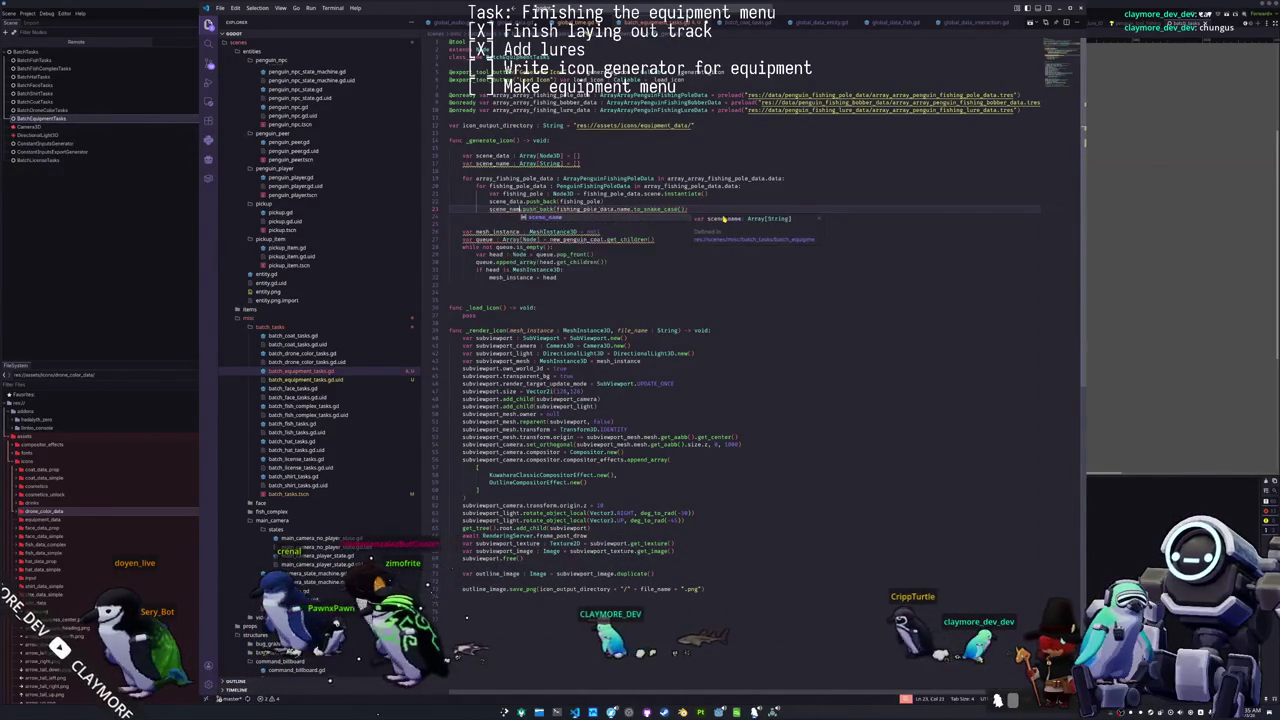
{"action": "key", "text": "Down"}
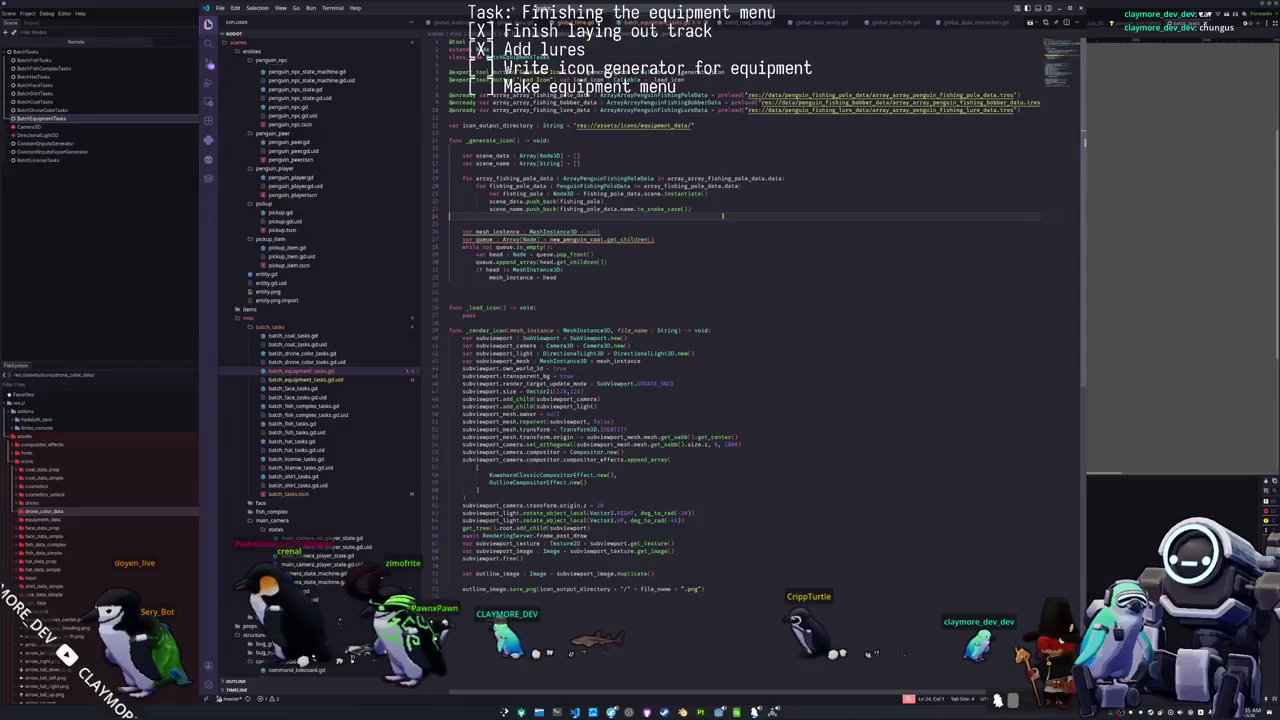
{"action": "key", "text": "shift+Up"}
{"action": "key", "text": "shift+Up"}
{"action": "key", "text": "shift+Up"}
Step: Duplicate the fishing pole loop into three blank-line-separated copies
{"action": "key", "text": "ctrl+c"}
{"action": "key", "text": "ctrl+v"}
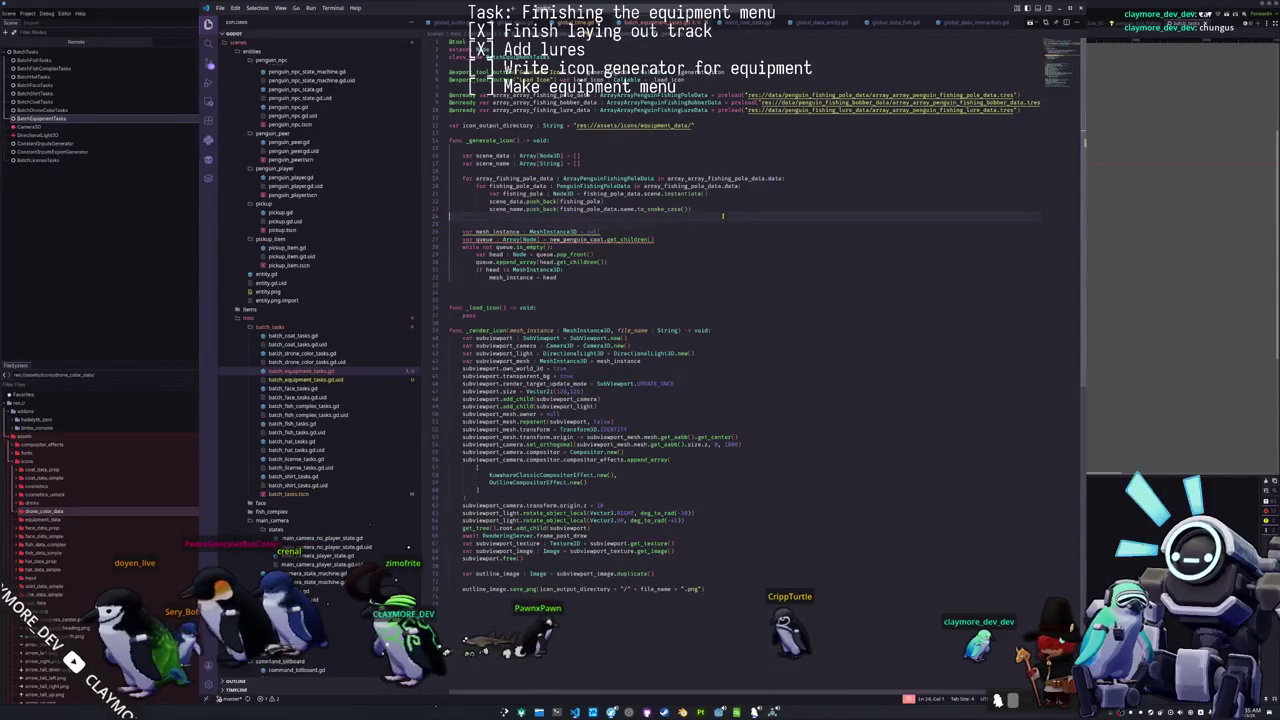
{"action": "key", "text": "ctrl+v"}
{"action": "key", "text": "ctrl+v"}
{"action": "key", "text": "Up"}
{"action": "key", "text": "Up"}
{"action": "key", "text": "Up"}
{"action": "key", "text": "Up"}
{"action": "key", "text": "Up"}
{"action": "key", "text": "Up"}
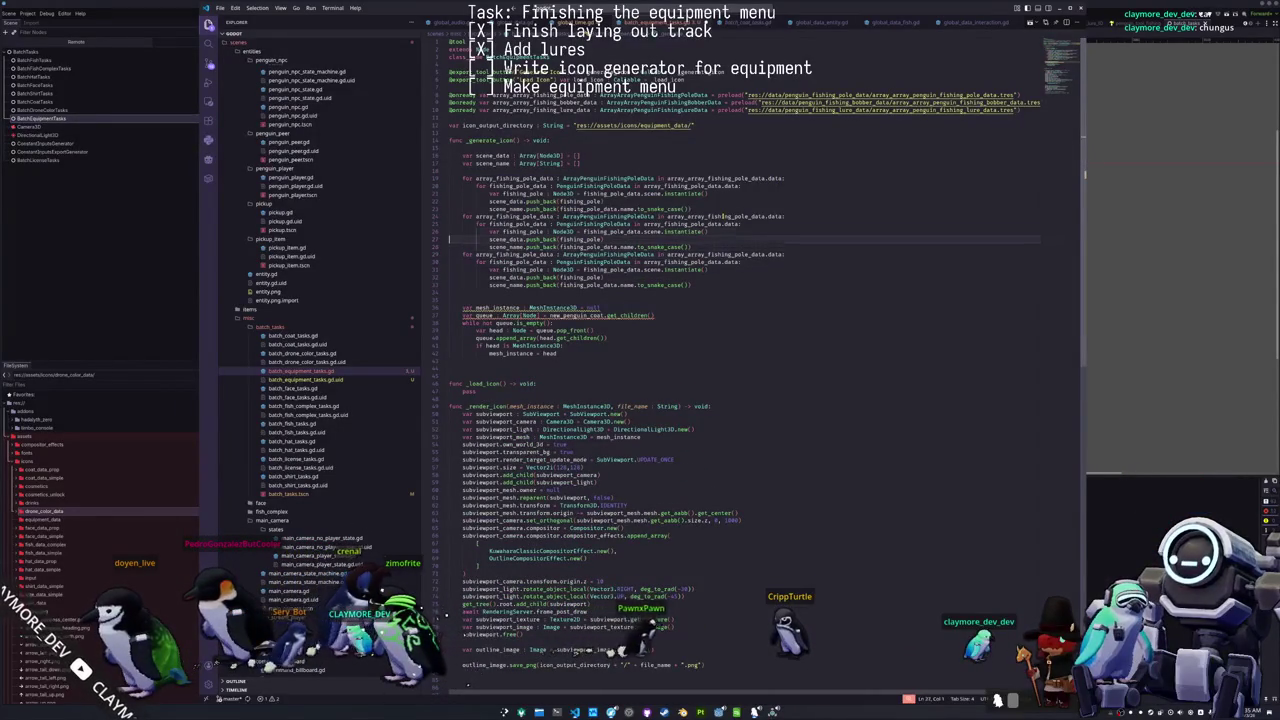
{"action": "key", "text": "Return"}
{"action": "key", "text": "Down"}
{"action": "key", "text": "Down"}
{"action": "key", "text": "Down"}
{"action": "key", "text": "Return"}
{"action": "key", "text": "Up"}
{"action": "key", "text": "Up"}
{"action": "key", "text": "Up"}
Step: Point the second loop at array_fishing_bobber_data, fishing_bobber_data and PenguinFishingBobberData
{"action": "key", "text": "ctrl+Right"}
{"action": "key", "text": "ctrl+shift+Right"}
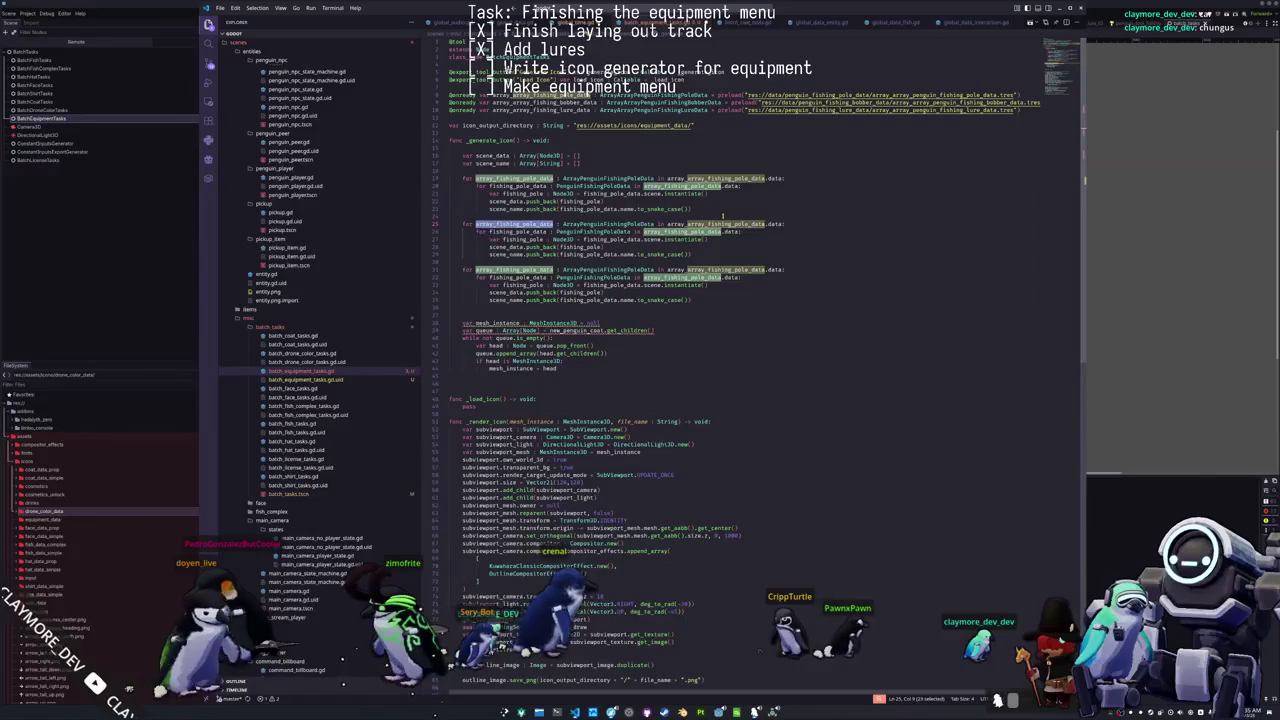
{"action": "type", "text": "array_"}
{"action": "type", "text": "fishing_bob"}
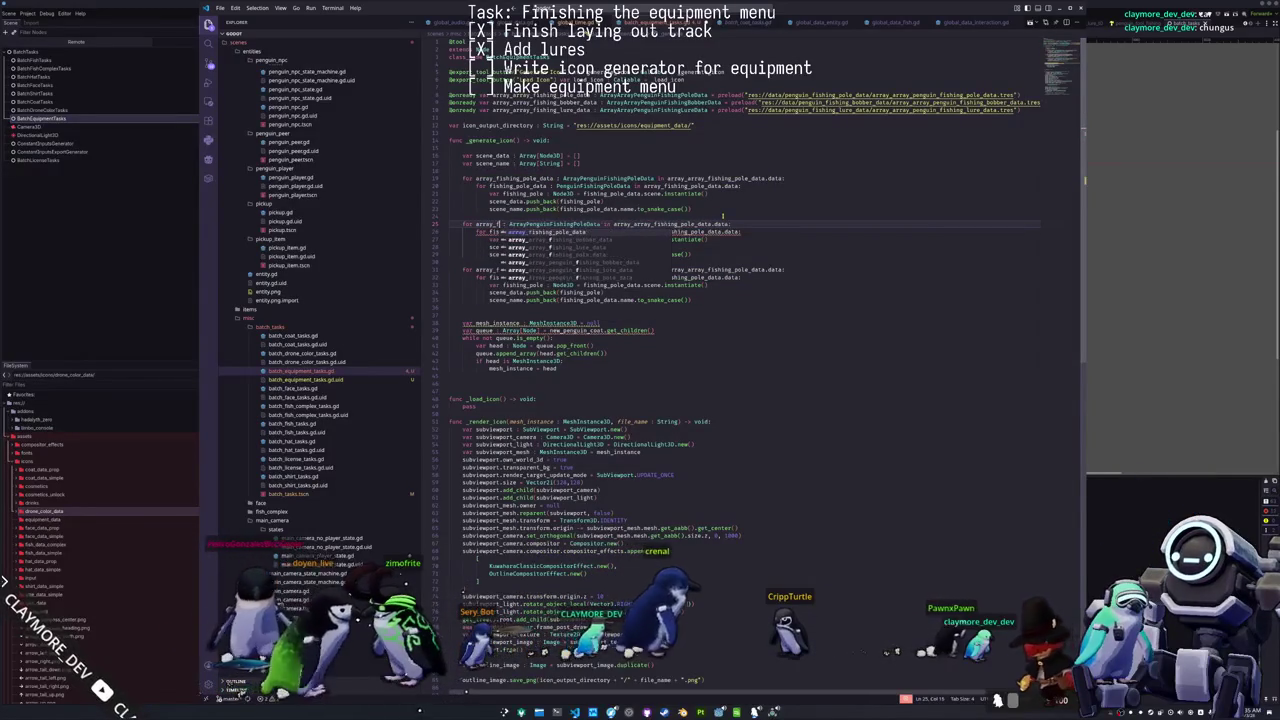
{"action": "type", "text": "ber_data"}
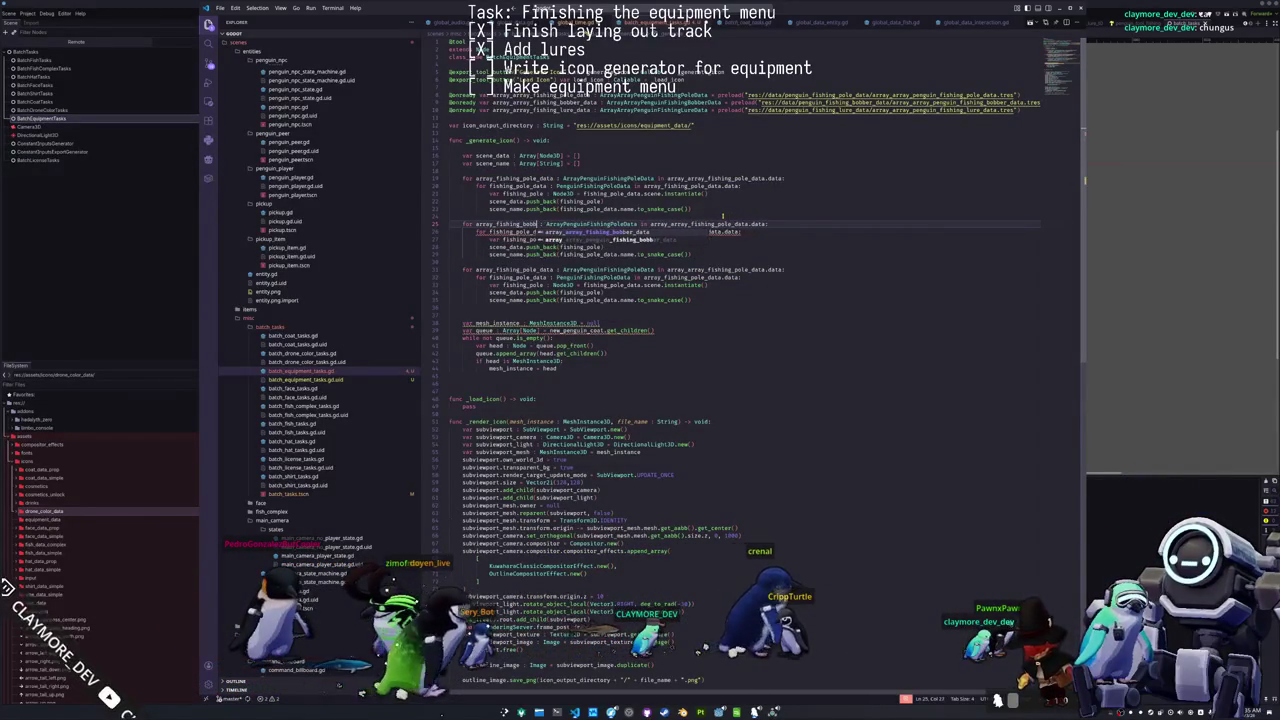
{"action": "key", "text": "Left"}
{"action": "key", "text": "Left"}
{"action": "key", "text": "Left"}
{"action": "key", "text": "BackSpace"}
{"action": "key", "text": "BackSpace"}
{"action": "key", "text": "BackSpace"}
{"action": "type", "text": "Bobber"}
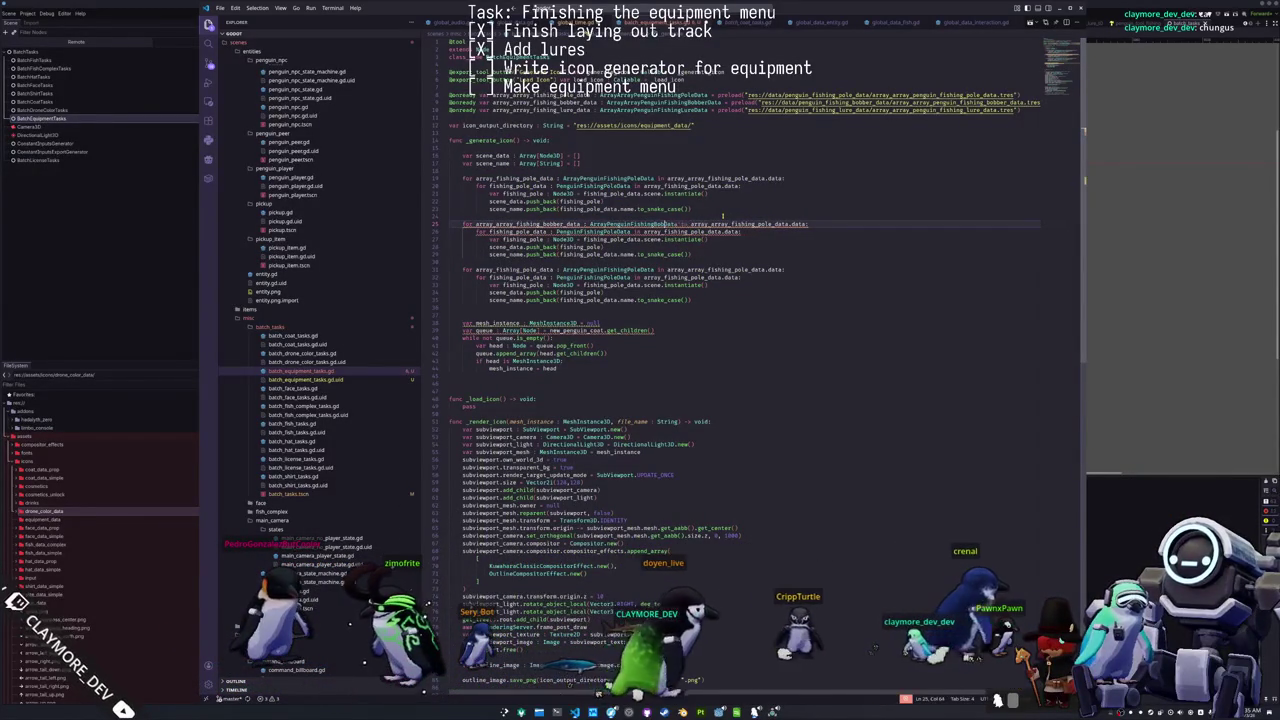
{"action": "key", "text": "ctrl+Right"}
{"action": "key", "text": "ctrl+Right"}
{"action": "key", "text": "ctrl+Right"}
{"action": "key", "text": "ctrl+BackSpace"}
{"action": "type", "text": "array"}
{"action": "key", "text": "Return"}
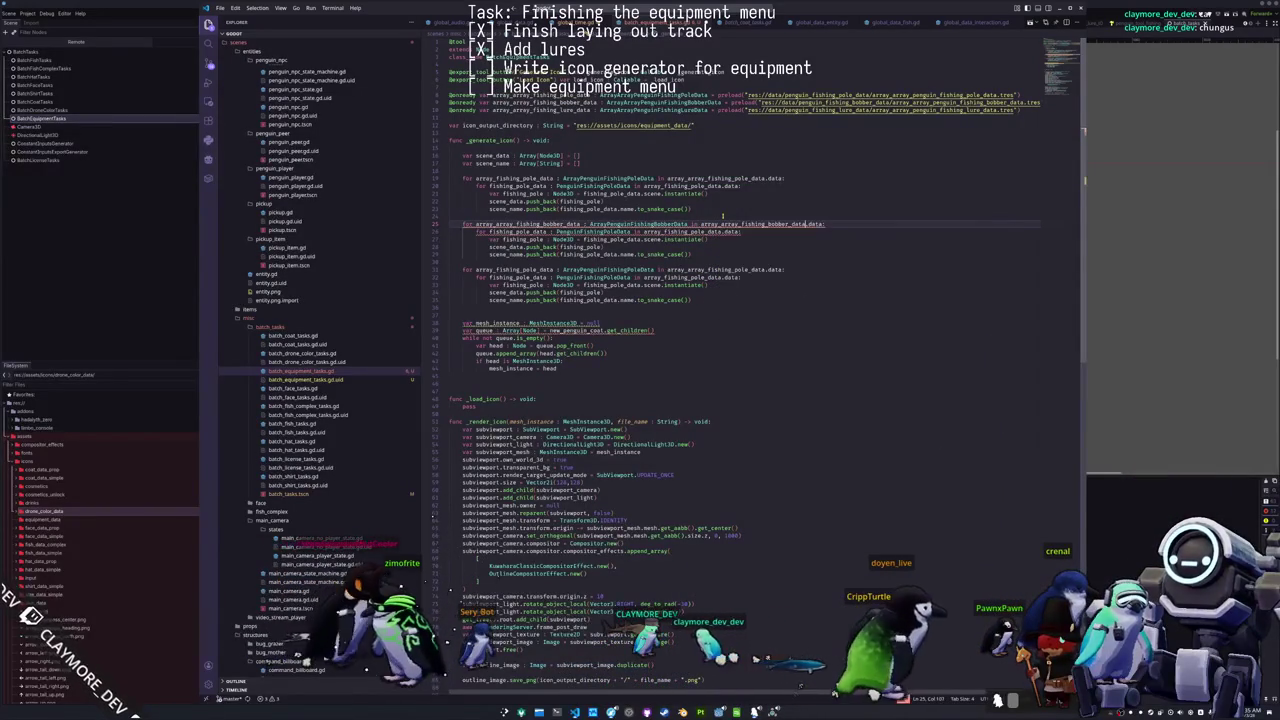
{"action": "key", "text": "Down"}
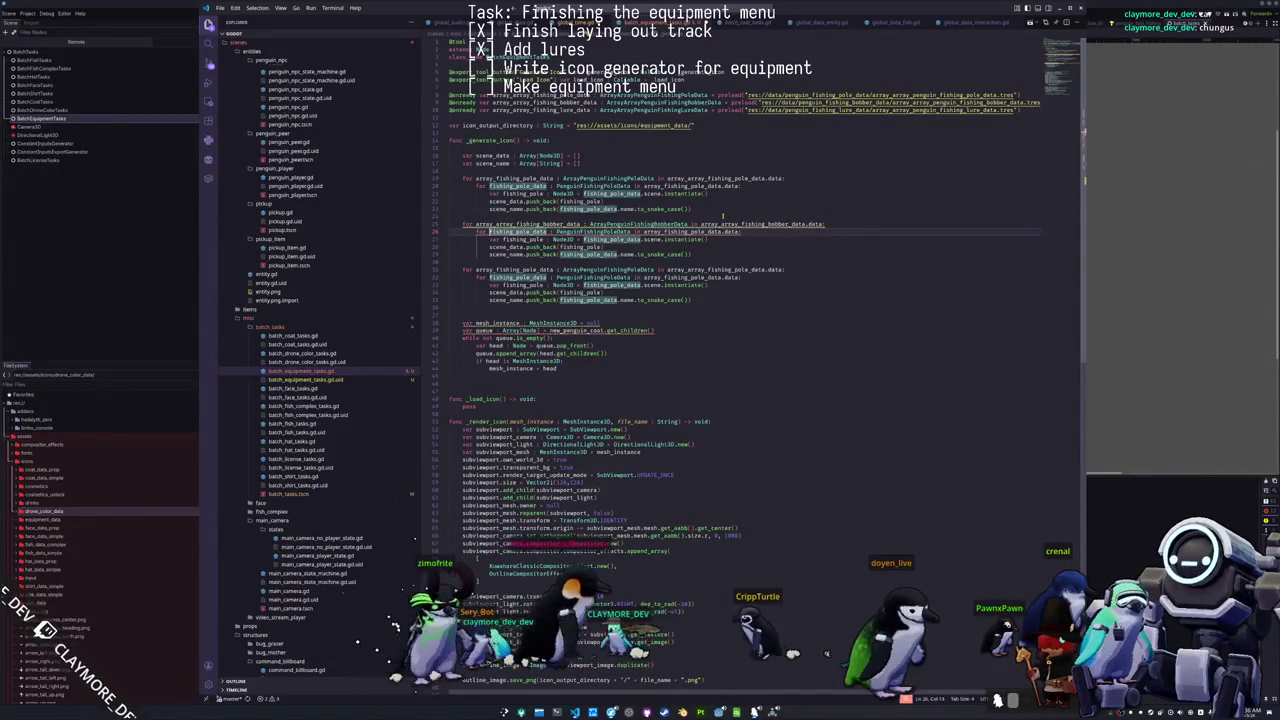
{"action": "key", "text": "ctrl+d"}
{"action": "type", "text": "fishing_bobber"}
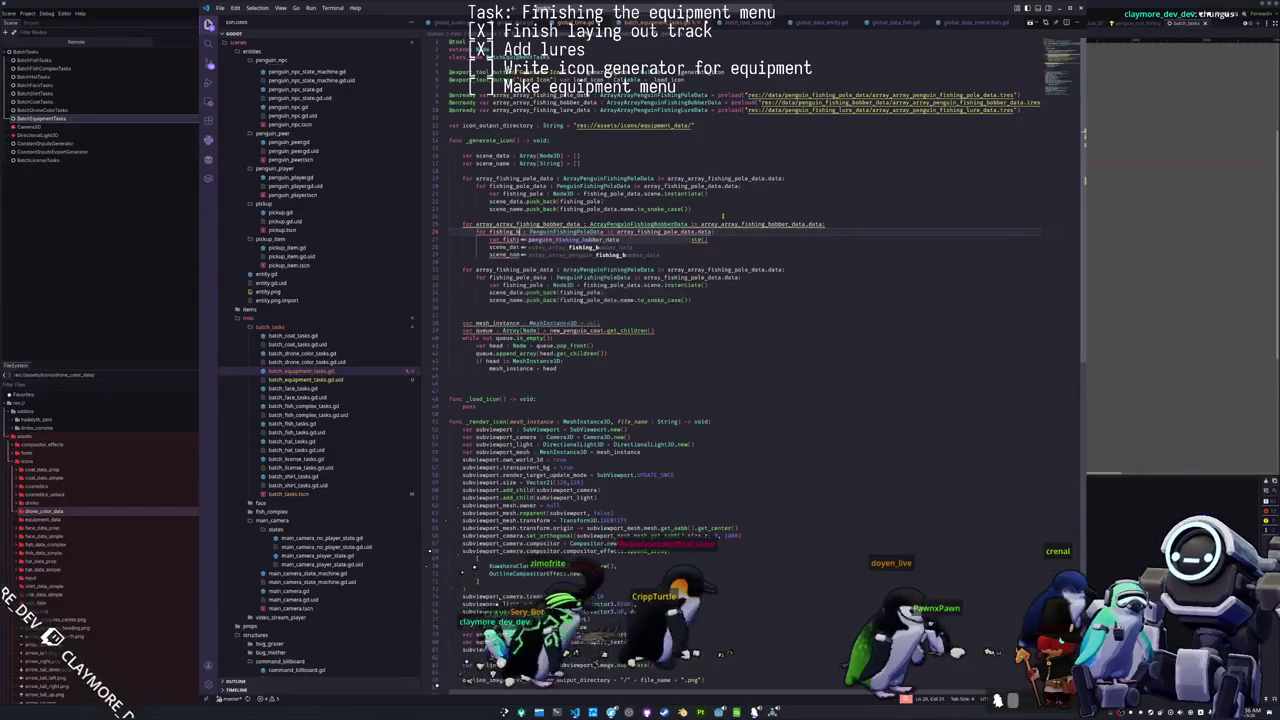
{"action": "type", "text": "_data"}
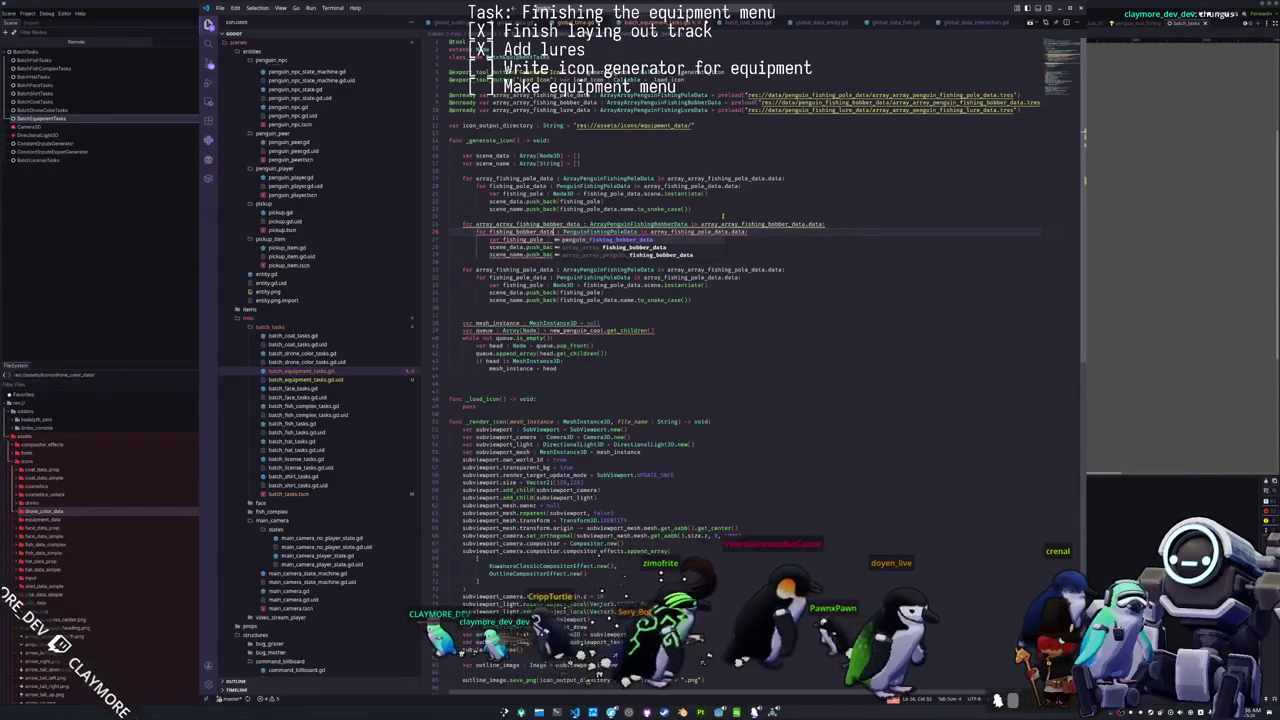
{"action": "key", "text": "ctrl+Right"}
{"action": "key", "text": "ctrl+Right"}
{"action": "key", "text": "ctrl+shift+Left"}
{"action": "type", "text": "PenguinFishi"}
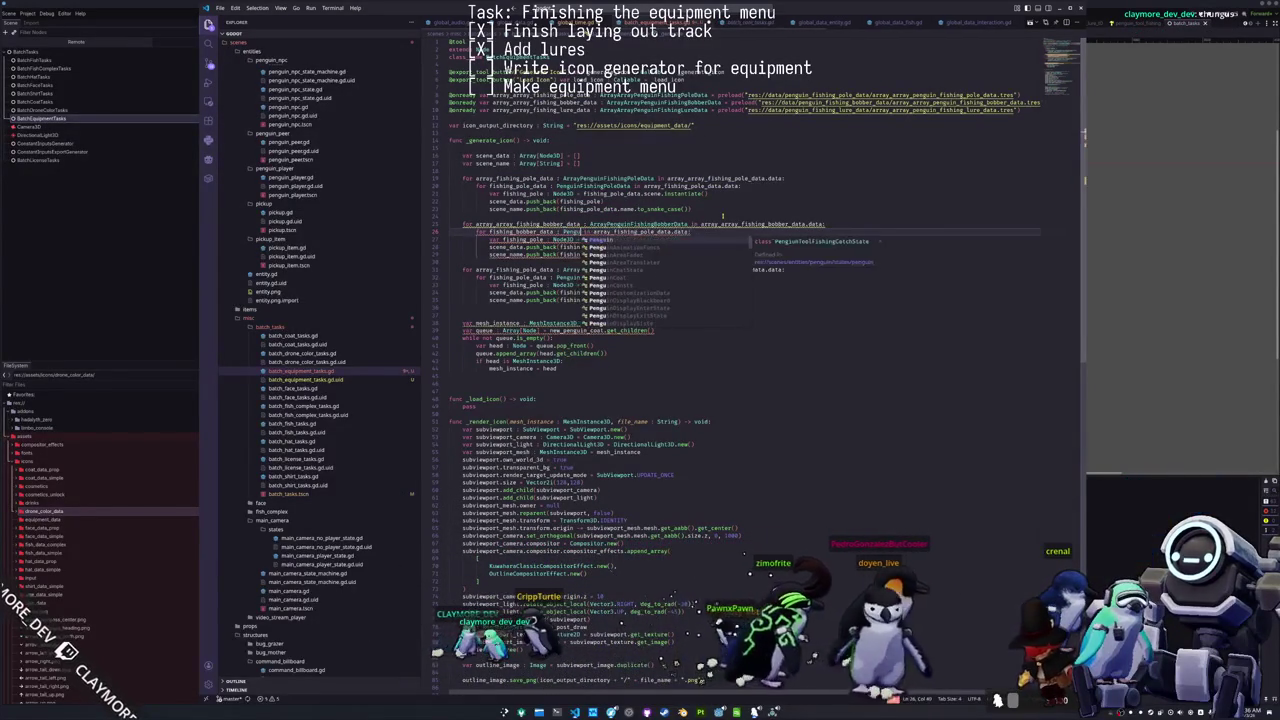
{"action": "key", "text": "Return"}
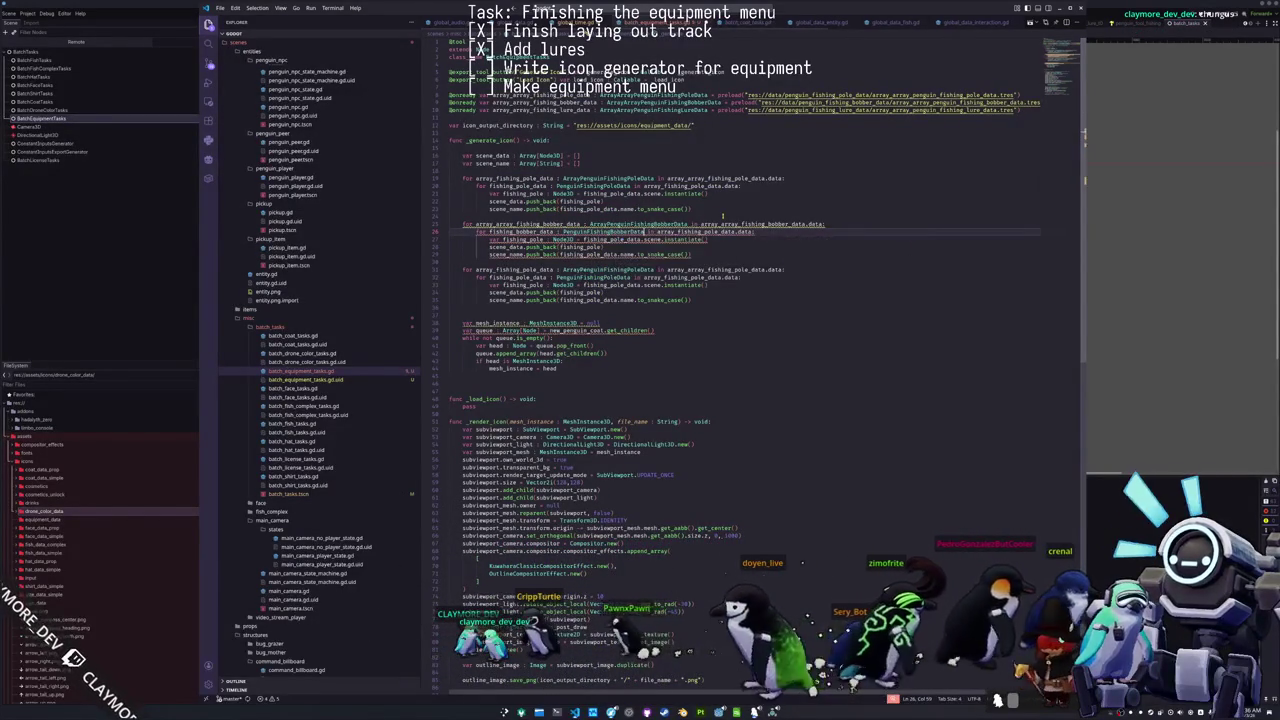
{"action": "key", "text": "ctrl+shift+Left"}
{"action": "key", "text": "ctrl+shift+Left"}
{"action": "key", "text": "ctrl+shift+Left"}
{"action": "type", "text": "array_array_fi"}
{"action": "key", "text": "Return"}
Step: Rename fishing_pole to fishing_bobber and remove the doubled array_ prefixes on lines 25-26
{"action": "key", "text": "Down"}
{"action": "key", "text": "Home"}
{"action": "key", "text": "ctrl+Right"}
{"action": "key", "text": "ctrl+Right"}
{"action": "key", "text": "ctrl+d"}
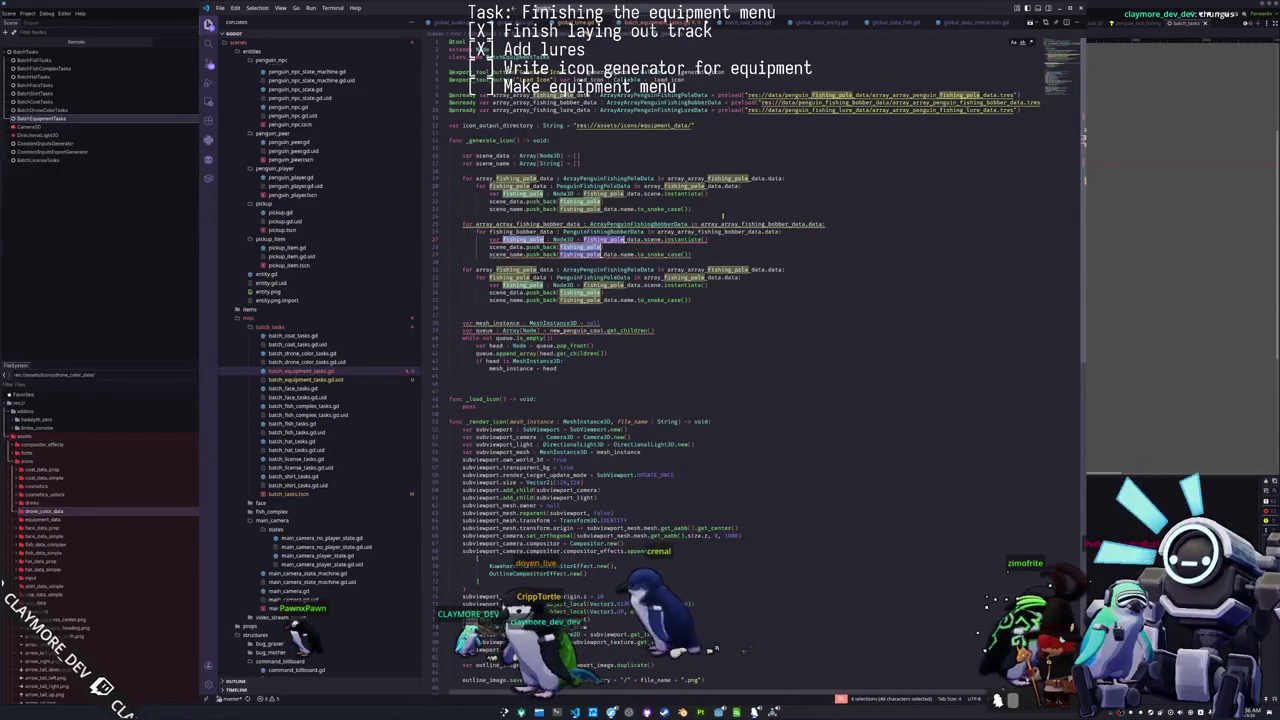
{"action": "type", "text": "fishing_bobber"}
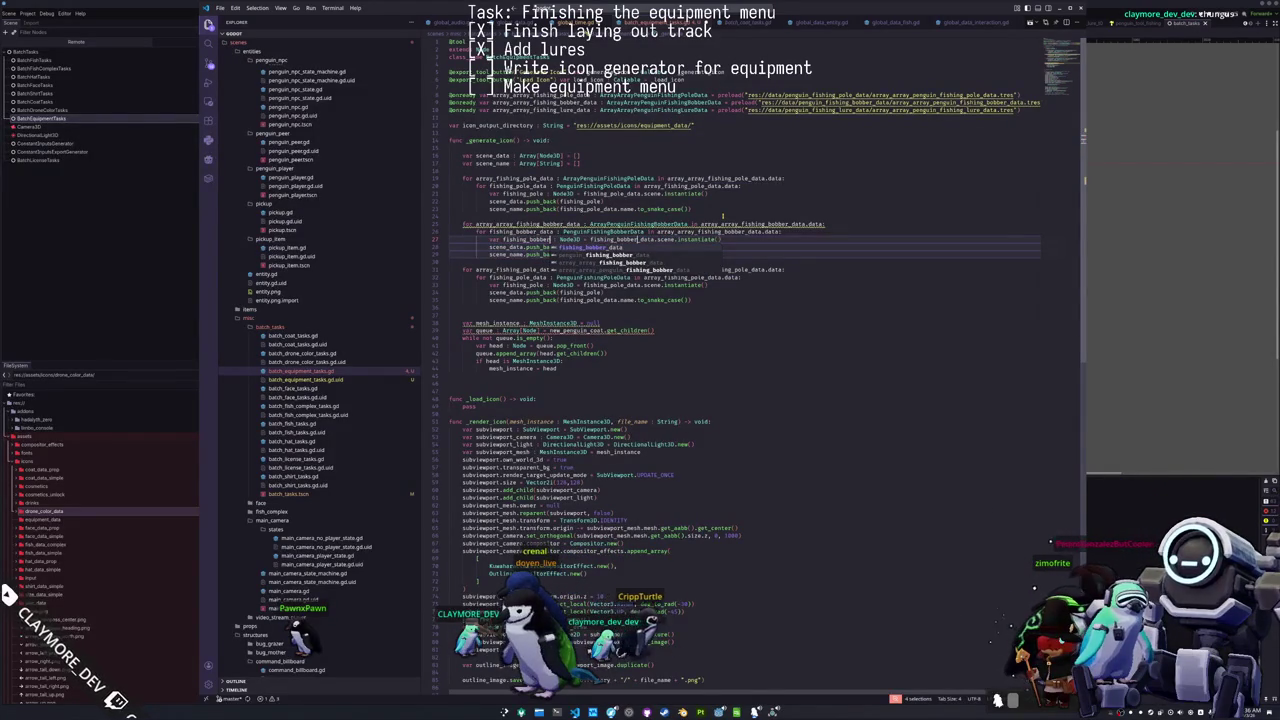
{"action": "key", "text": "Escape"}
{"action": "key", "text": "Escape"}
{"action": "key", "text": "Down"}
{"action": "key", "text": "Up"}
{"action": "key", "text": "Up"}
{"action": "key", "text": "Up"}
{"action": "key", "text": "Right"}
{"action": "key", "text": "Right"}
{"action": "key", "text": "Right"}
{"action": "key", "text": "Delete"}
{"action": "key", "text": "Delete"}
{"action": "key", "text": "Delete"}
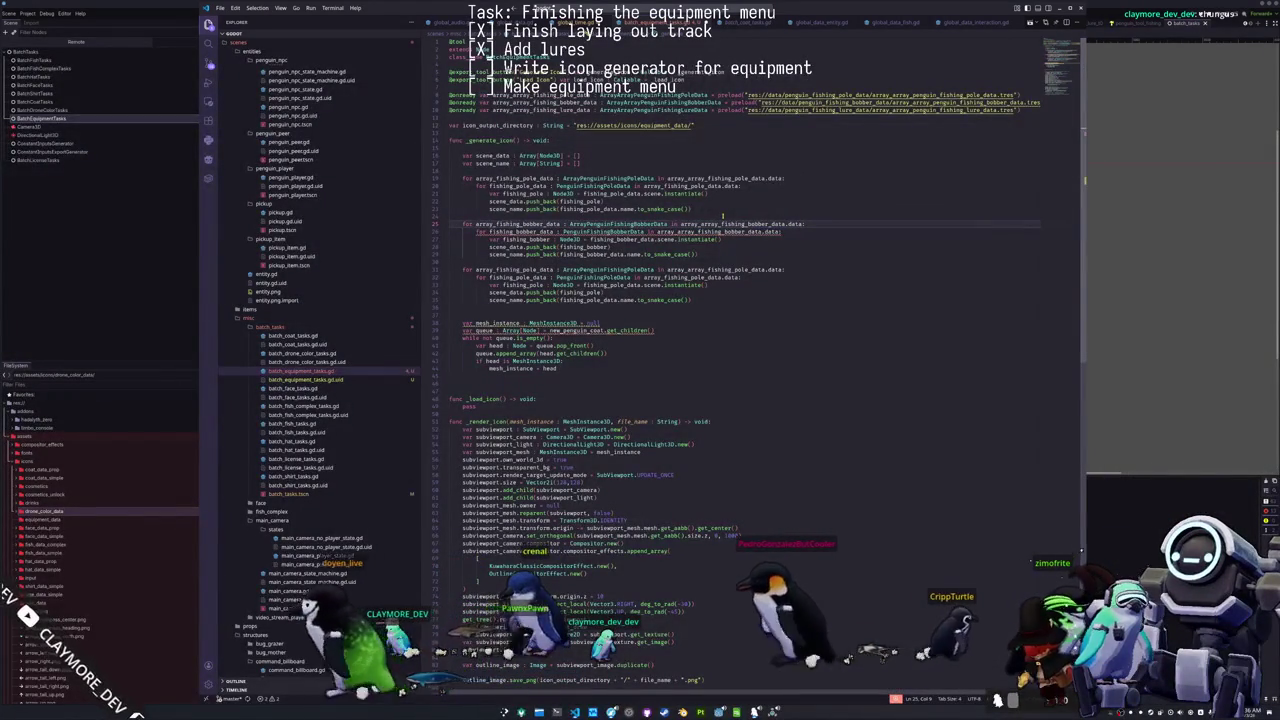
{"action": "key", "text": "Down"}
{"action": "key", "text": "ctrl+Right"}
{"action": "key", "text": "ctrl+Right"}
{"action": "key", "text": "ctrl+Right"}
{"action": "key", "text": "ctrl+shift+Right"}
{"action": "key", "text": "Right"}
{"action": "key", "text": "ctrl+Right"}
{"action": "key", "text": "Right"}
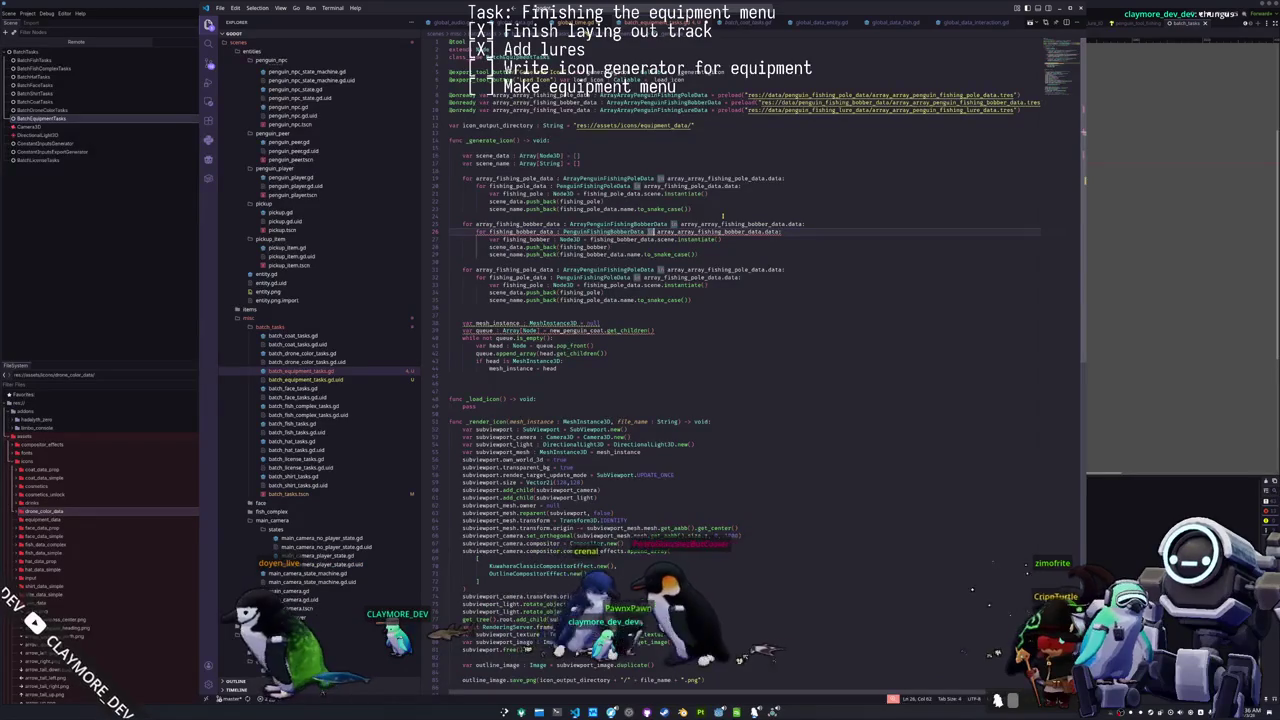
{"action": "key", "text": "Delete"}
{"action": "key", "text": "Delete"}
{"action": "key", "text": "Delete"}
{"action": "key", "text": "Down"}
{"action": "key", "text": "Down"}
{"action": "key", "text": "Down"}
{"action": "key", "text": "Down"}
{"action": "key", "text": "Down"}
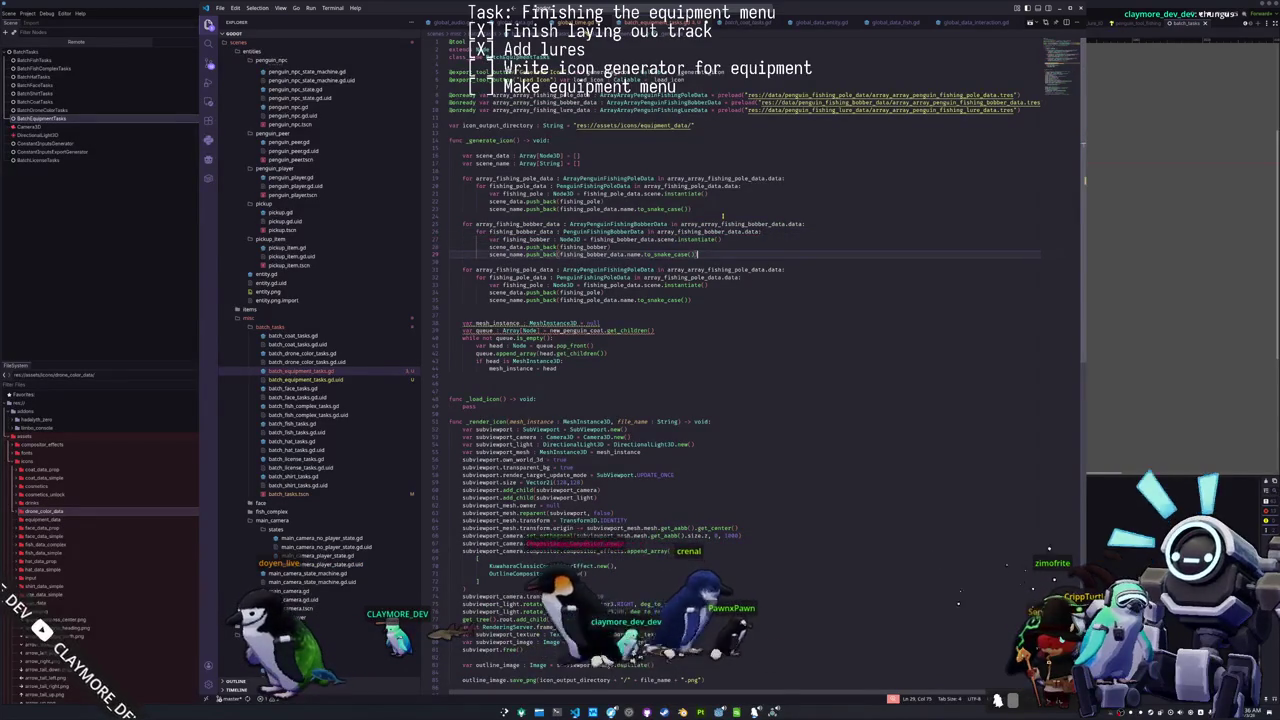
Step: Convert the third loop from pole to lure names and types, adding a line after it
{"action": "key", "text": "Home"}
{"action": "key", "text": "ctrl+Right"}
{"action": "key", "text": "ctrl+shift+Right"}
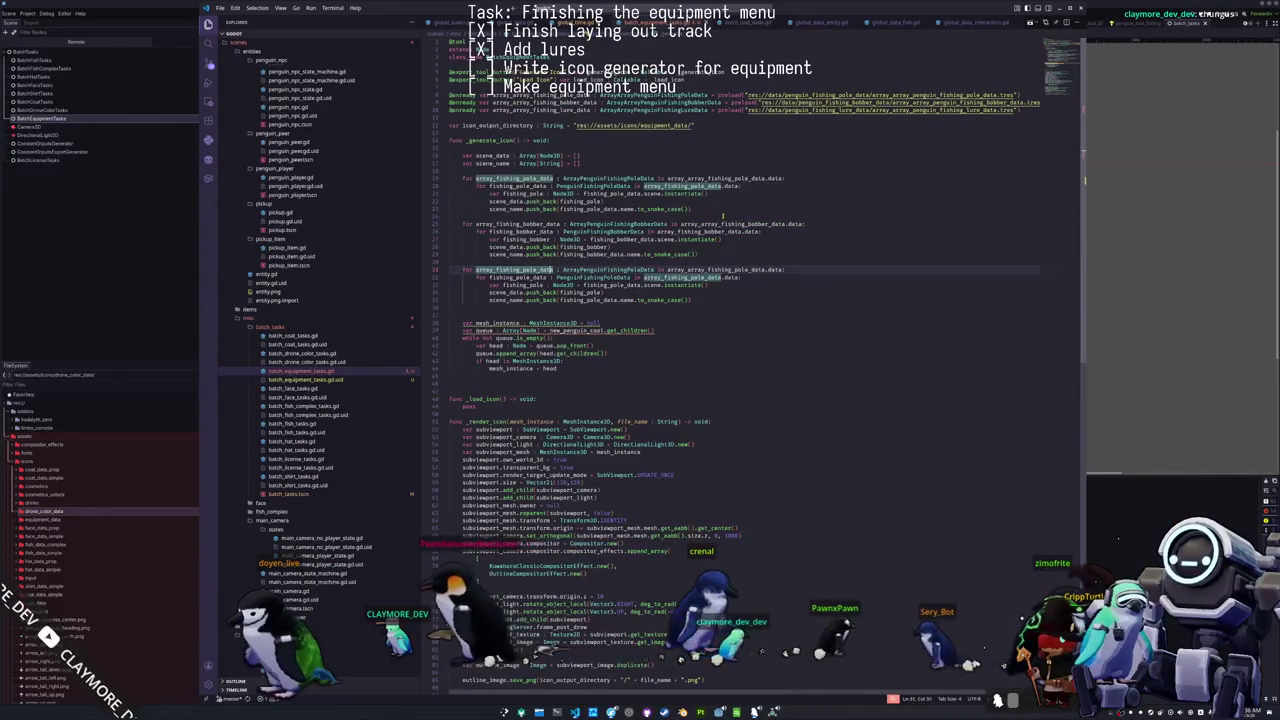
{"action": "key", "text": "ctrl+d"}
{"action": "key", "text": "ctrl+d"}
{"action": "key", "text": "ctrl+d"}
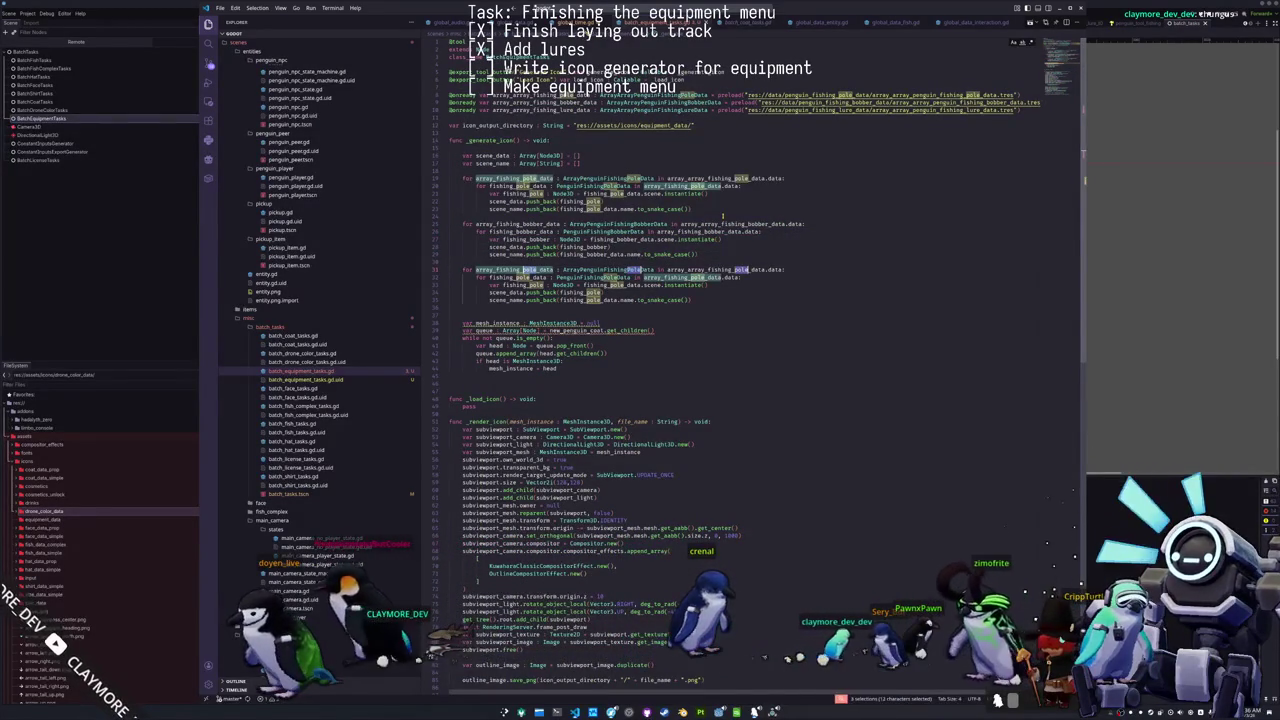
{"action": "key", "text": "ctrl+d"}
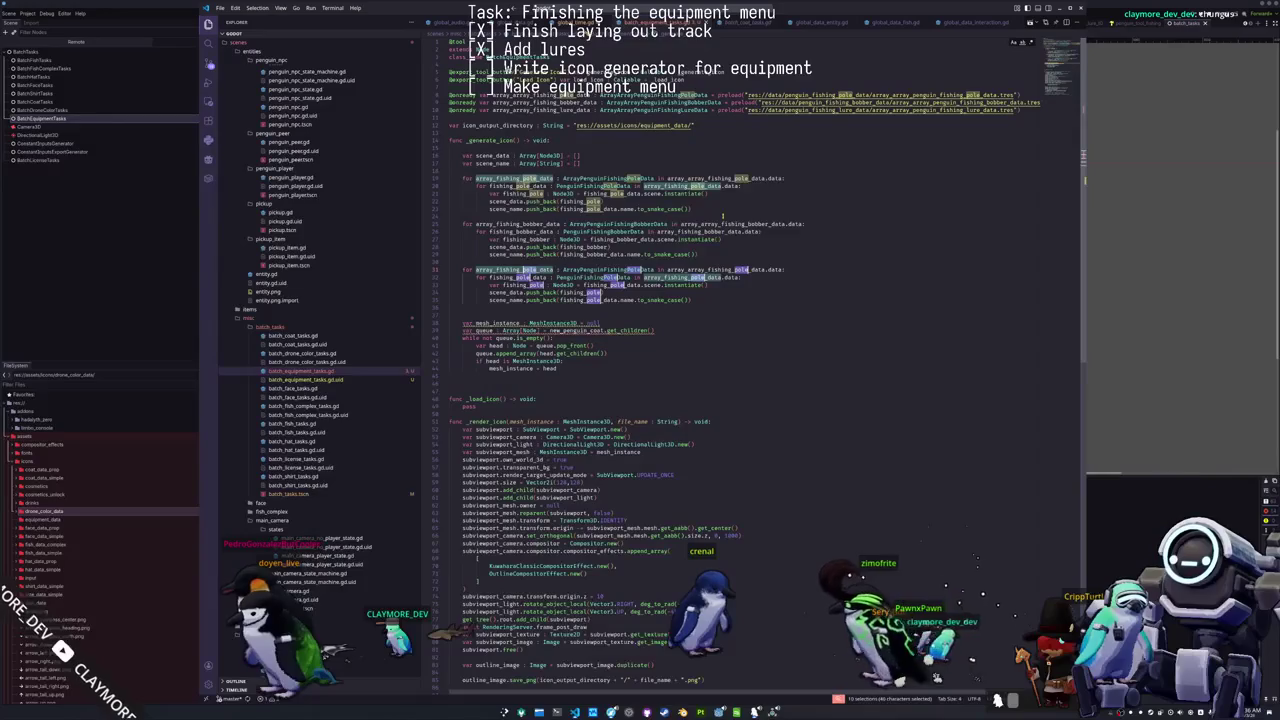
{"action": "type", "text": "lure"}
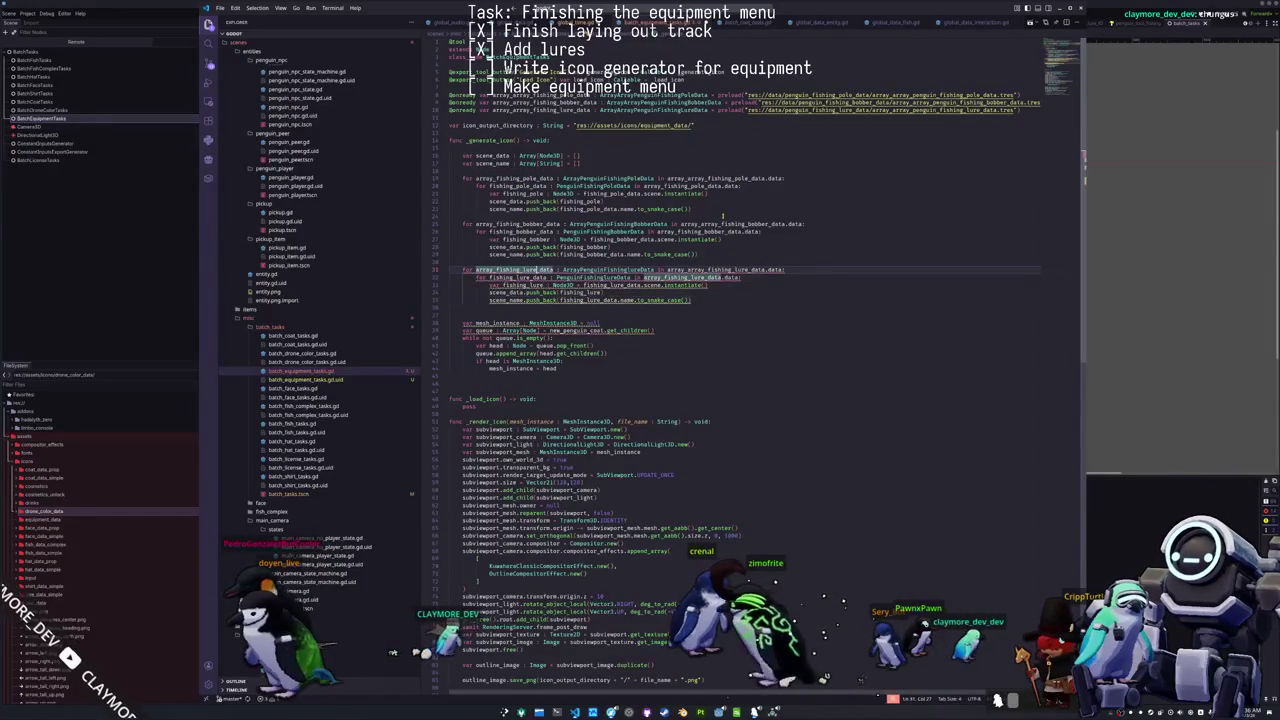
{"action": "key", "text": "Right"}
{"action": "key", "text": "Right"}
{"action": "key", "text": "Right"}
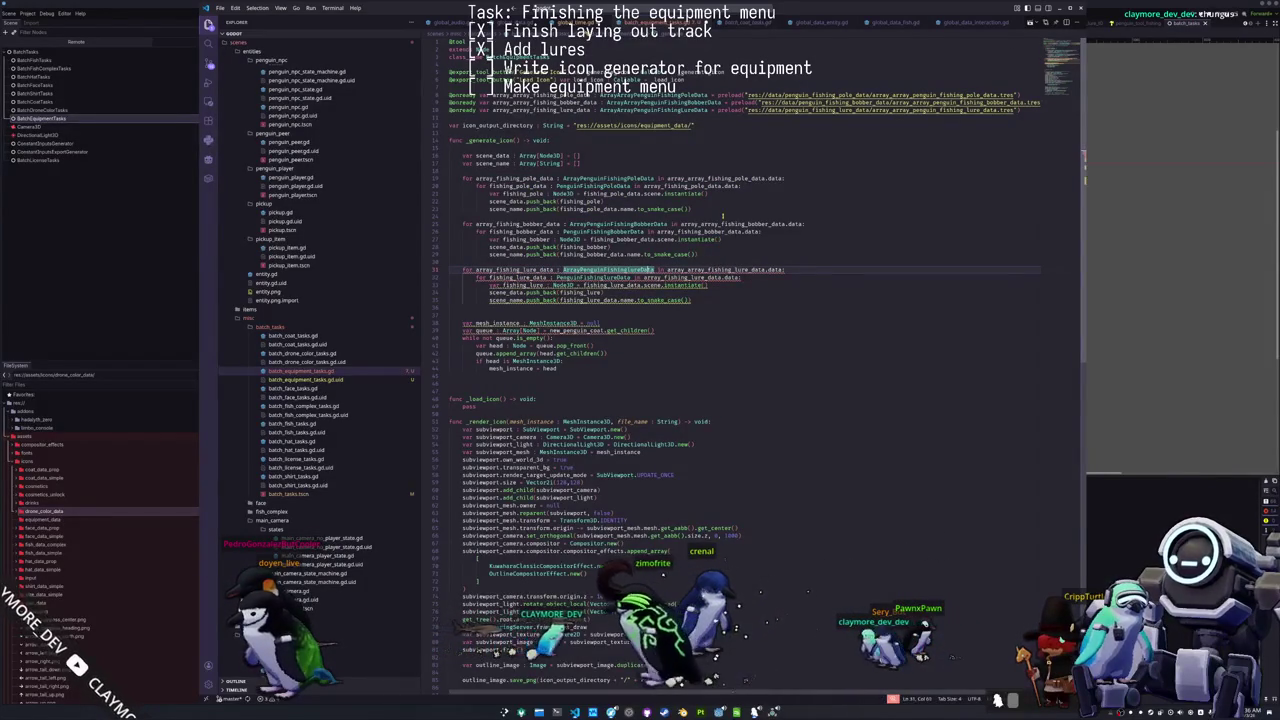
{"action": "key", "text": "shift+Left"}
{"action": "key", "text": "shift+Left"}
{"action": "key", "text": "shift+Left"}
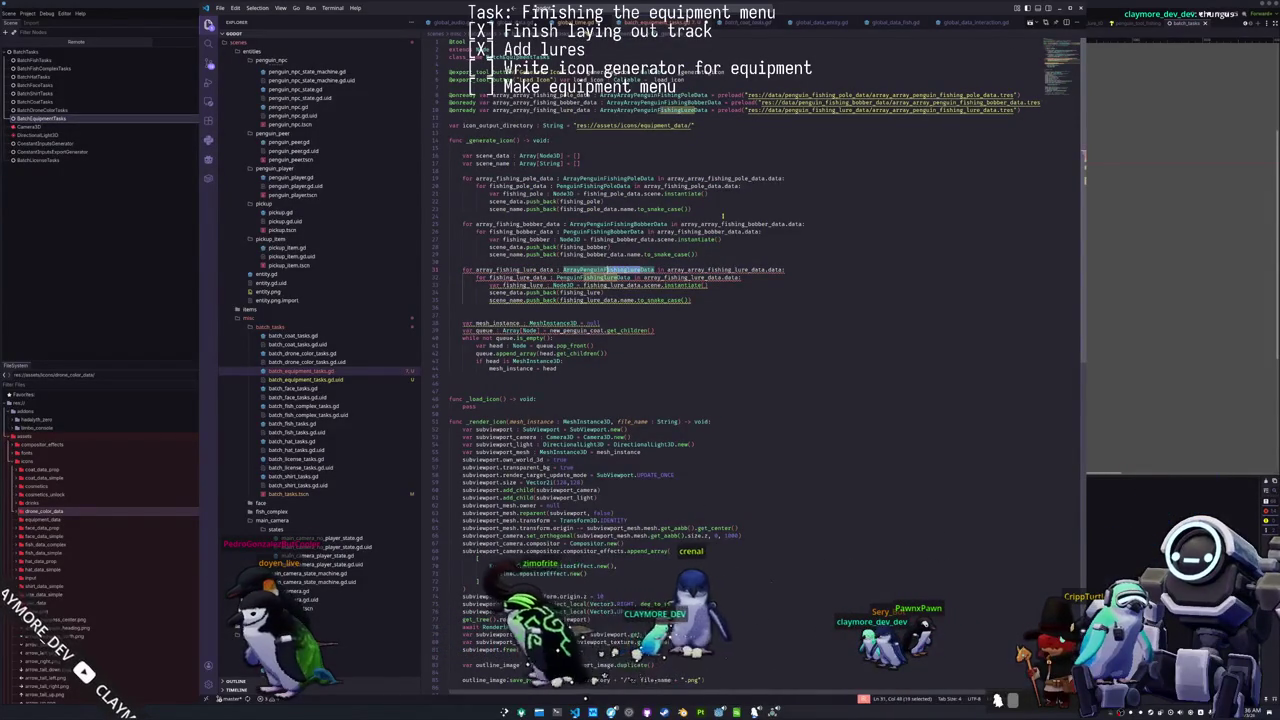
{"action": "type", "text": "Lure"}
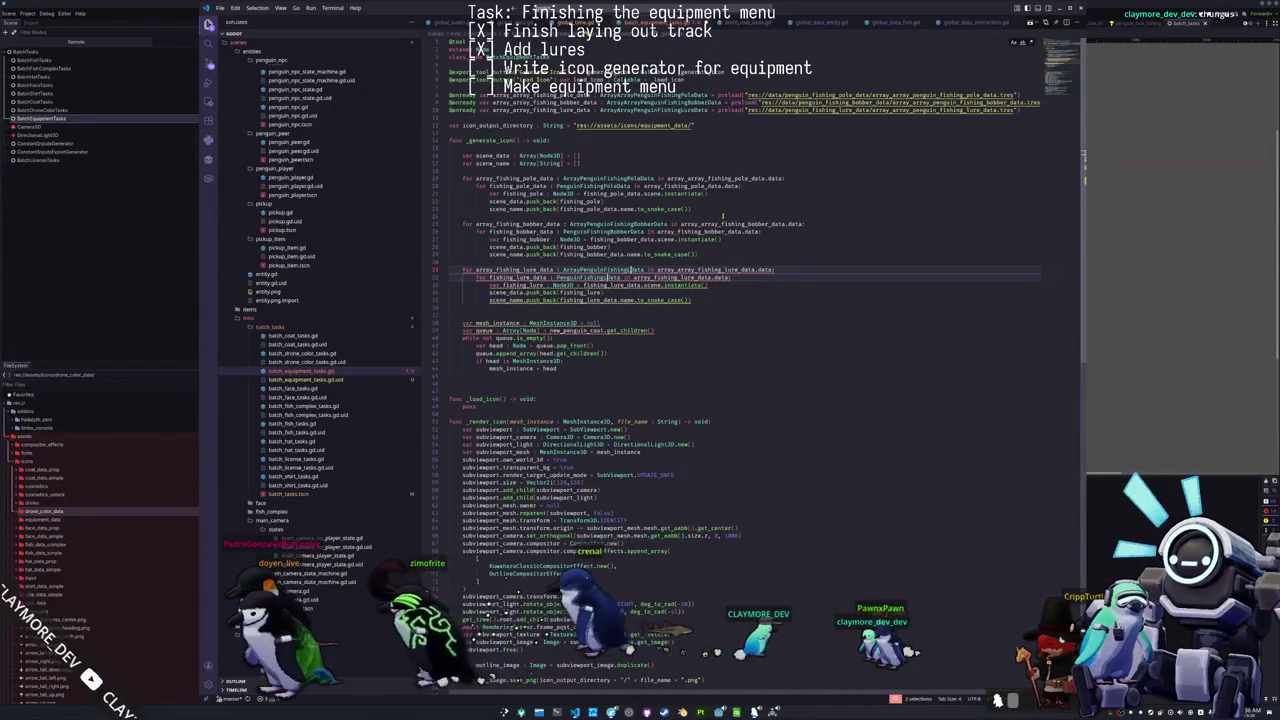
{"action": "key", "text": "Down"}
{"action": "key", "text": "Down"}
{"action": "key", "text": "Down"}
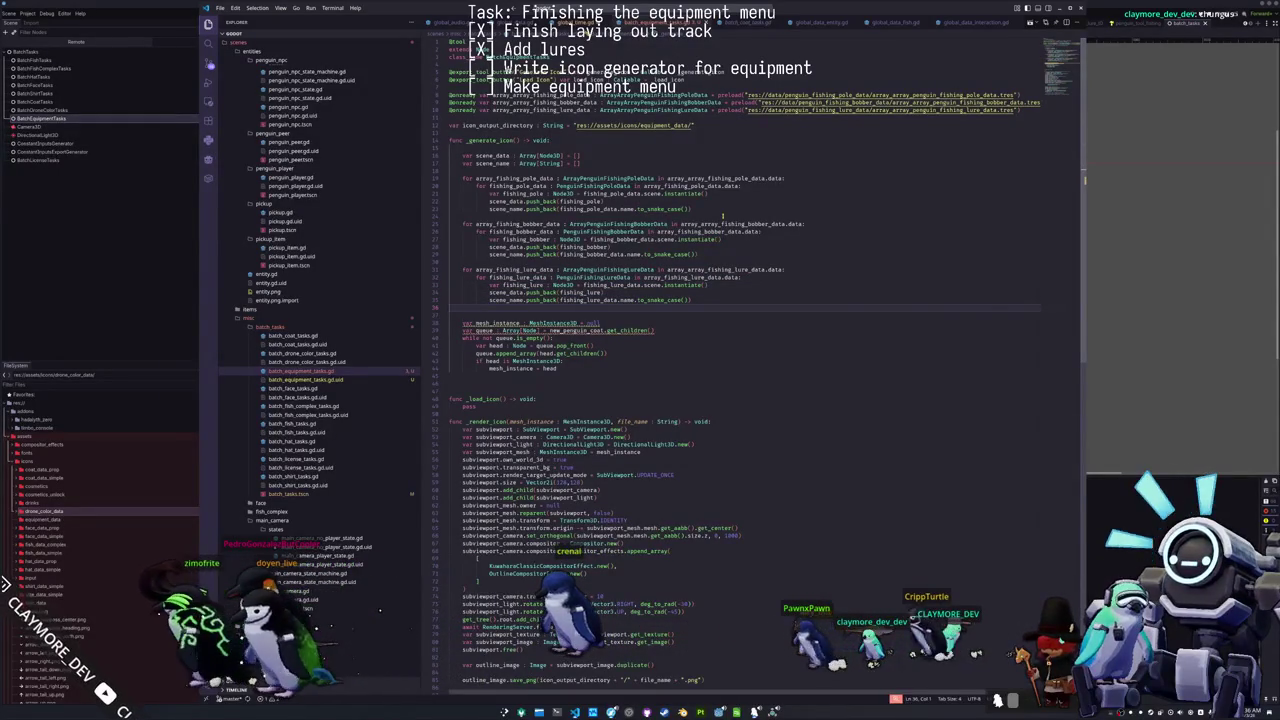
{"action": "key", "text": "Return"}
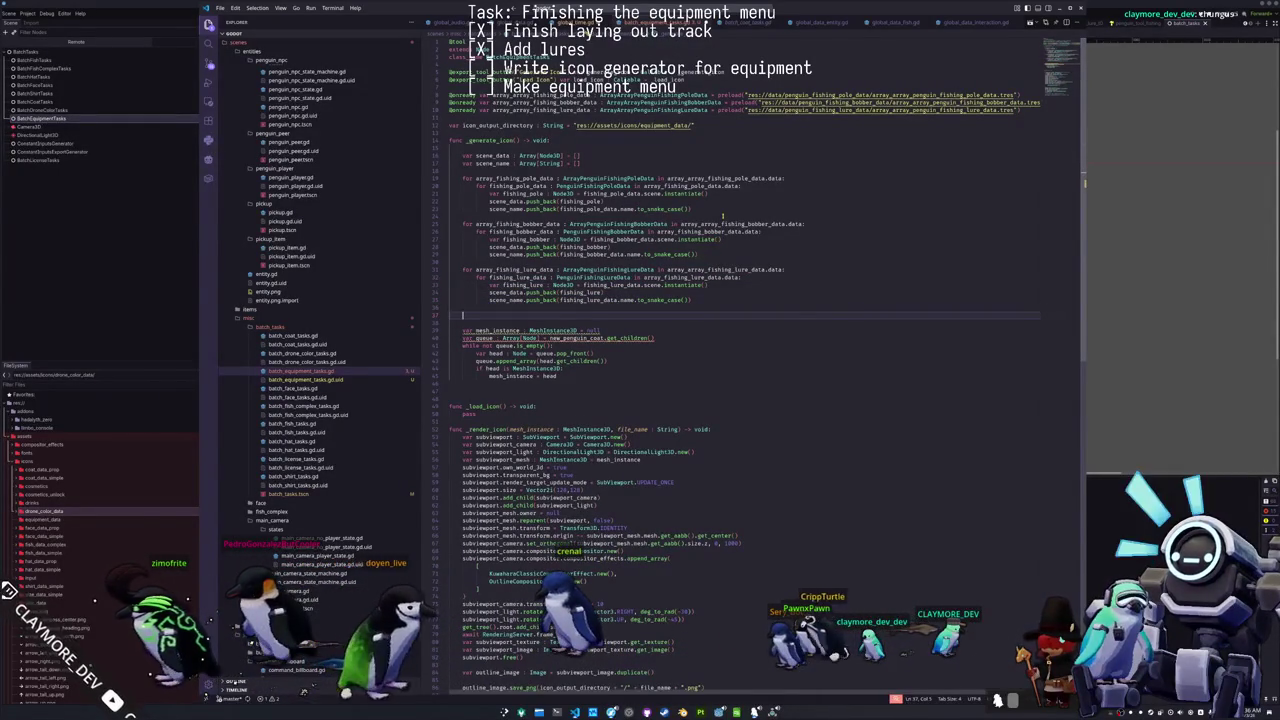
{"action": "type", "text": "for scene"}
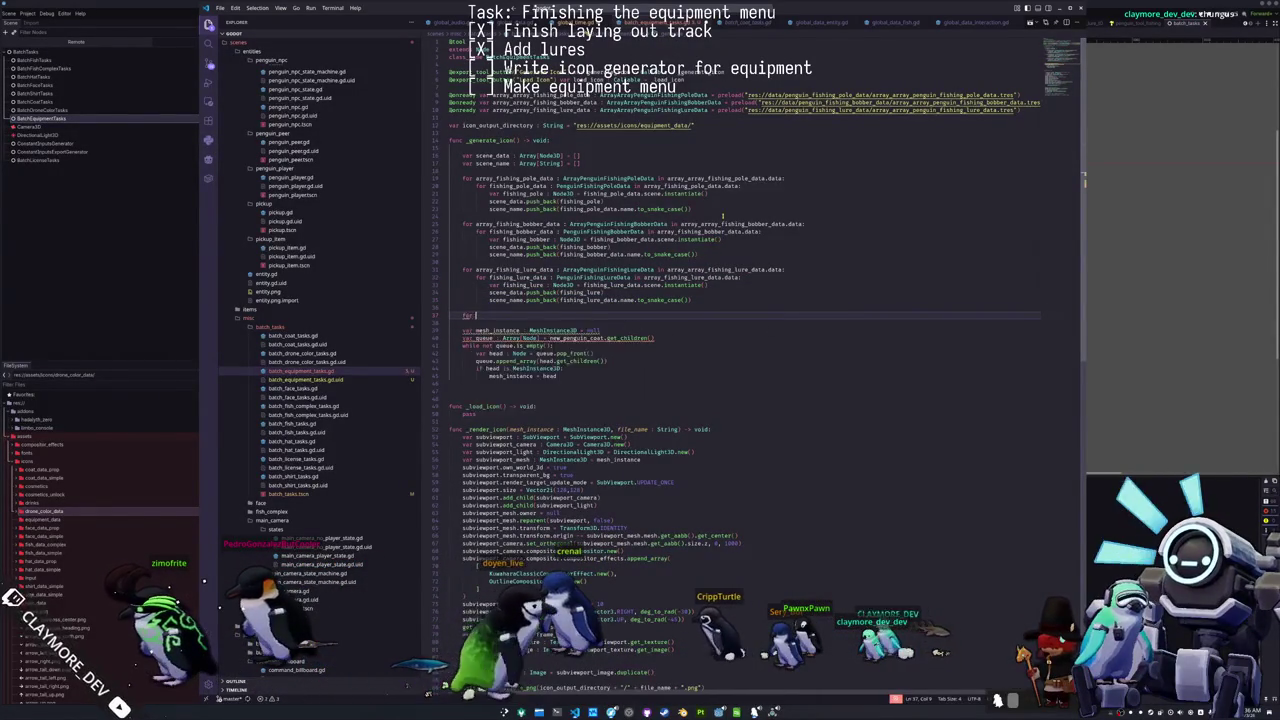
{"action": "key", "text": "BackSpace"}
{"action": "key", "text": "BackSpace"}
{"action": "key", "text": "BackSpace"}
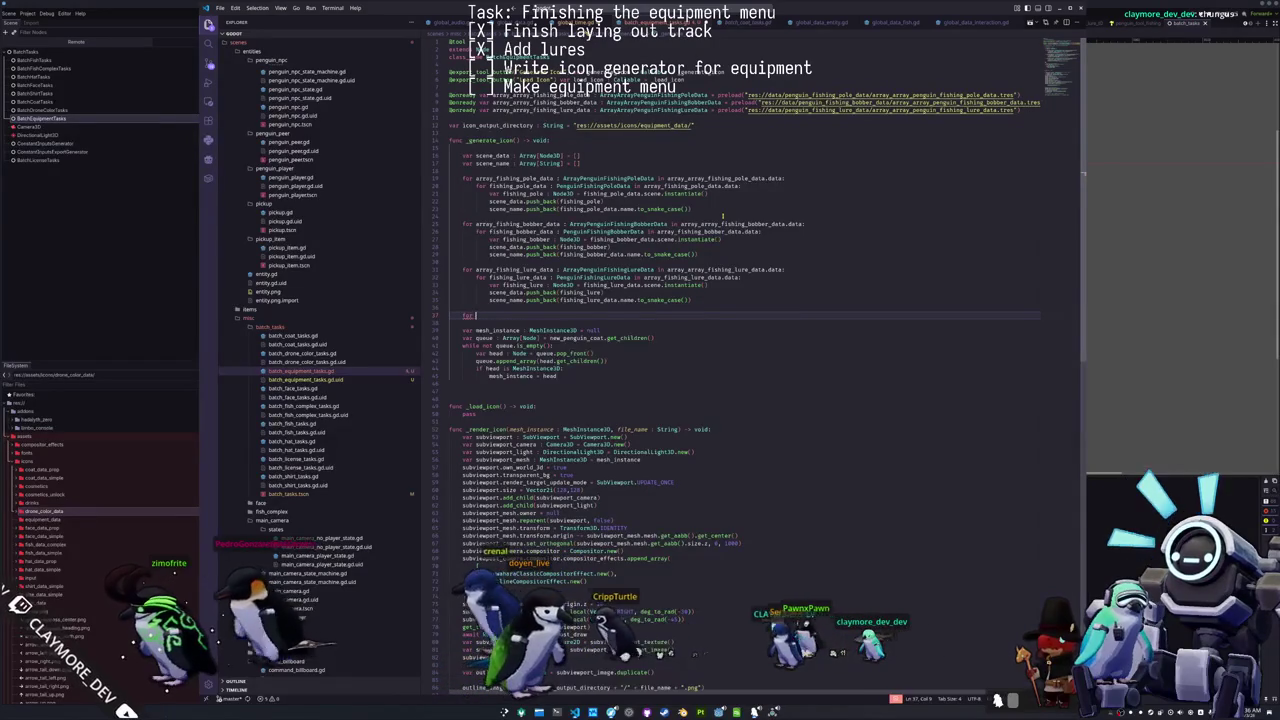
{"action": "key", "text": "BackSpace"}
{"action": "key", "text": "BackSpace"}
{"action": "key", "text": "BackSpace"}
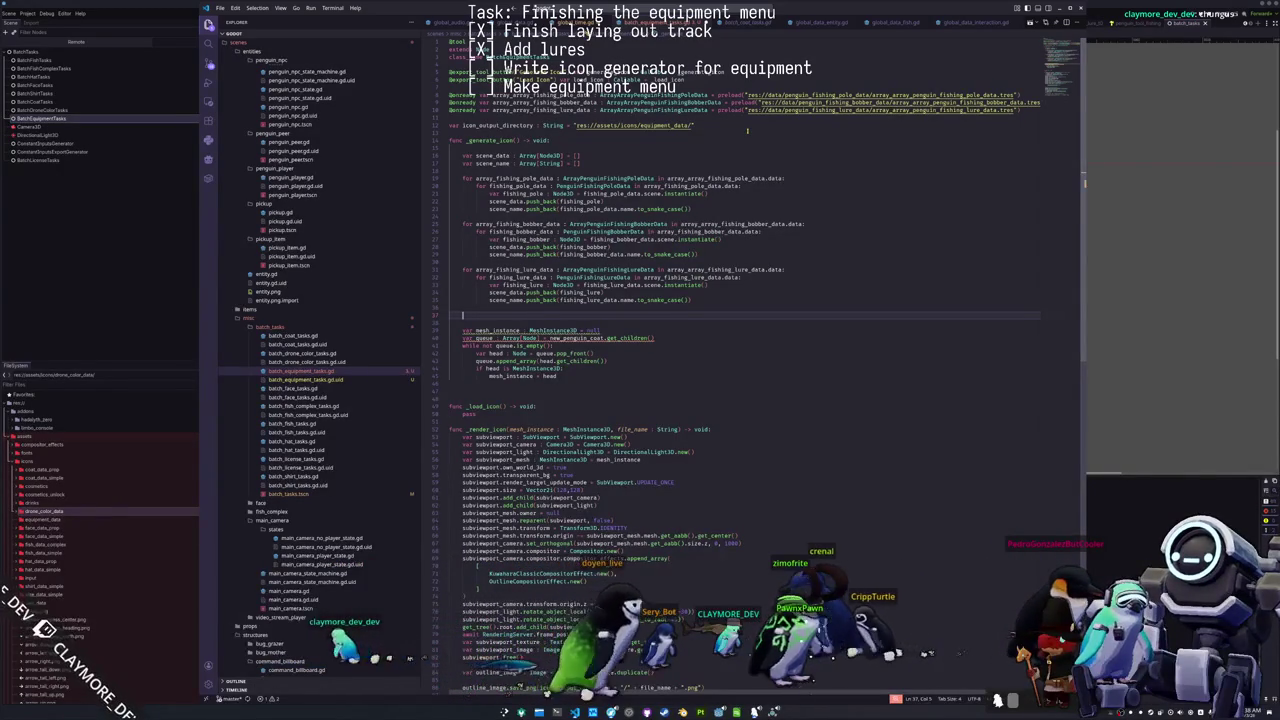
Step: Write for i : int in range(scene_data.size()) reading scene_data[i] and scene_name[i]
{"action": "type", "text": "for i"}
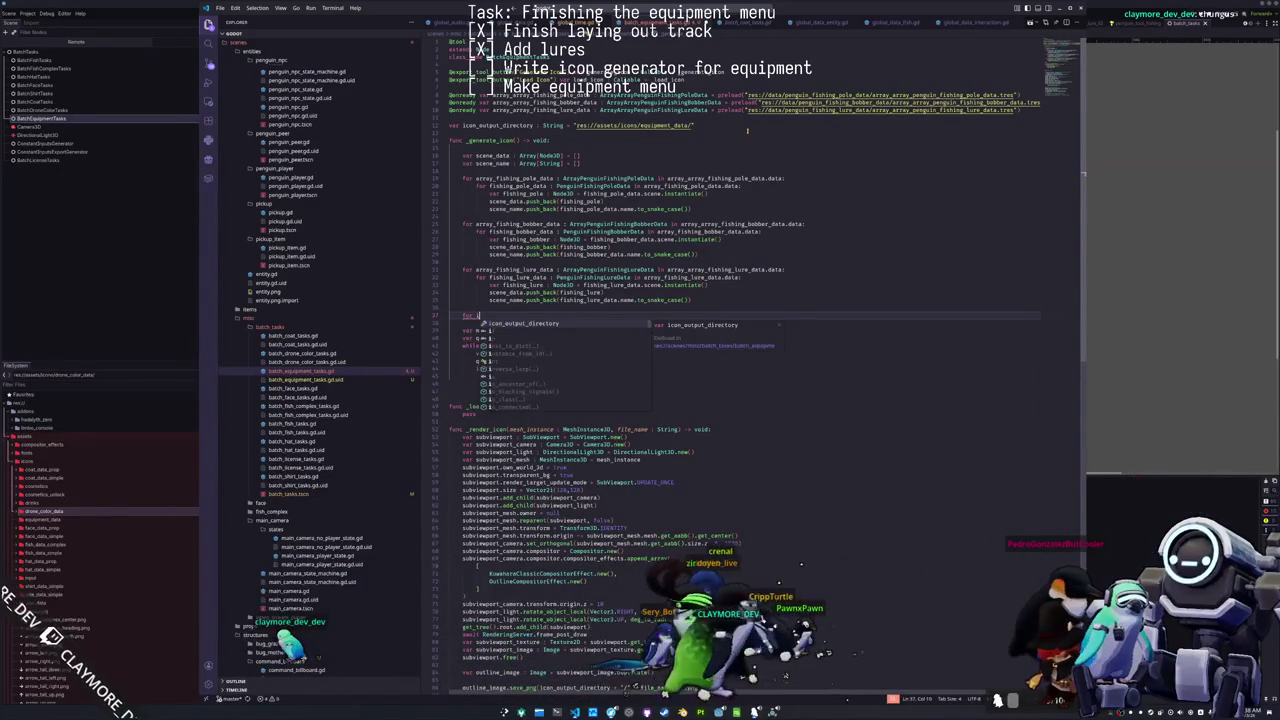
{"action": "type", "text": " : int in range"}
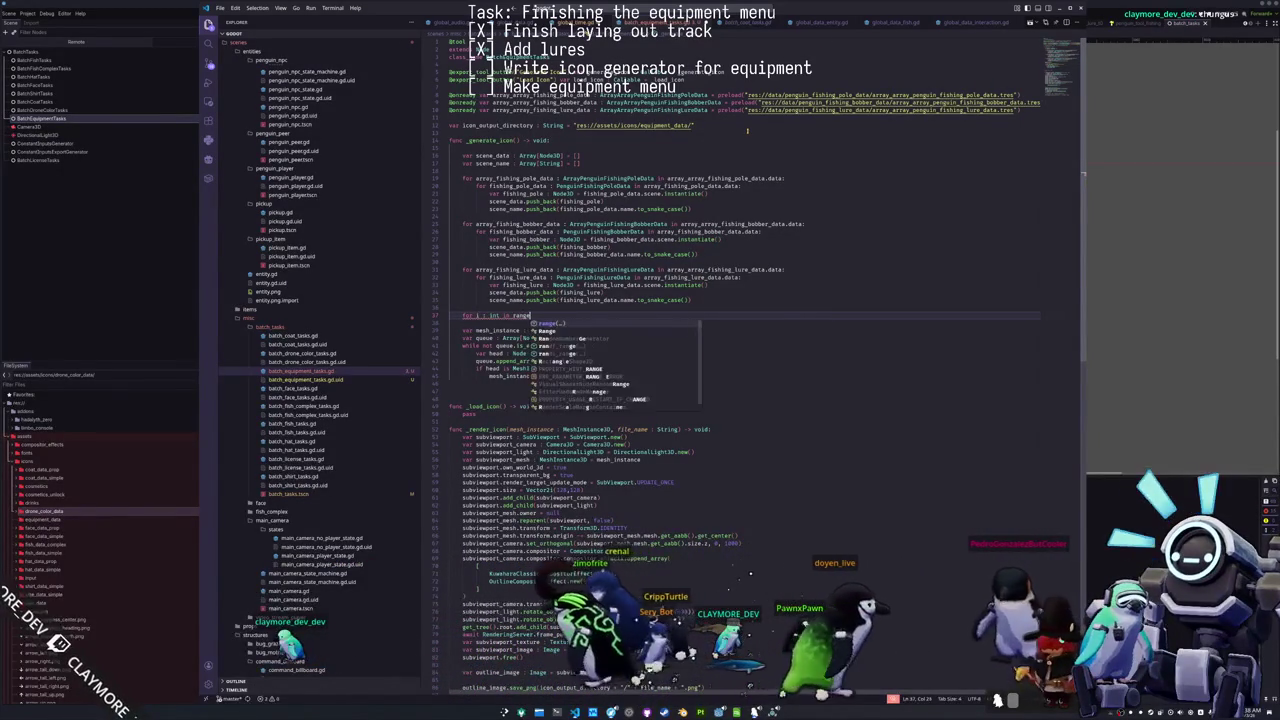
{"action": "type", "text": "(scene_data.l"}
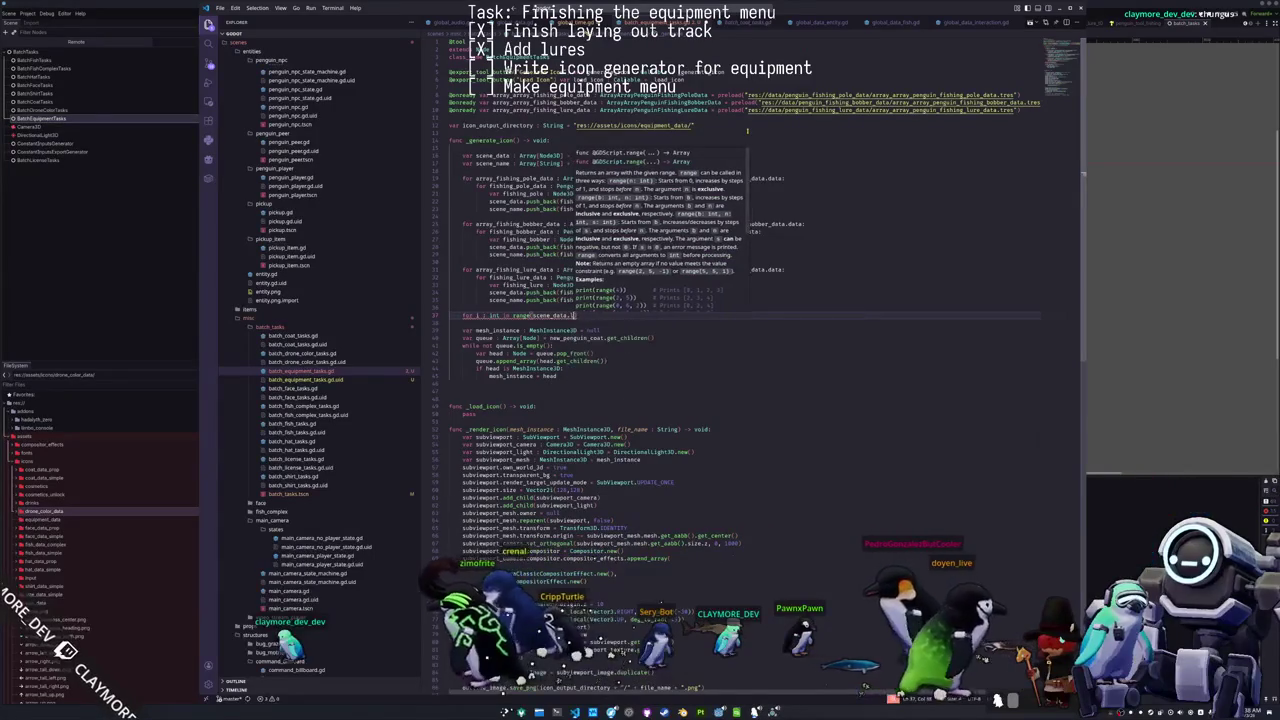
{"action": "key", "text": "BackSpace"}
{"action": "type", "text": "size()):"}
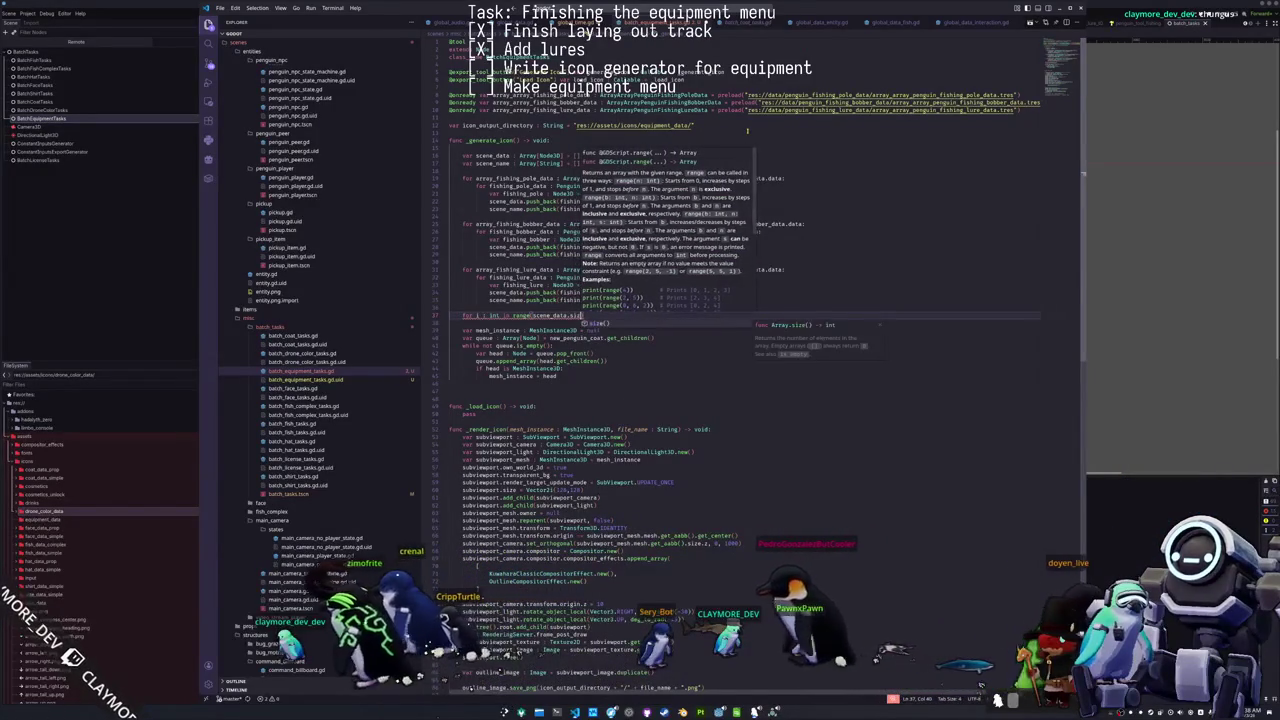
{"action": "key", "text": "Return"}
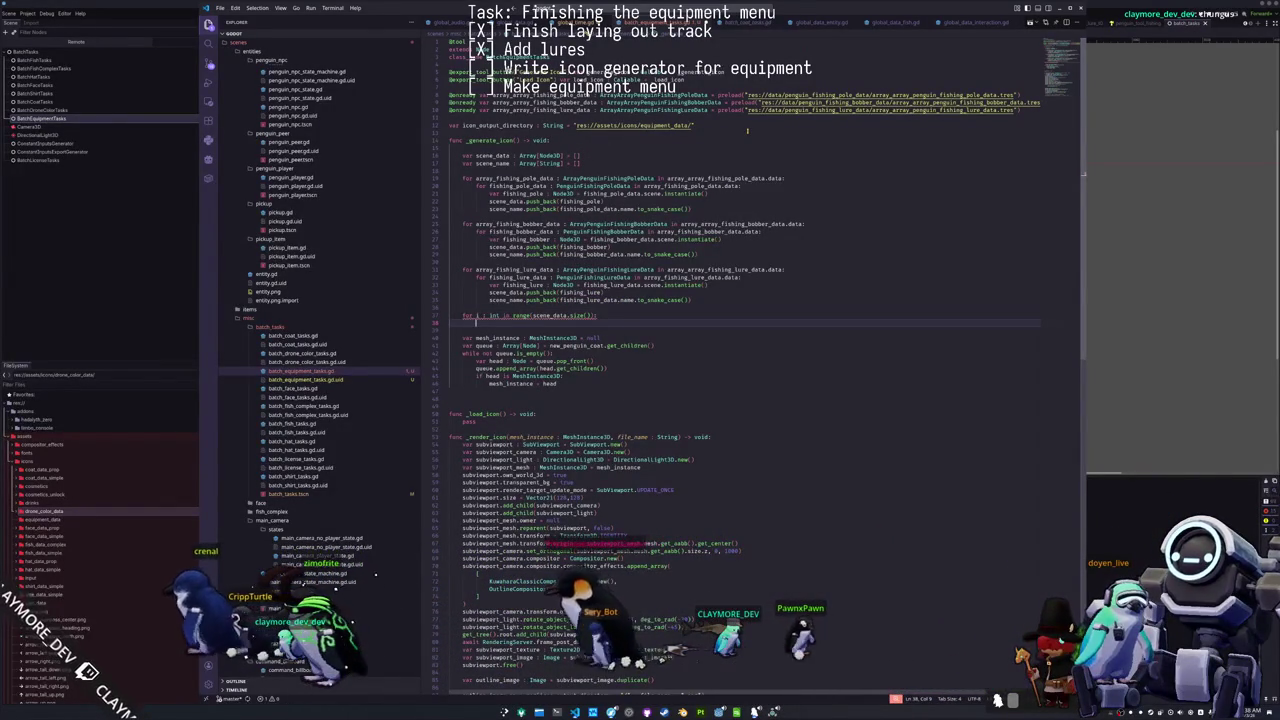
{"action": "type", "text": "scene_data : "}
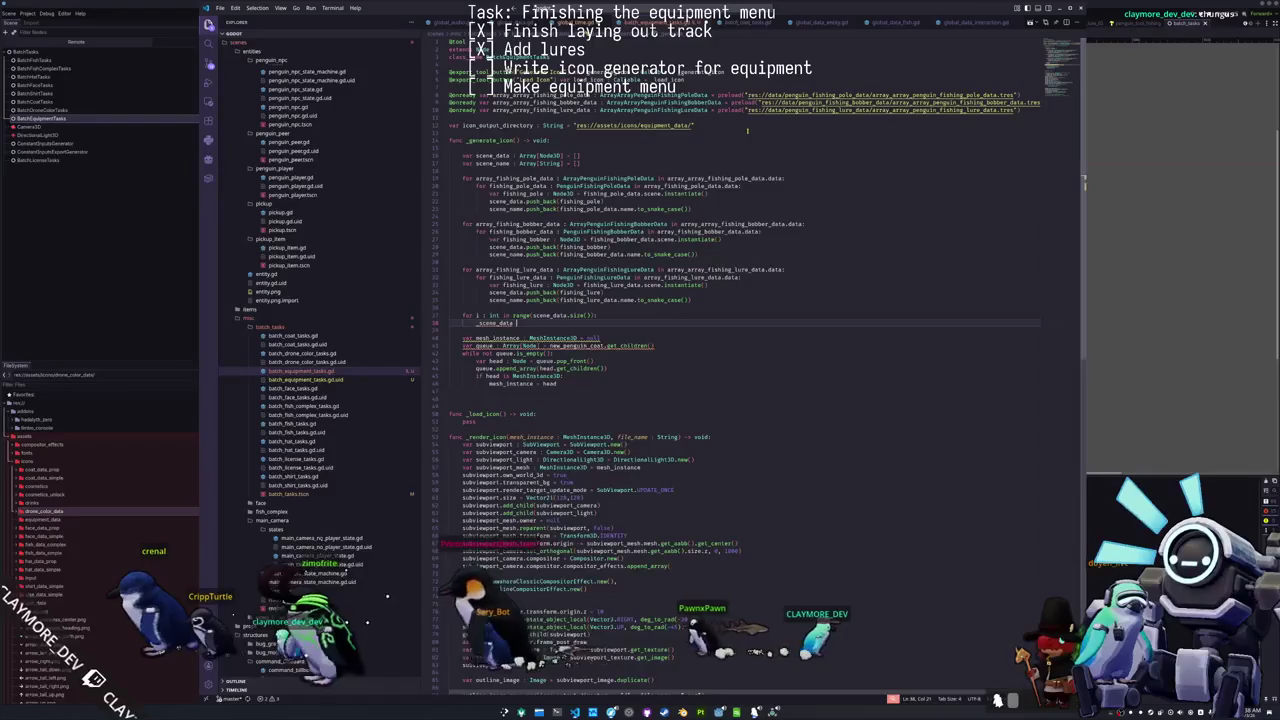
{"action": "type", "text": "Node3D"}
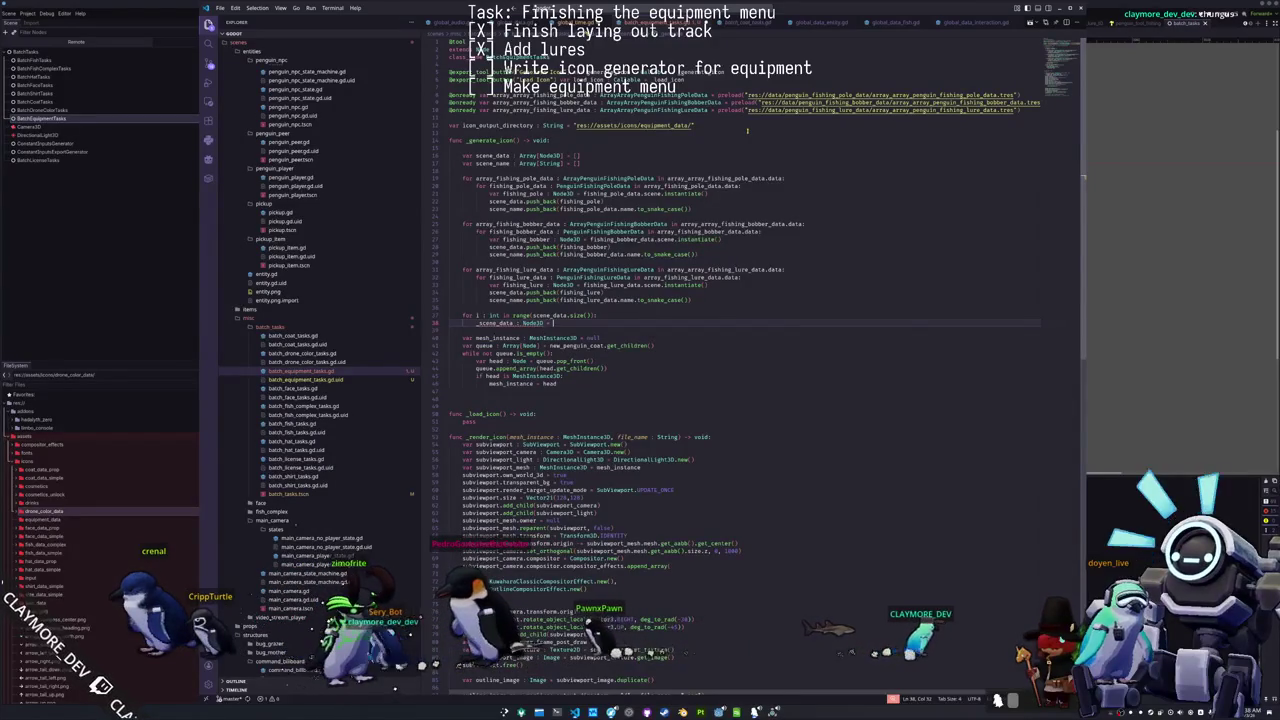
{"action": "type", "text": " = sc"}
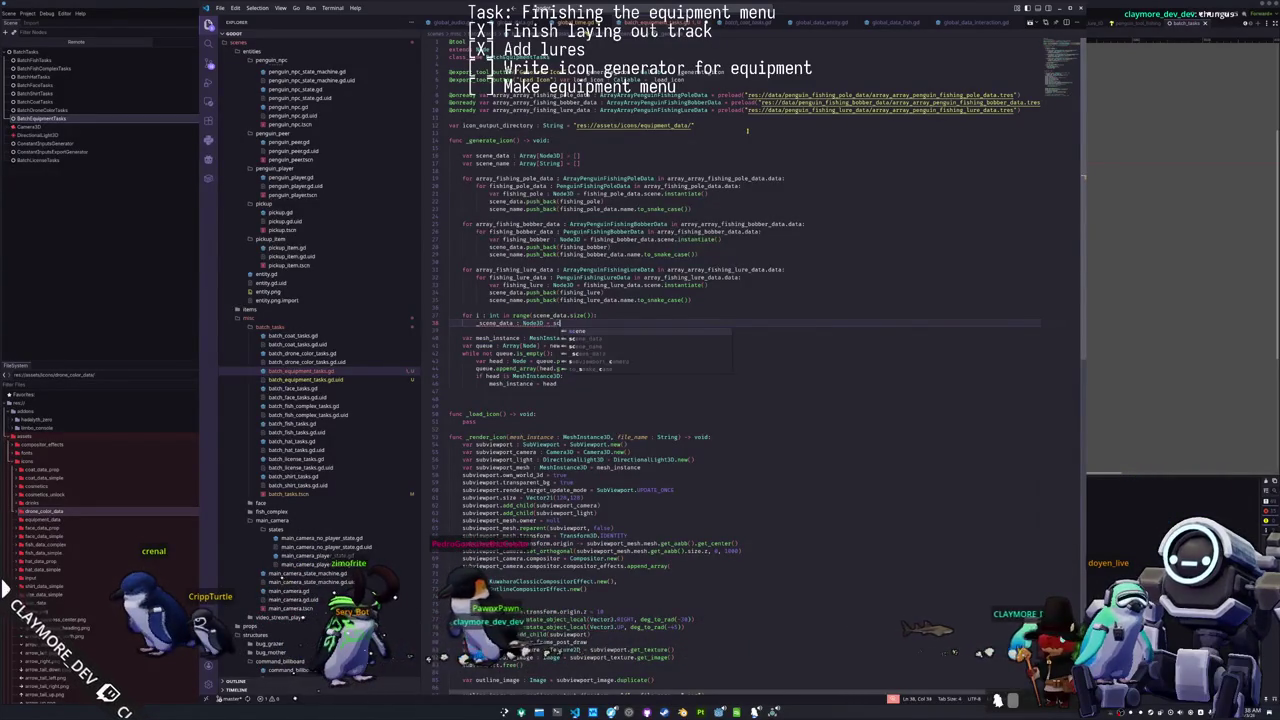
{"action": "type", "text": "ene_data[i"}
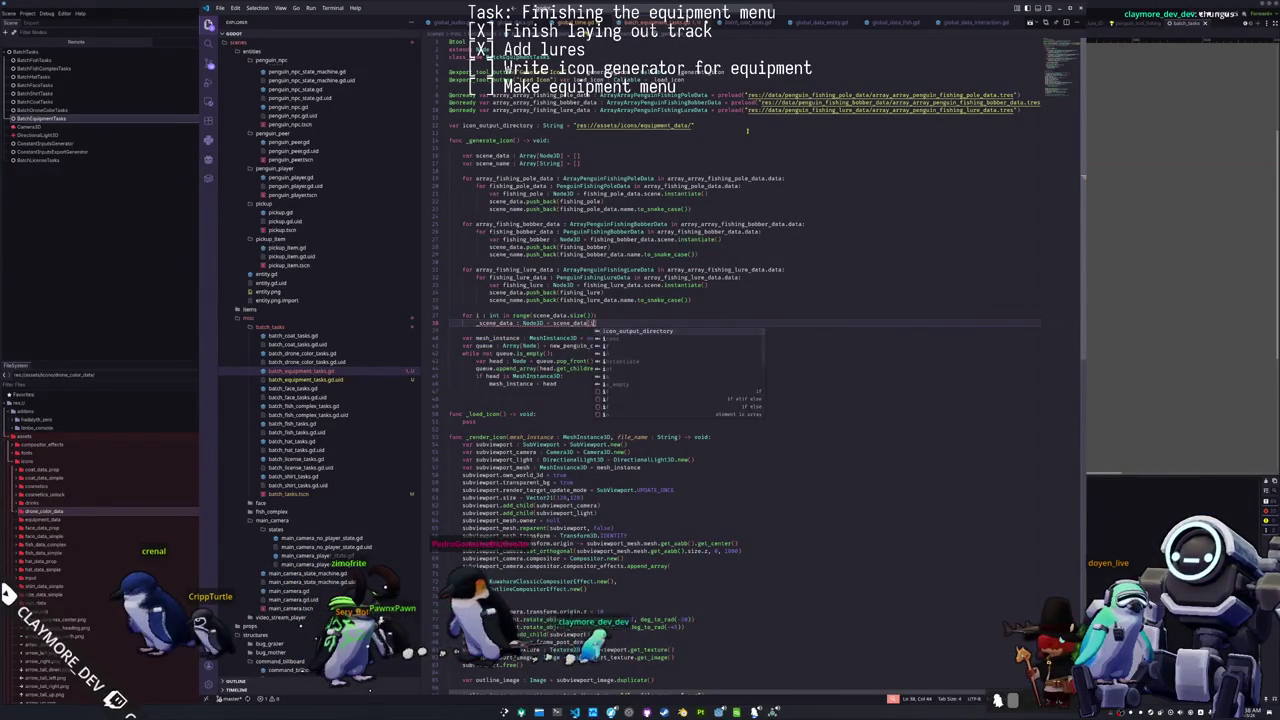
{"action": "key", "text": "Return"}
{"action": "type", "text": "_scene"}
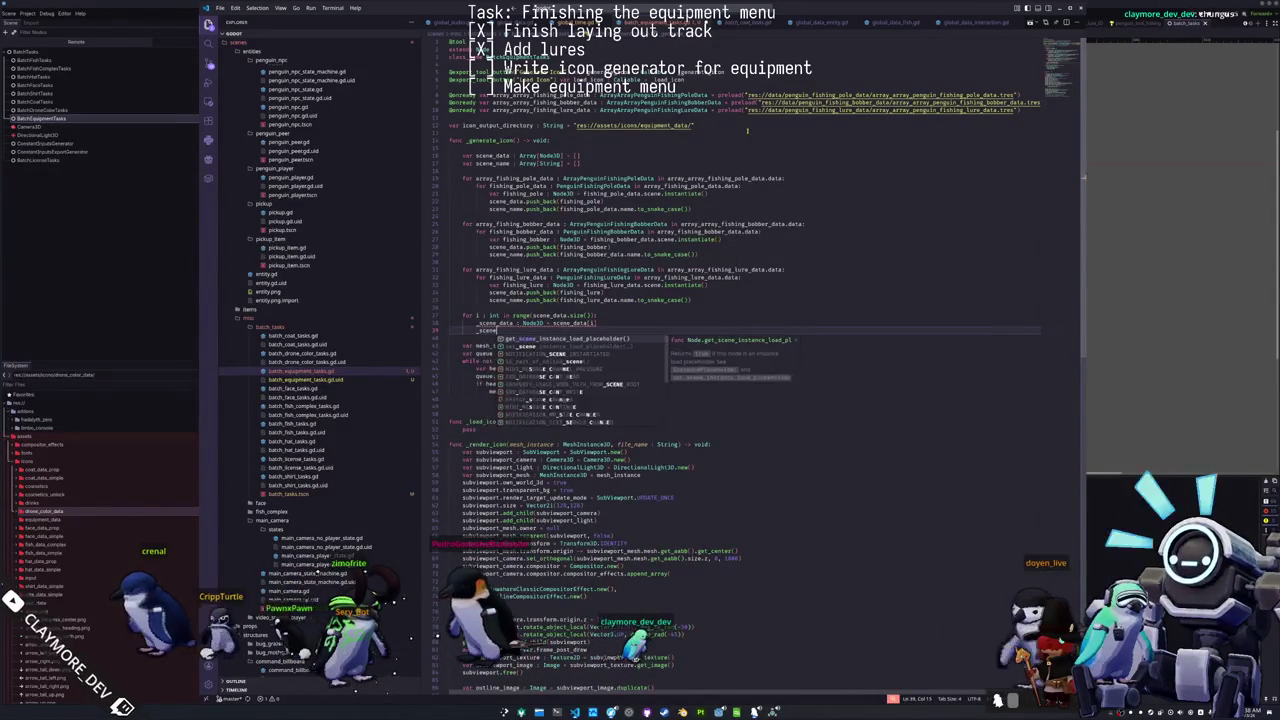
{"action": "type", "text": "_name : String = scene_name"}
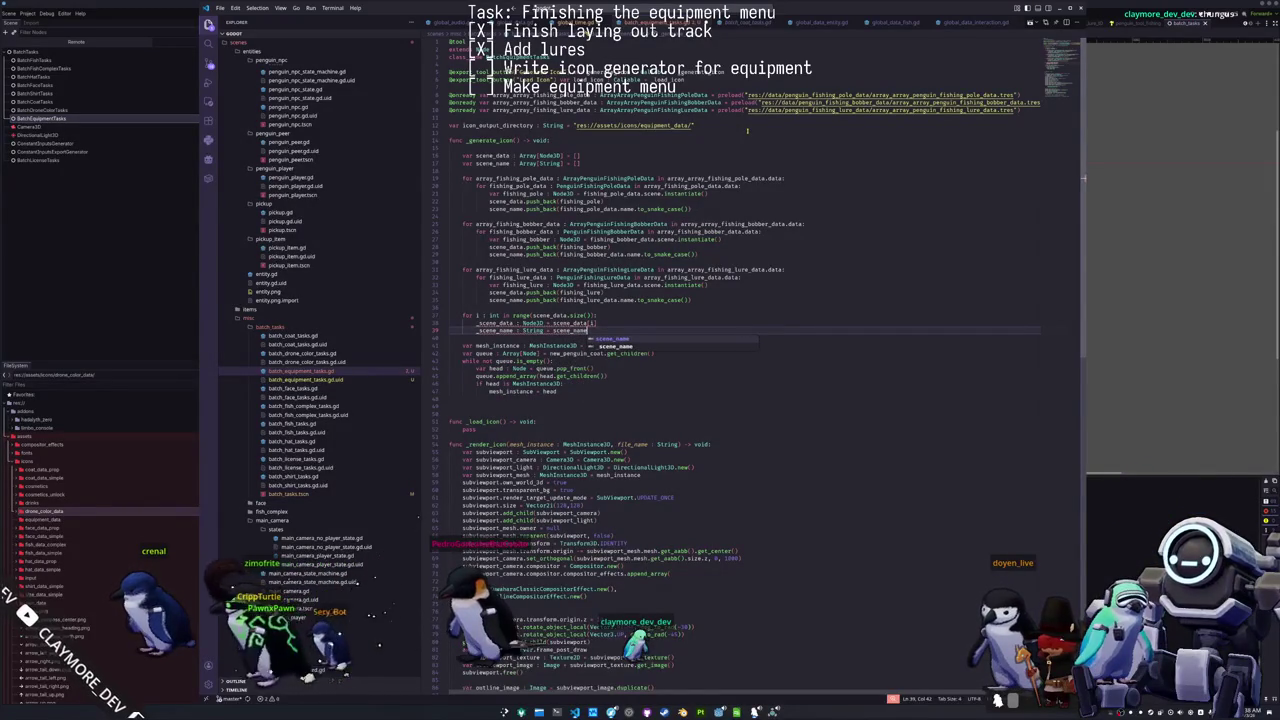
{"action": "type", "text": "[i]"}
{"action": "key", "text": "Down"}
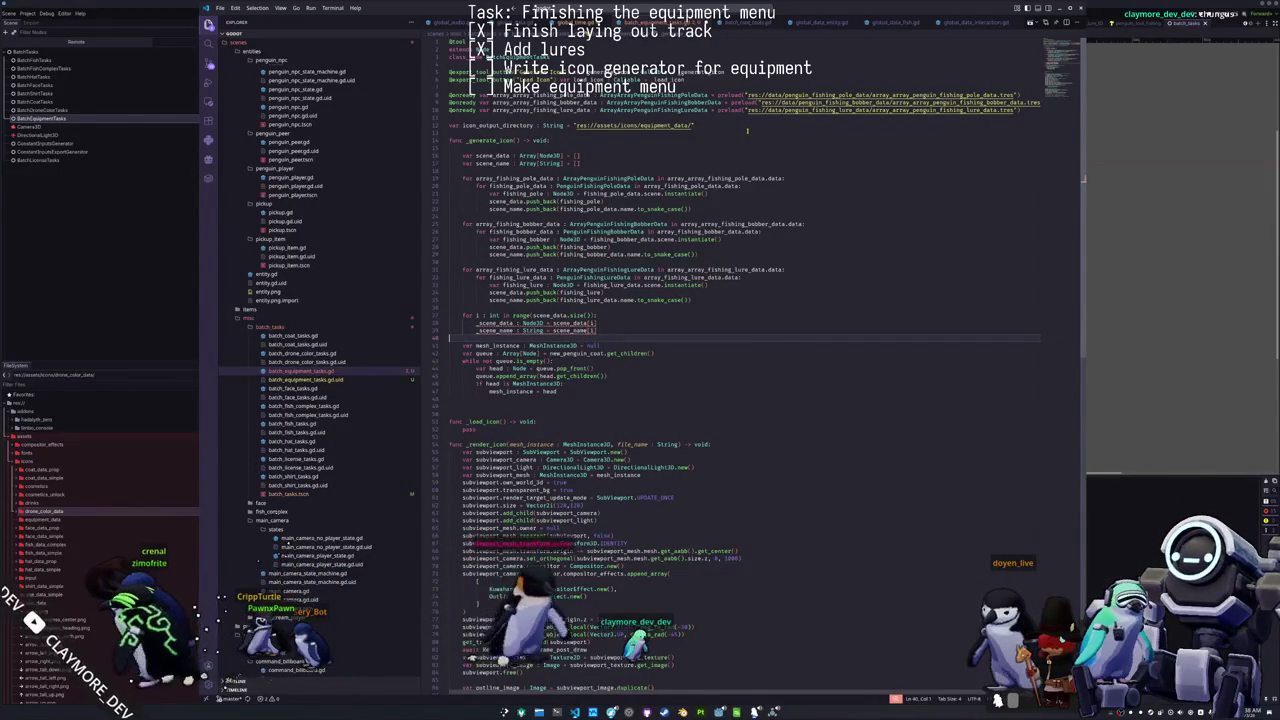
{"action": "key", "text": "Return"}
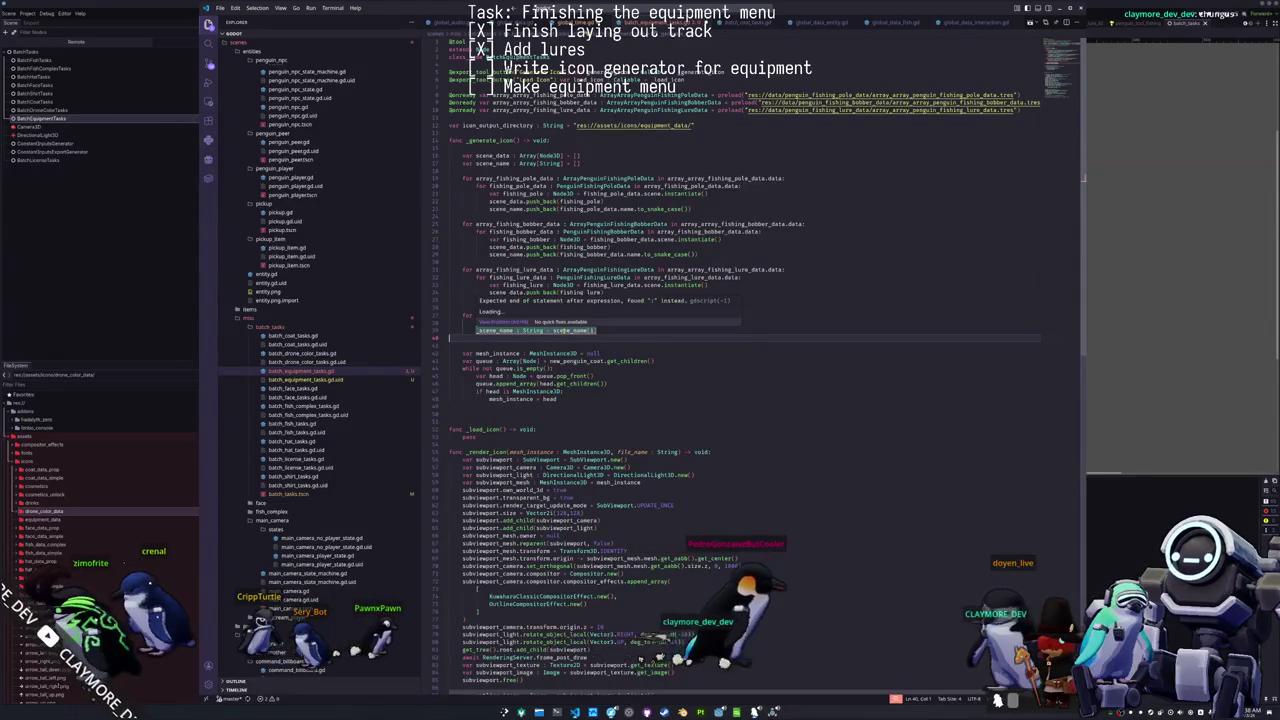
Step: Prefix both loop lines with var to declare _scene_data and _scene_name, adding spacing
{"action": "double_click", "coordinate": [564, 330]}
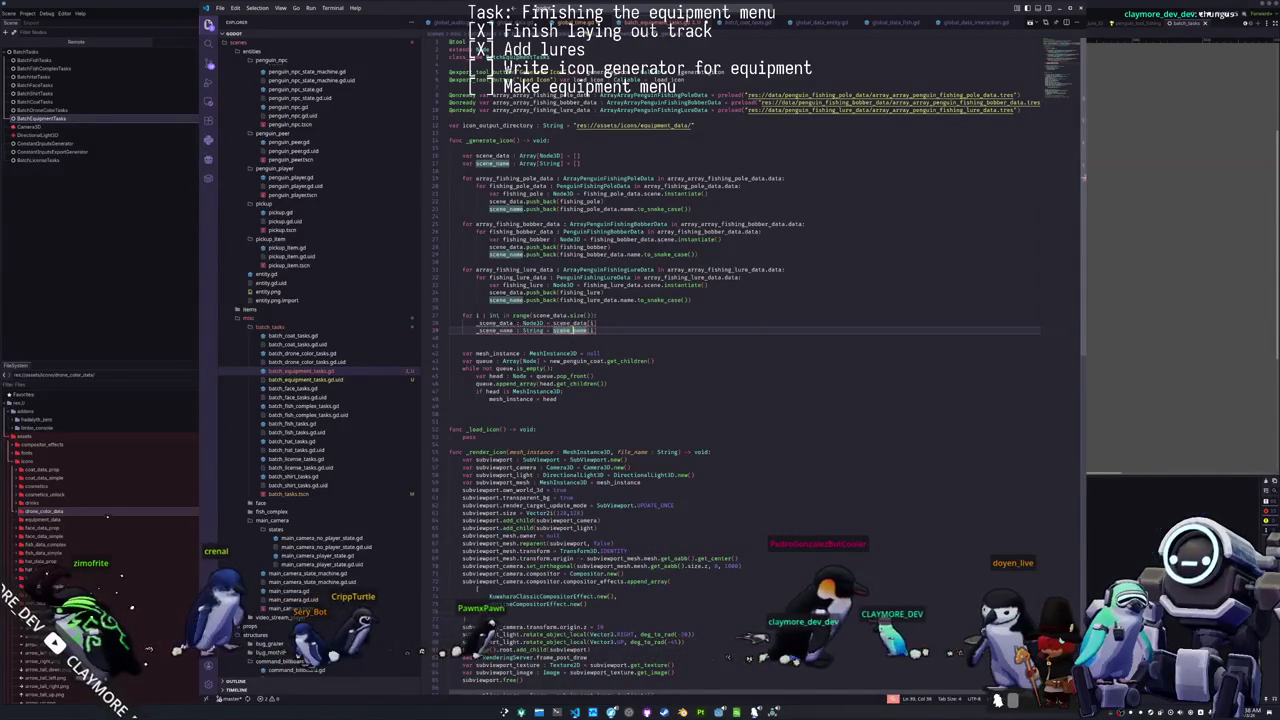
{"action": "left_click", "coordinate": [608, 315]}
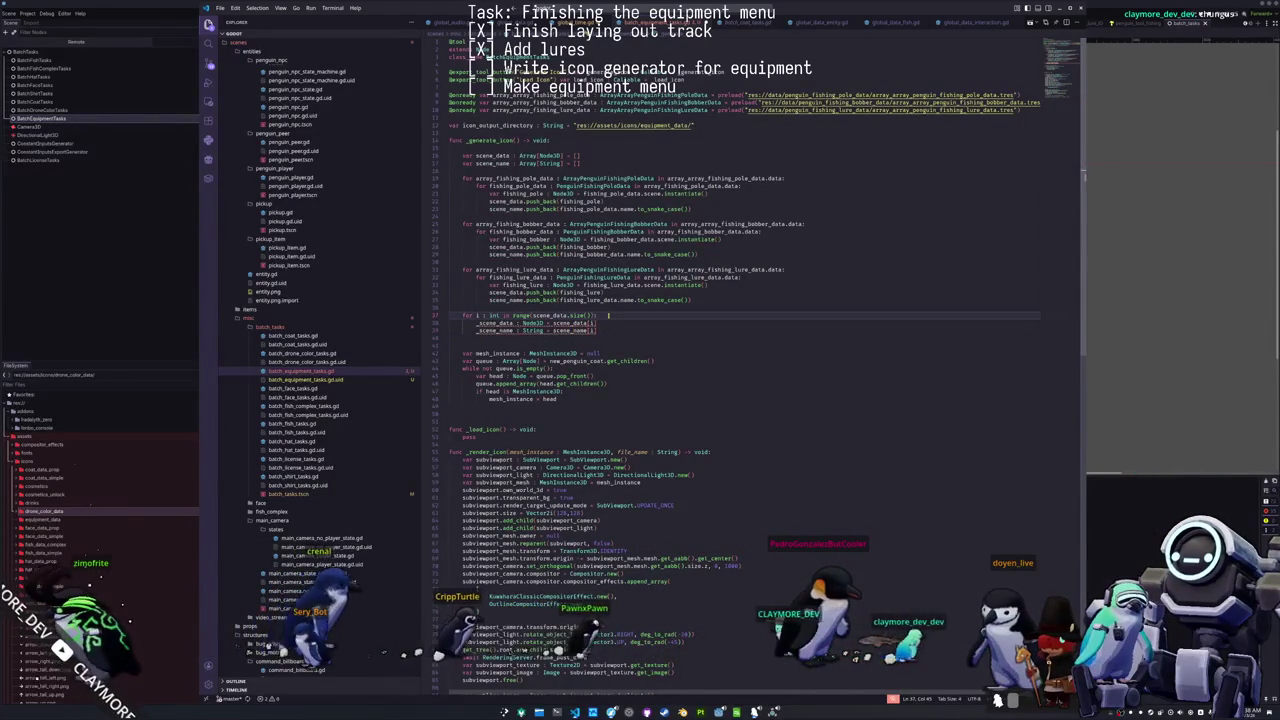
{"action": "left_click", "coordinate": [477, 323]}
{"action": "type", "text": "var"}
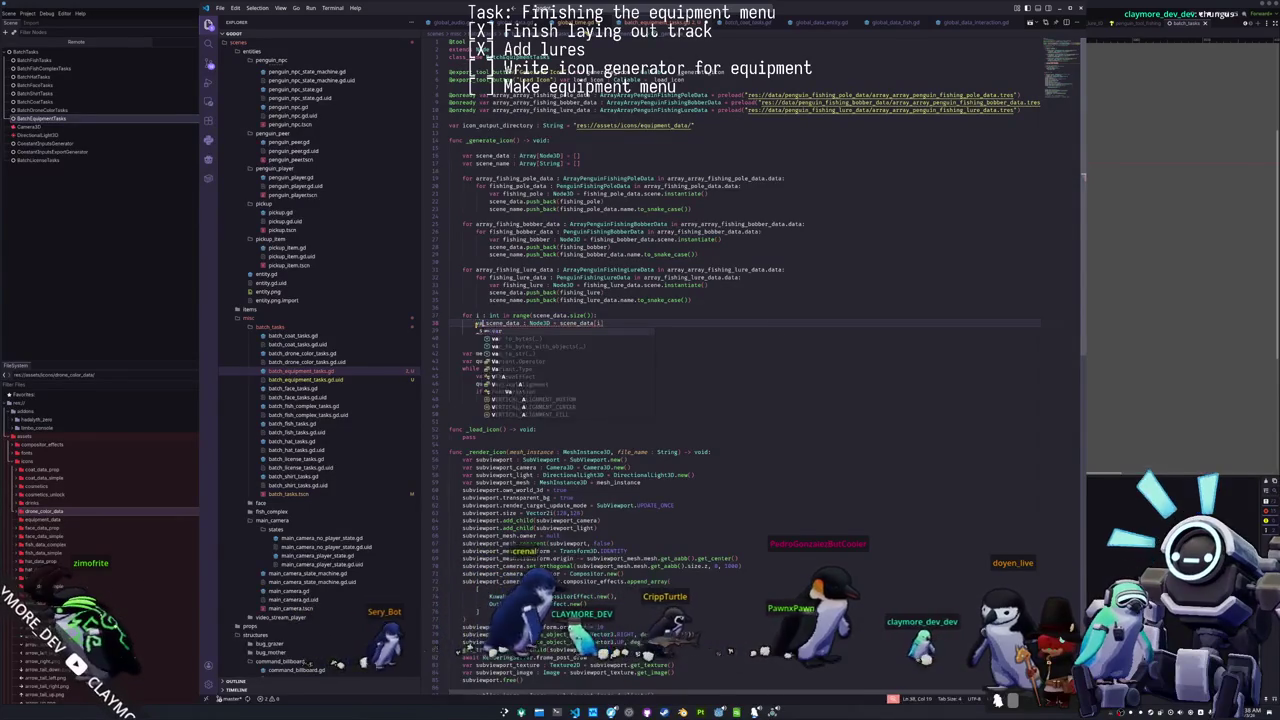
{"action": "key", "text": "Down"}
{"action": "type", "text": "var"}
{"action": "key", "text": "Down"}
{"action": "key", "text": "Return"}
{"action": "key", "text": "Return"}
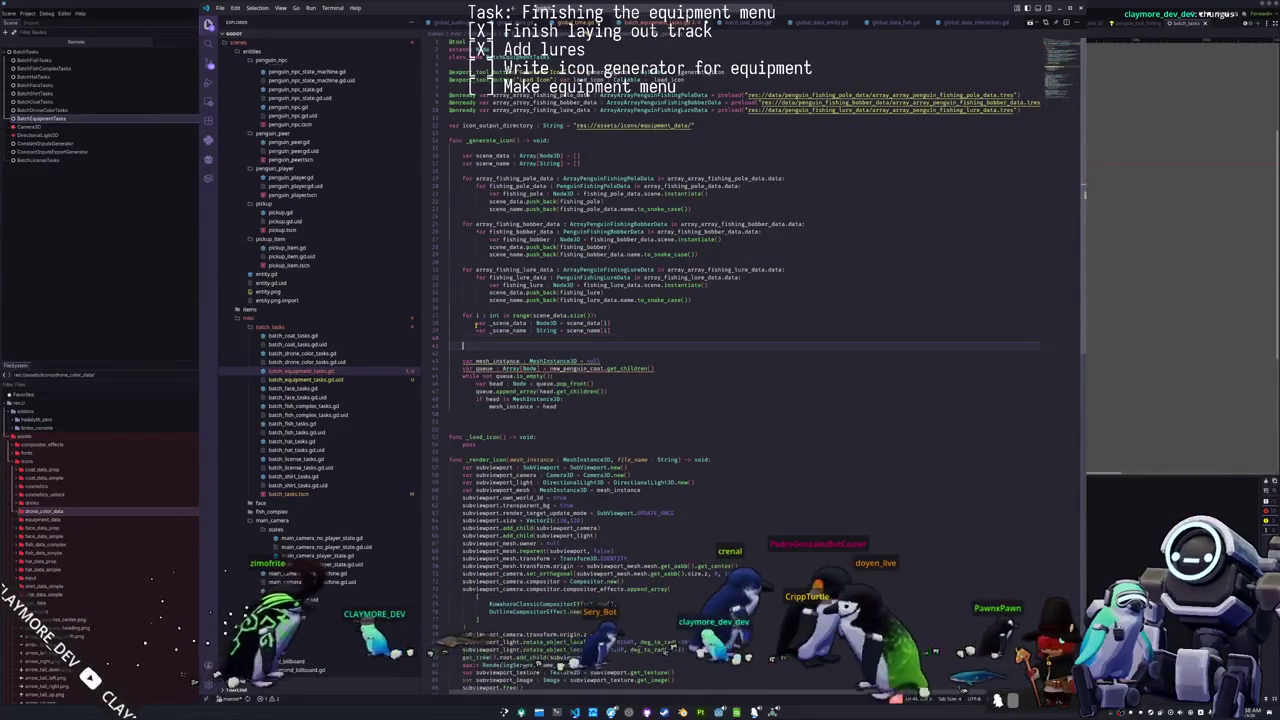
{"action": "key", "text": "Up"}
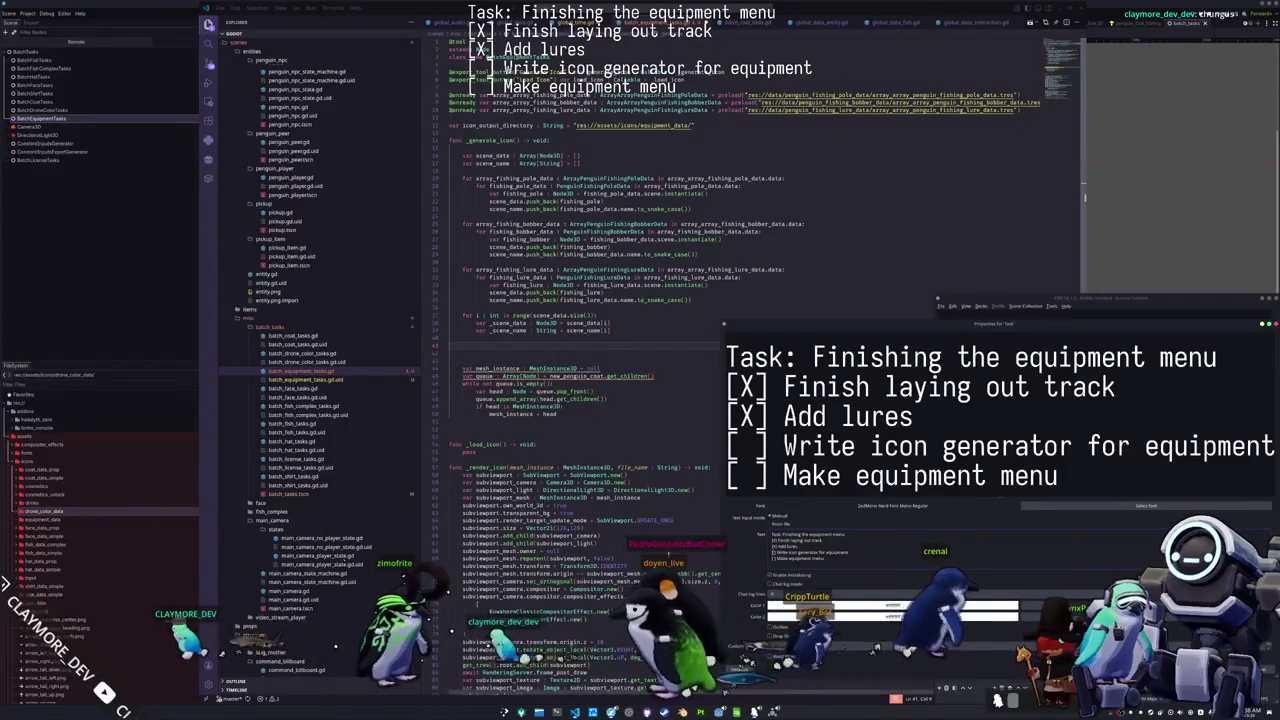
{"action": "key", "text": "Escape"}
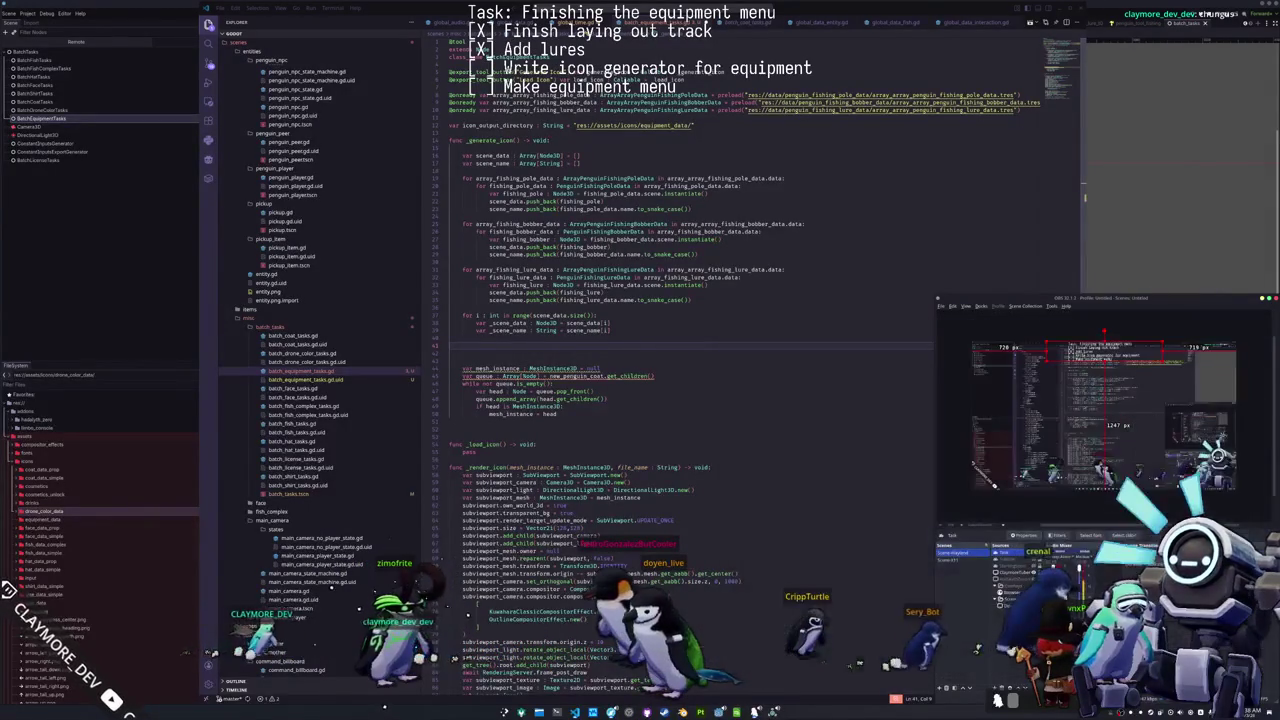
{"action": "left_click", "coordinate": [855, 555]}
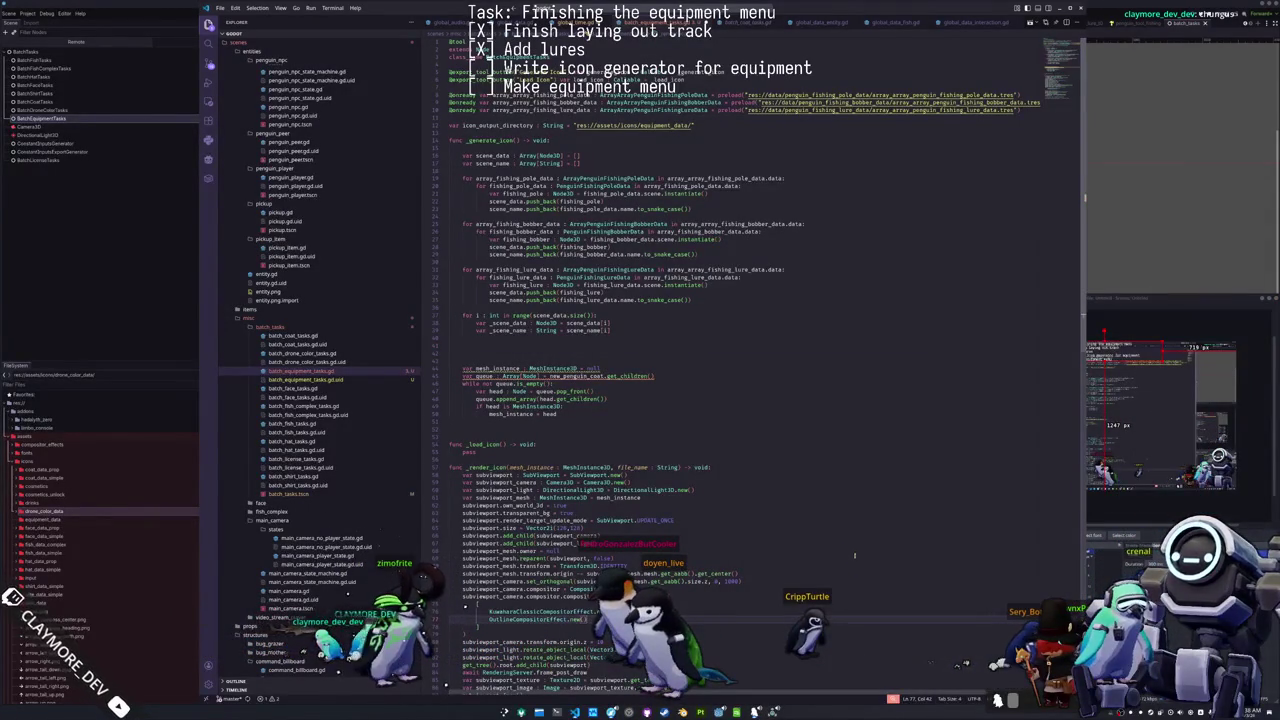